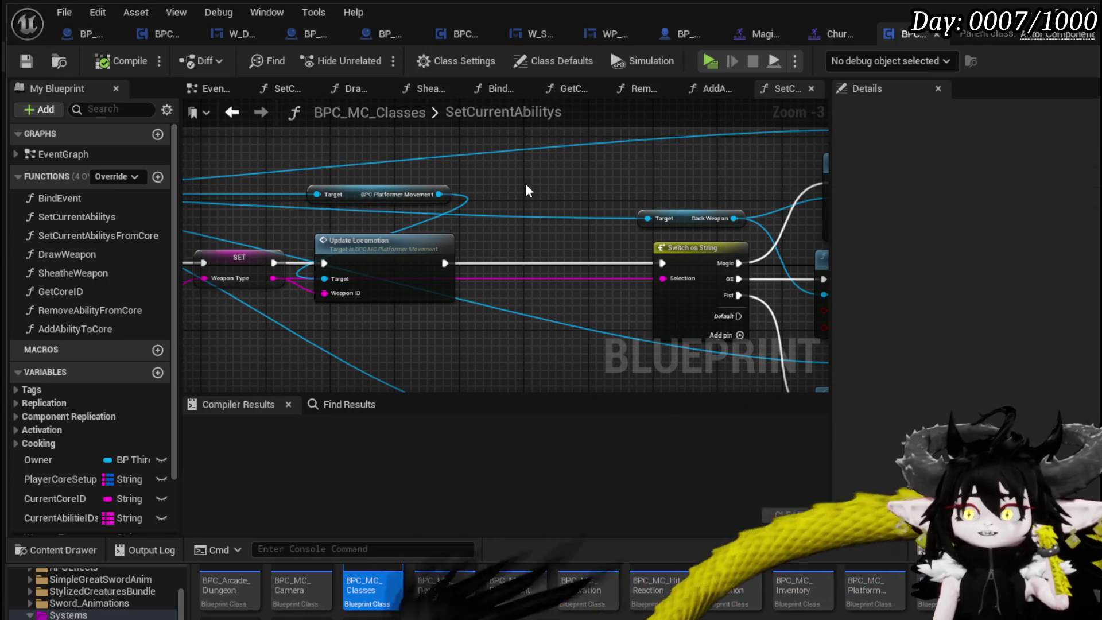
Create a new blueprint function named UpdateClassAnimations, correcting a mistyped letter in the name.
left_click(159, 178)
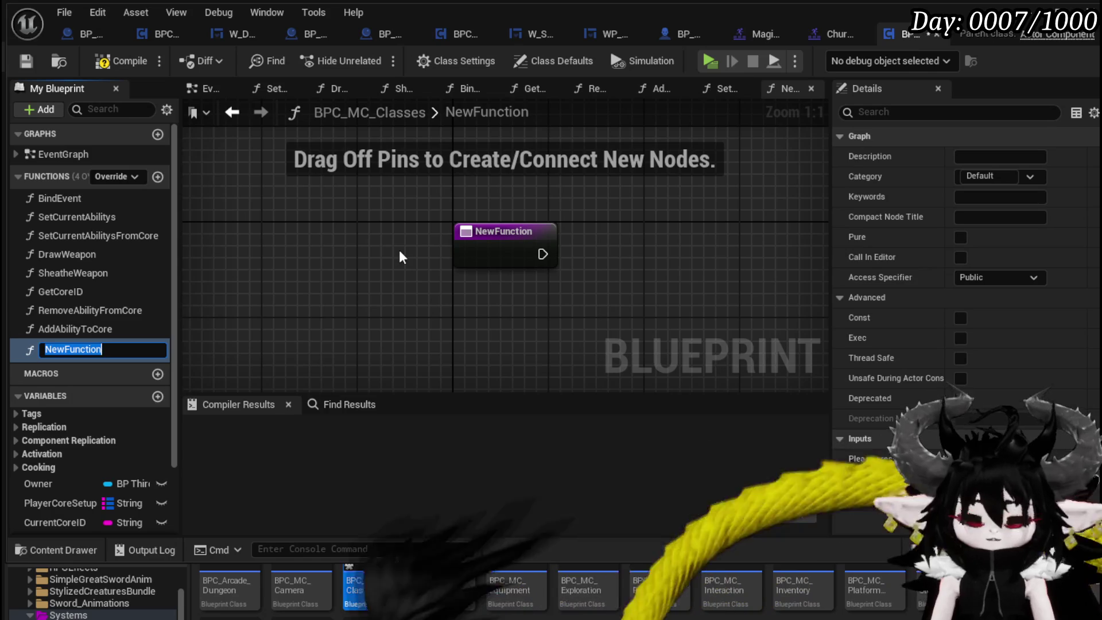
type("Update")
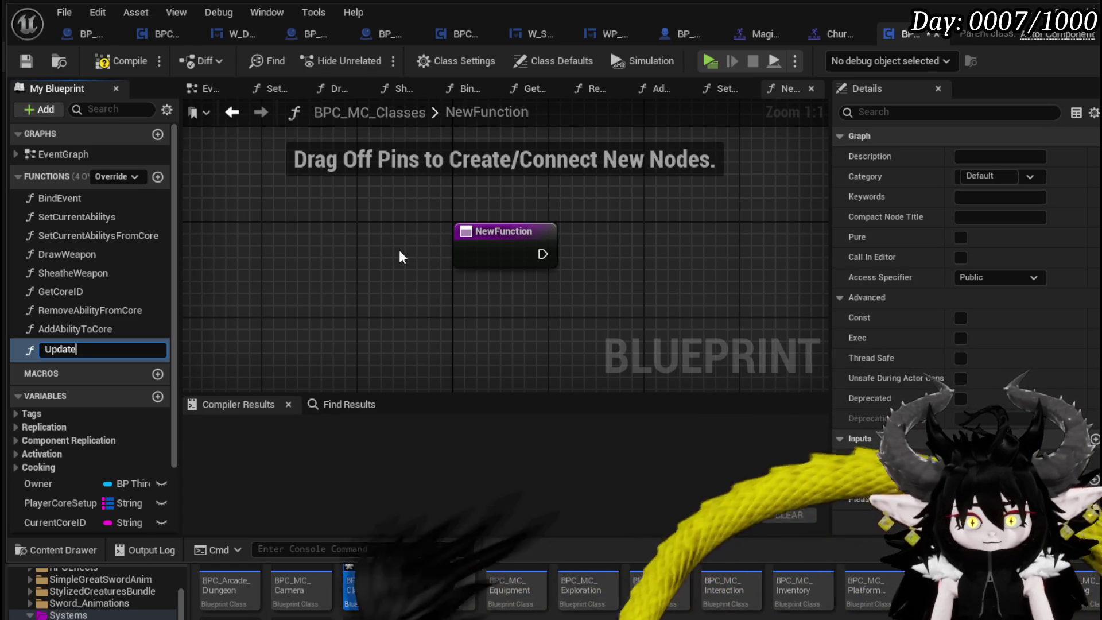
type("Loco")
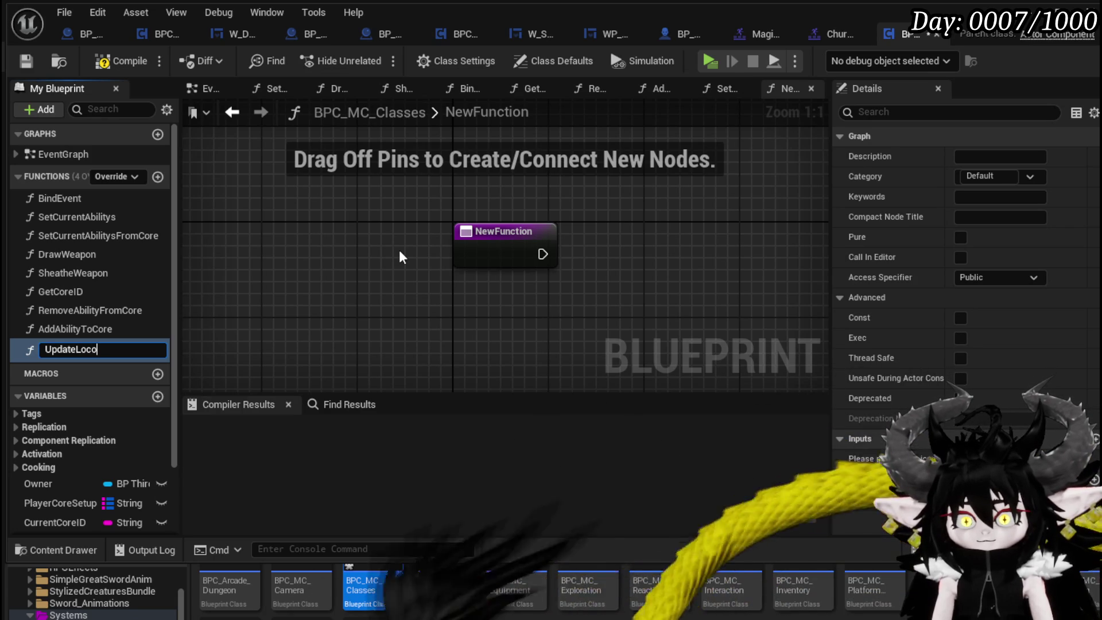
key("BackSpace")
key("BackSpace")
key("BackSpace")
key("BackSpace")
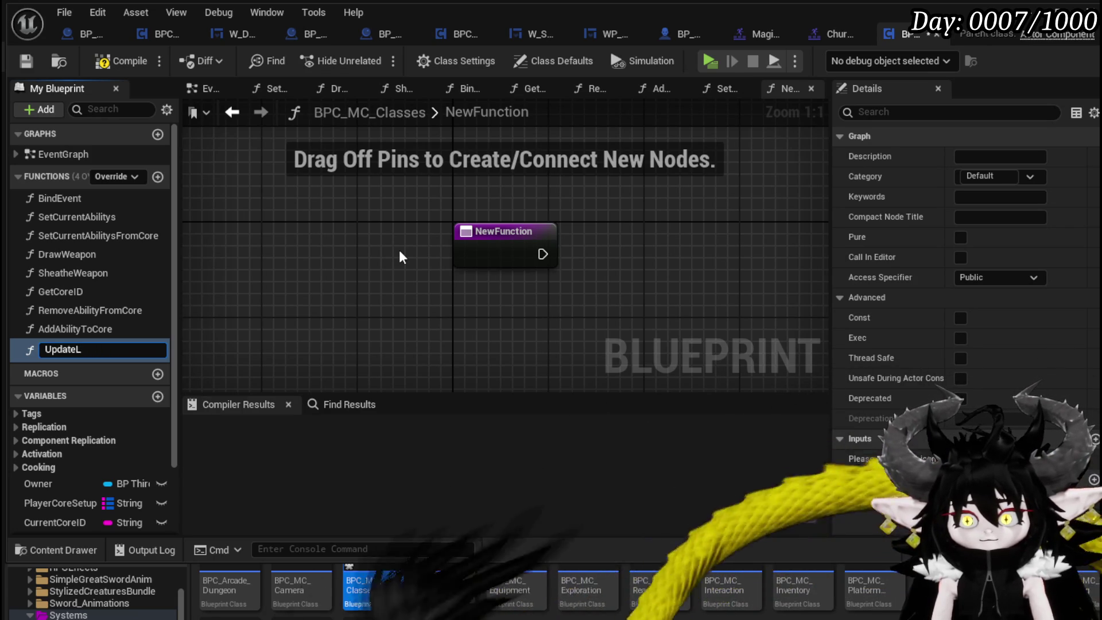
type("ClassAnimatio")
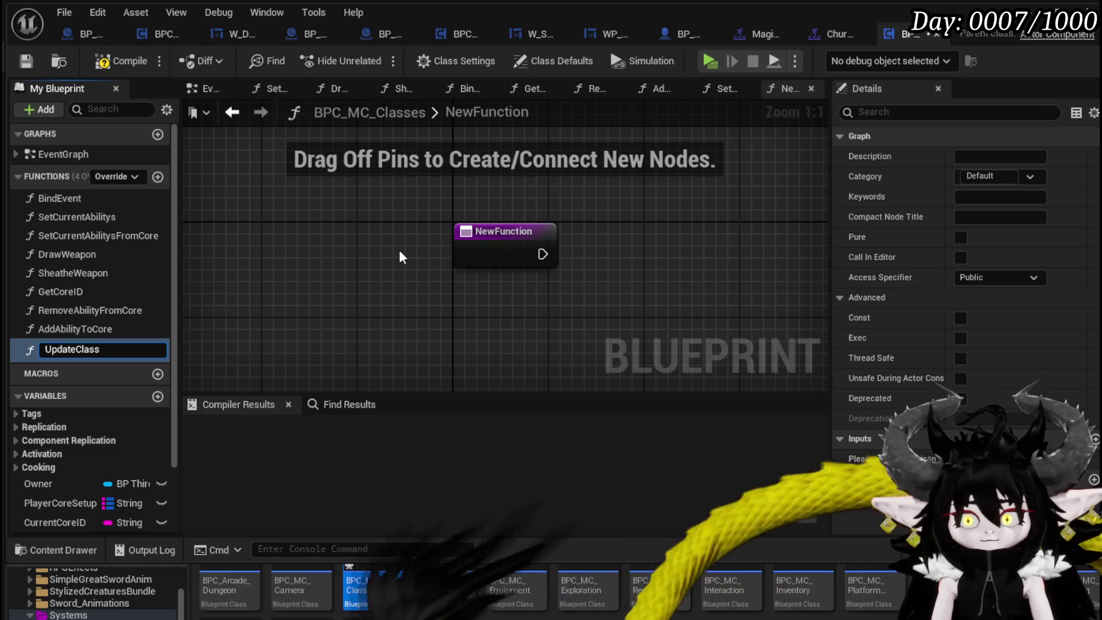
type("ns")
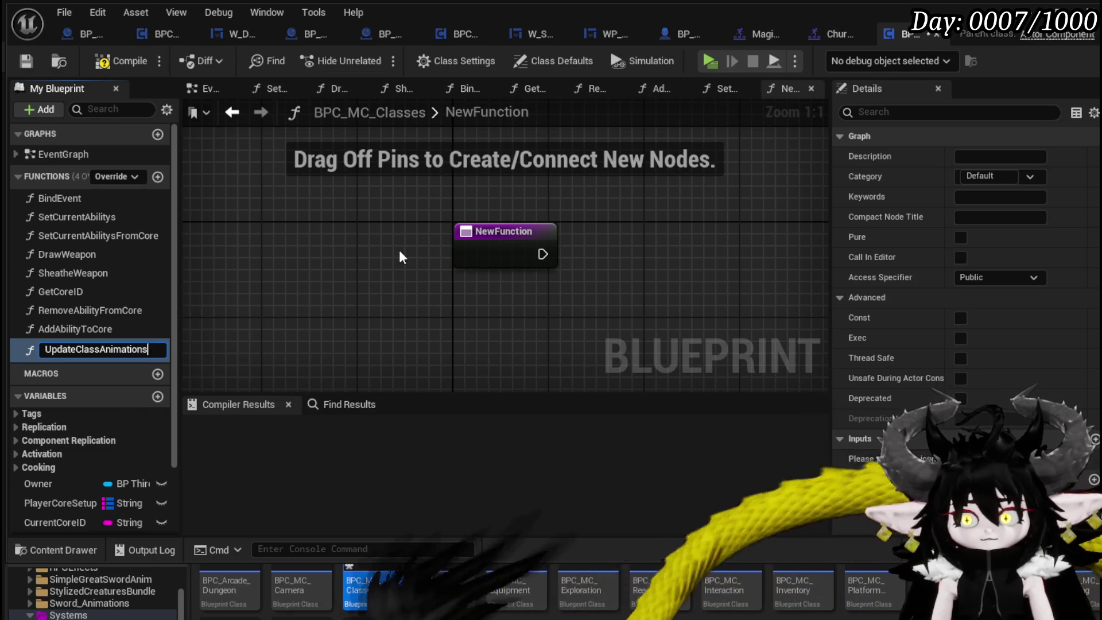
key("Return")
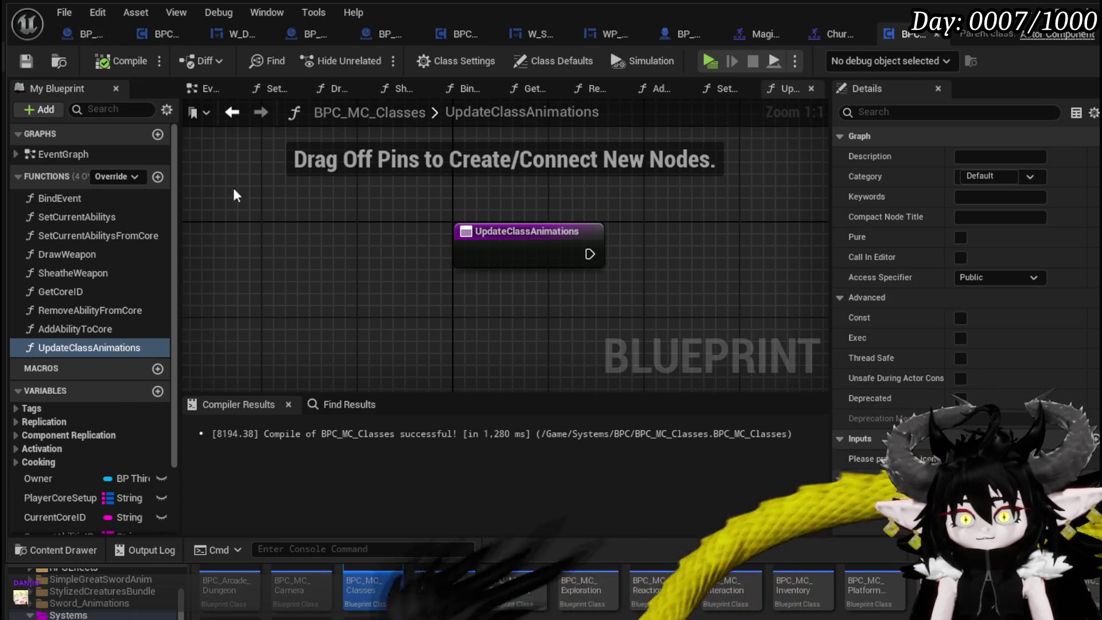
Place a WeaponType getter in the graph and save the blueprint.
scroll(233, 188, "down", 2)
scroll(161, 466, "down", 3)
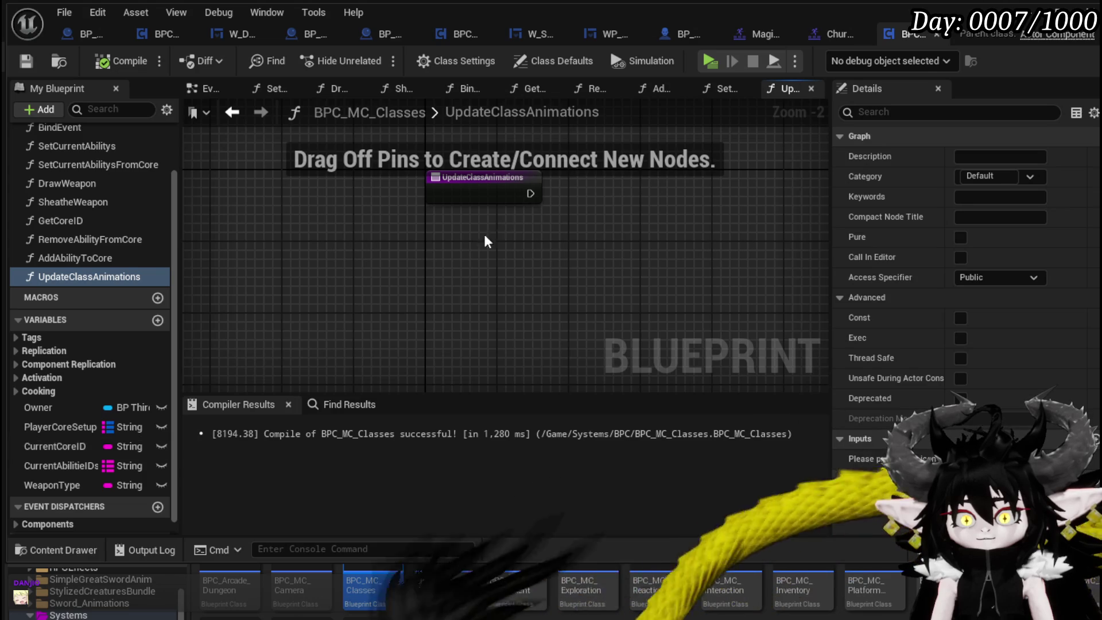
left_click_drag(60, 486, 468, 252)
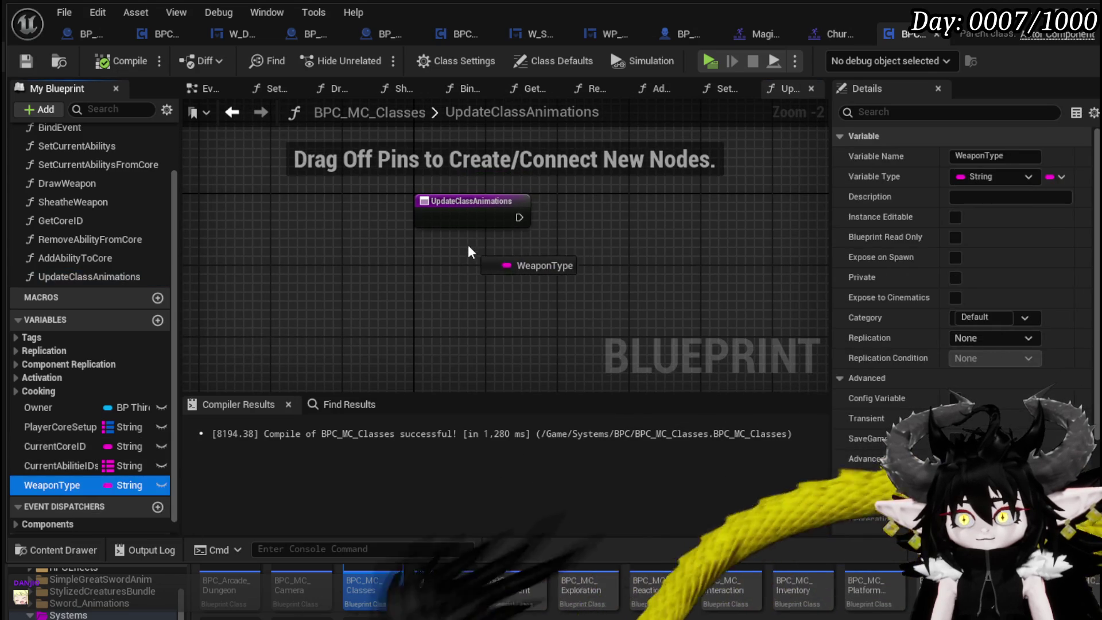
left_click(494, 283)
left_click(332, 169)
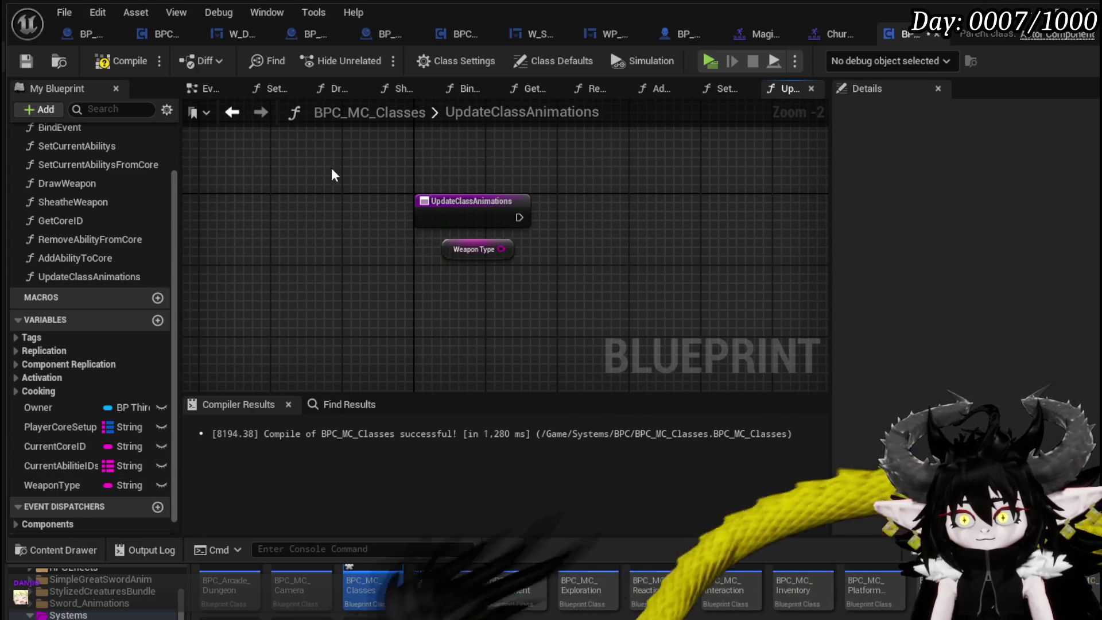
left_click(23, 63)
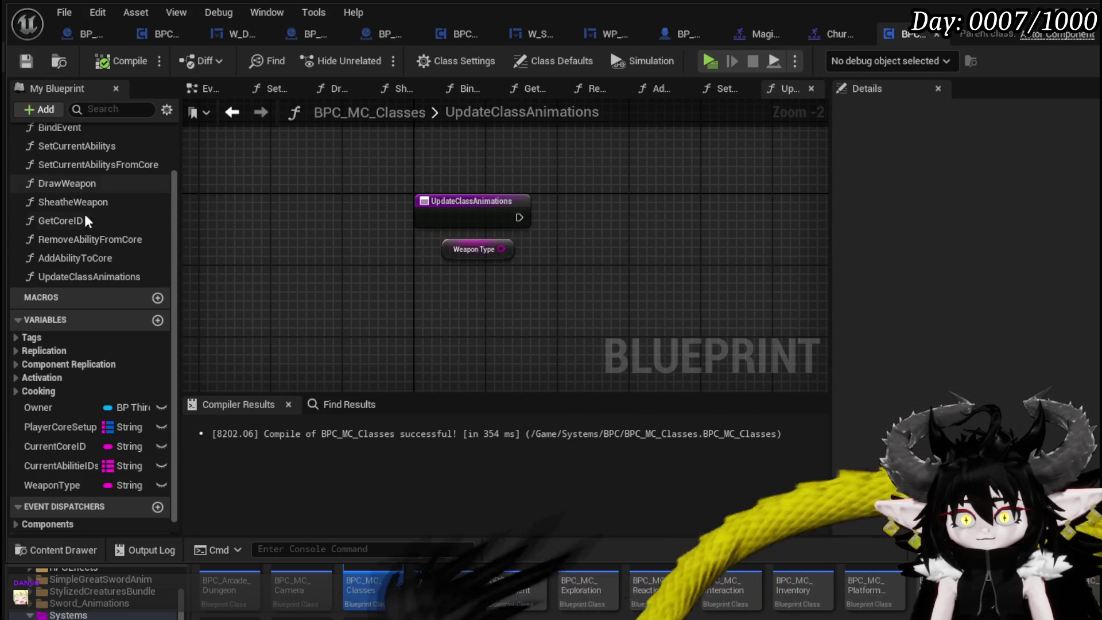
In SetCurrentAbilitys, add an Update Class Animations call below Update Locomotion.
left_click(81, 148)
double_click(81, 147)
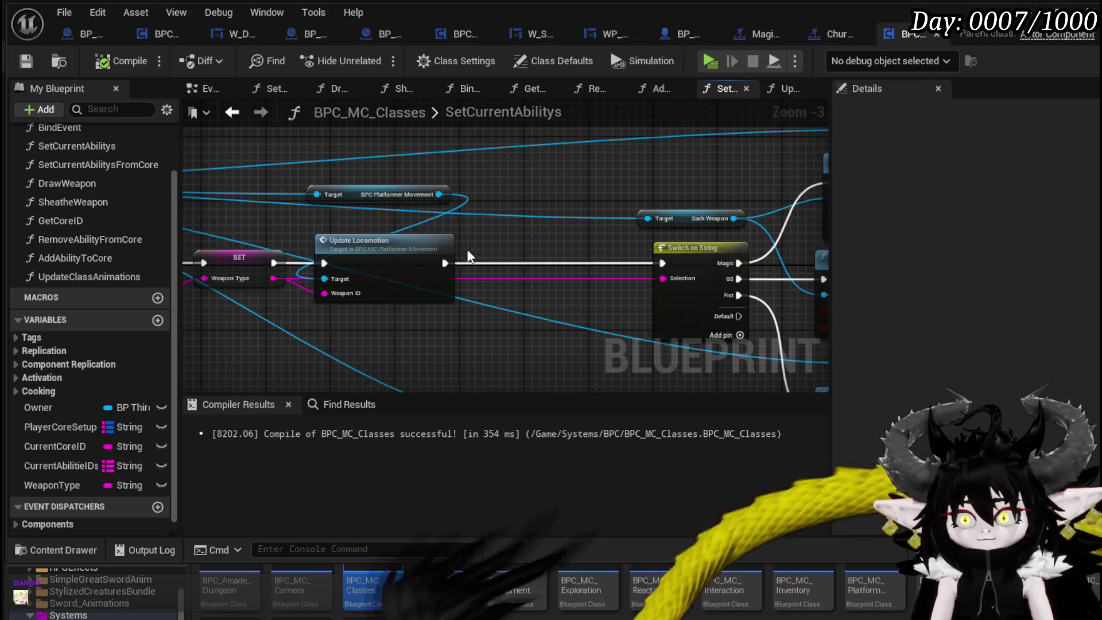
mouse_move(419, 302)
left_mouse_down()
mouse_move(355, 349)
mouse_move(344, 310)
mouse_move(290, 349)
left_mouse_up()
mouse_move(84, 278)
left_mouse_down()
mouse_move(287, 260)
mouse_move(353, 277)
left_mouse_up()
left_click_drag(520, 264, 502, 319)
left_click(468, 190)
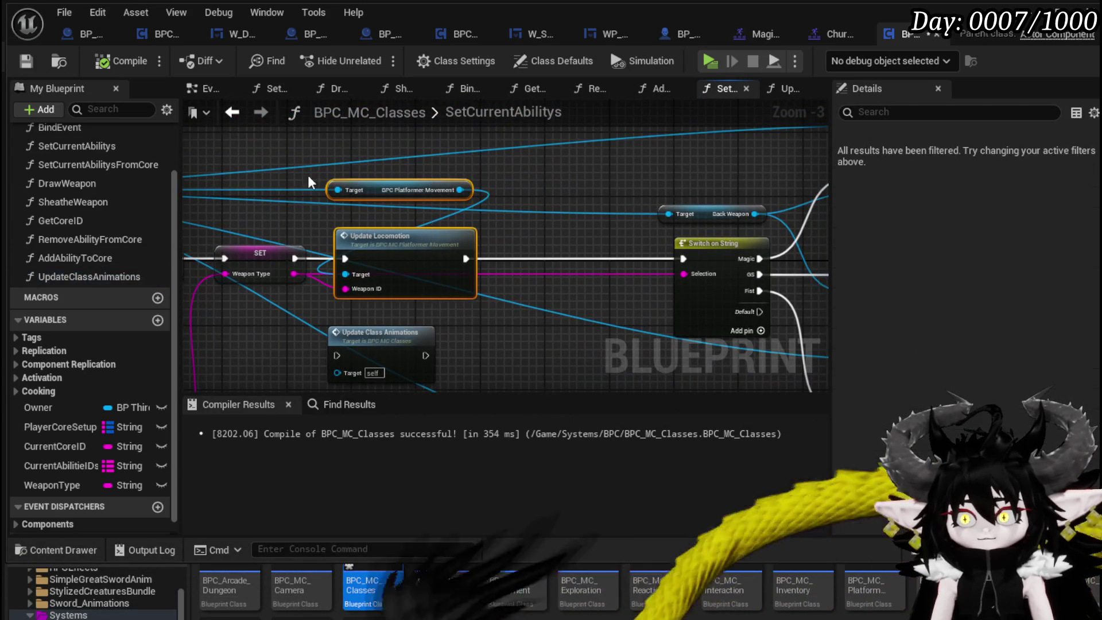
left_click_drag(308, 175, 440, 214)
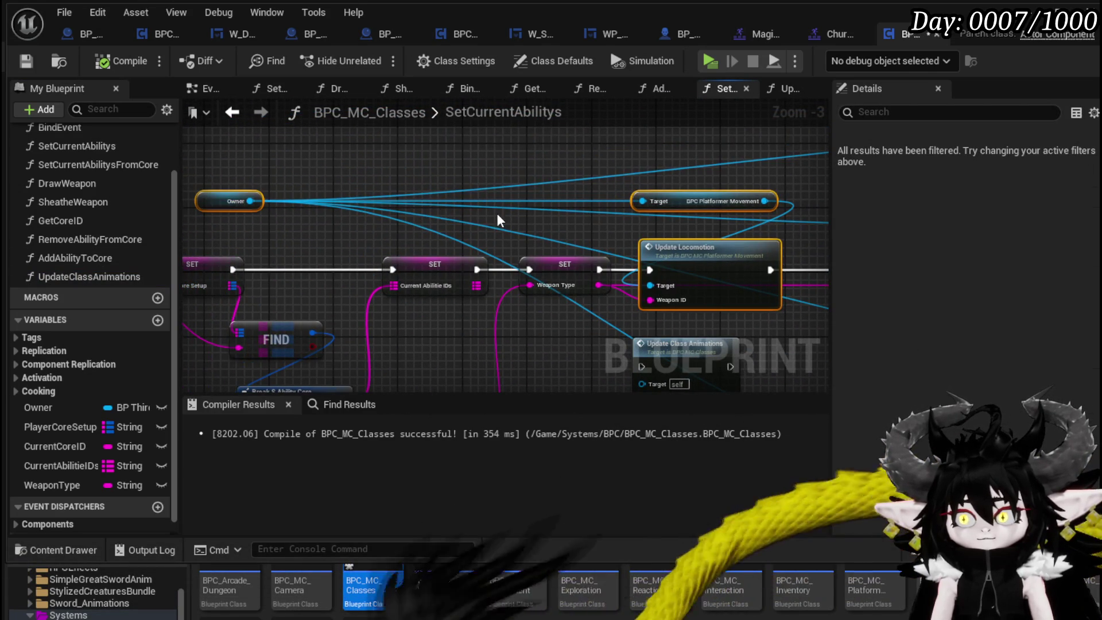
Paste the copied movement nodes into UpdateClassAnimations, wire Weapon Type to Weapon ID, and compile.
double_click(459, 273)
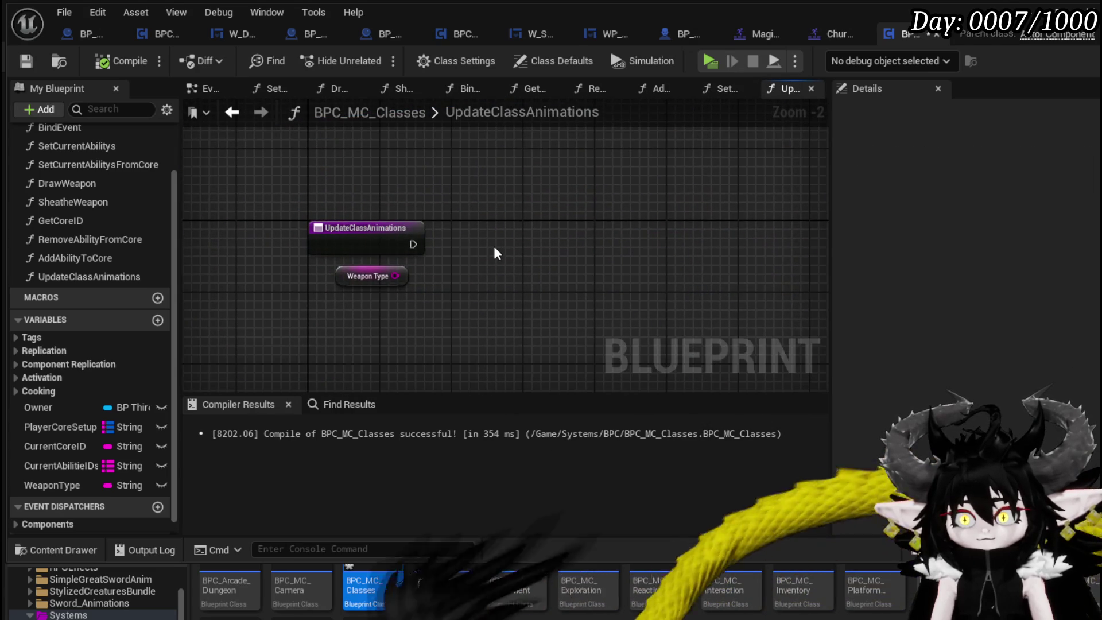
key("ctrl+v")
left_click_drag(763, 297, 752, 229)
mouse_move(213, 169)
left_mouse_down()
mouse_move(271, 204)
mouse_move(705, 168)
mouse_move(772, 178)
left_mouse_up()
left_click_drag(771, 310, 766, 307)
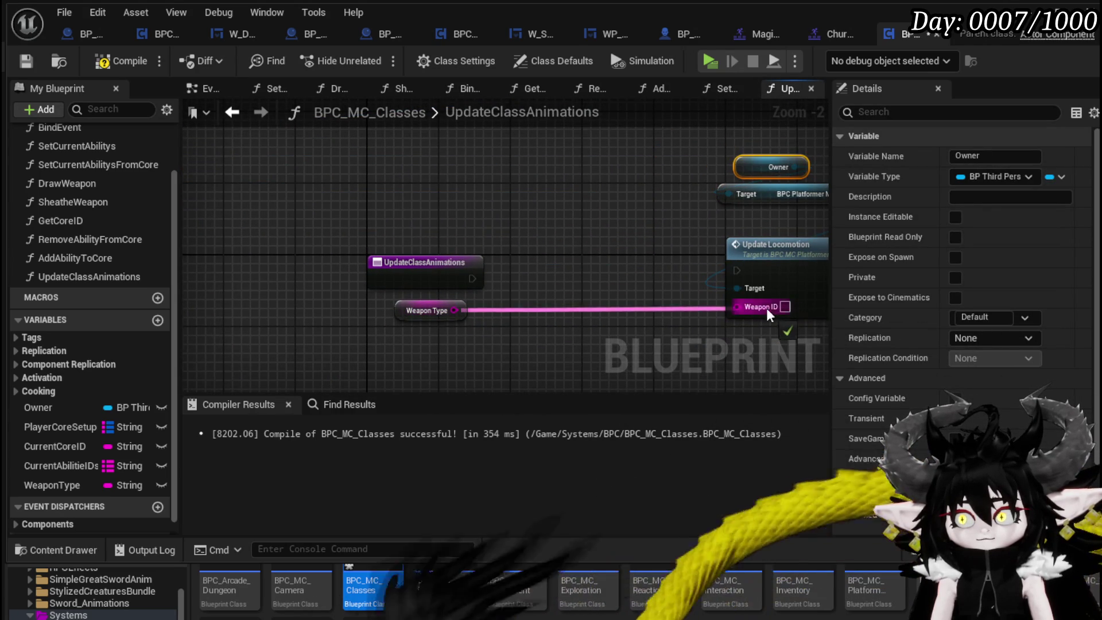
left_click(129, 58)
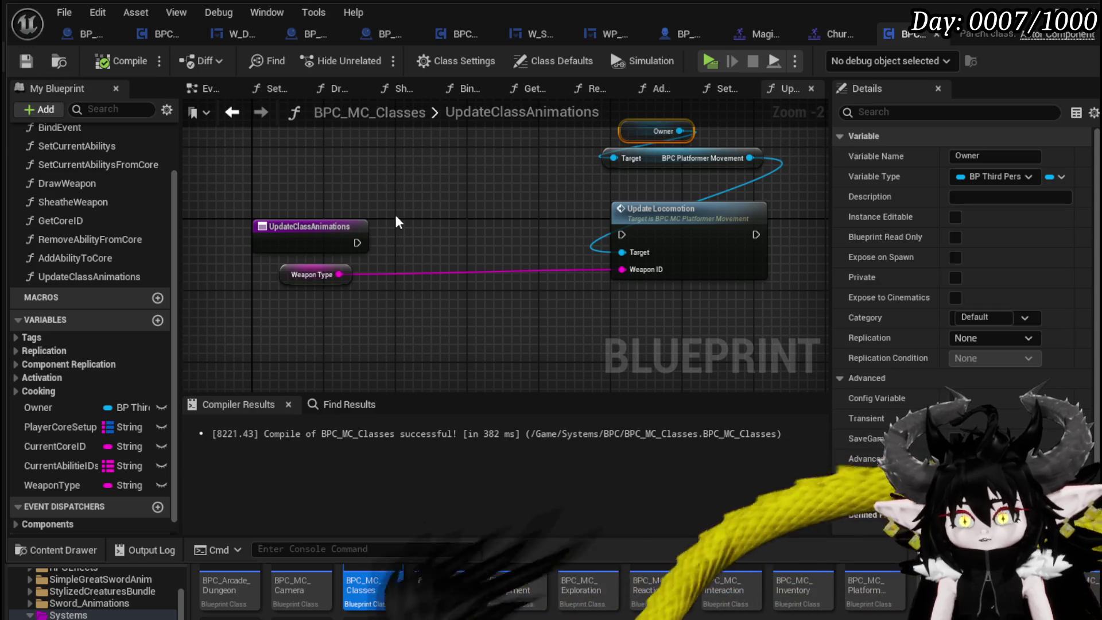
mouse_move(395, 218)
left_mouse_down()
mouse_move(276, 192)
mouse_move(343, 272)
left_mouse_up()
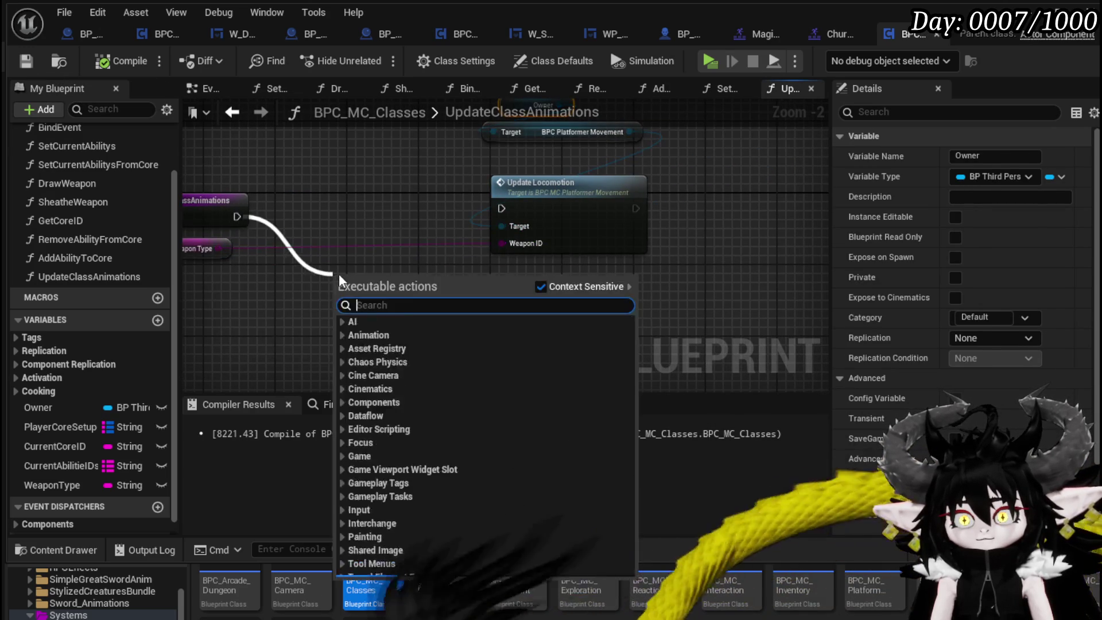
Add a Switch on String driven by Weapon Type with a Magic case.
type("Switch")
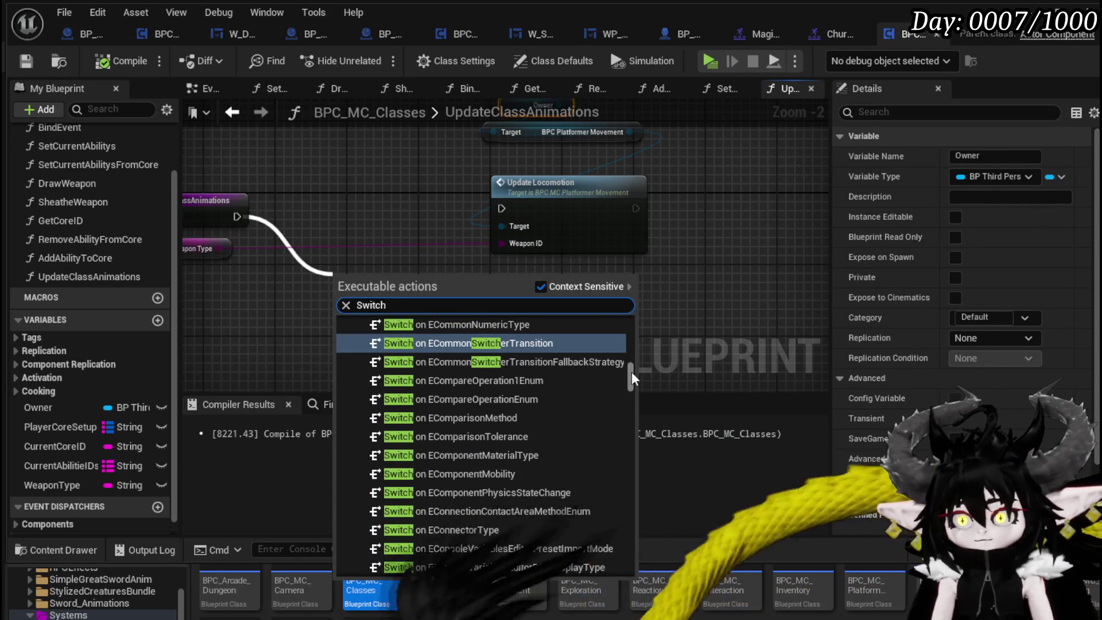
left_click_drag(631, 370, 631, 505)
left_click(481, 563)
mouse_move(218, 248)
left_mouse_down()
mouse_move(288, 302)
mouse_move(340, 315)
left_mouse_up()
left_click(422, 324)
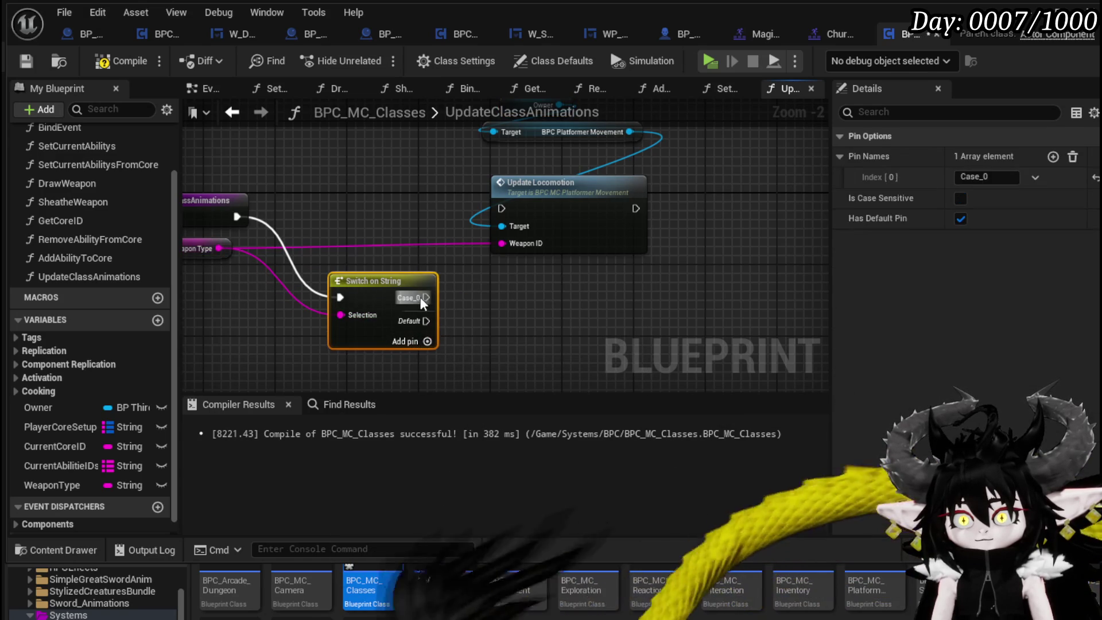
type("Magic")
key("Return")
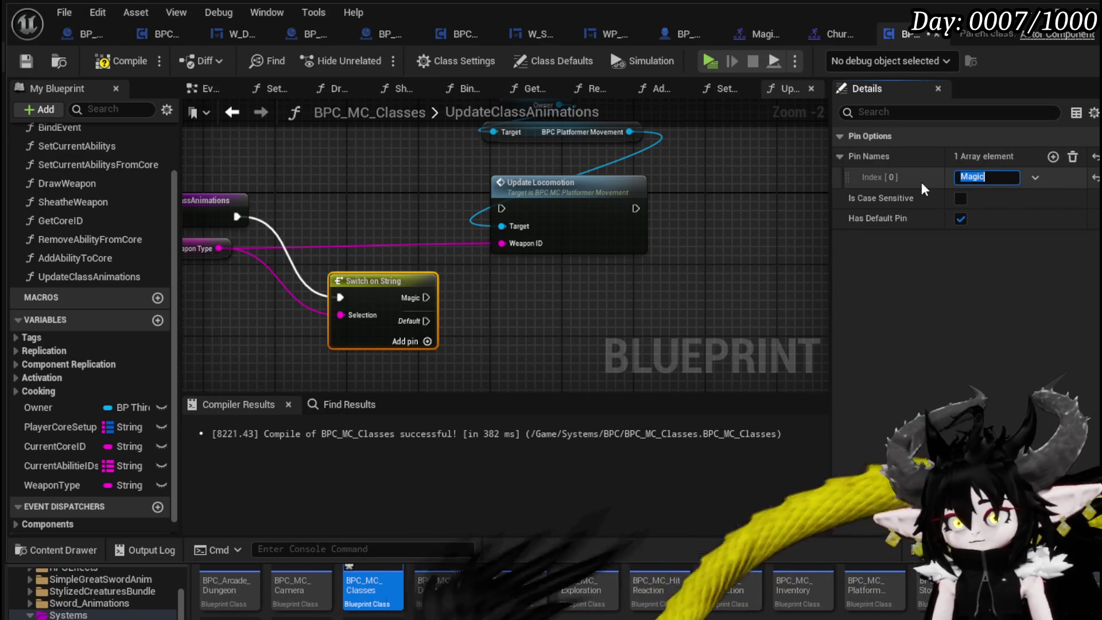
Chain the entry node into Update Locomotion, then into Switch on String, tidy the layout, and save.
mouse_move(399, 281)
left_mouse_down()
mouse_move(801, 218)
mouse_move(748, 194)
left_mouse_up()
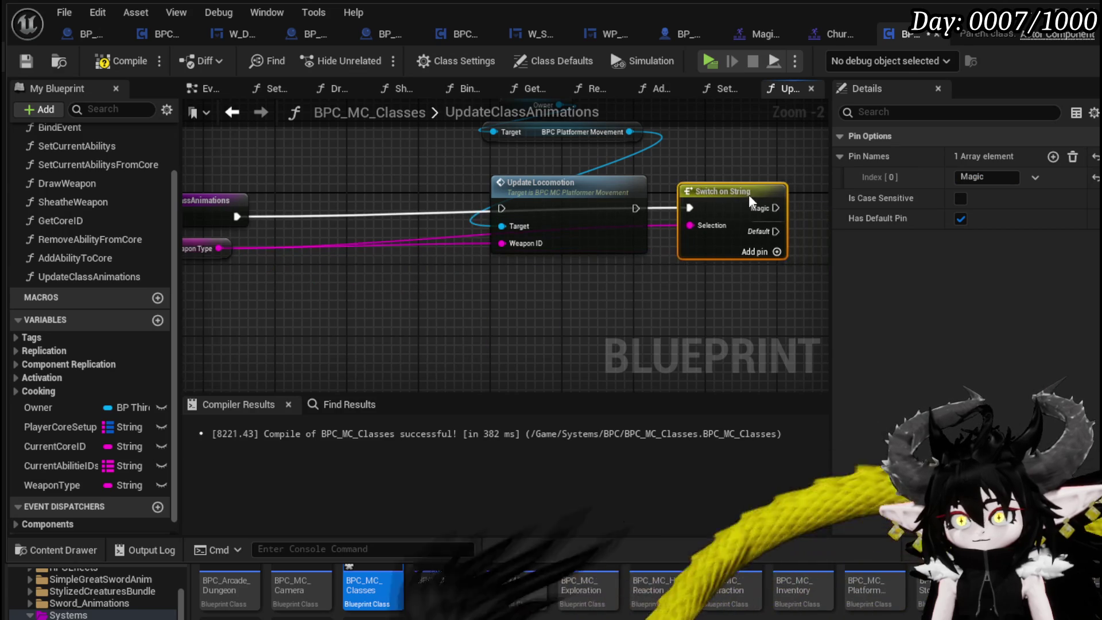
left_click(339, 227)
left_click_drag(362, 229, 618, 230)
left_click_drag(545, 361, 688, 173)
left_click_drag(640, 275, 450, 275)
mouse_move(290, 332)
left_mouse_down()
mouse_move(317, 362)
mouse_move(401, 366)
left_mouse_up()
mouse_move(371, 254)
left_mouse_down()
mouse_move(614, 253)
mouse_move(469, 248)
mouse_move(486, 257)
left_mouse_up()
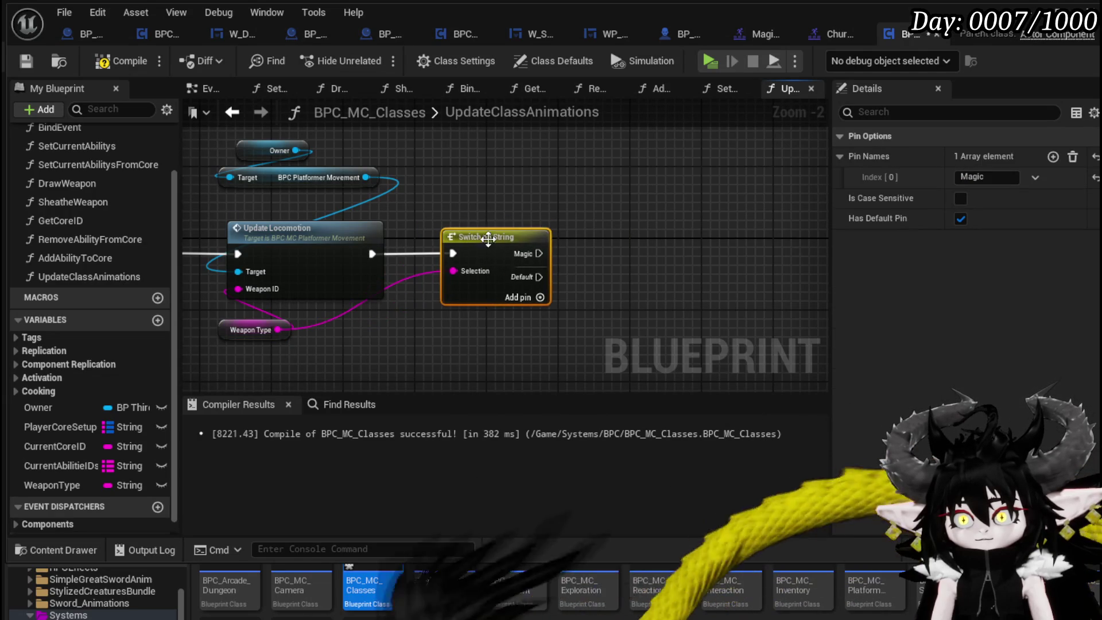
left_click(413, 209)
left_click(25, 59)
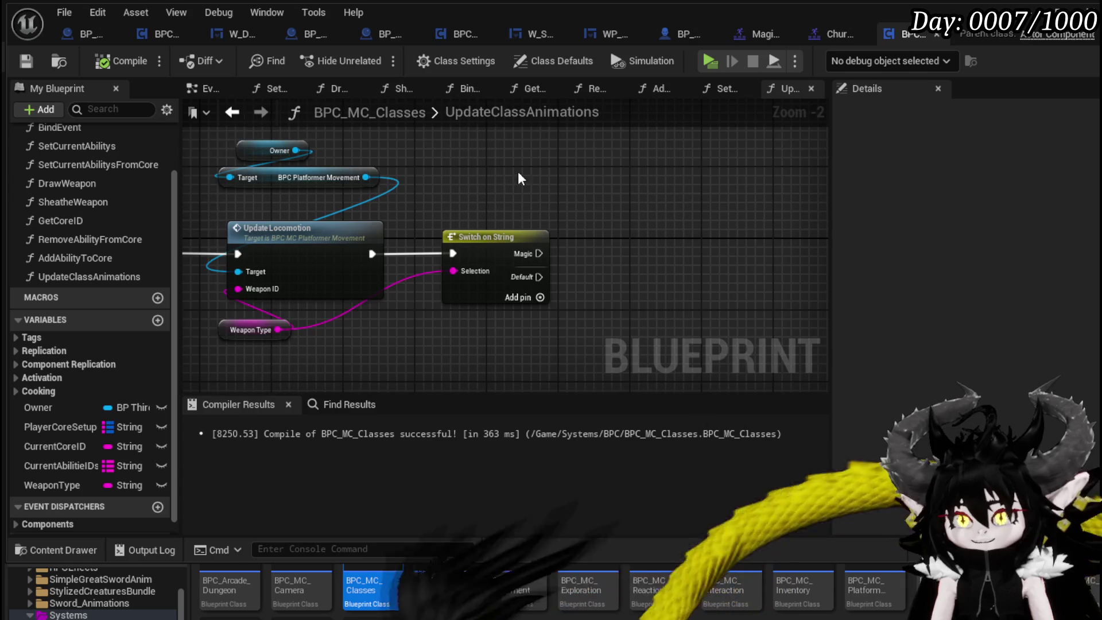
left_click_drag(518, 171, 464, 147)
mouse_move(620, 197)
left_mouse_down()
mouse_move(750, 216)
mouse_move(640, 264)
mouse_move(826, 225)
left_mouse_up()
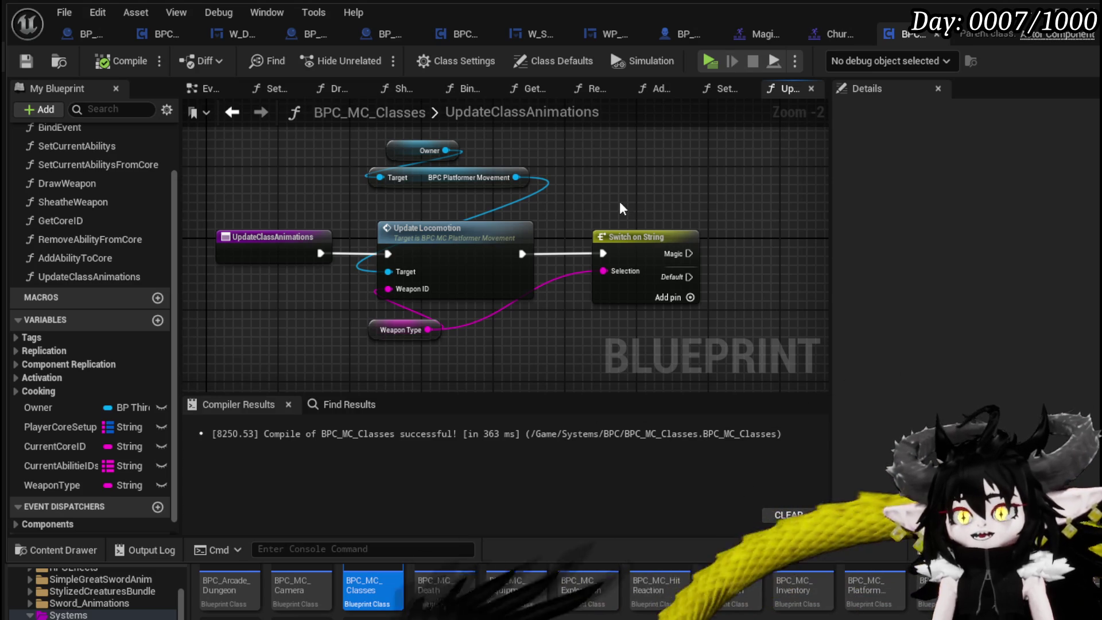
left_click_drag(618, 201, 528, 207)
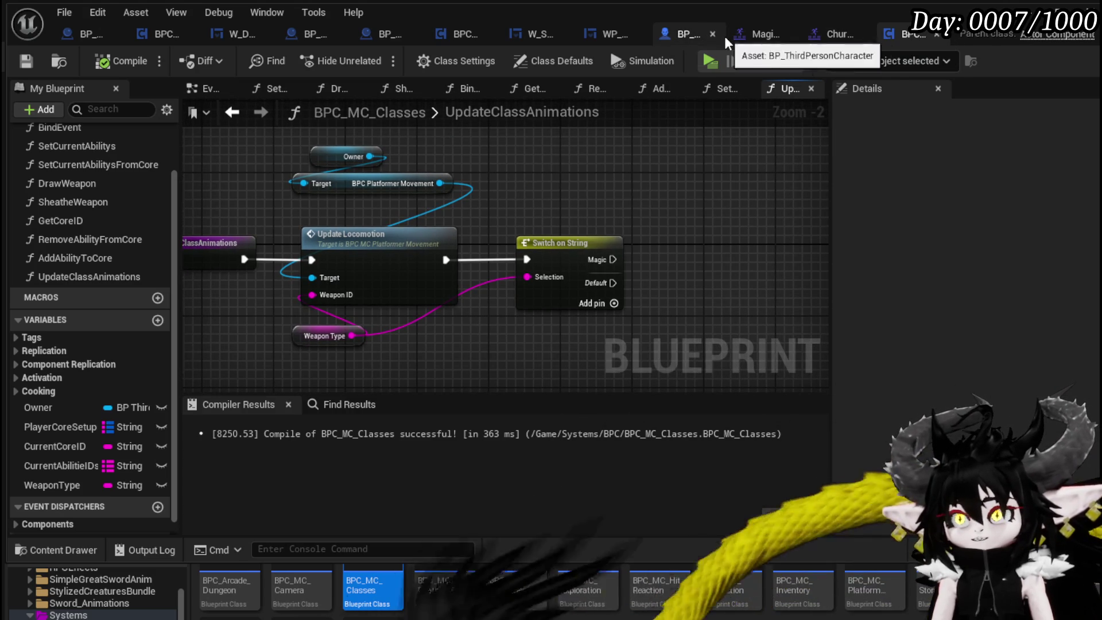
left_click(674, 36)
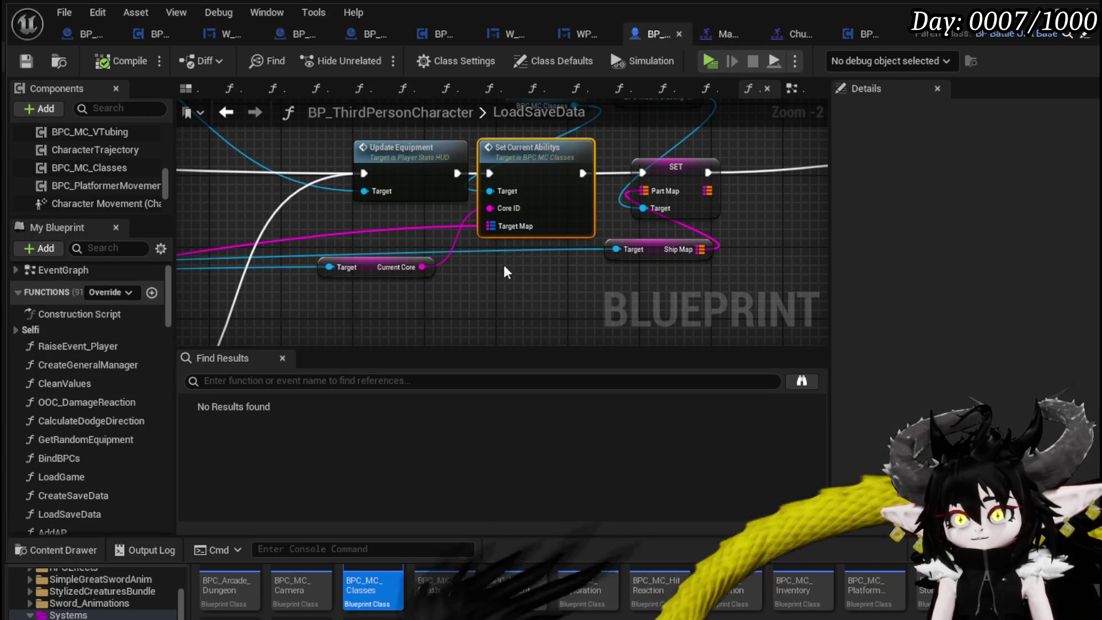
left_click(851, 40)
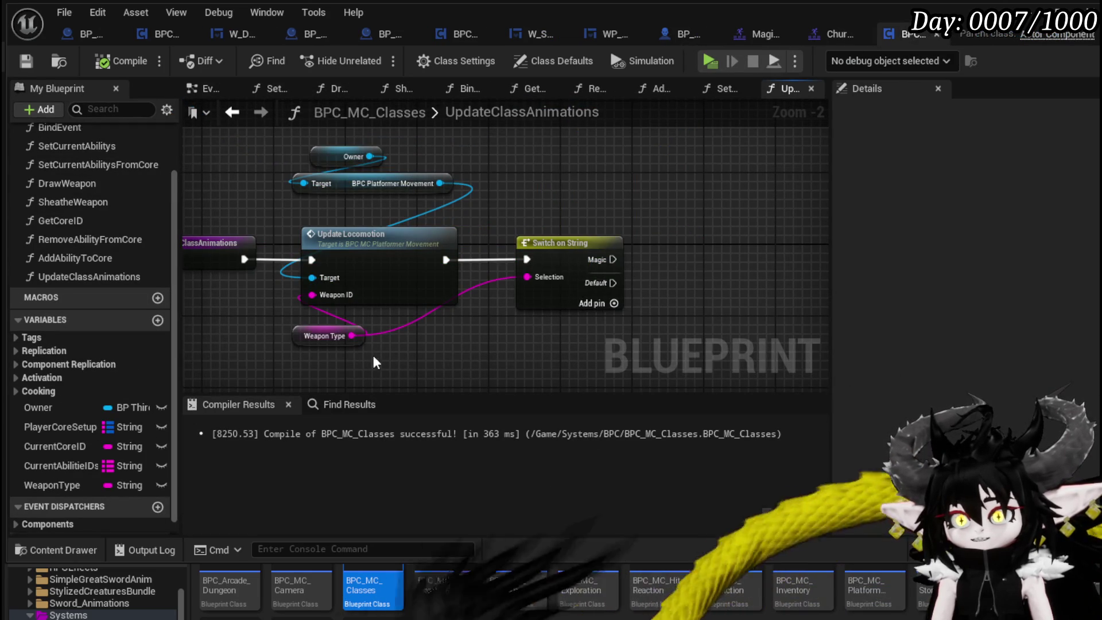
Insert a Print String node after Update Locomotion, spacing the nodes apart.
left_click_drag(554, 243, 677, 251)
mouse_move(445, 259)
left_mouse_down()
mouse_move(463, 267)
mouse_move(548, 246)
left_mouse_up()
type("Print String")
key("Return")
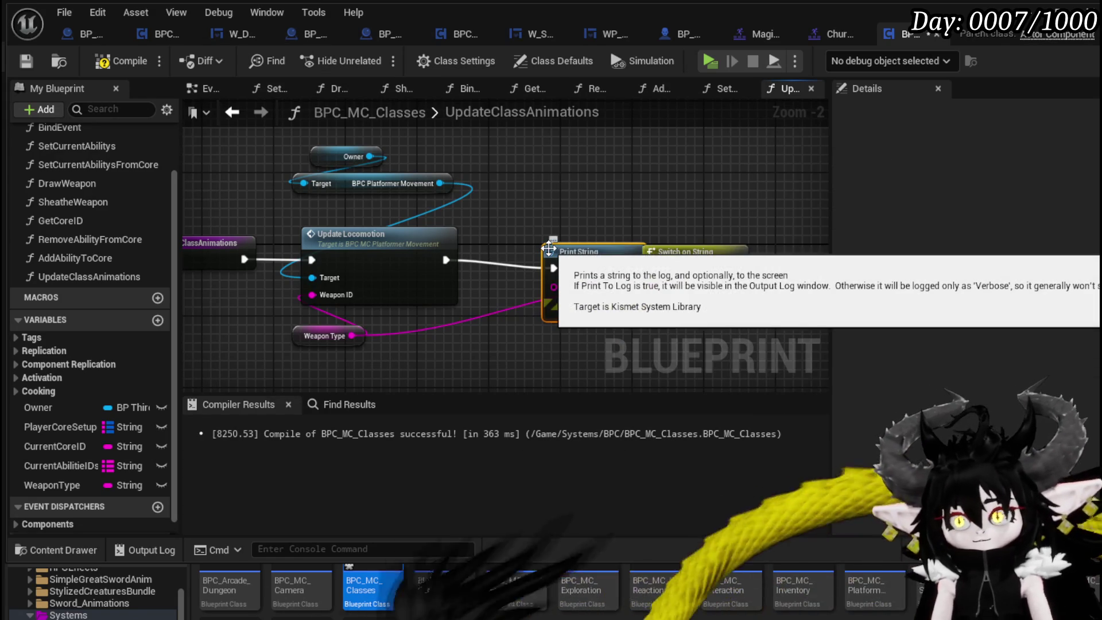
left_click_drag(570, 226, 614, 201)
mouse_move(475, 224)
left_mouse_down()
mouse_move(555, 215)
mouse_move(548, 226)
mouse_move(465, 158)
left_mouse_up()
Feed Print String an Append of 'CurrentWeaponType' and Weapon Type.
type("Append")
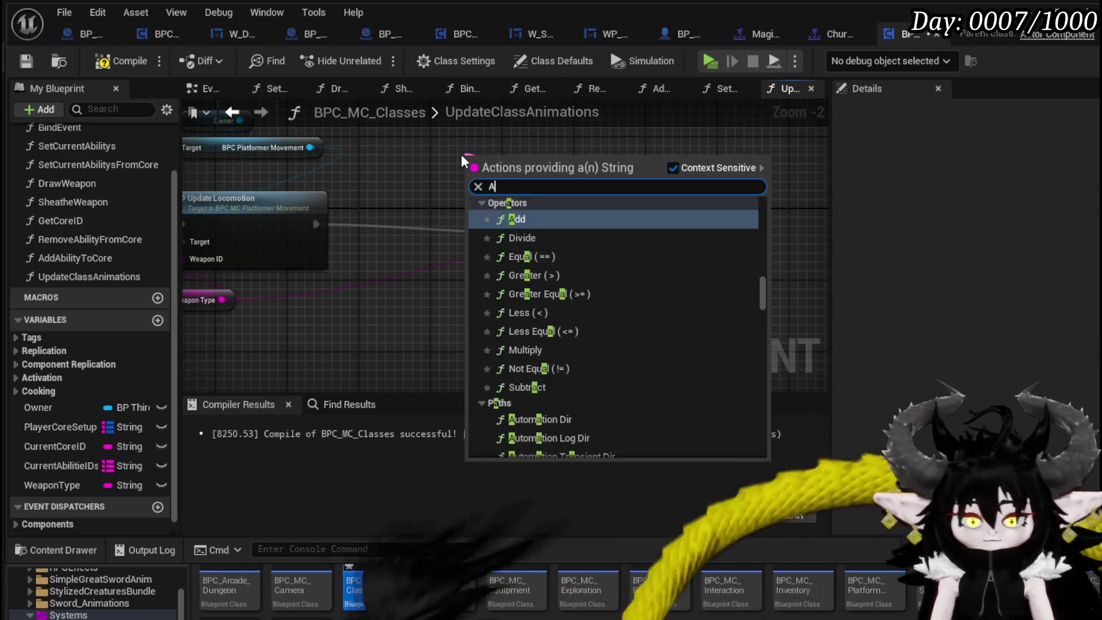
key("Return")
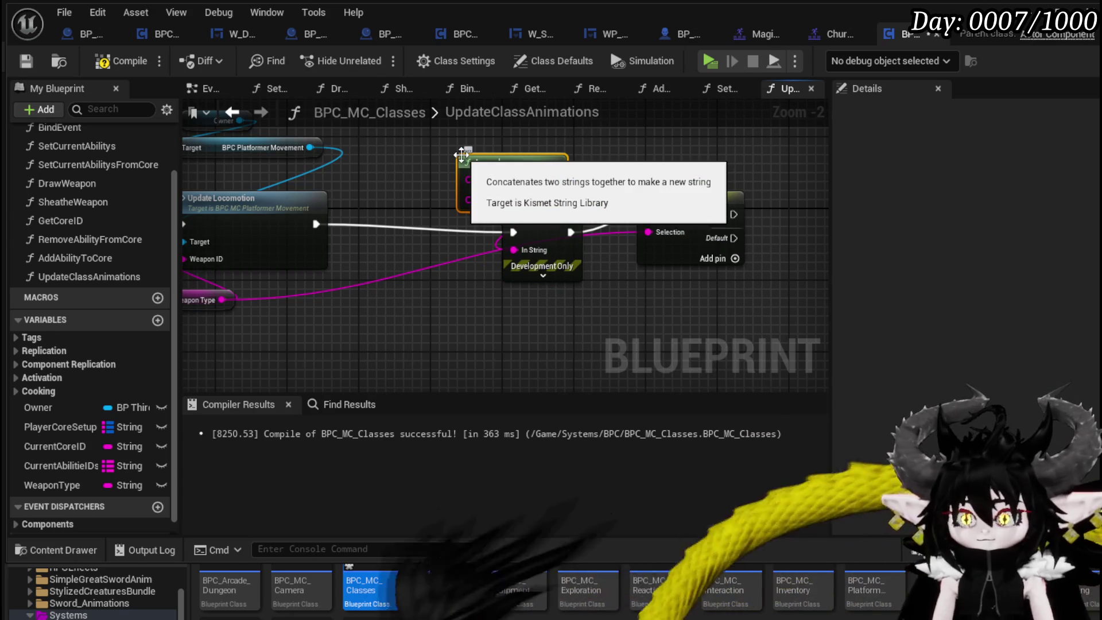
left_click_drag(494, 165, 388, 326)
left_click(381, 332)
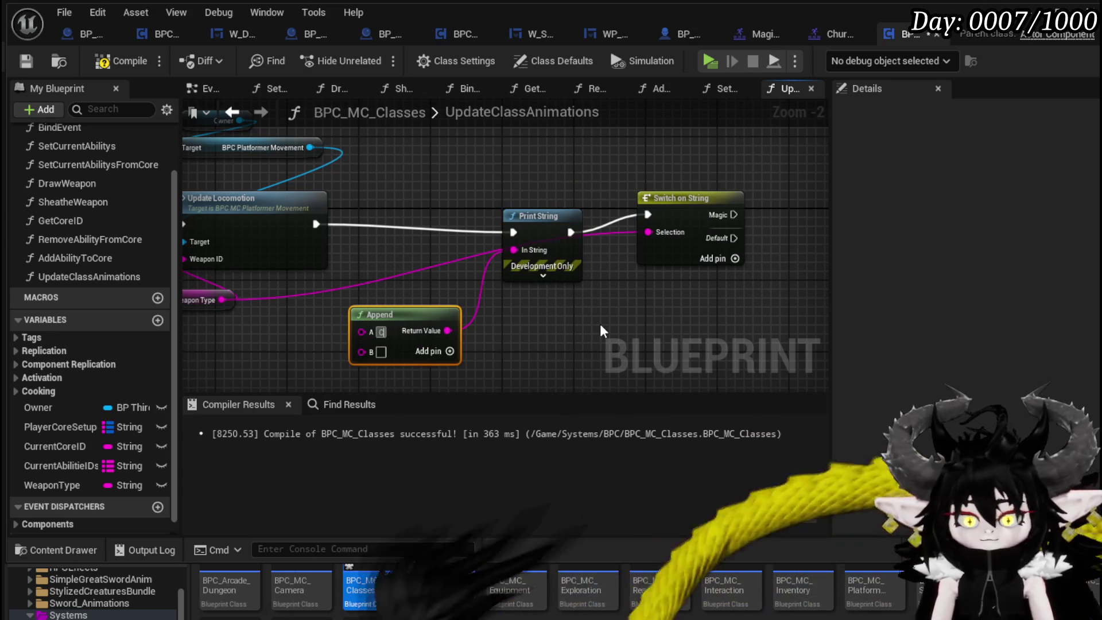
type("CurrentWeap")
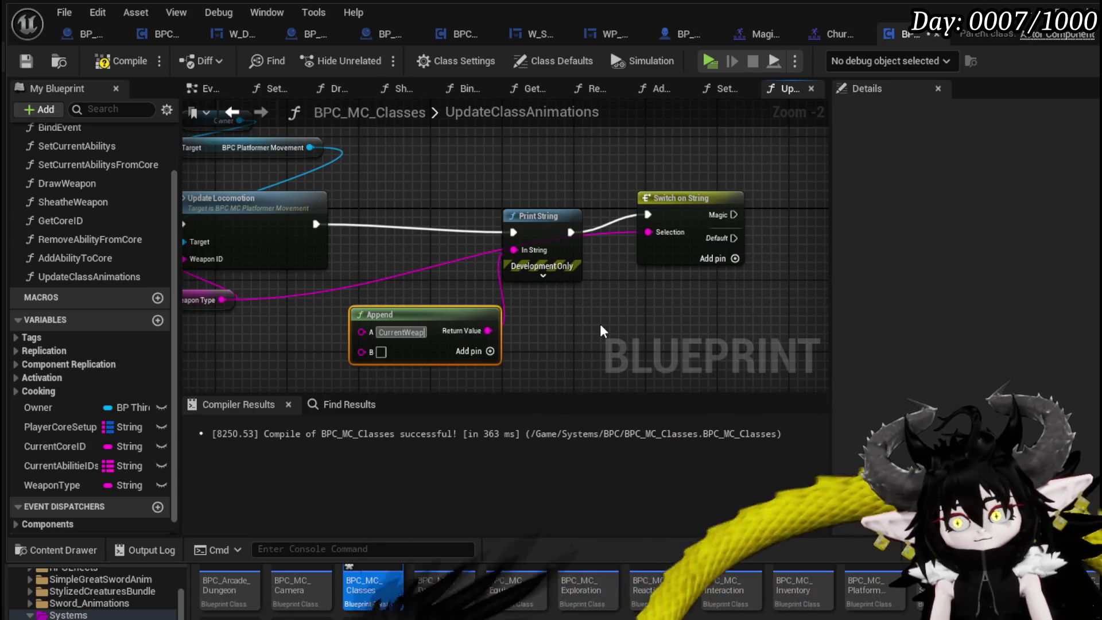
type("onType:")
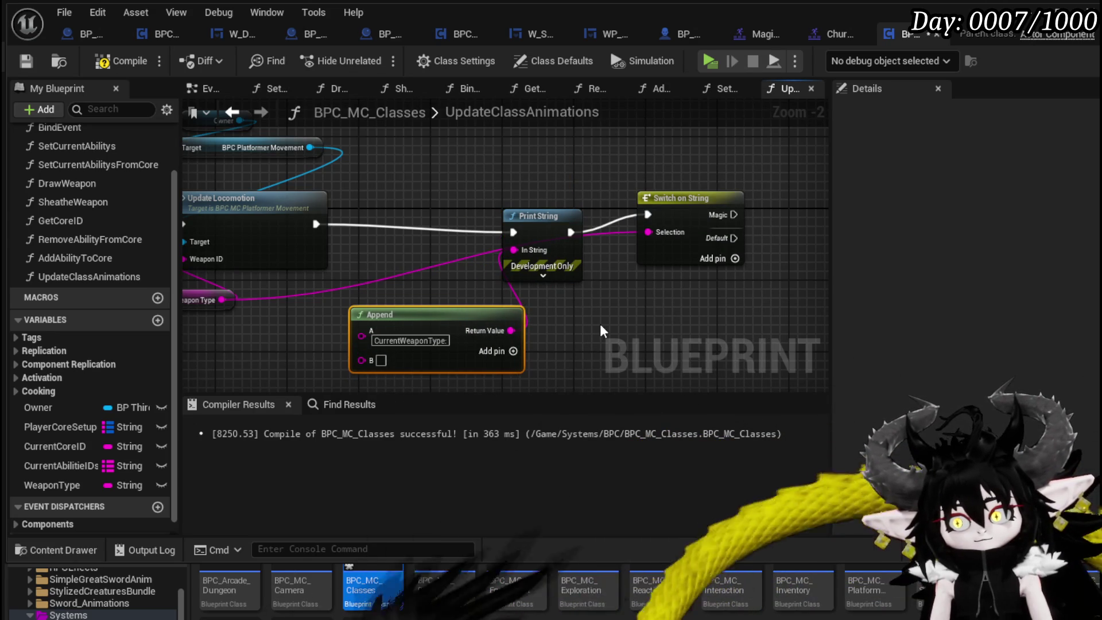
left_click_drag(231, 297, 362, 359)
left_click_drag(391, 316, 302, 298)
Set the print colour to orange-yellow and duration to 180, compile, then open BP_ThirdPersonCharacter.
left_click(524, 278)
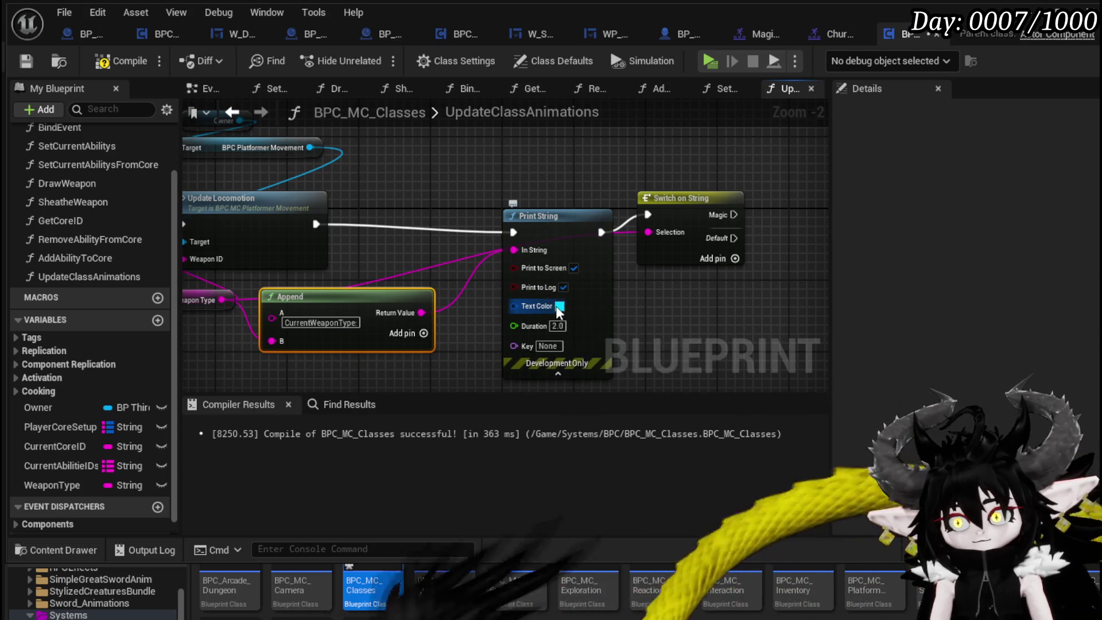
left_click(558, 306)
left_click_drag(683, 459, 725, 484)
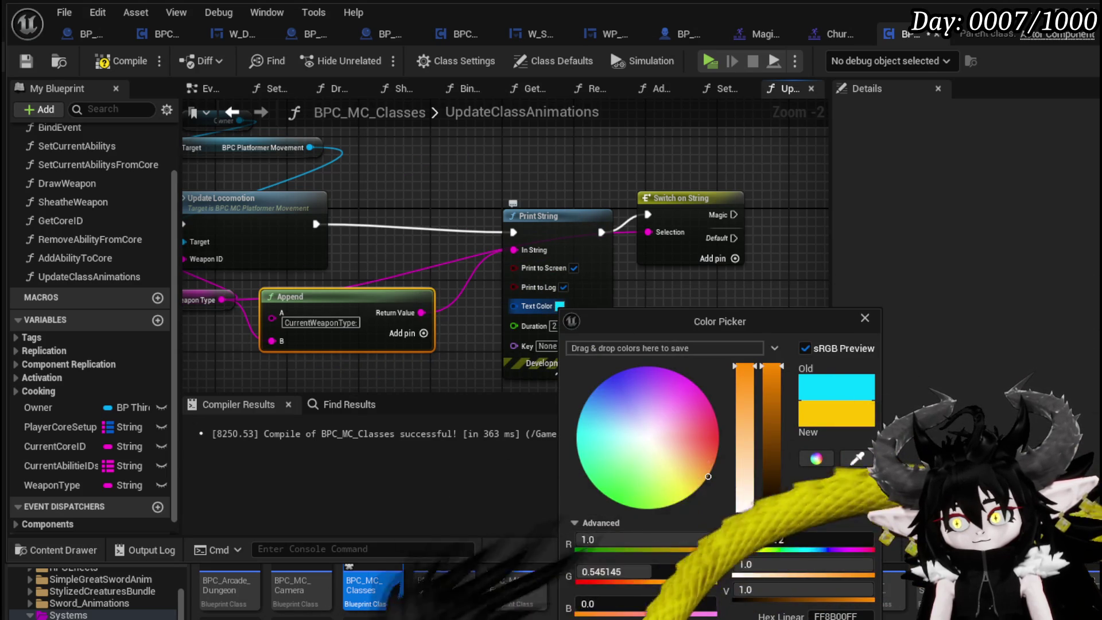
left_click(550, 329)
type("180")
left_click(643, 318)
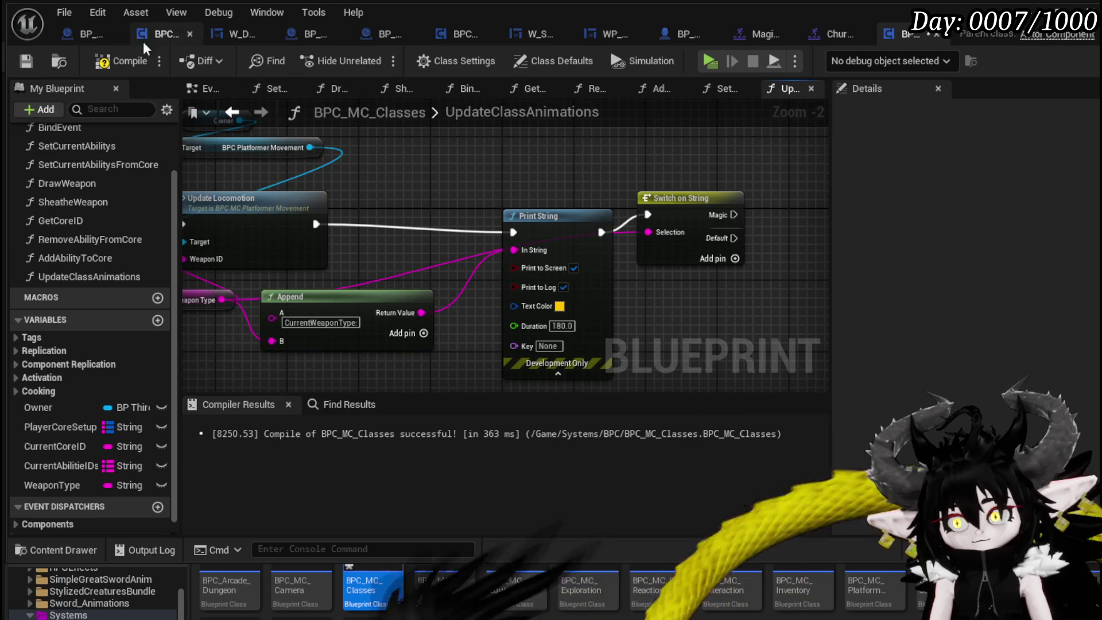
left_click(118, 61)
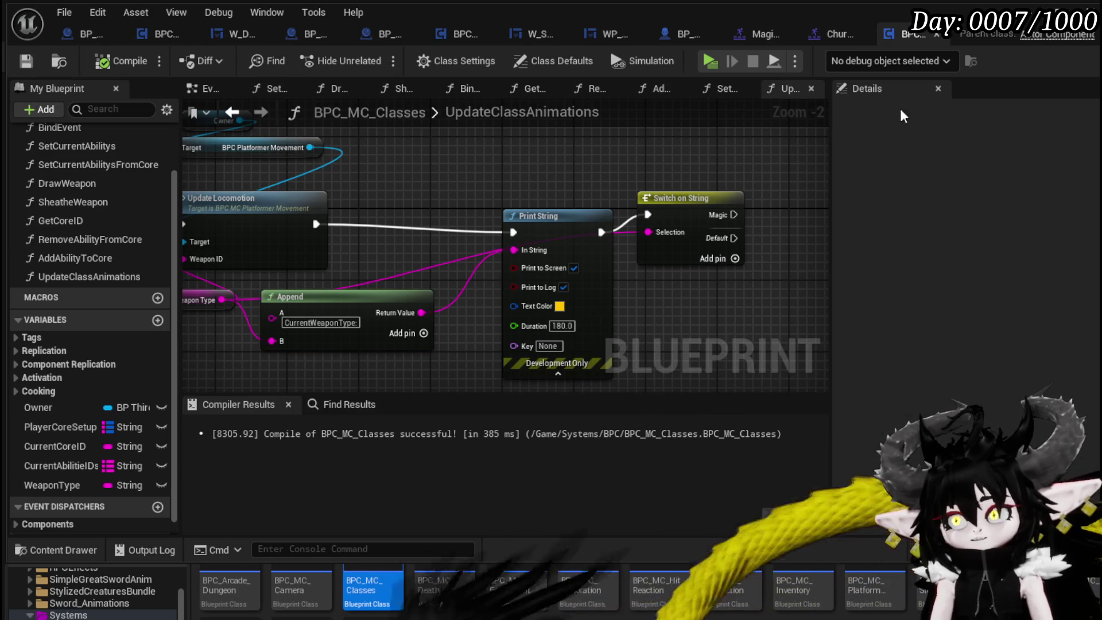
left_click(671, 33)
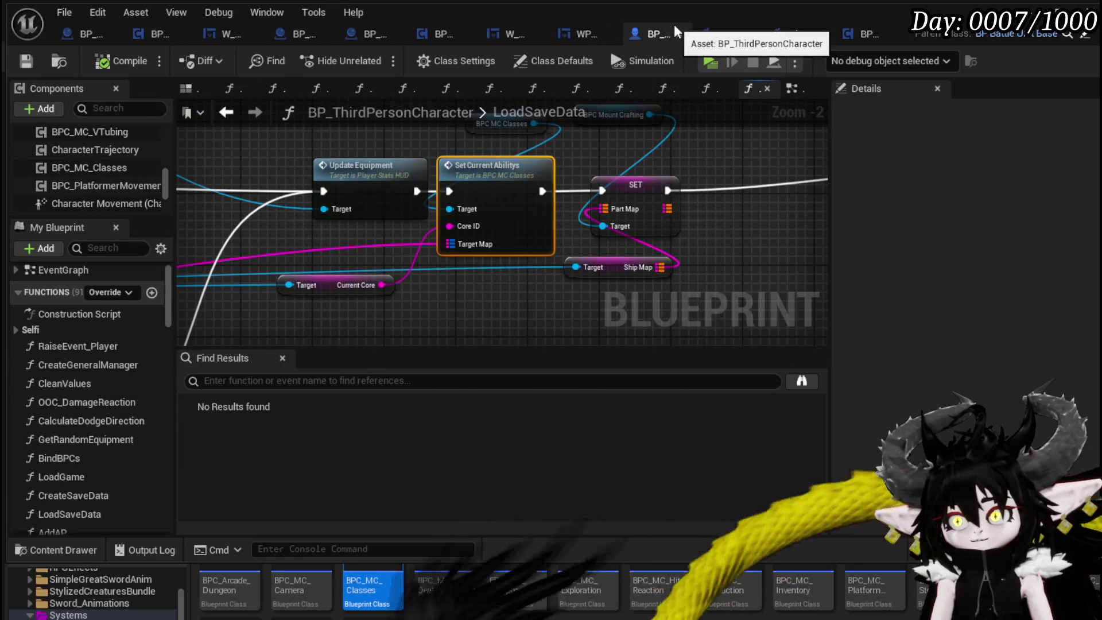
Delete the SET, Apply Save Data and Add Equipment nodes and their leftover getters from LoadSaveData.
left_click_drag(457, 279, 545, 285)
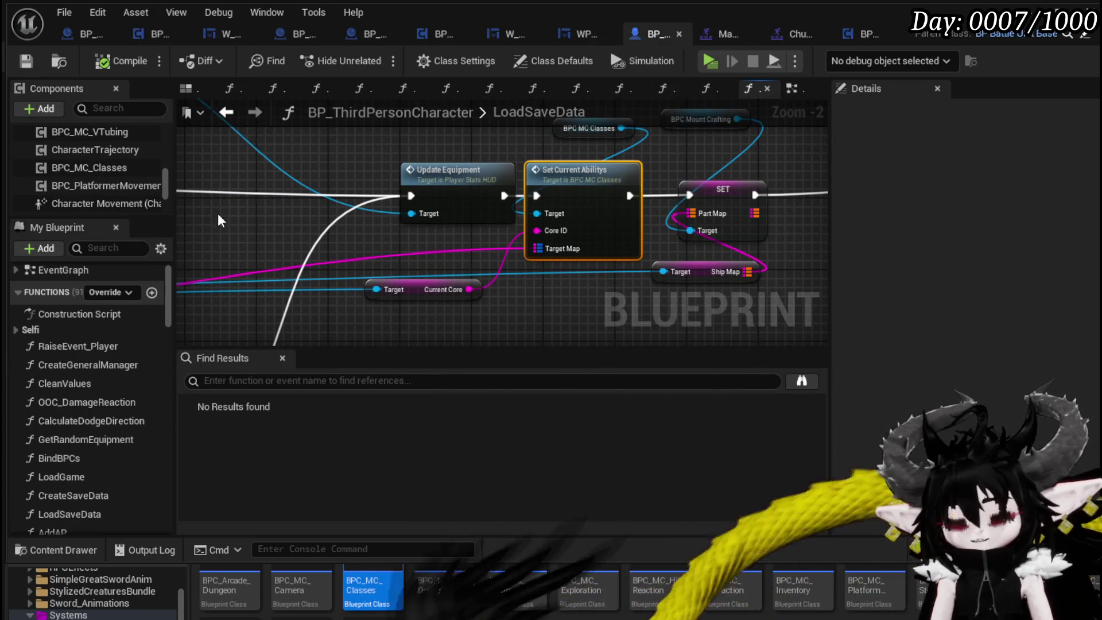
scroll(371, 232, "down", 4)
scroll(371, 230, "up", 1)
scroll(320, 251, "up", 1)
mouse_move(366, 280)
left_mouse_down()
mouse_move(320, 251)
mouse_move(413, 280)
mouse_move(369, 307)
mouse_move(545, 213)
left_mouse_up()
key("Delete")
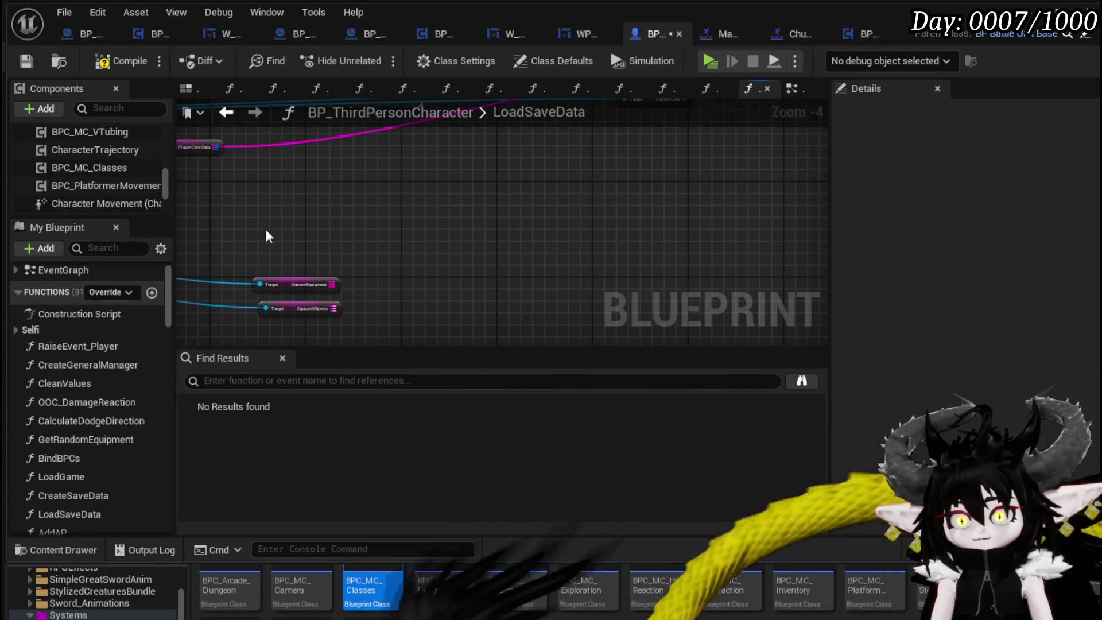
left_click(295, 284)
key("Delete")
Compile and save BP_ThirdPersonCharacter, then go to its EventGraph.
scroll(400, 221, "down", 3)
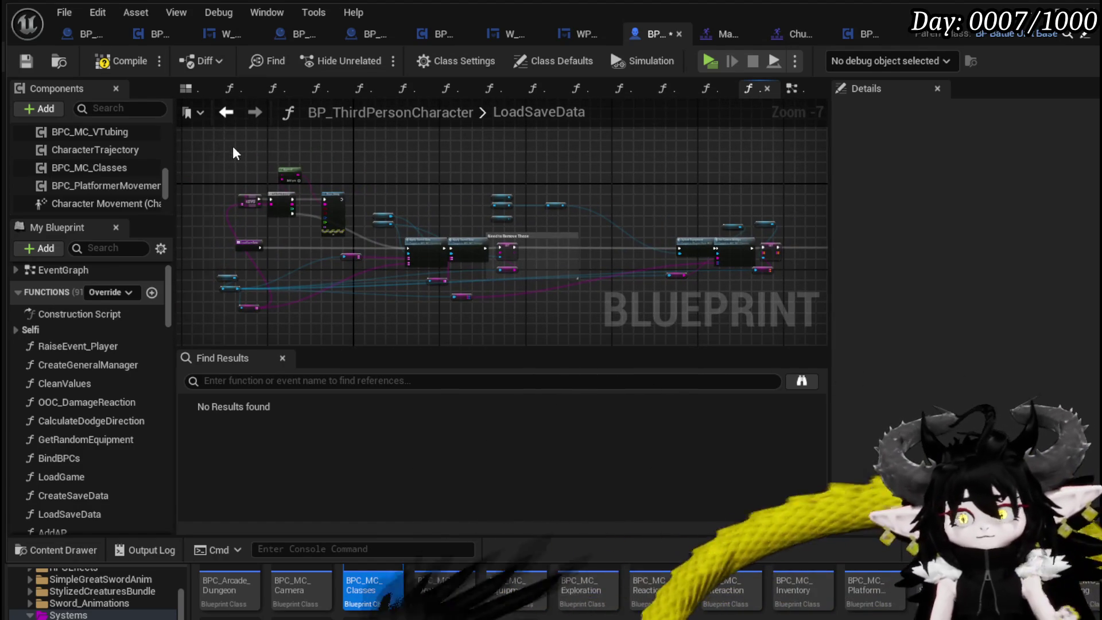
mouse_move(329, 206)
left_mouse_down()
mouse_move(364, 181)
mouse_move(192, 170)
left_mouse_up()
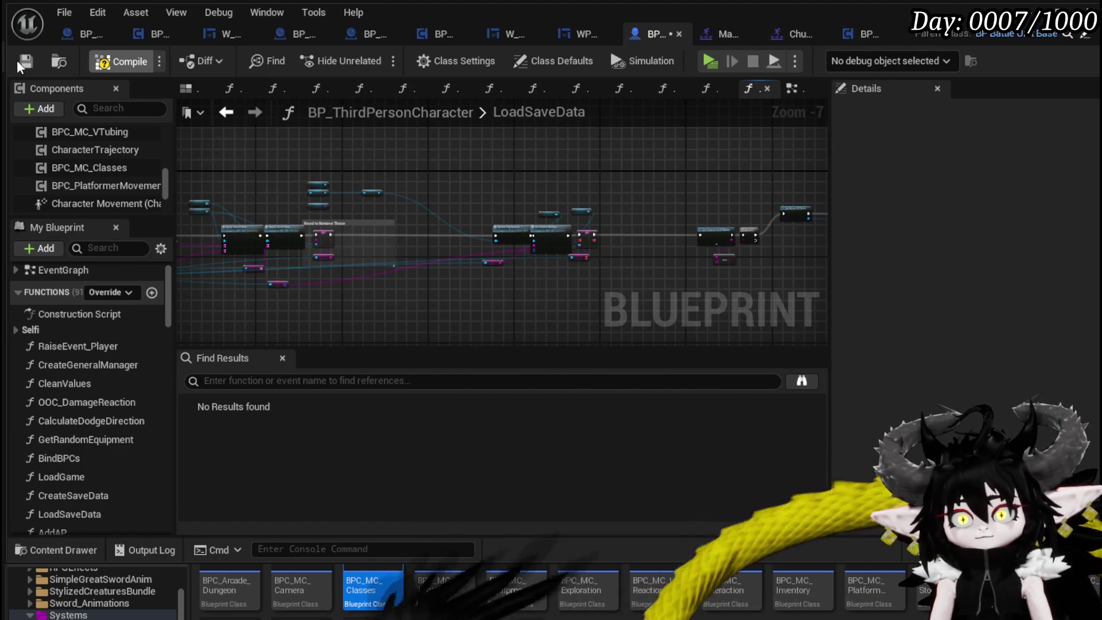
left_click(17, 61)
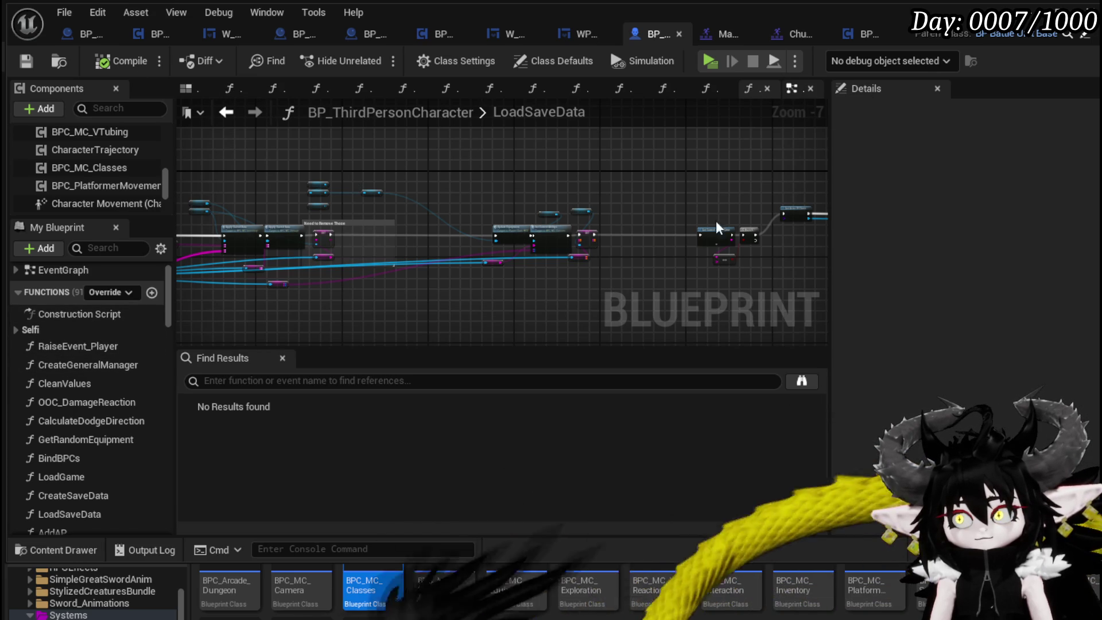
key("alt+Left")
scroll(549, 235, "down", 10)
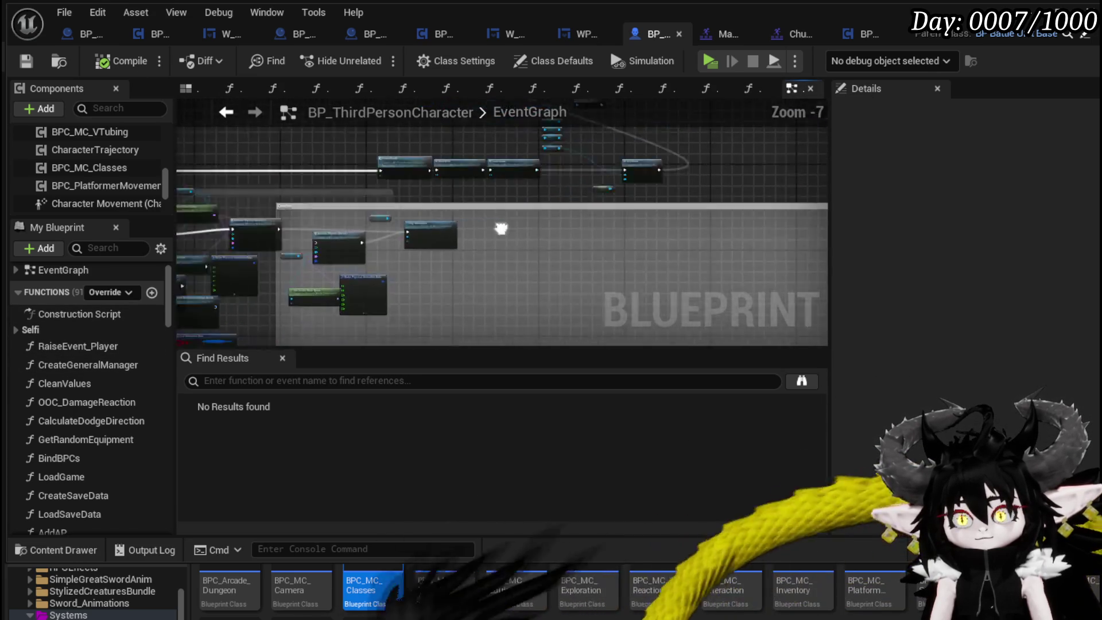
mouse_move(471, 292)
left_mouse_down()
mouse_move(398, 246)
mouse_move(366, 164)
mouse_move(650, 141)
left_mouse_up()
scroll(651, 141, "up", 10)
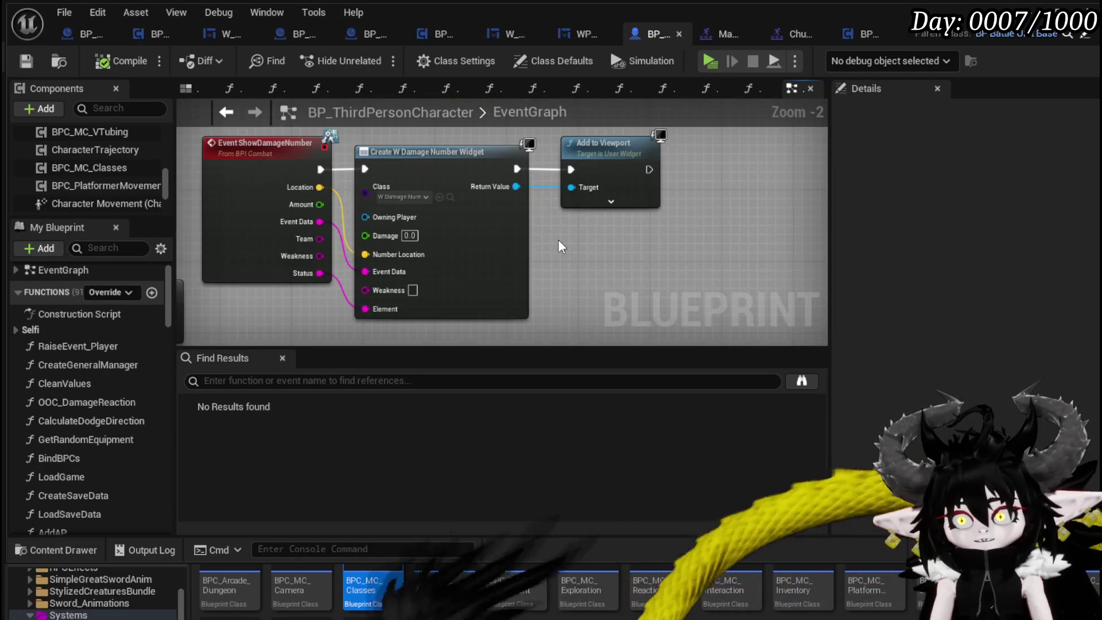
scroll(559, 245, "down", 4)
left_click_drag(374, 246, 484, 239)
scroll(516, 253, "up", 4)
mouse_move(482, 345)
left_mouse_down()
mouse_move(606, 180)
mouse_move(752, 287)
left_mouse_up()
mouse_move(411, 256)
left_mouse_down()
mouse_move(752, 245)
mouse_move(814, 258)
mouse_move(477, 246)
left_mouse_up()
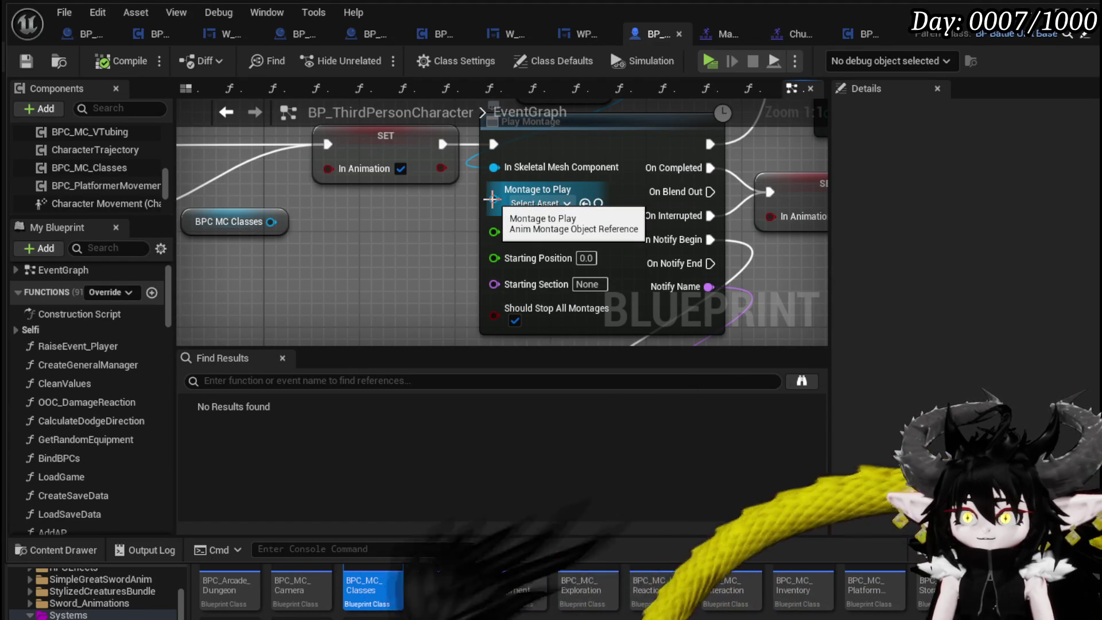
left_click(491, 199)
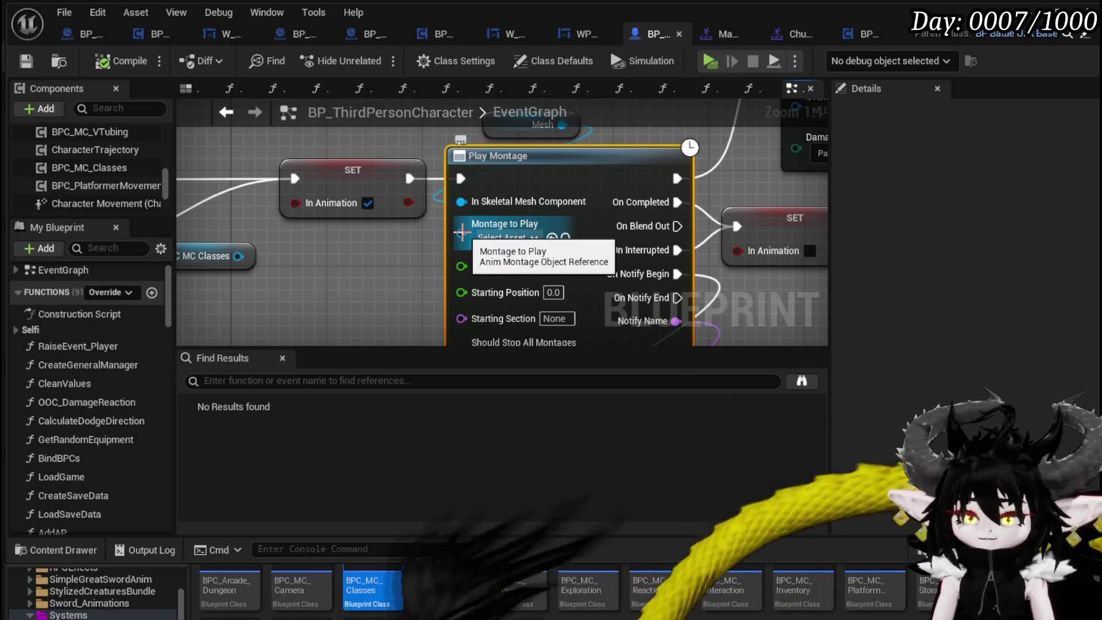
right_click(462, 232)
left_click_drag(398, 252, 499, 247)
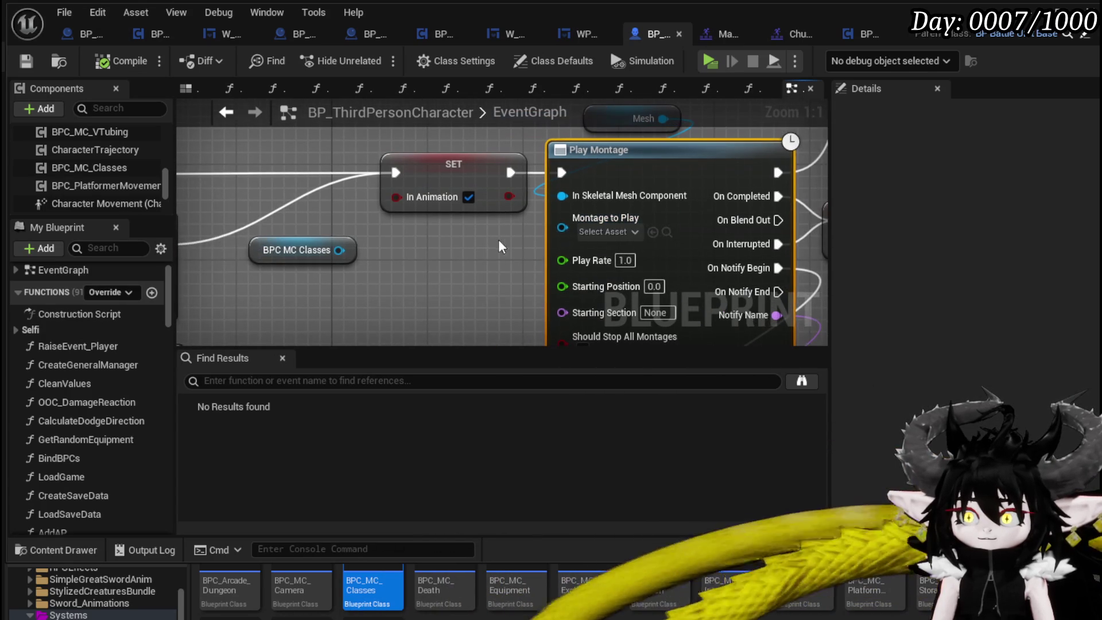
right_click(562, 228)
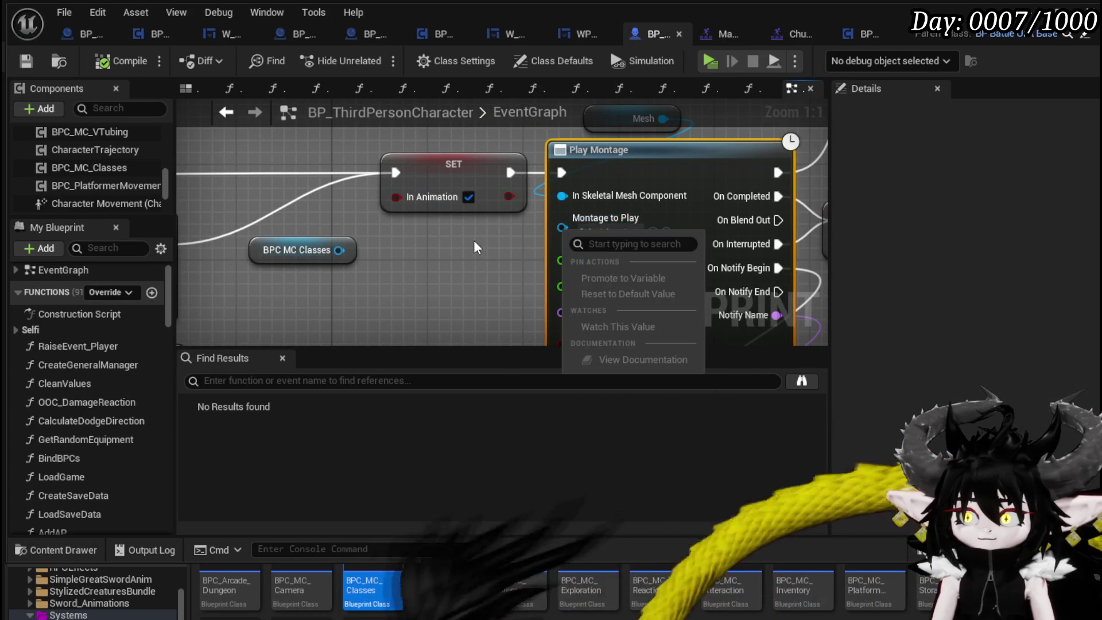
left_click(560, 222)
right_click(561, 226)
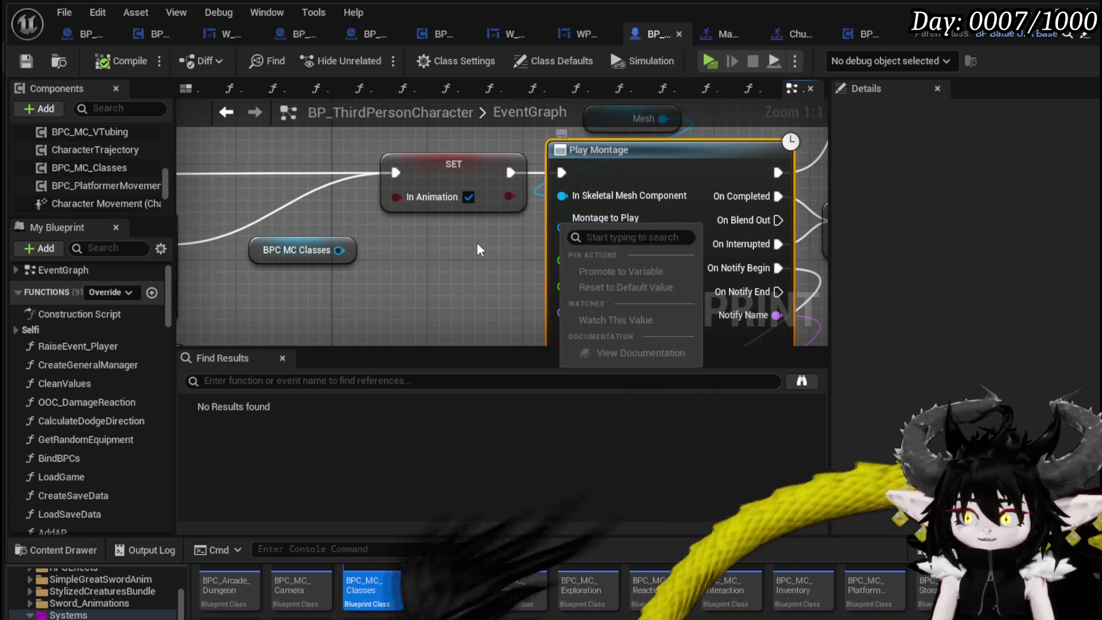
mouse_move(423, 260)
left_mouse_down()
mouse_move(619, 251)
mouse_move(608, 148)
left_mouse_up()
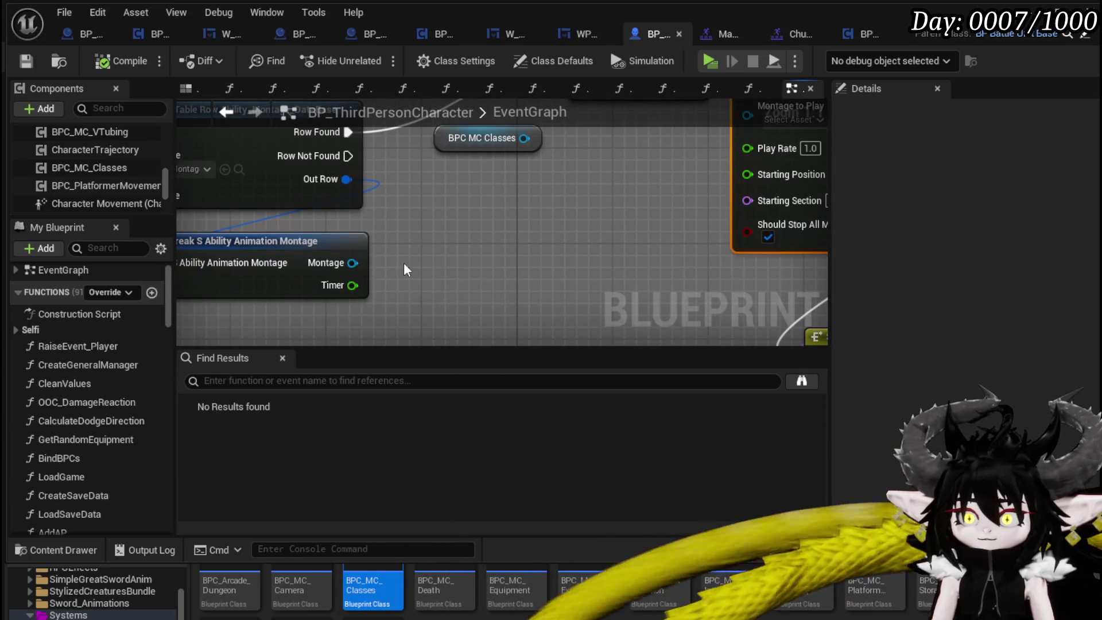
right_click(352, 262)
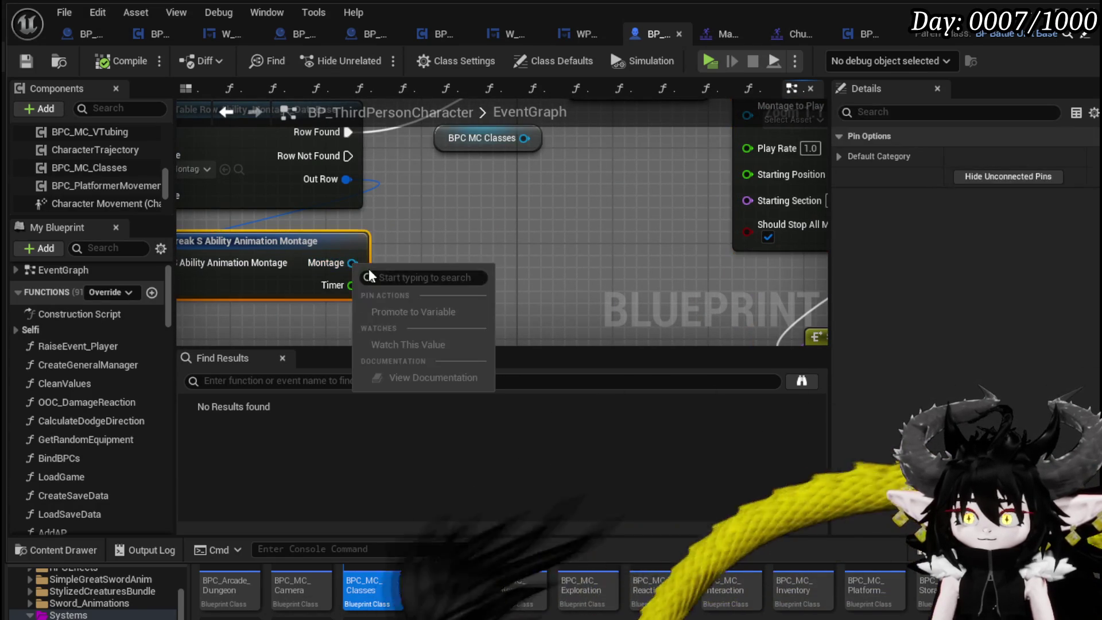
scroll(424, 234, "down", 3)
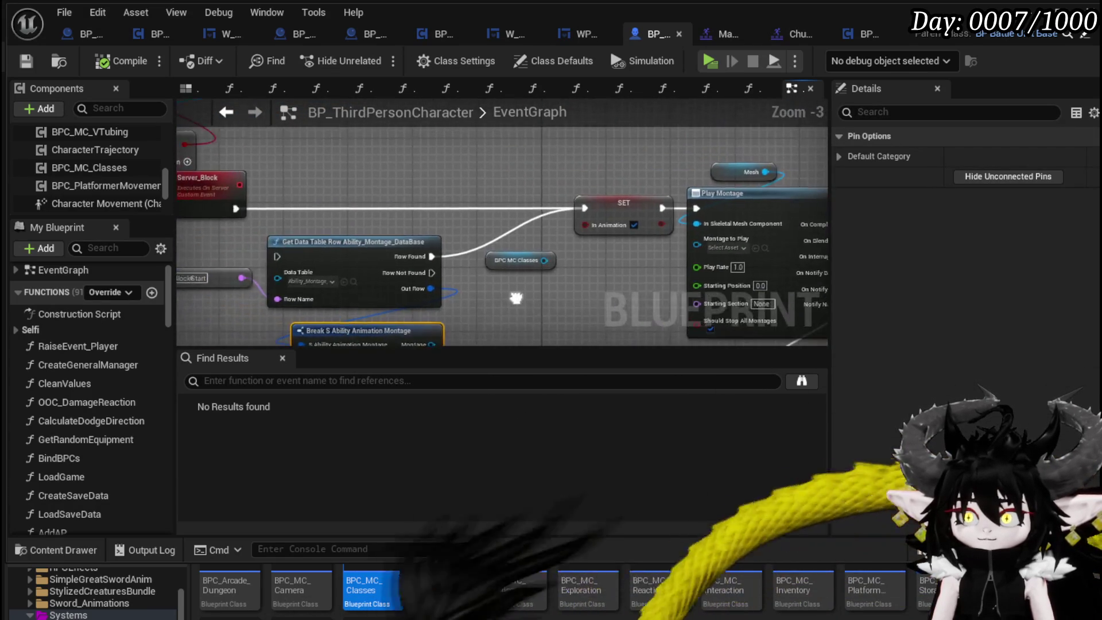
mouse_move(631, 282)
left_mouse_down()
mouse_move(610, 268)
mouse_move(417, 257)
left_mouse_up()
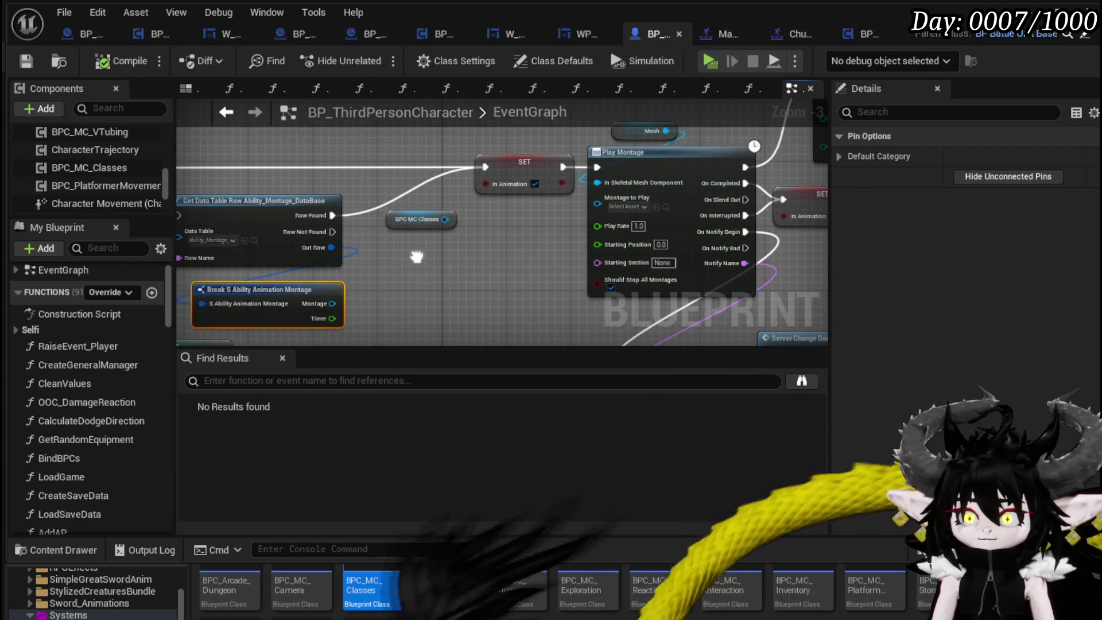
scroll(163, 295, "down", 15)
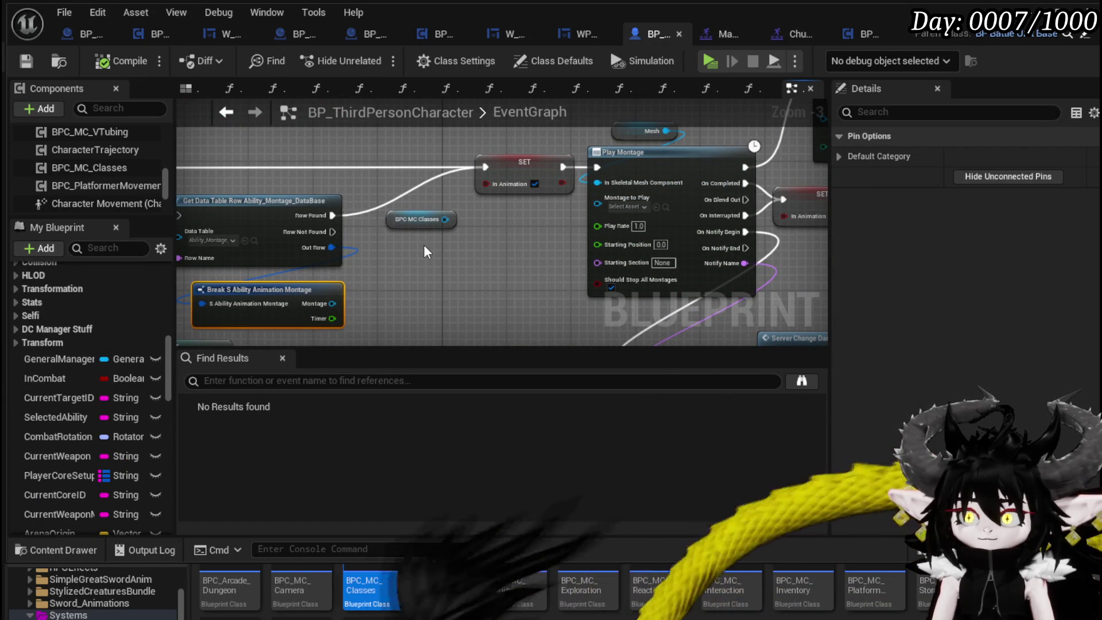
left_click(452, 265)
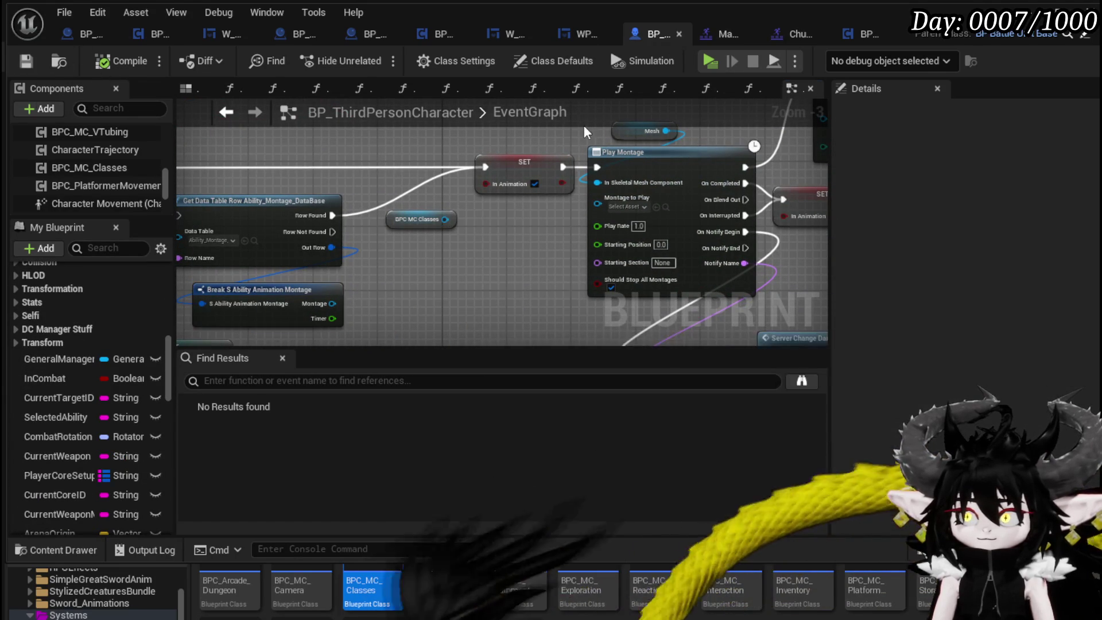
left_click(859, 36)
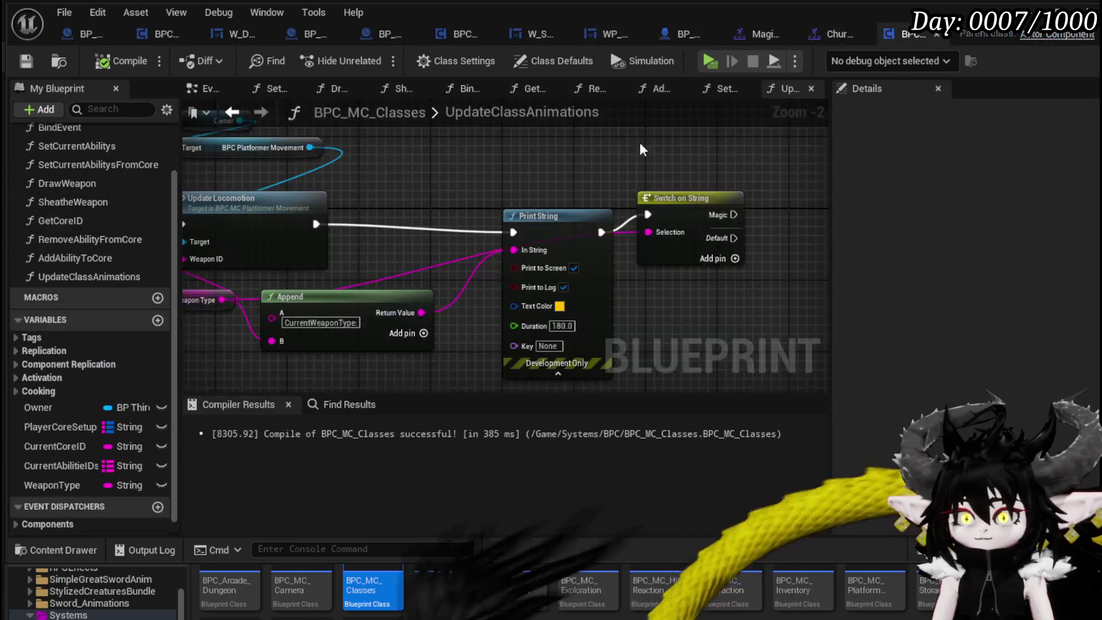
Create a BlockAnim variable of type Anim Montage in BPC_MC_Classes.
left_click(158, 320)
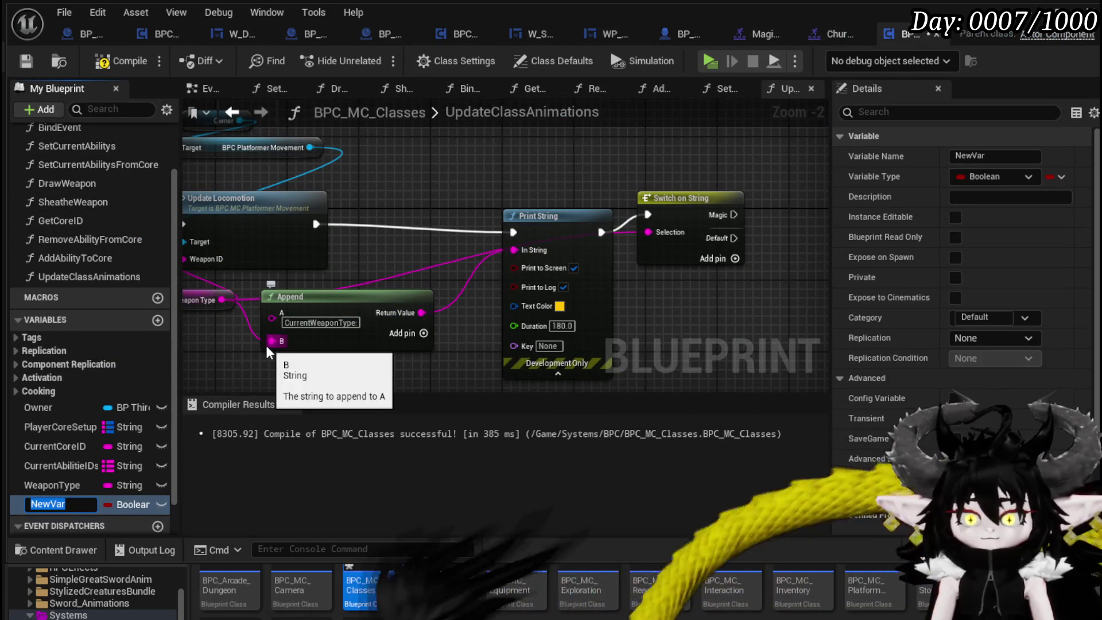
type("BlockAnim")
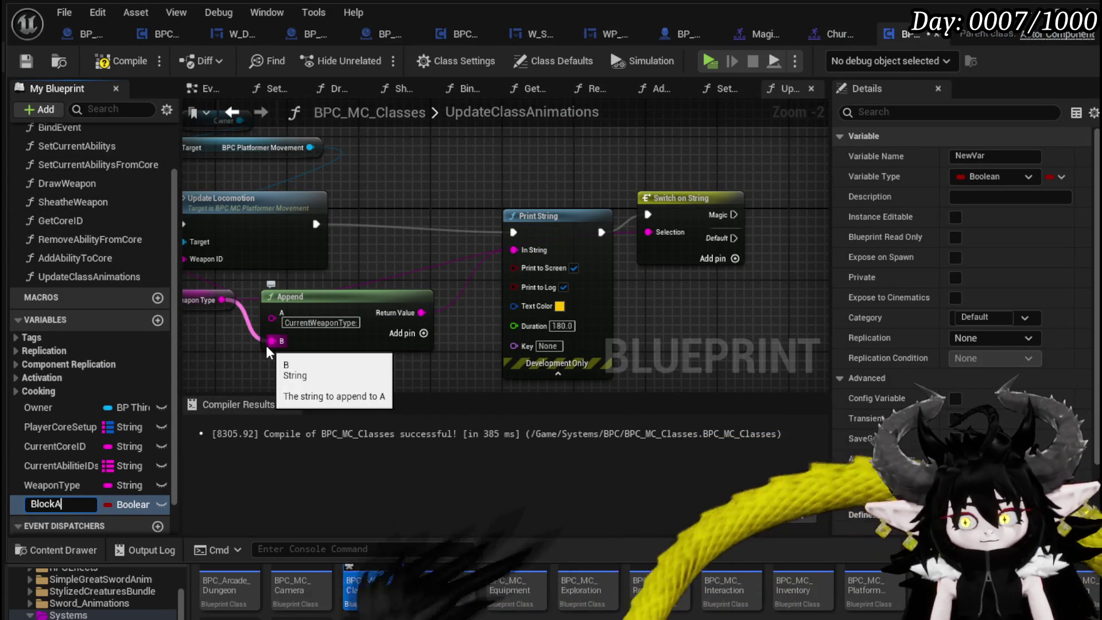
key("Return")
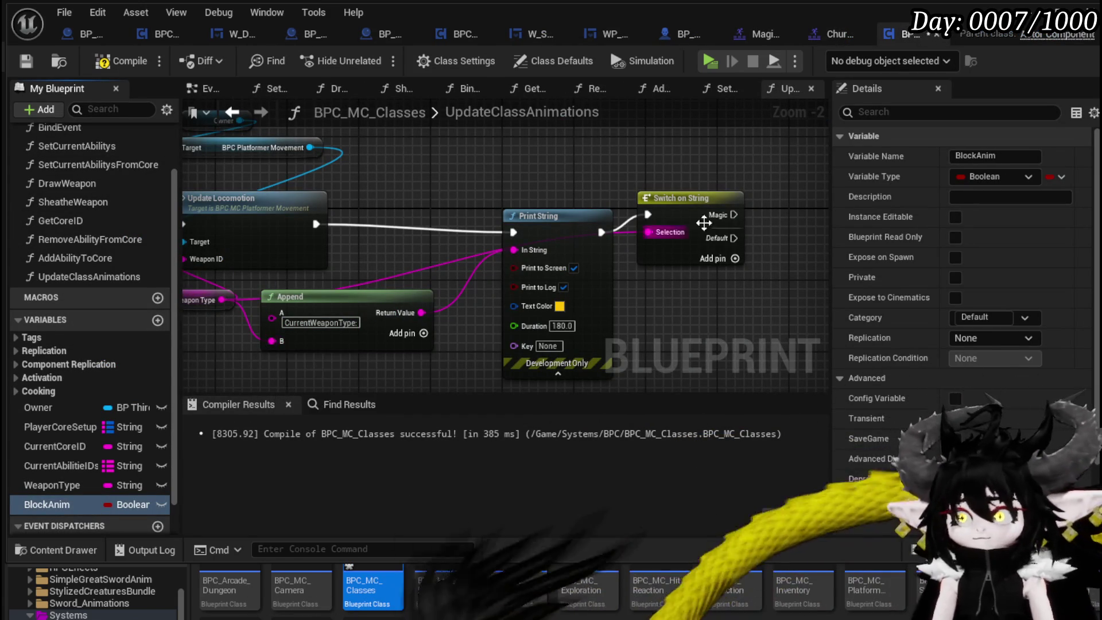
left_click(994, 175)
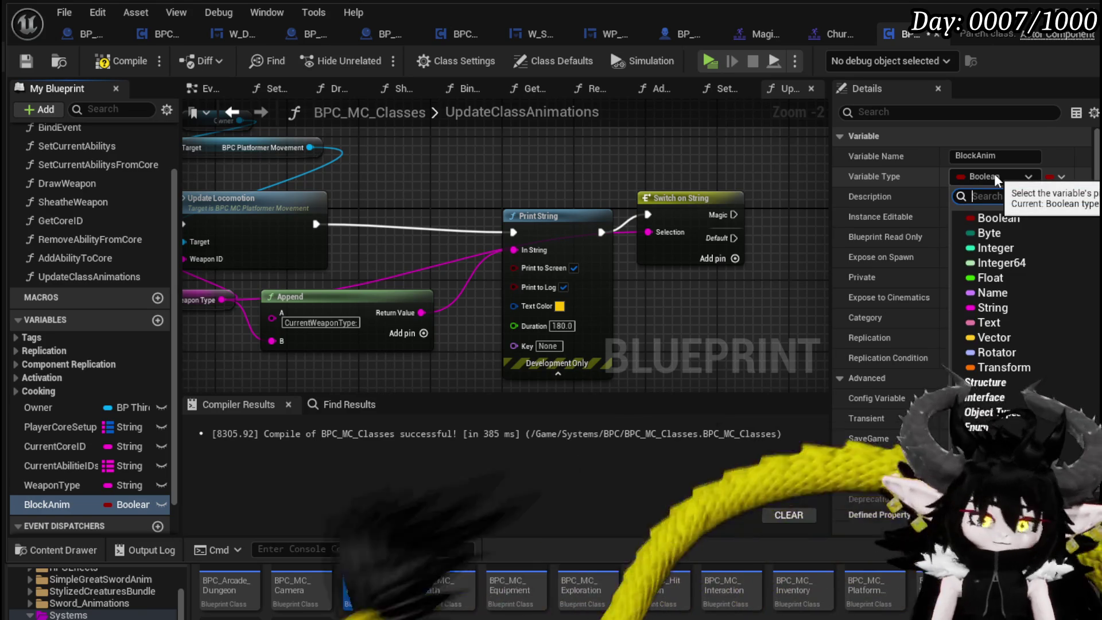
type("AnimM")
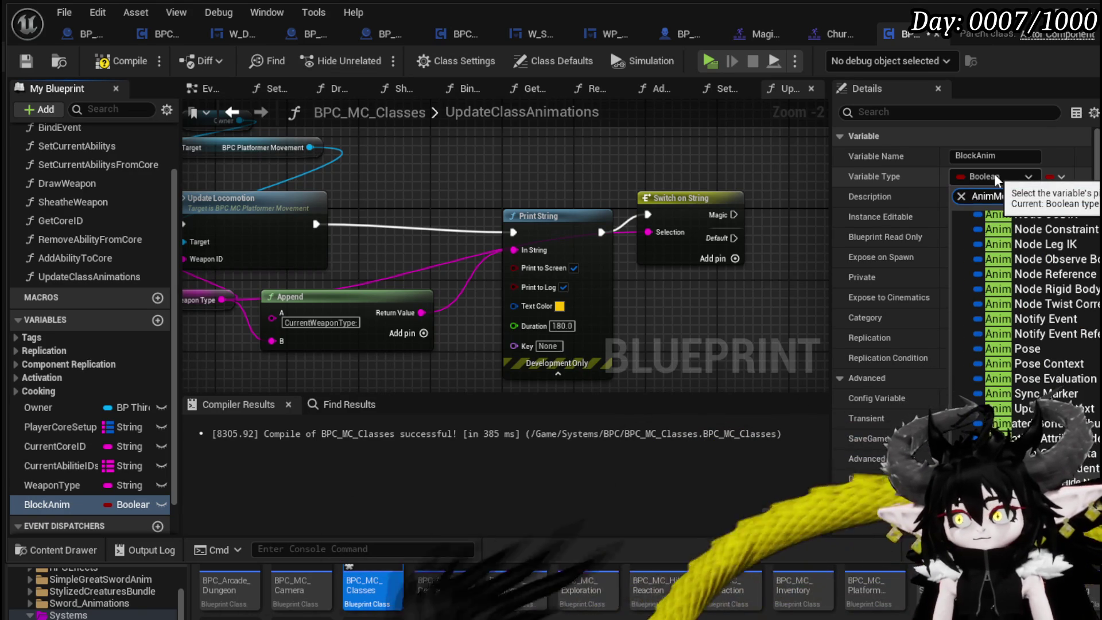
type("ontage")
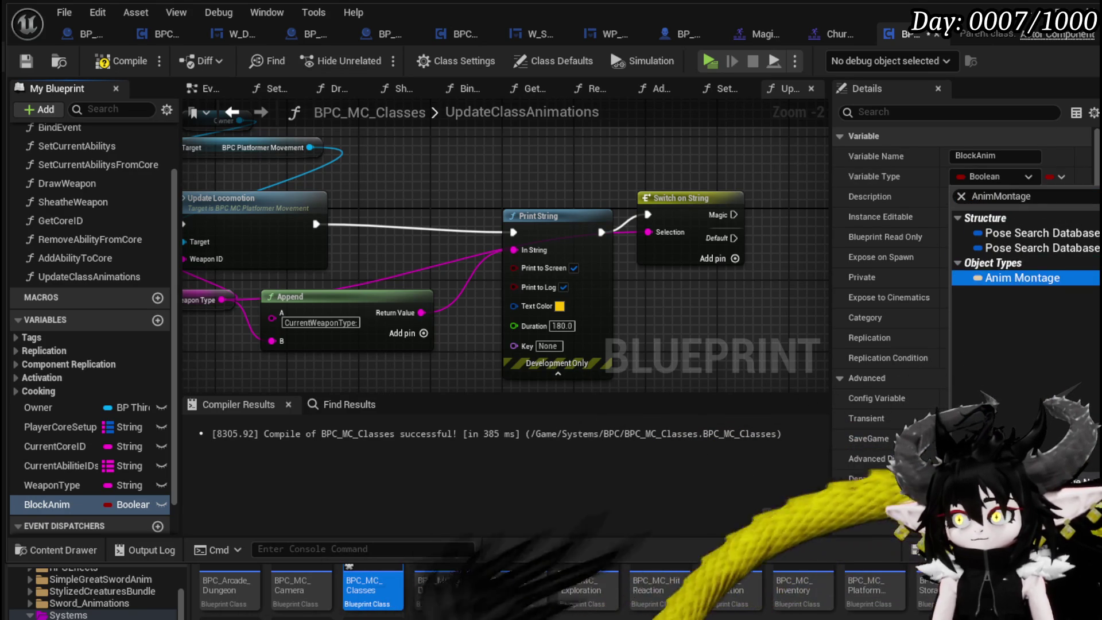
key("Return")
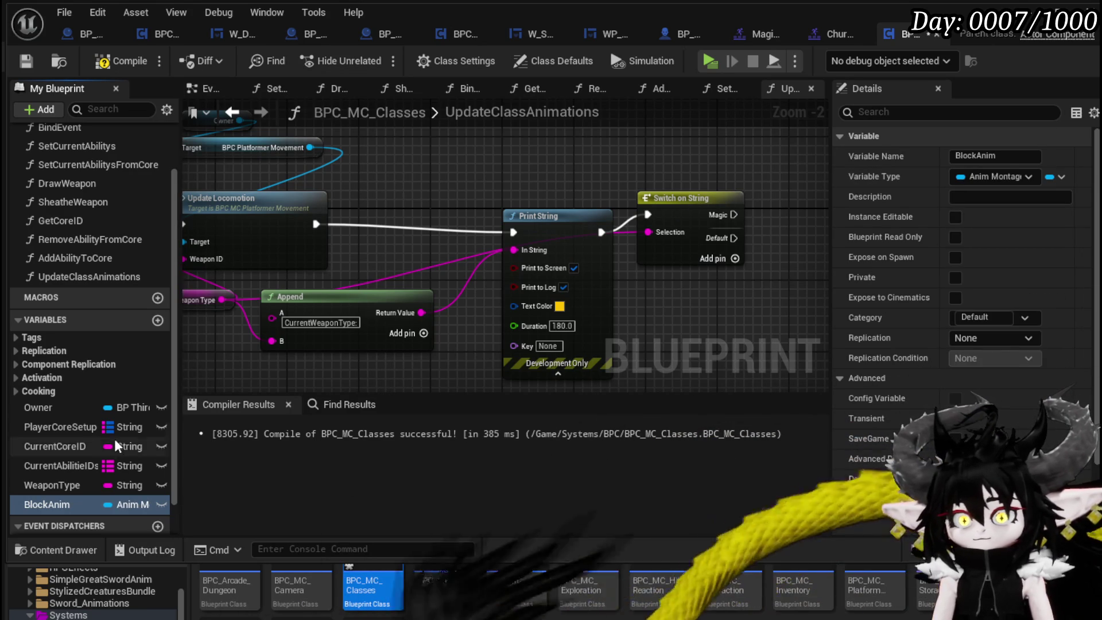
Set BlockAnim to Magic_Block from the switch's Magic output, then compile and save.
left_click_drag(51, 505, 619, 211)
left_click_drag(771, 164, 787, 185)
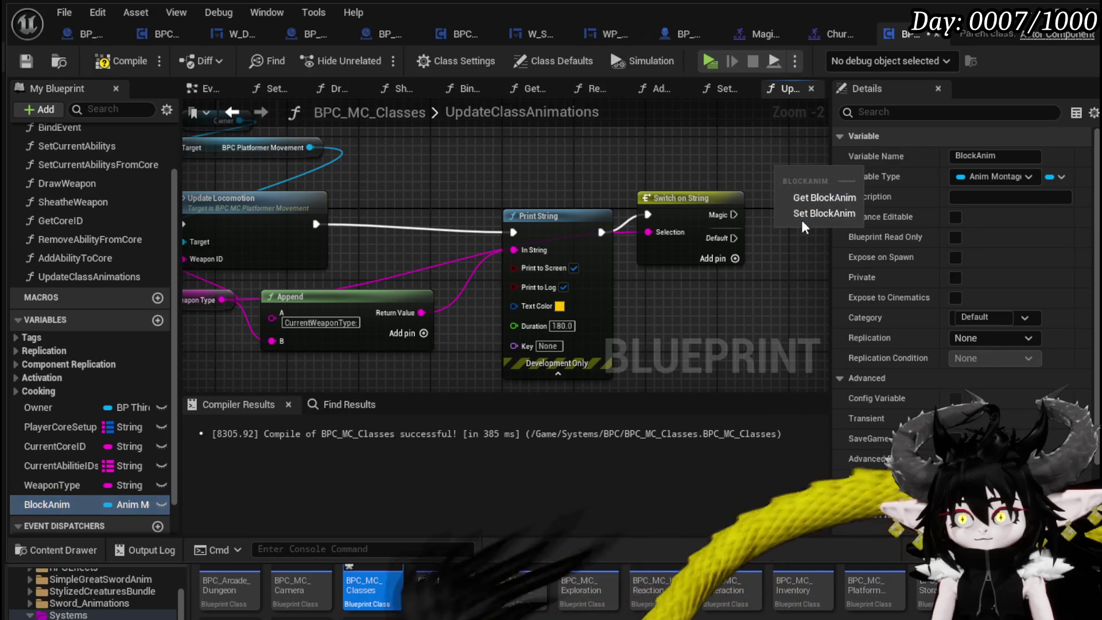
left_click(801, 215)
left_click_drag(552, 234, 601, 199)
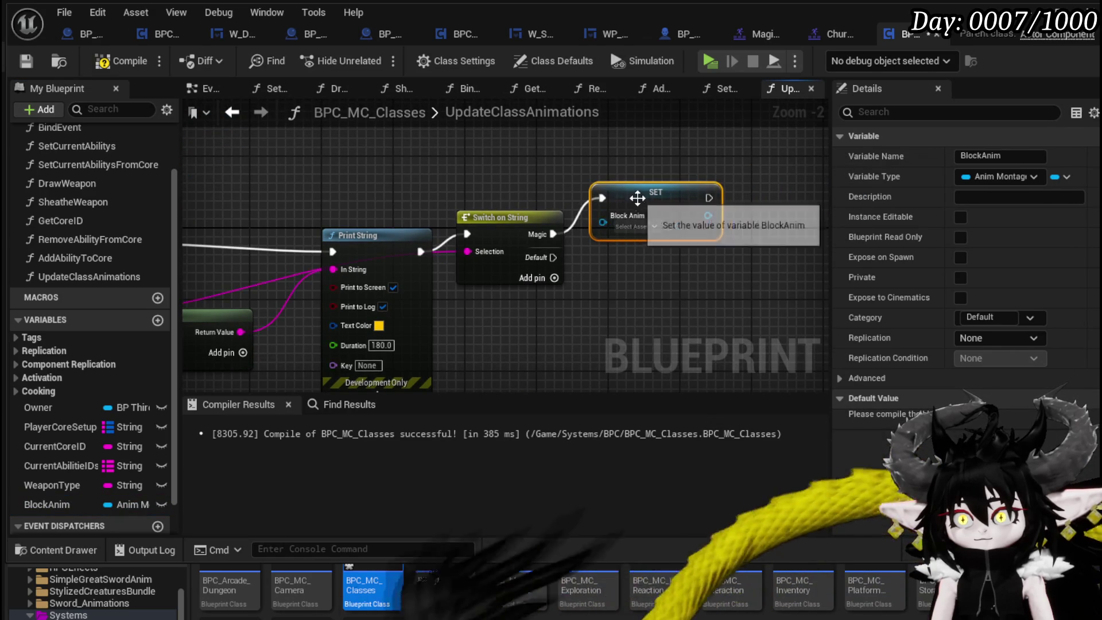
left_click(634, 226)
type("Magic")
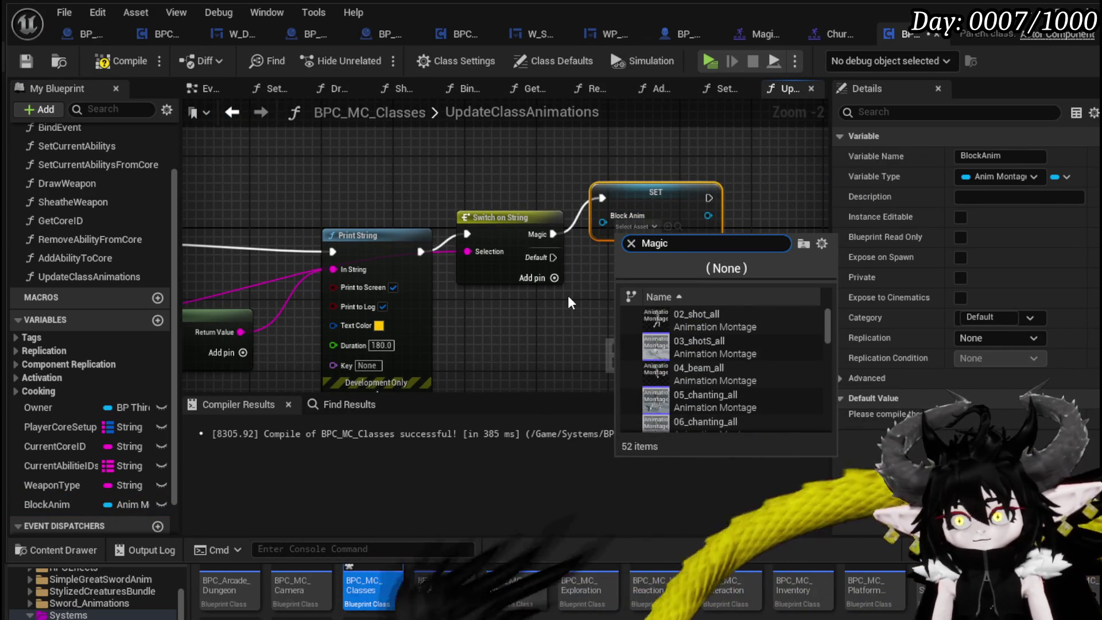
type("_Block")
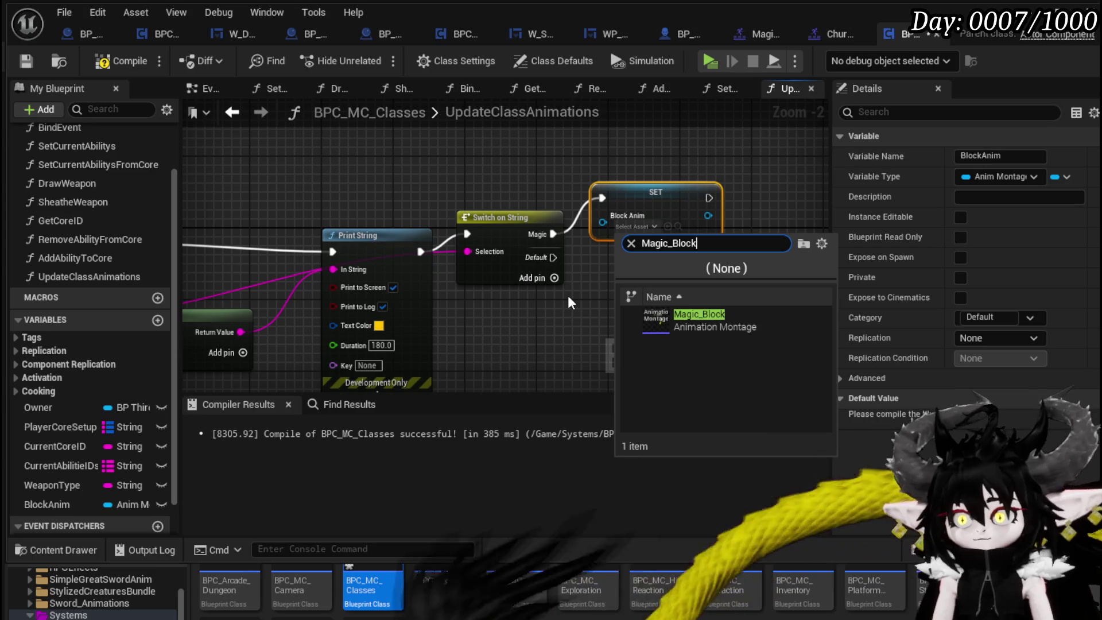
left_click(696, 321)
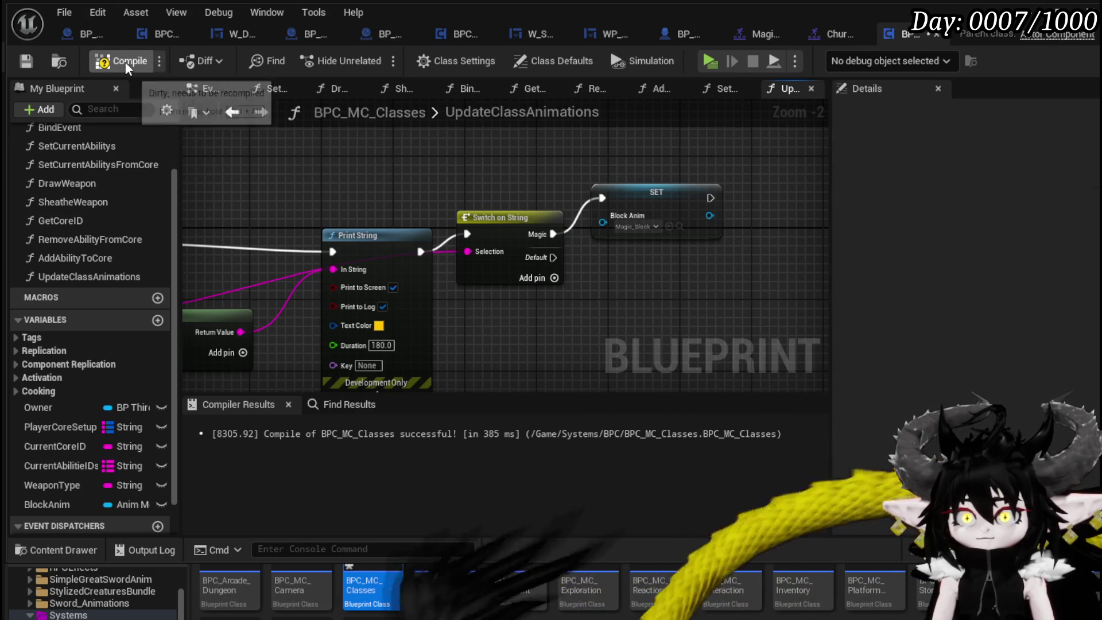
left_click(29, 60)
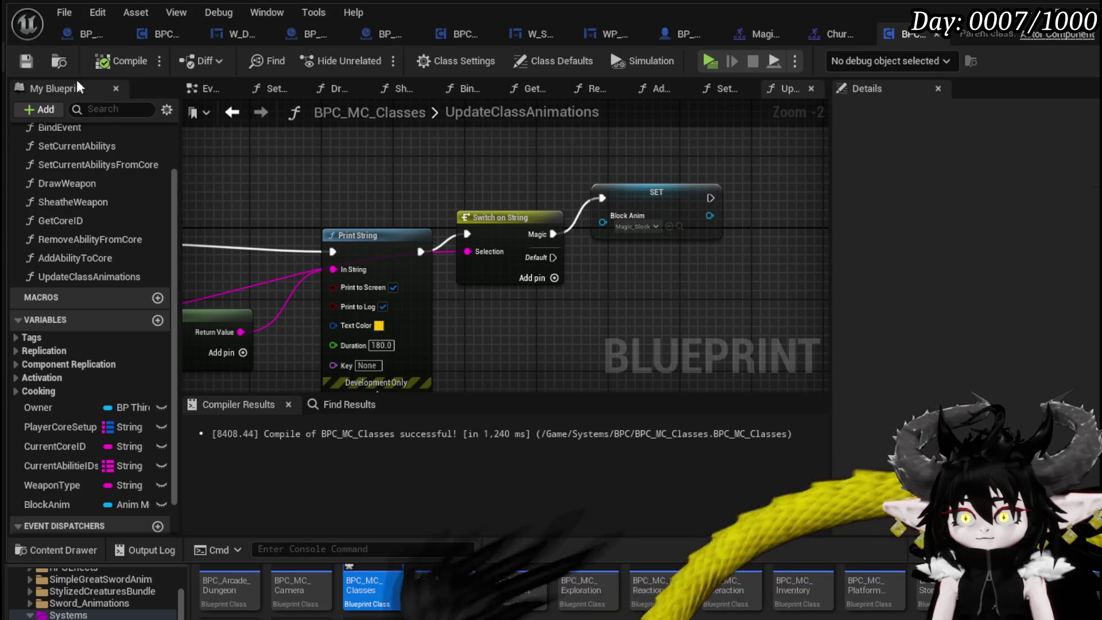
Feed BPC MC Classes' Block Anim into Play Montage's Montage to Play, save, and start a play test.
left_click(679, 37)
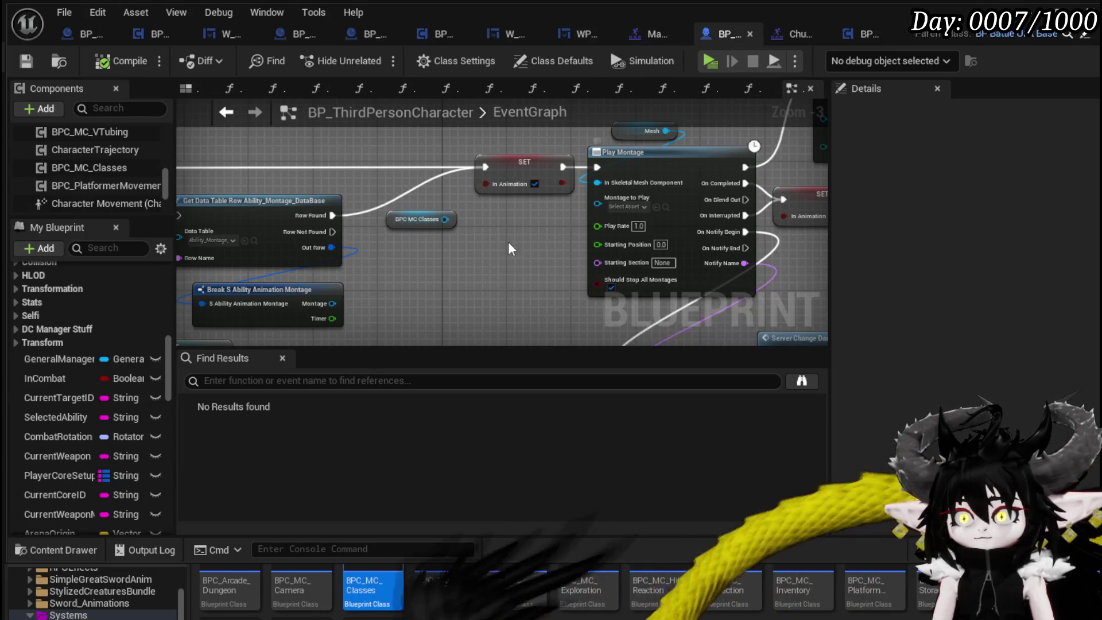
left_click_drag(445, 219, 442, 261)
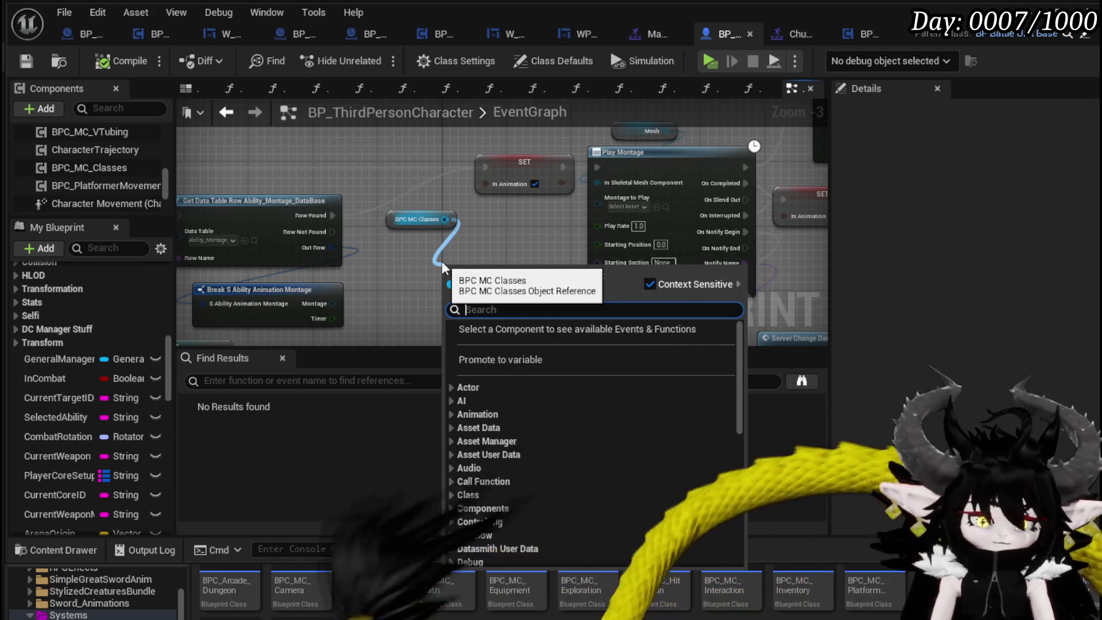
type("Block")
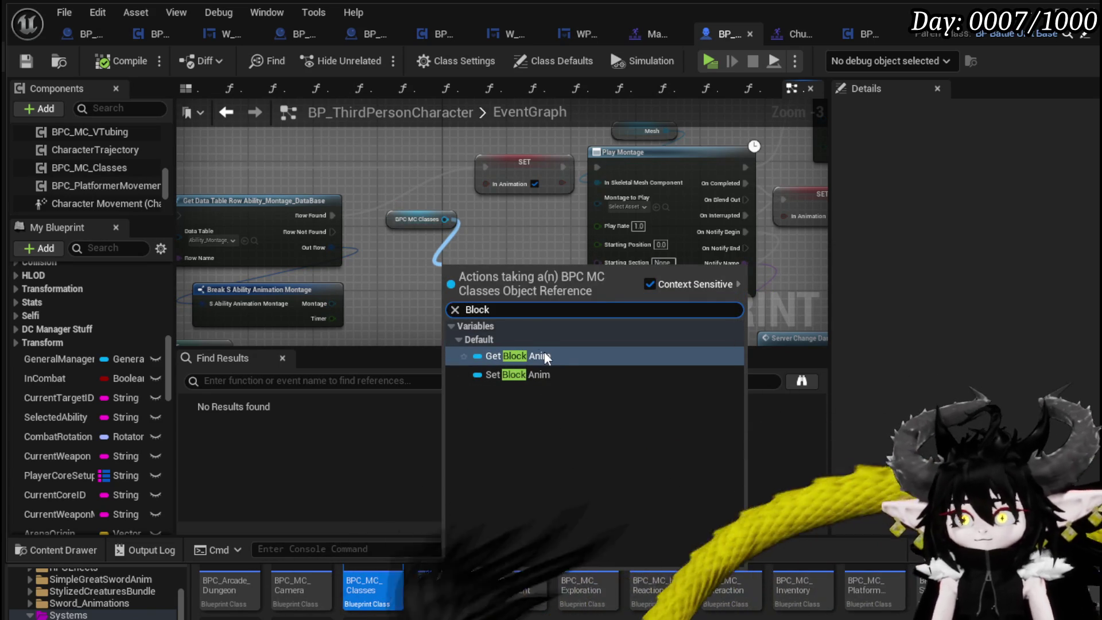
left_click(511, 355)
left_click_drag(533, 267, 586, 215)
left_click(497, 225)
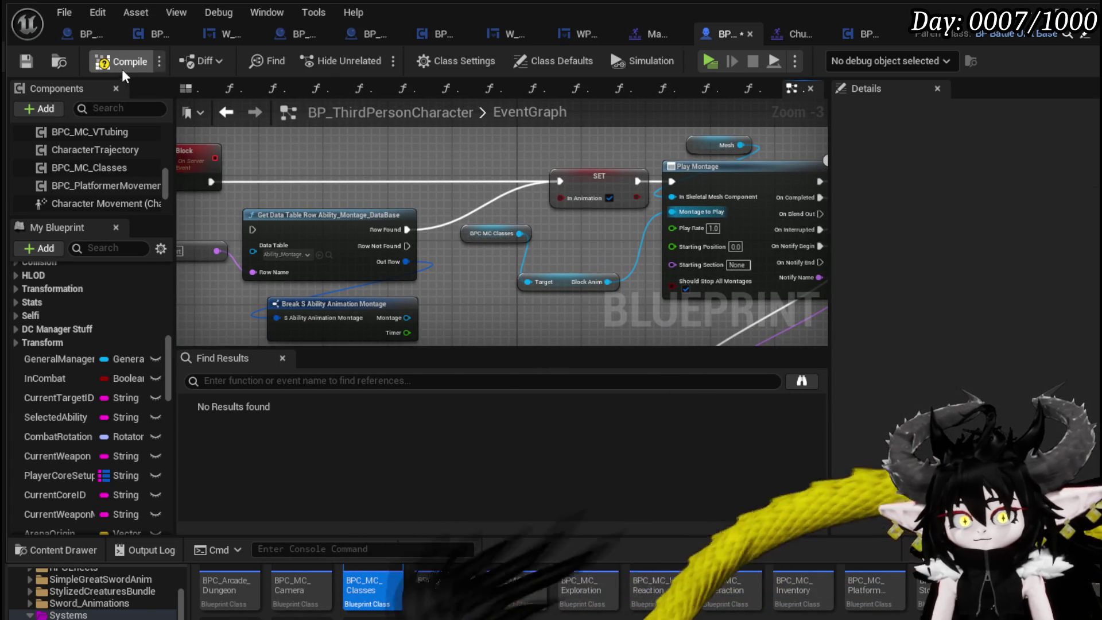
left_click(25, 62)
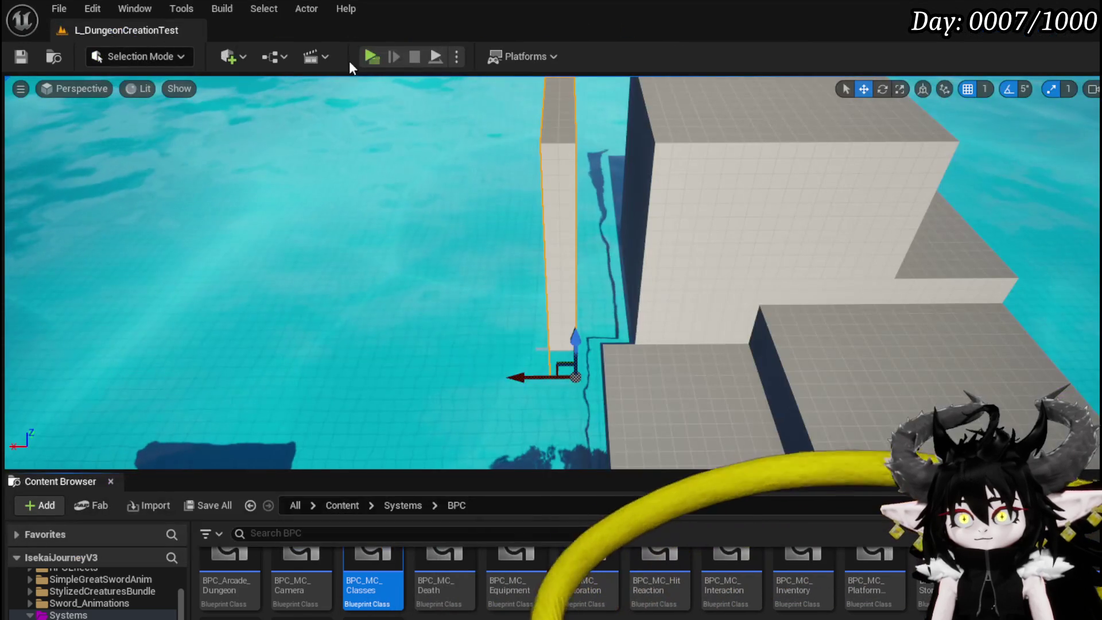
left_click(349, 61)
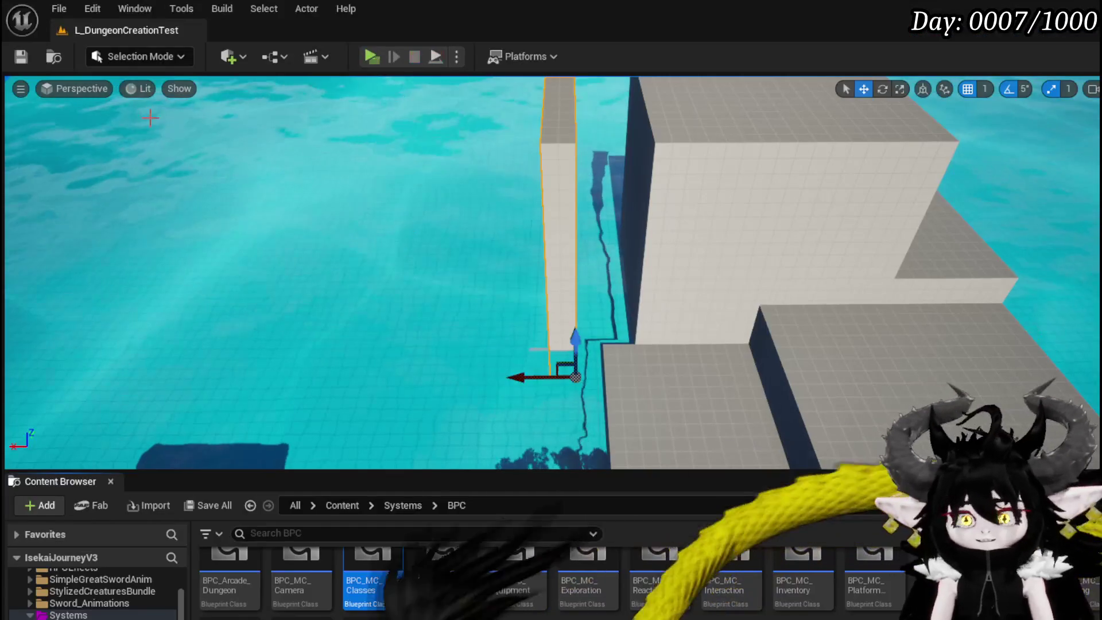
Save the L_DungeonCreationTest level after the play test.
left_click(21, 56)
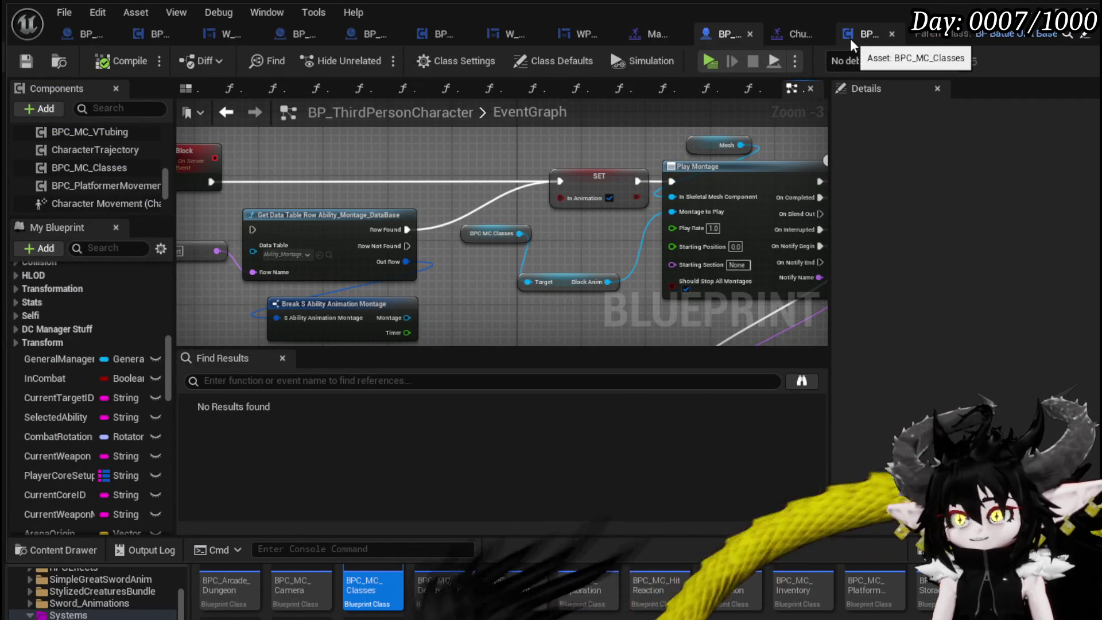
In SetCurrentAbilitys, route SET through Update Class Animations into Switch on String and rearrange the nodes.
left_click(850, 39)
left_click_drag(211, 222, 603, 213)
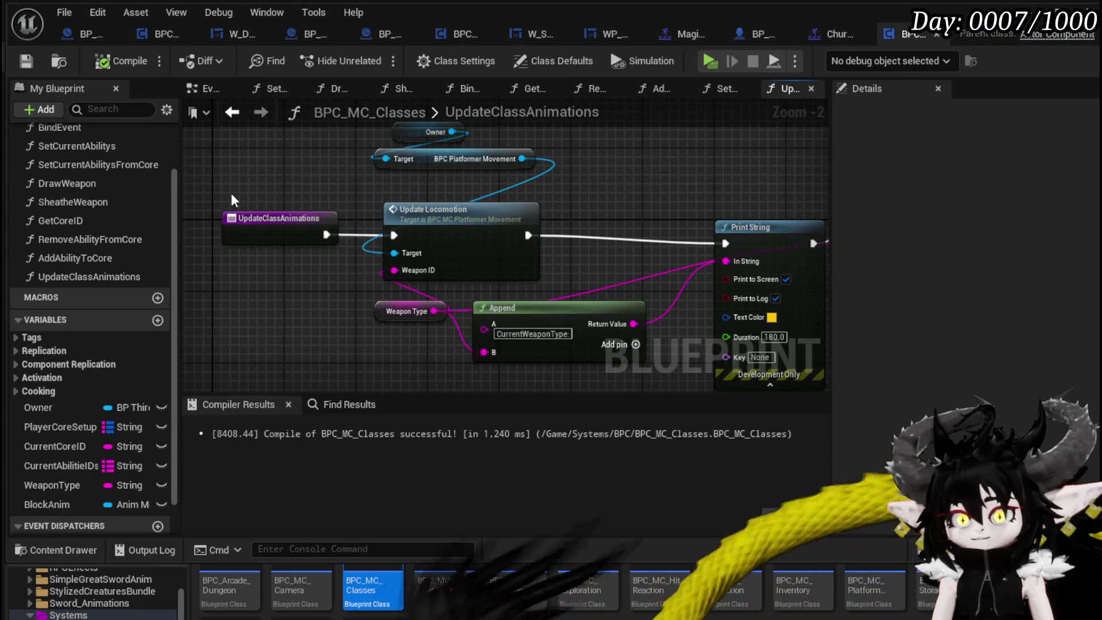
left_click(232, 113)
mouse_move(315, 226)
left_mouse_down()
mouse_move(386, 346)
mouse_move(357, 323)
mouse_move(425, 275)
mouse_move(704, 228)
left_mouse_up()
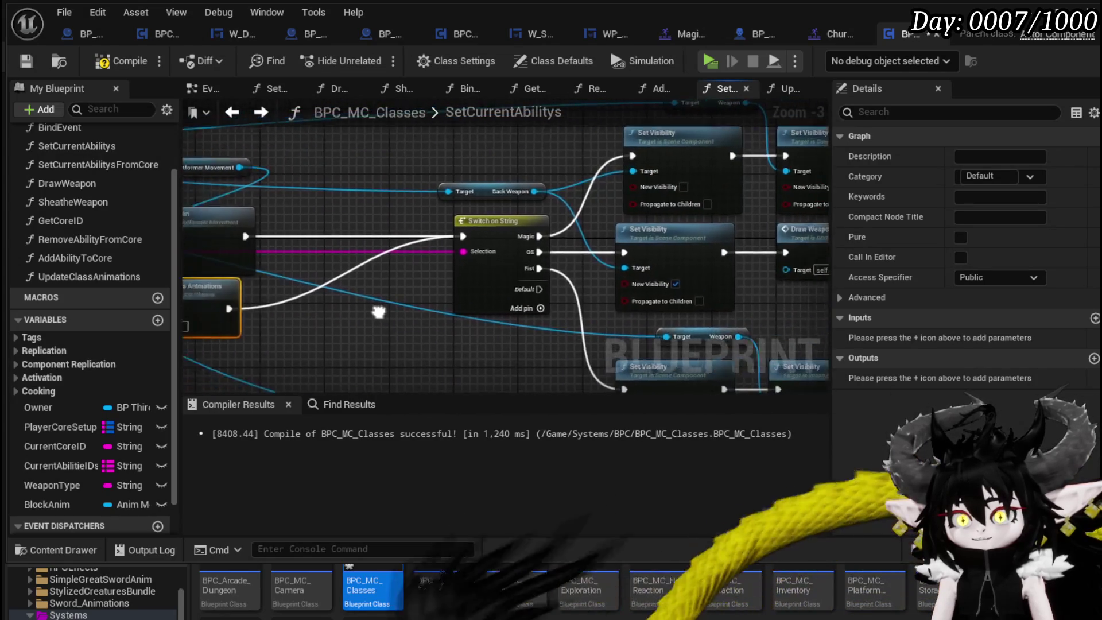
mouse_move(399, 180)
left_mouse_down()
mouse_move(368, 229)
mouse_move(453, 195)
left_mouse_up()
mouse_move(406, 362)
left_mouse_down()
mouse_move(412, 281)
mouse_move(462, 294)
left_mouse_up()
left_click(529, 262)
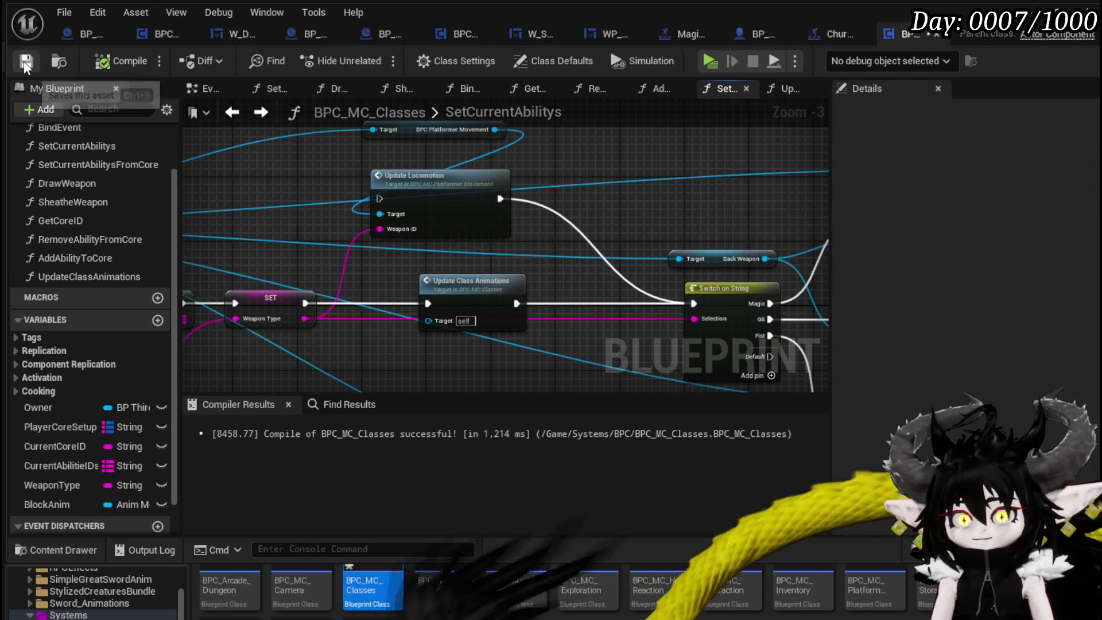
left_click(1030, 12)
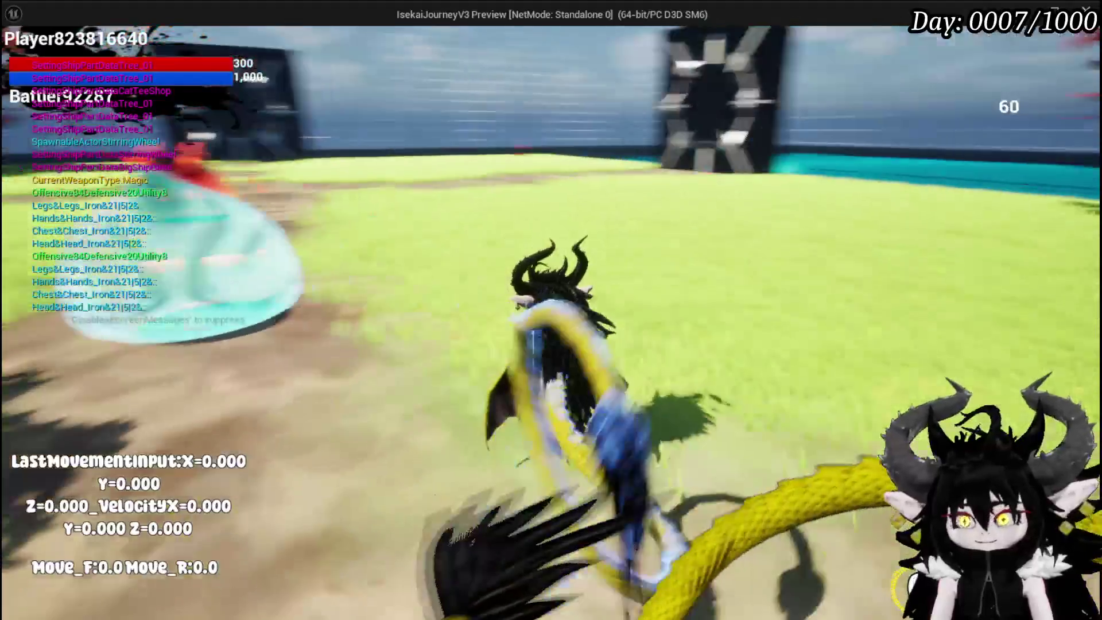
Stop the play test and save the L_DungeonCreationTest level.
key("Escape")
left_click(21, 56)
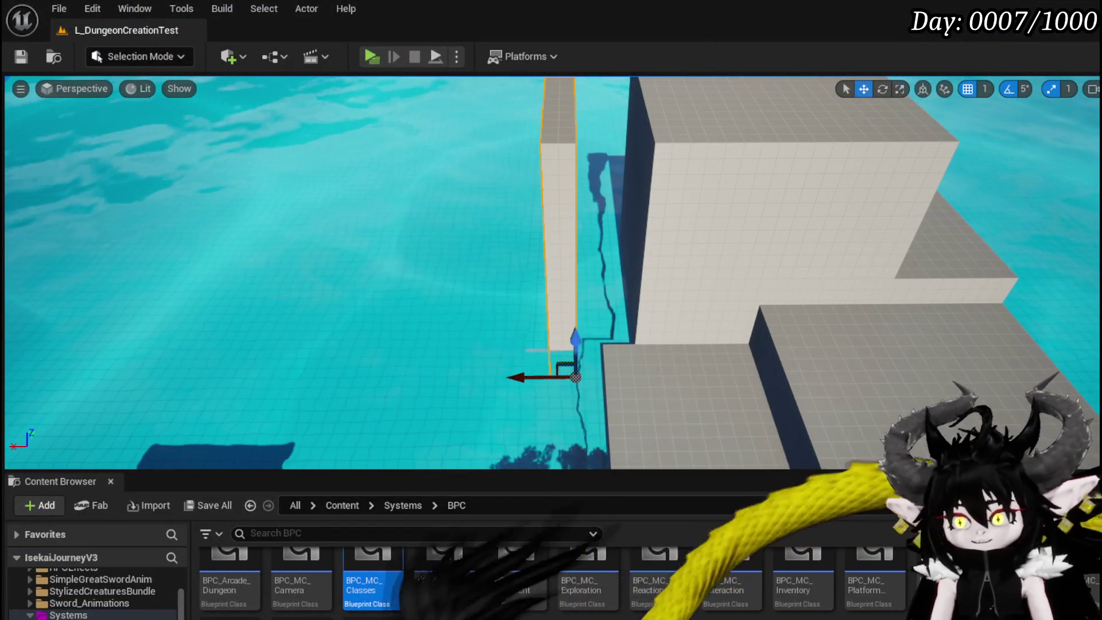
Review the Chura_Block_Montage asset and its Hit notify in the BPC_MC_Classes window.
key("alt+Tab")
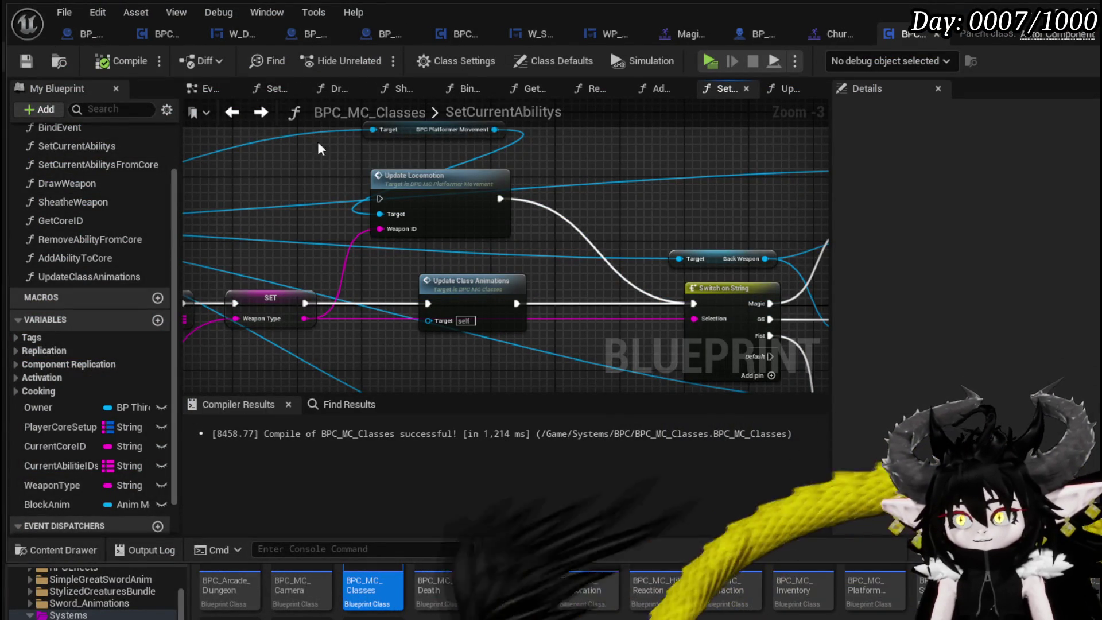
left_click(830, 41)
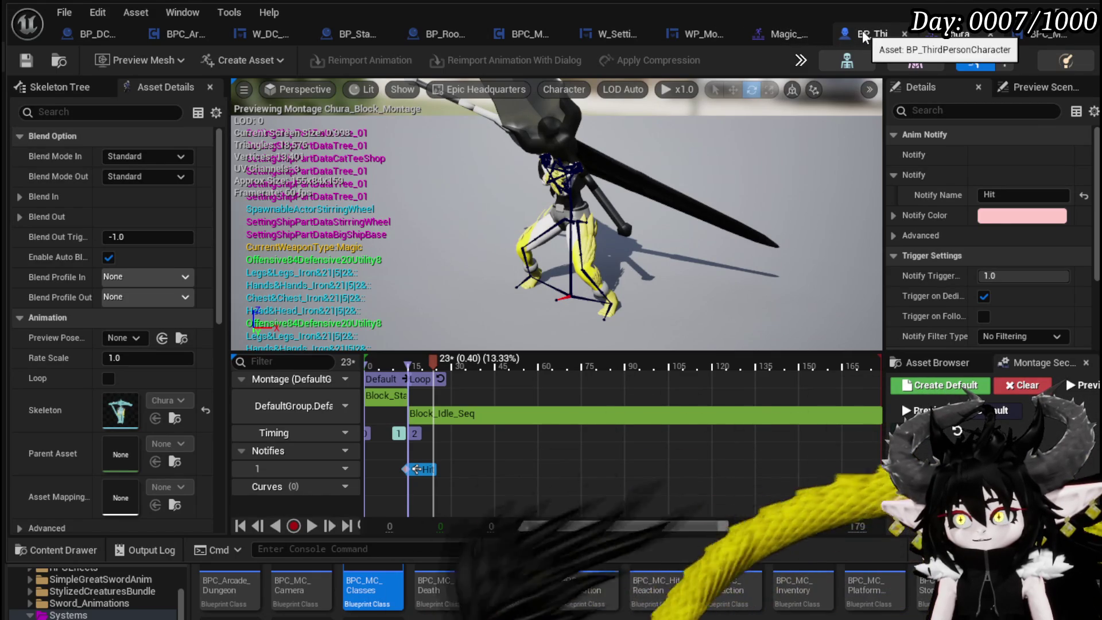
scroll(463, 279, "down", 3)
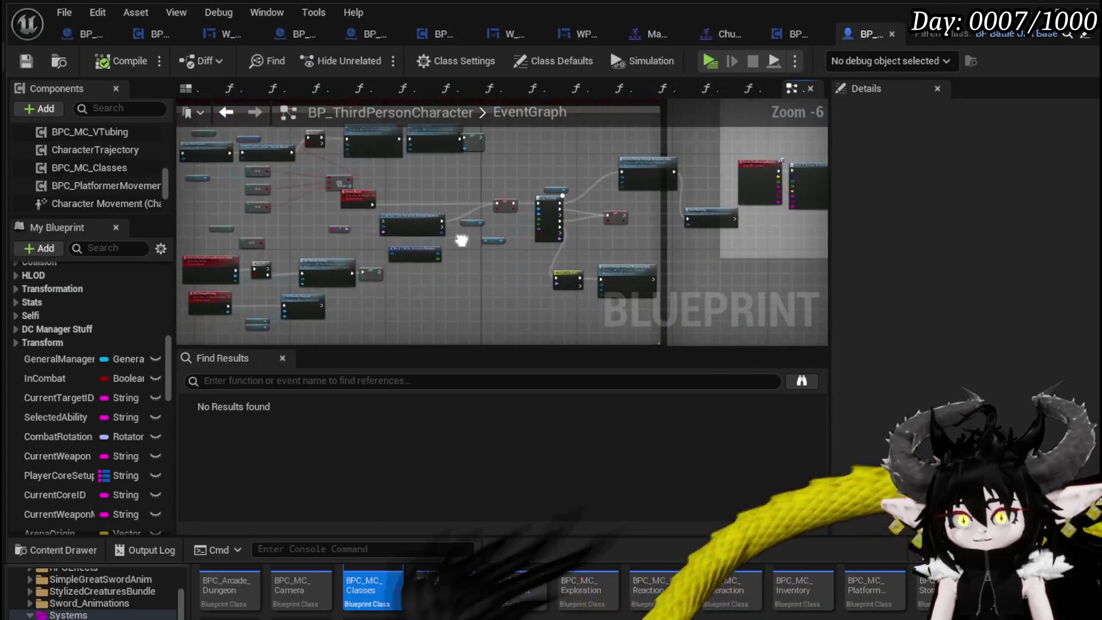
Survey the Play Montage, SET and Start Blocking nodes in the EventGraph, selecting Start Blocking.
scroll(459, 232, "up", 3)
mouse_move(288, 162)
left_mouse_down()
mouse_move(296, 254)
mouse_move(344, 264)
left_mouse_up()
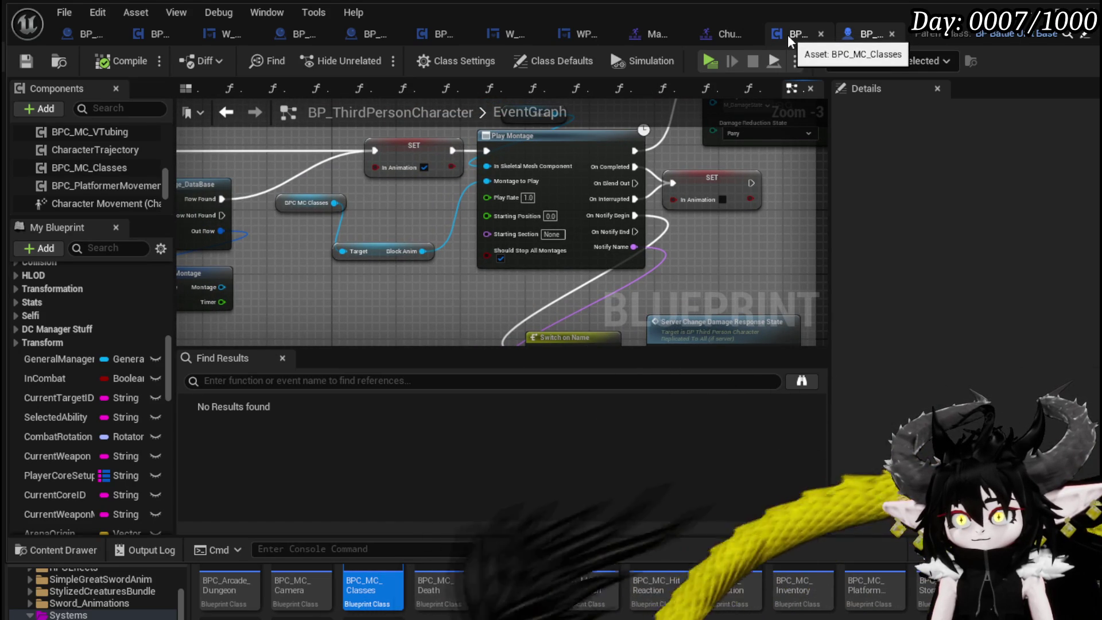
mouse_move(666, 273)
left_mouse_down()
mouse_move(432, 293)
mouse_move(428, 320)
left_mouse_up()
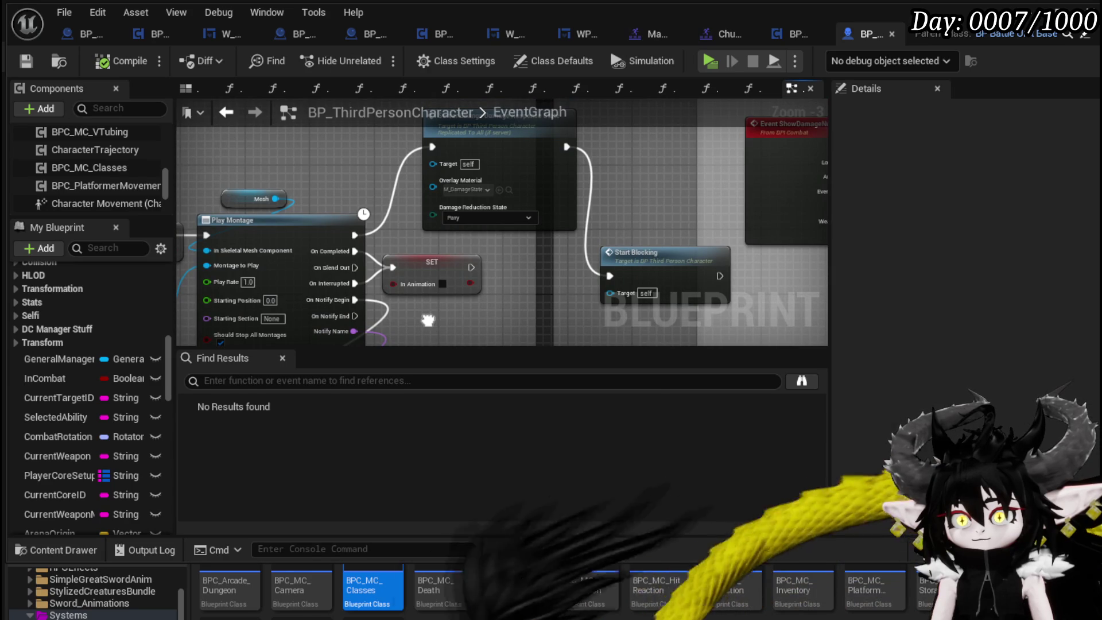
mouse_move(428, 320)
left_mouse_down()
mouse_move(436, 235)
mouse_move(426, 315)
left_mouse_up()
left_click(656, 250)
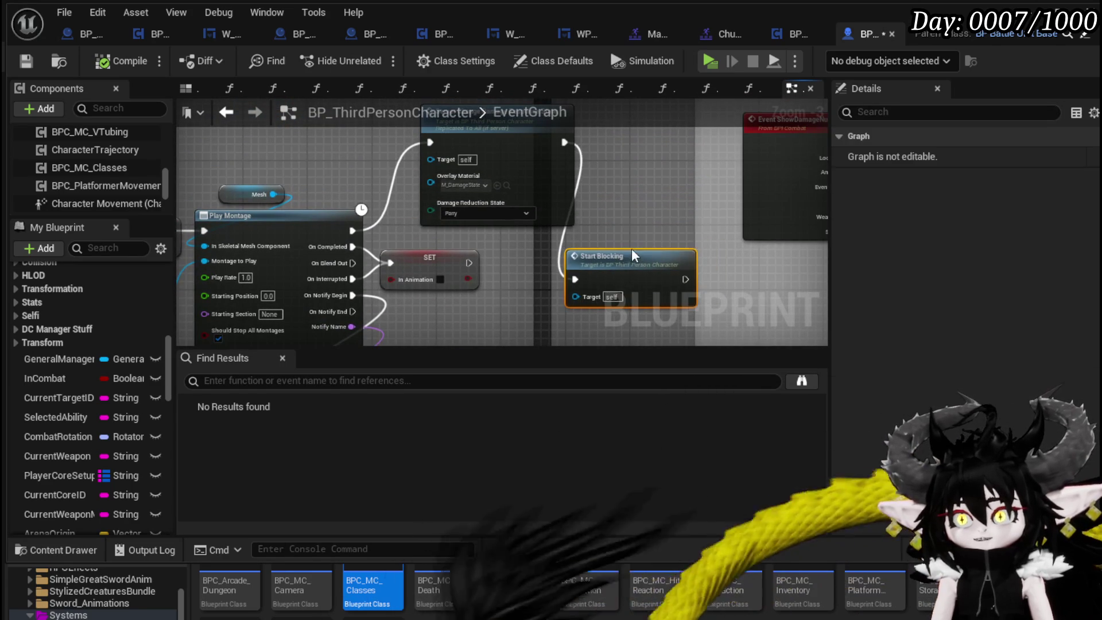
scroll(632, 241, "down", 4)
scroll(449, 219, "up", 2)
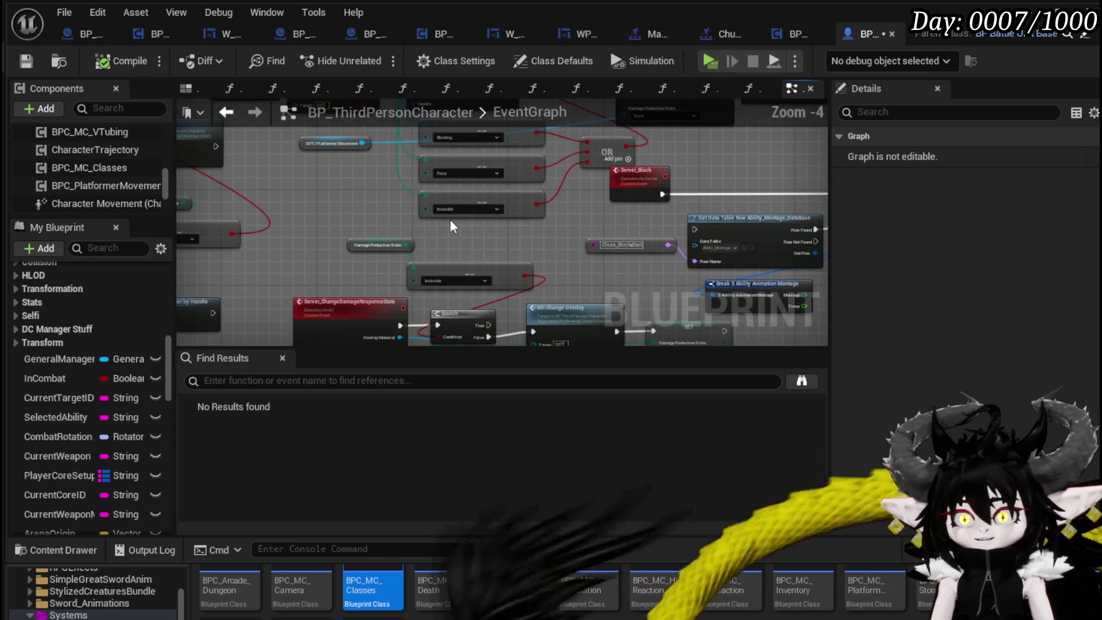
left_click_drag(449, 219, 369, 313)
mouse_move(305, 253)
left_mouse_down()
mouse_move(577, 165)
mouse_move(460, 209)
mouse_move(315, 226)
left_mouse_up()
scroll(459, 209, "up", 3)
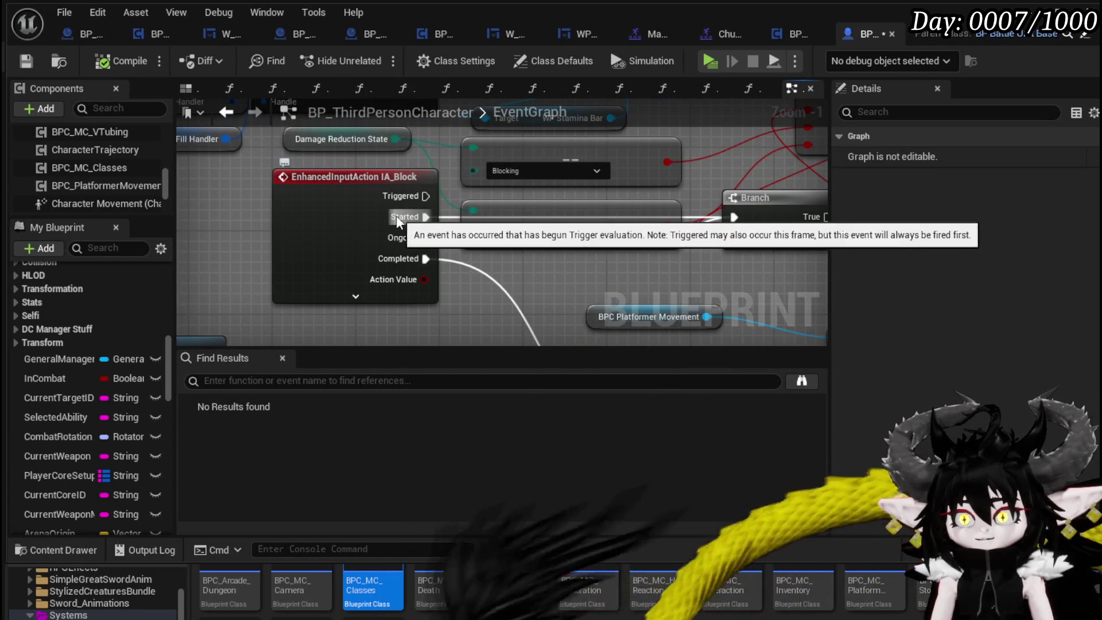
Move Server End Blocking beside IA_Block's Completed wiring and pull a new wire from it.
mouse_move(396, 239)
left_mouse_down()
mouse_move(390, 278)
mouse_move(270, 261)
mouse_move(428, 268)
left_mouse_up()
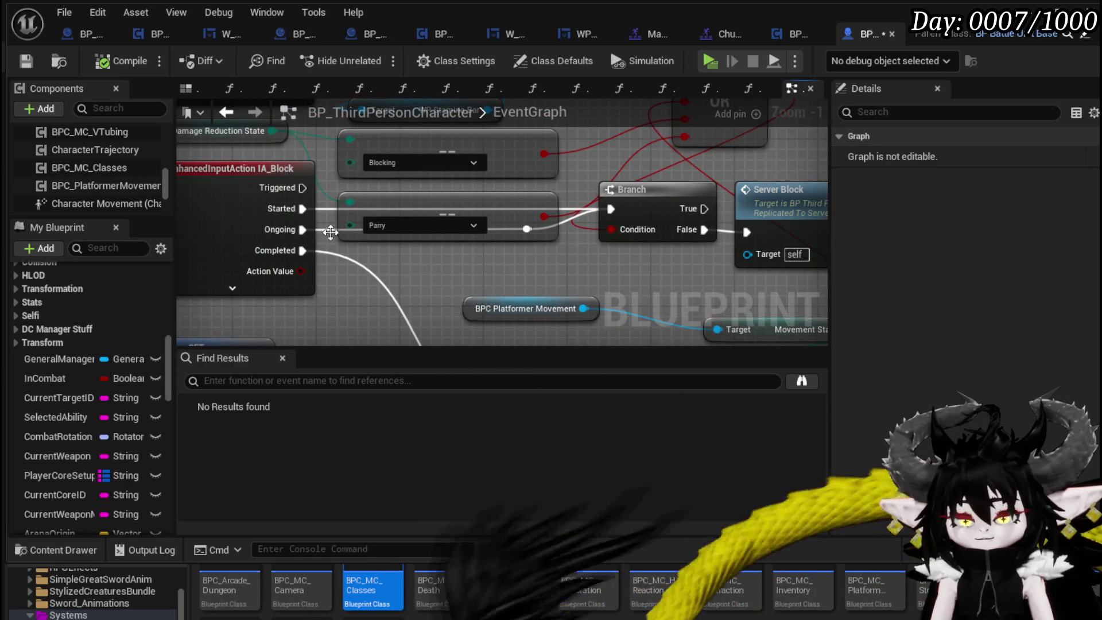
left_click_drag(283, 253, 291, 93)
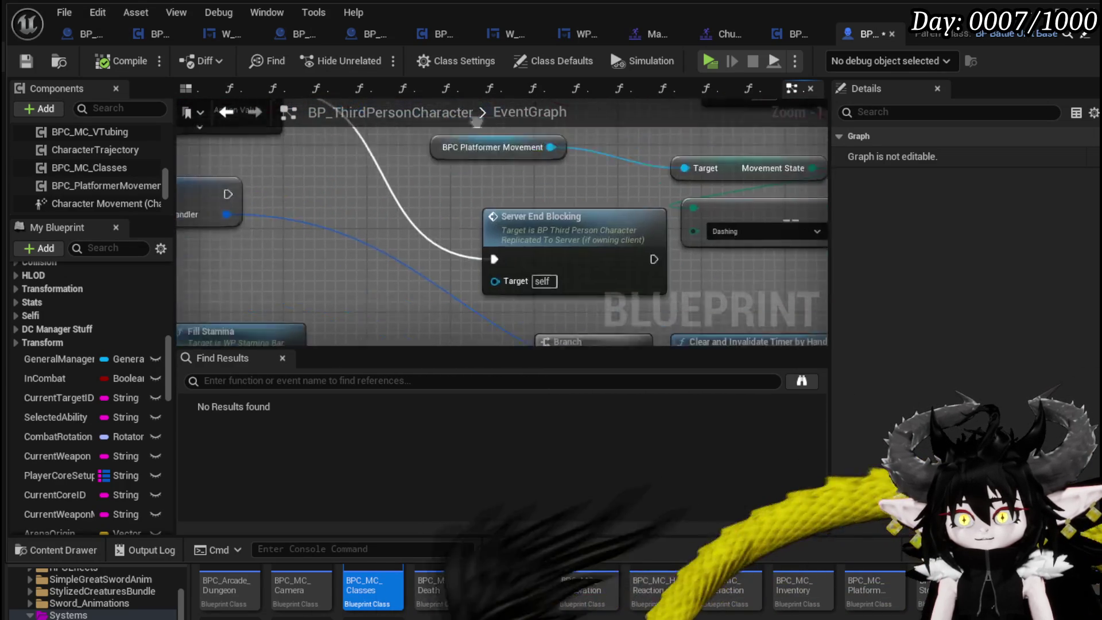
left_click(516, 243)
mouse_move(515, 242)
left_mouse_down()
mouse_move(603, 283)
mouse_move(545, 284)
mouse_move(456, 233)
left_mouse_up()
left_click(430, 202)
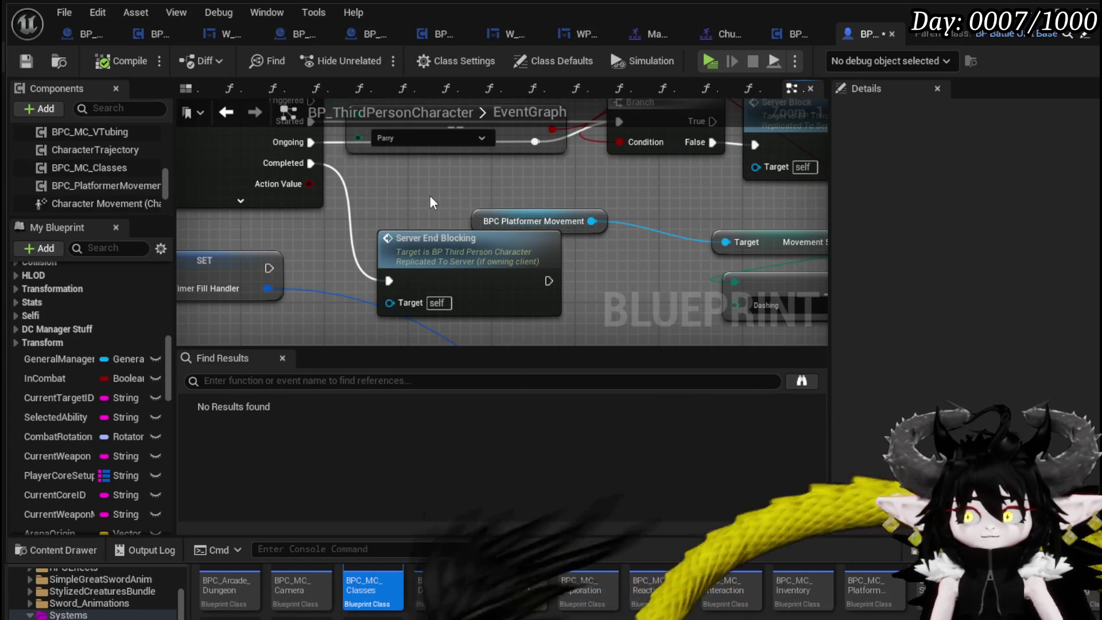
left_click_drag(452, 224, 542, 269)
Add a Stop Anim Montage node after Server End Blocking and compile the character Blueprint.
type("stop anim")
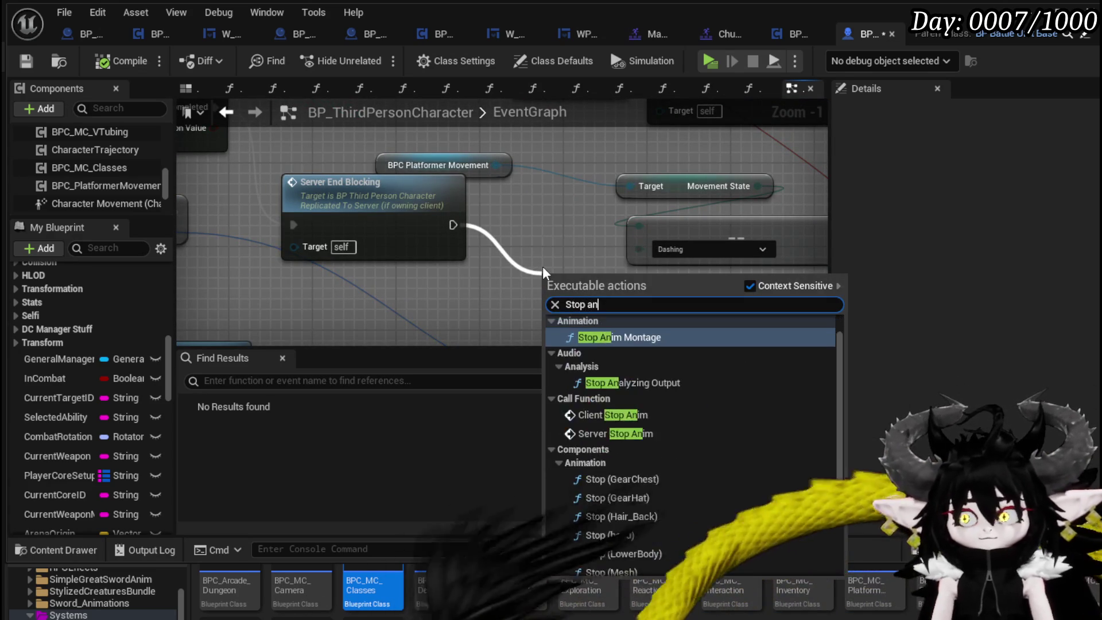
left_click(636, 334)
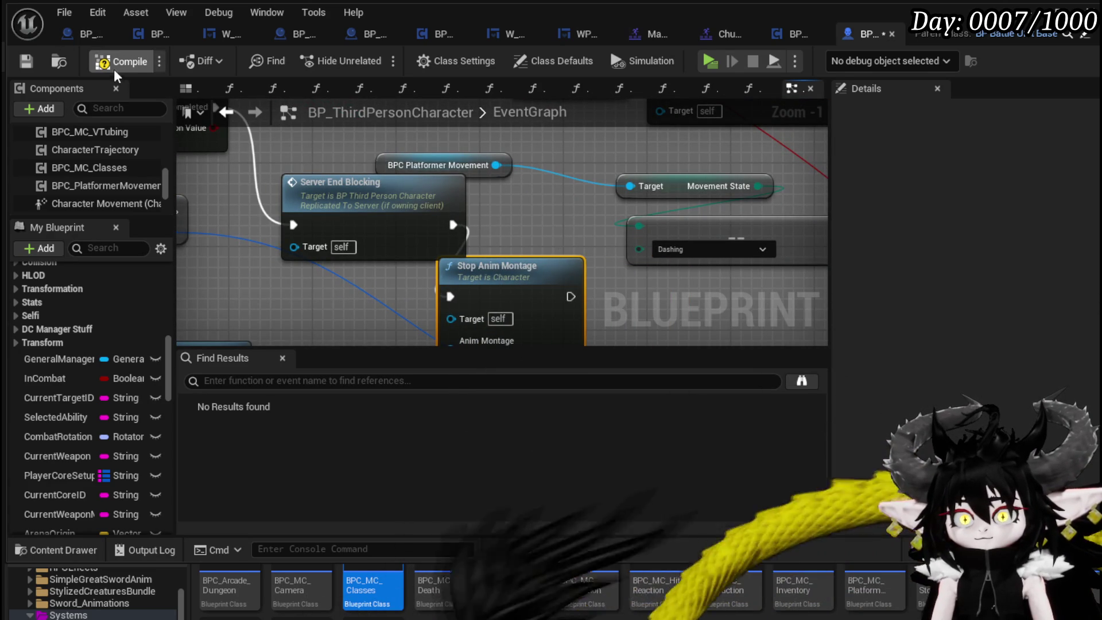
left_click(26, 57)
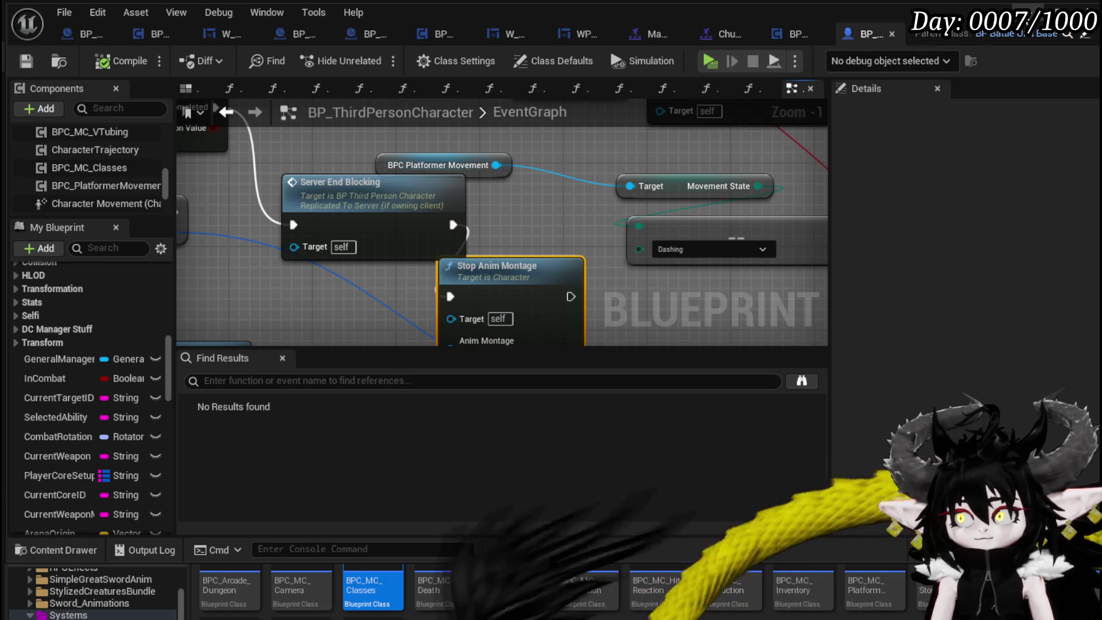
Play-test the game in the level editor, then save the level.
key("alt+Tab")
left_click(381, 54)
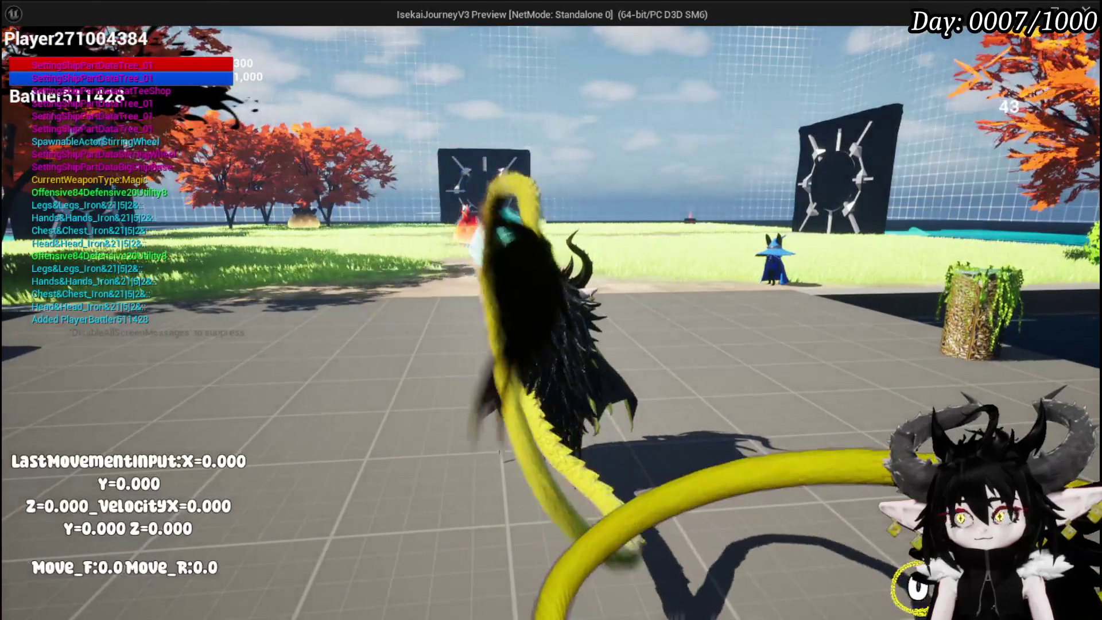
key("Escape")
left_click(21, 56)
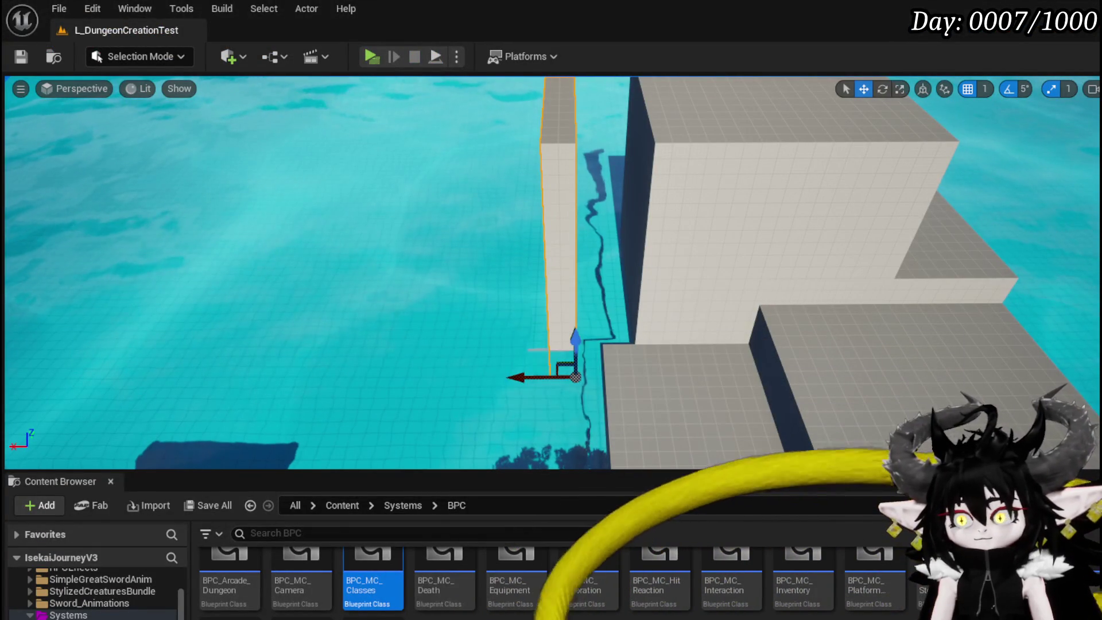
Save the character Blueprint and launch the standalone game preview with Alt+P.
key("alt+Tab")
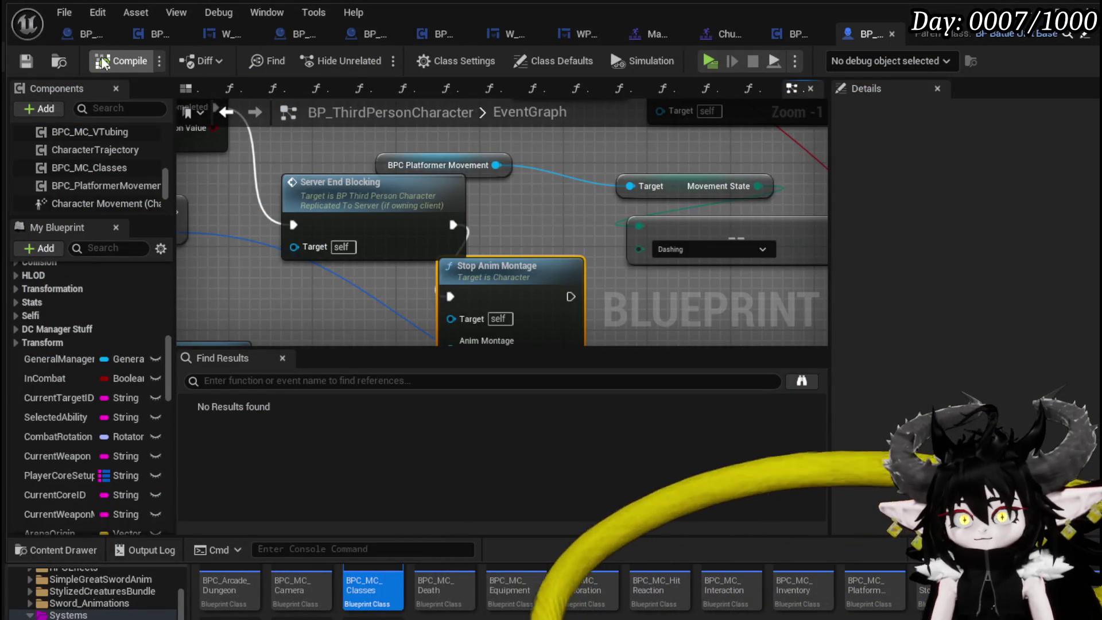
left_click(26, 61)
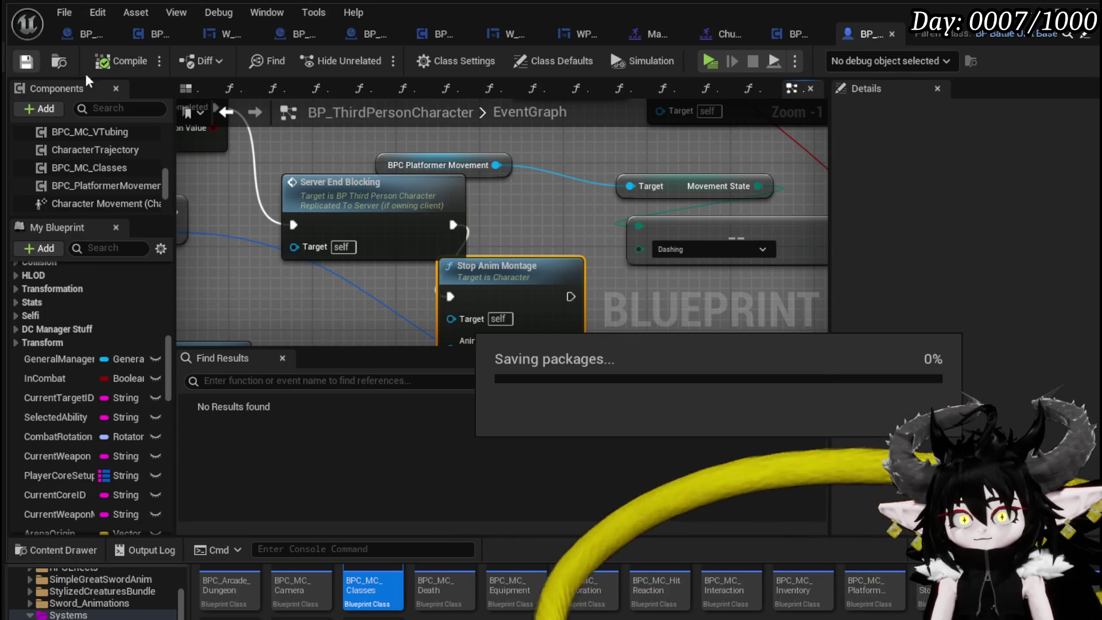
key("alt+Tab")
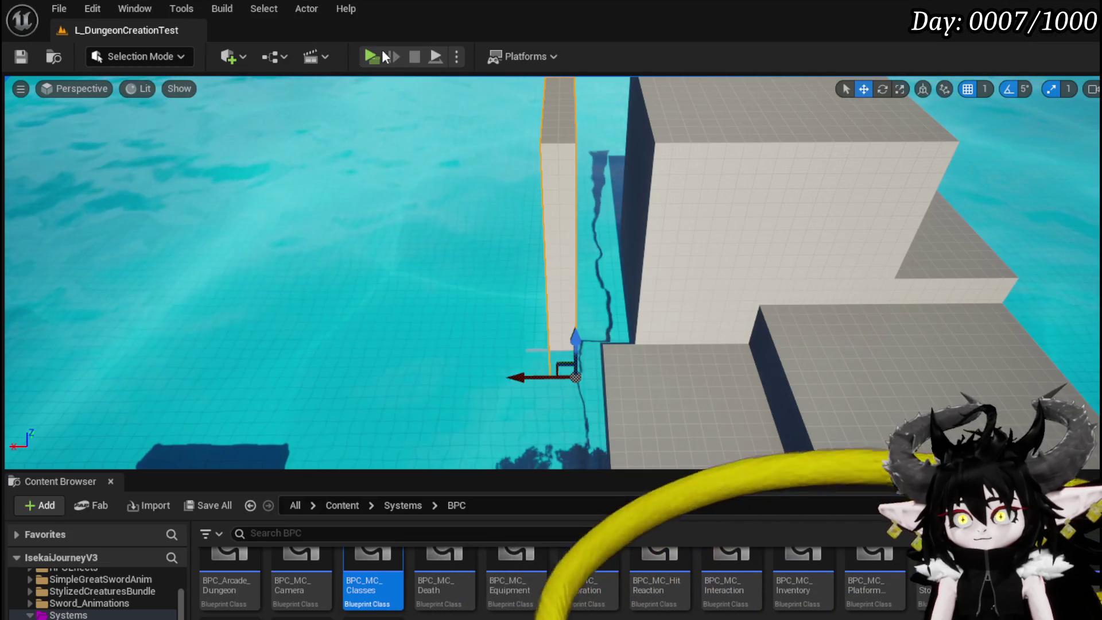
key("alt+p")
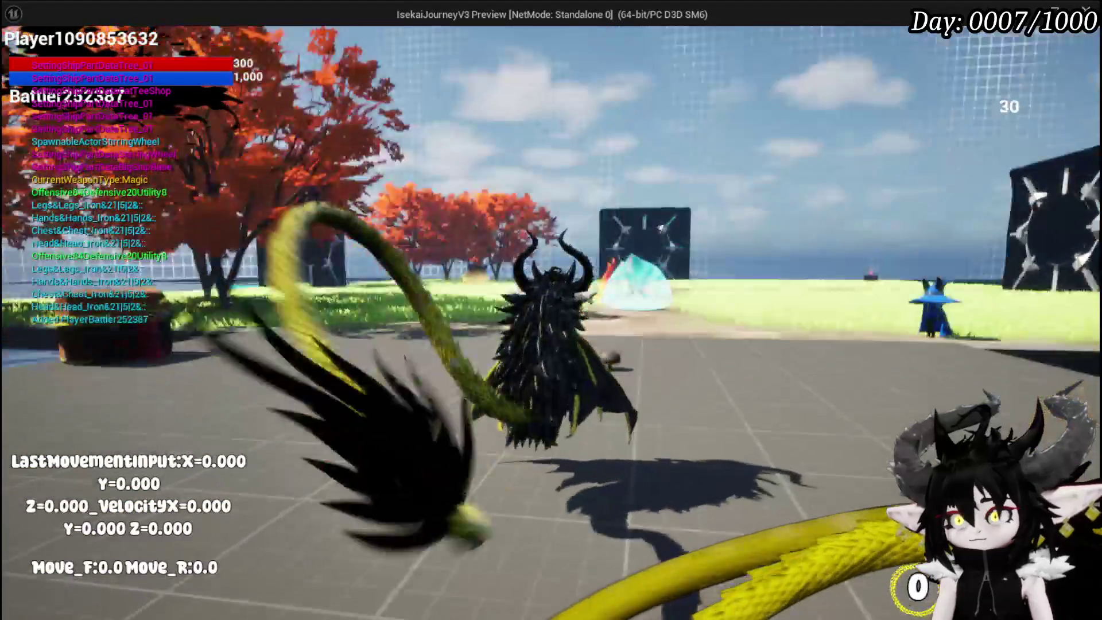
key("alt+Tab")
left_click(414, 57)
left_click(377, 59)
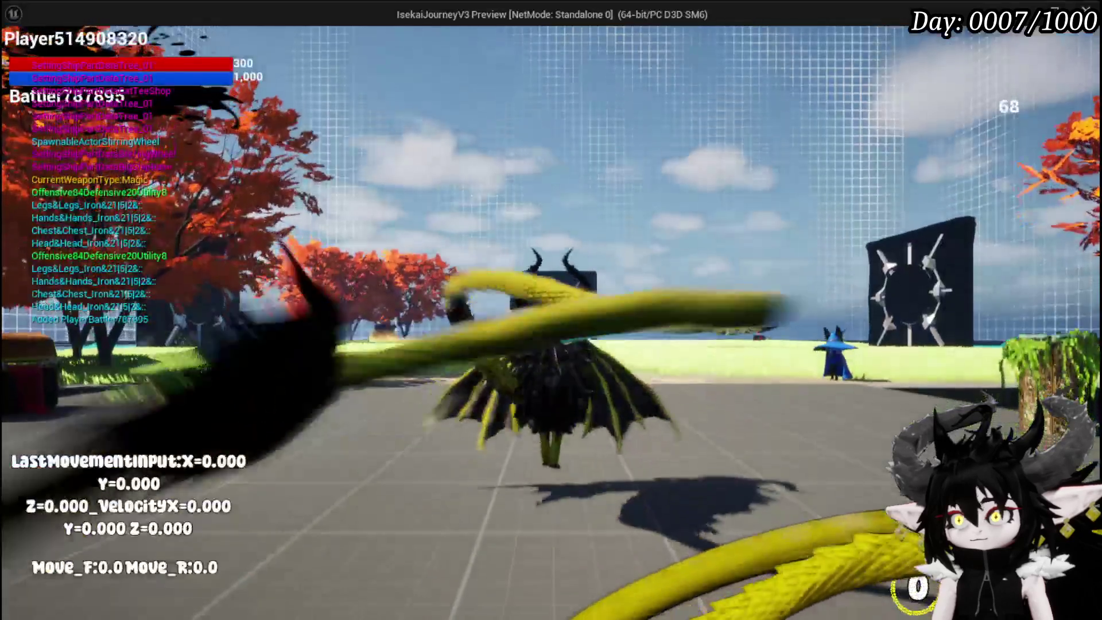
key("Escape")
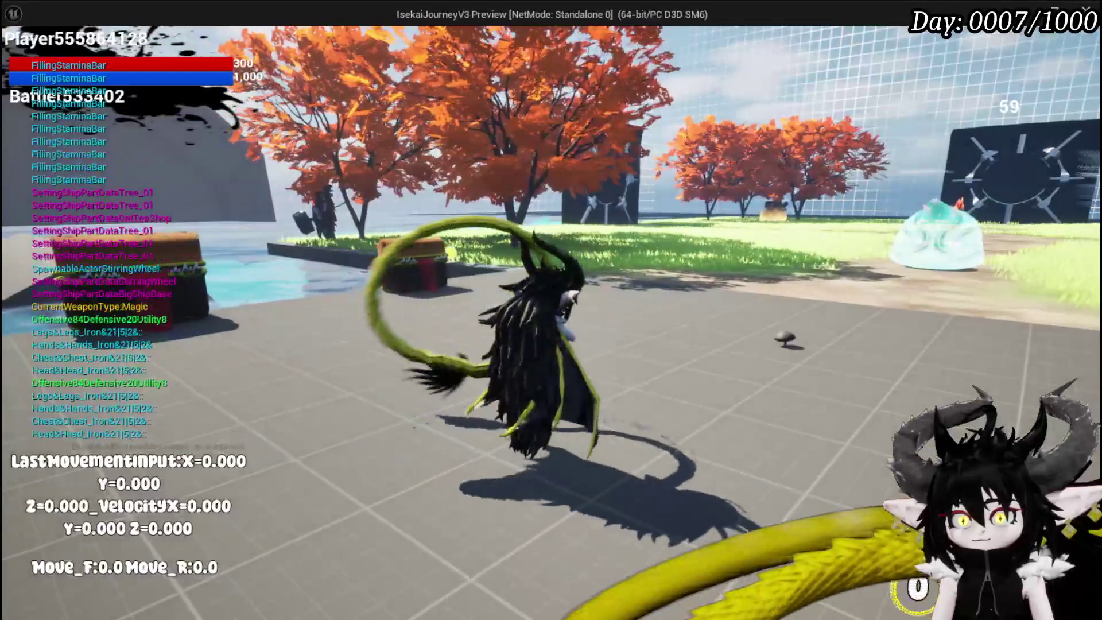
key("d")
key("w")
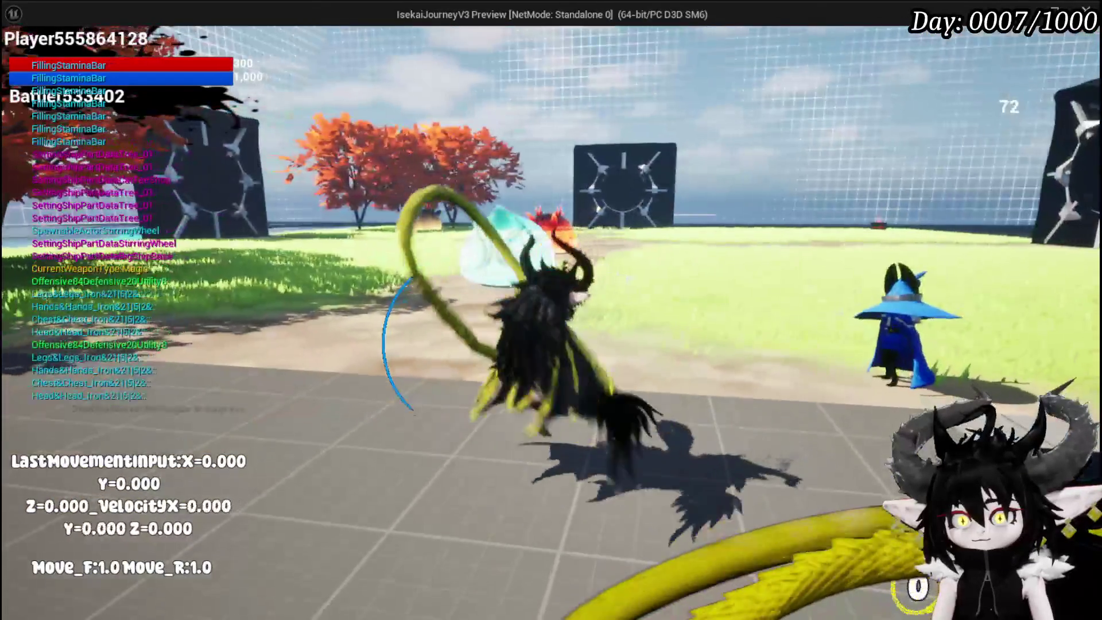
key("a")
key("d")
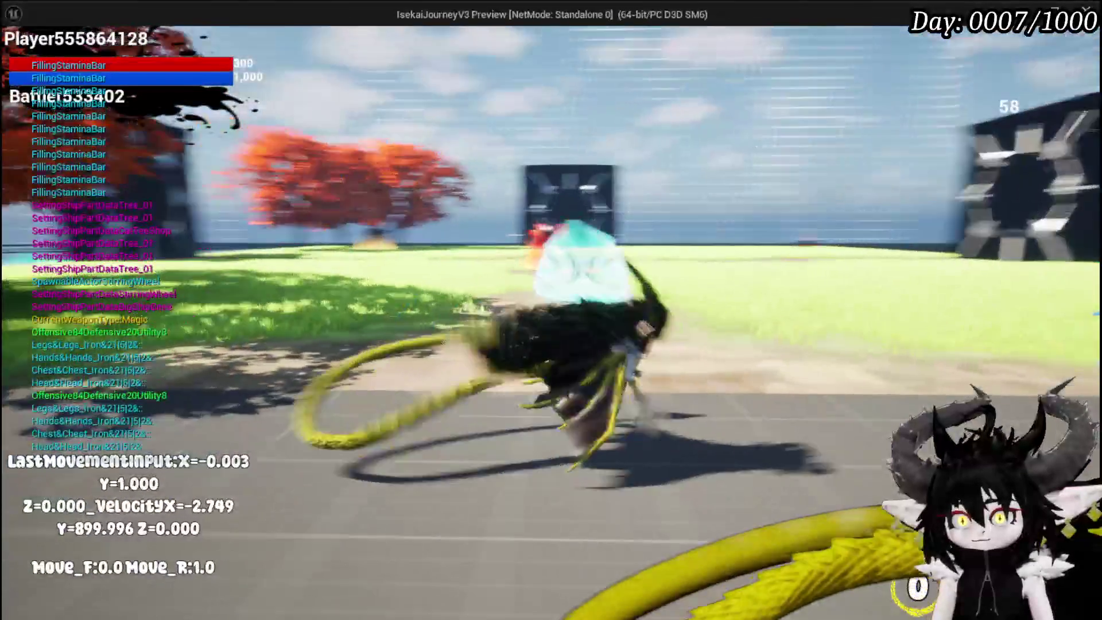
key("w")
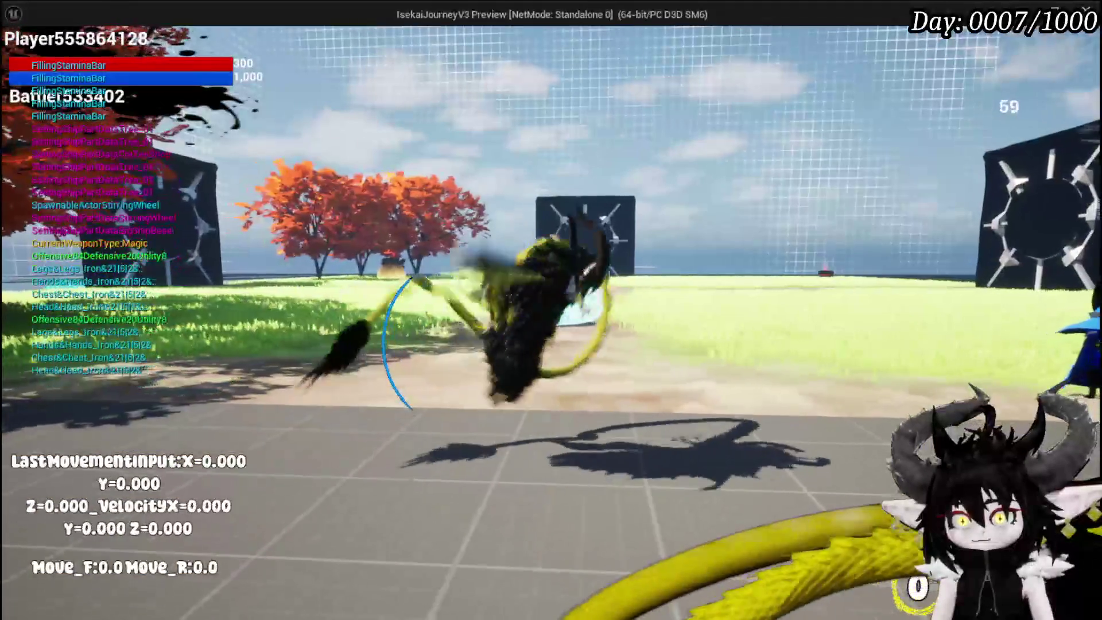
key("d")
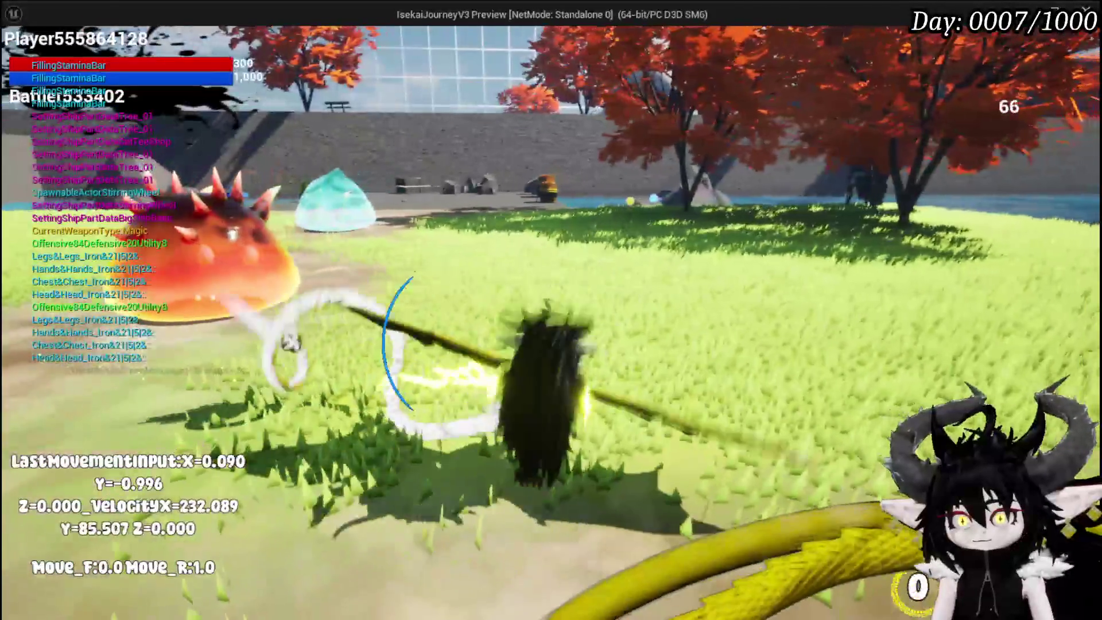
key("space")
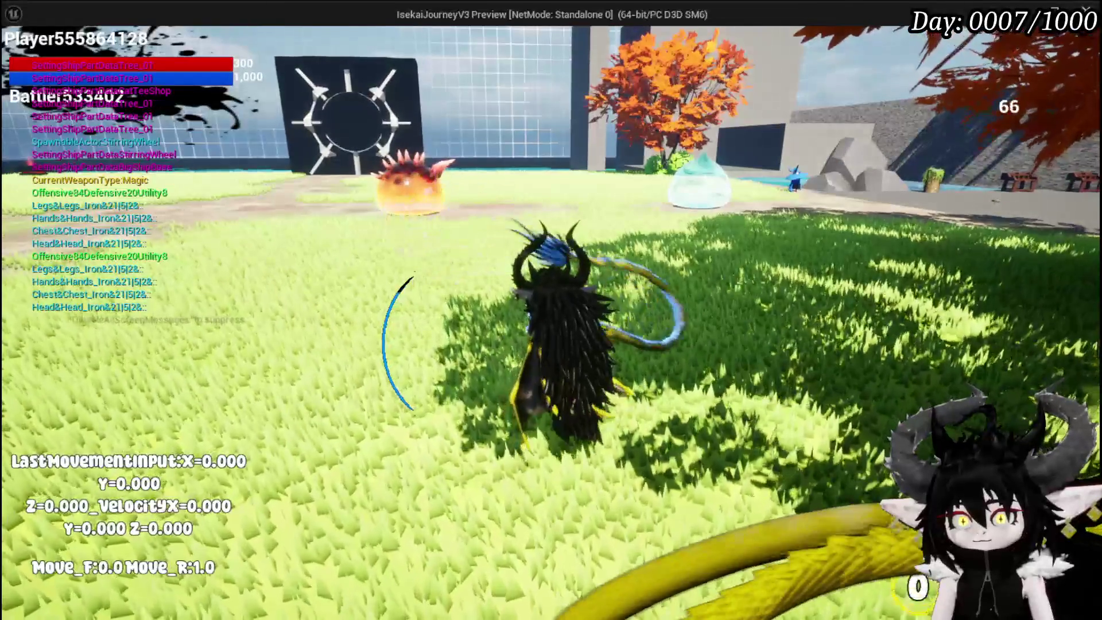
key("w")
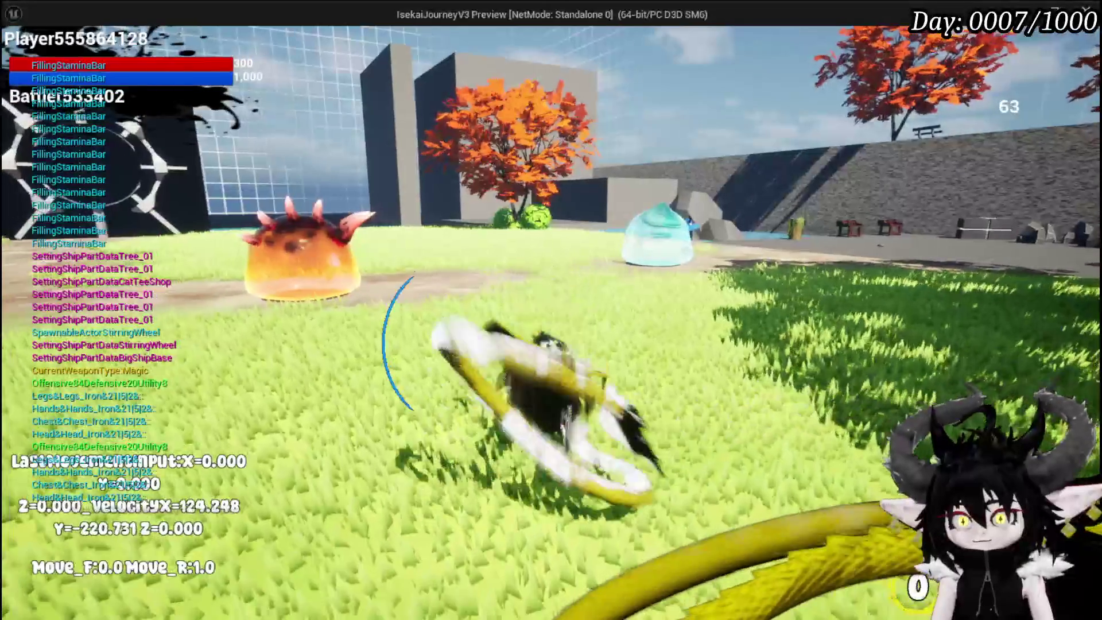
key("Escape")
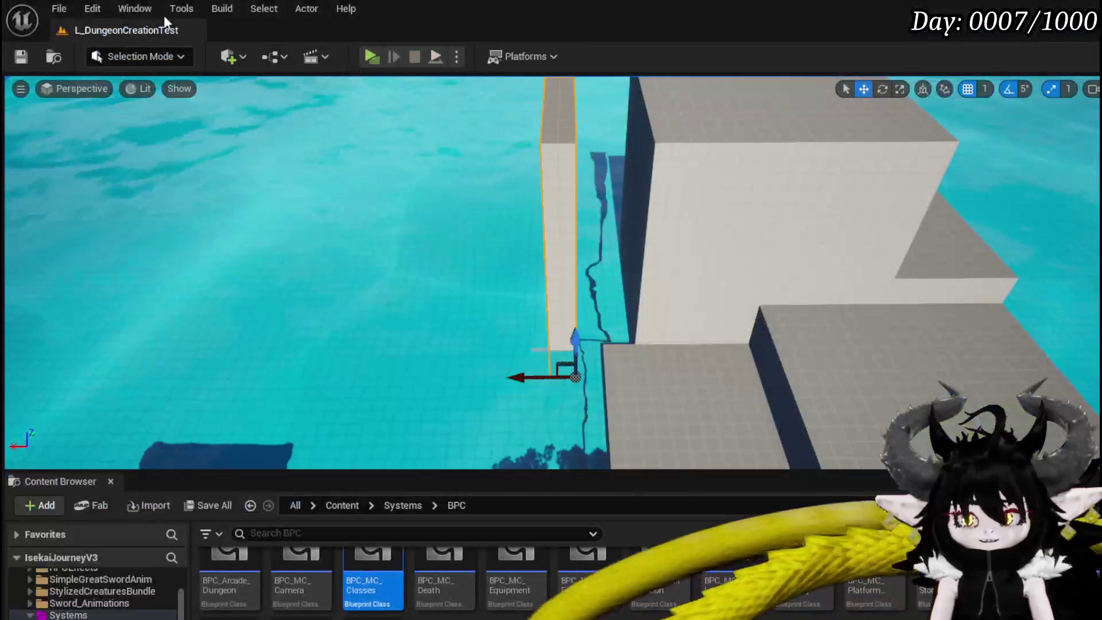
Save the level and bring up the Magic_Block montage for editing.
key("ctrl+s")
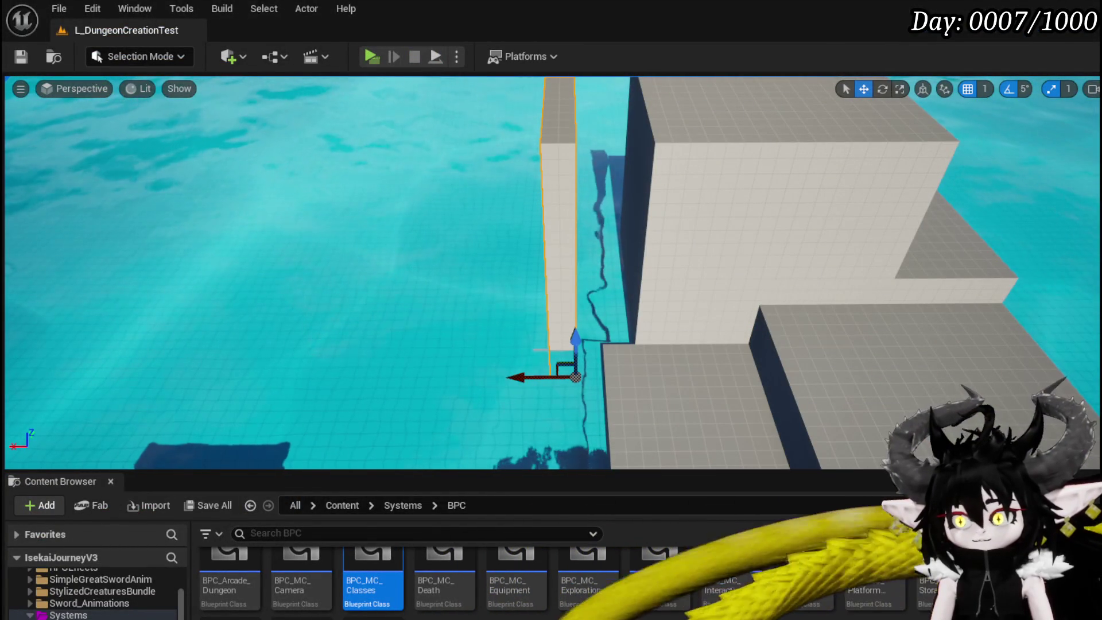
key("alt+Tab")
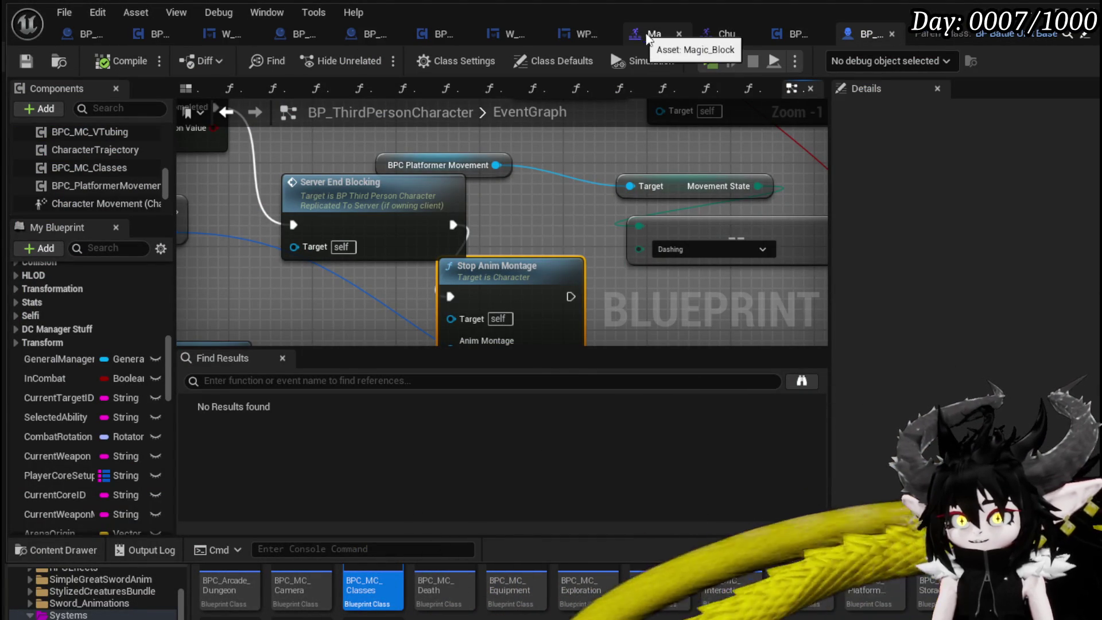
left_click(750, 34)
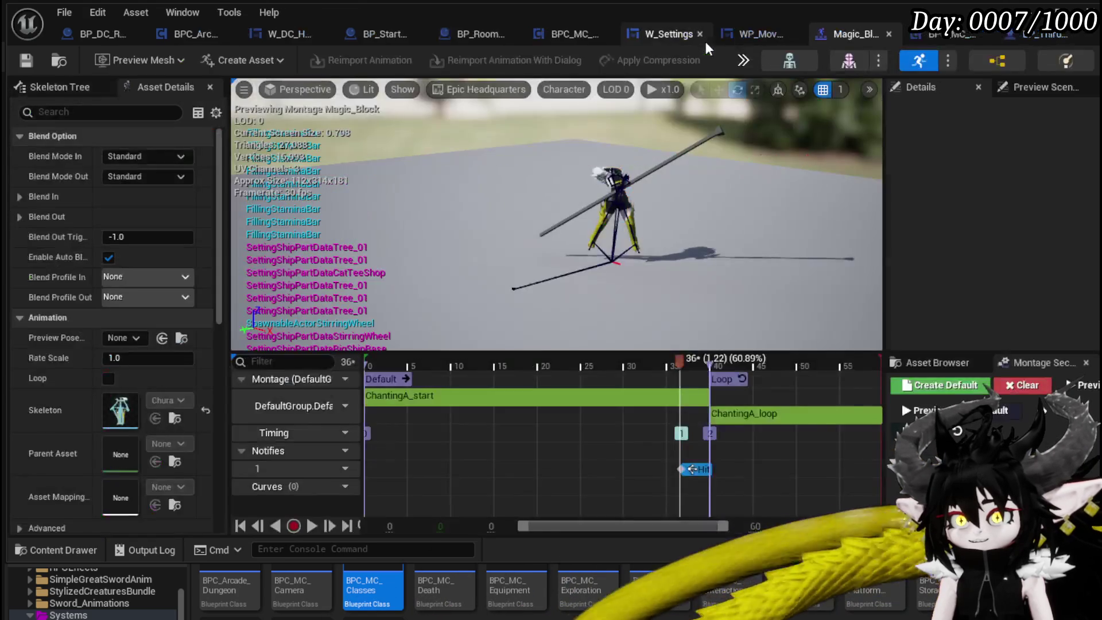
Set the ChantingA_start segment's play rate to 2.4, after previewing it at 1.4.
left_click(660, 396)
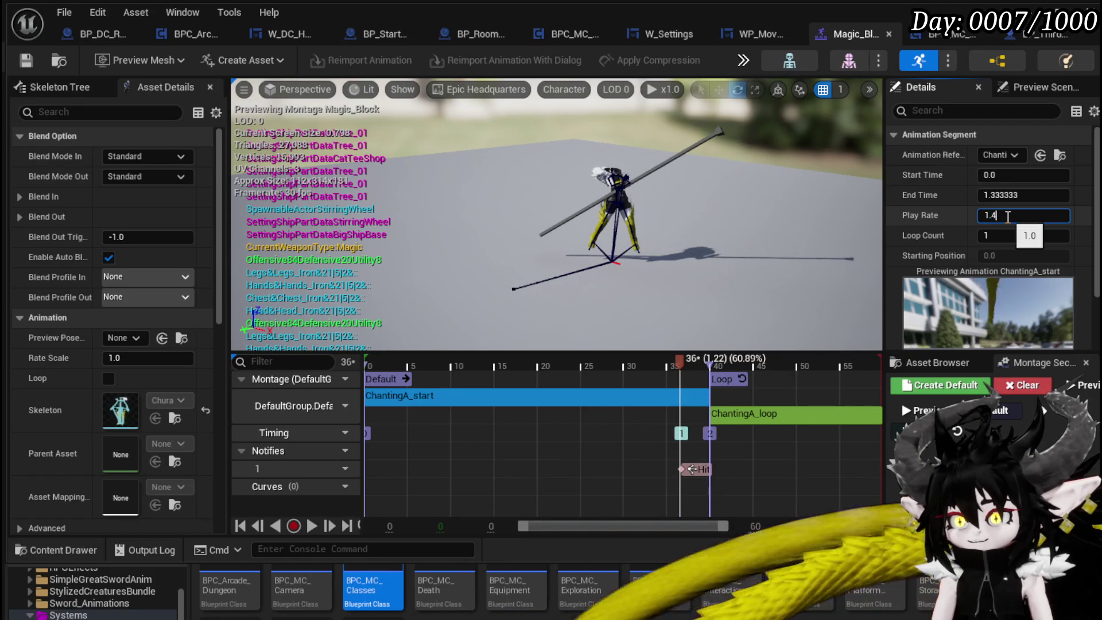
key("Return")
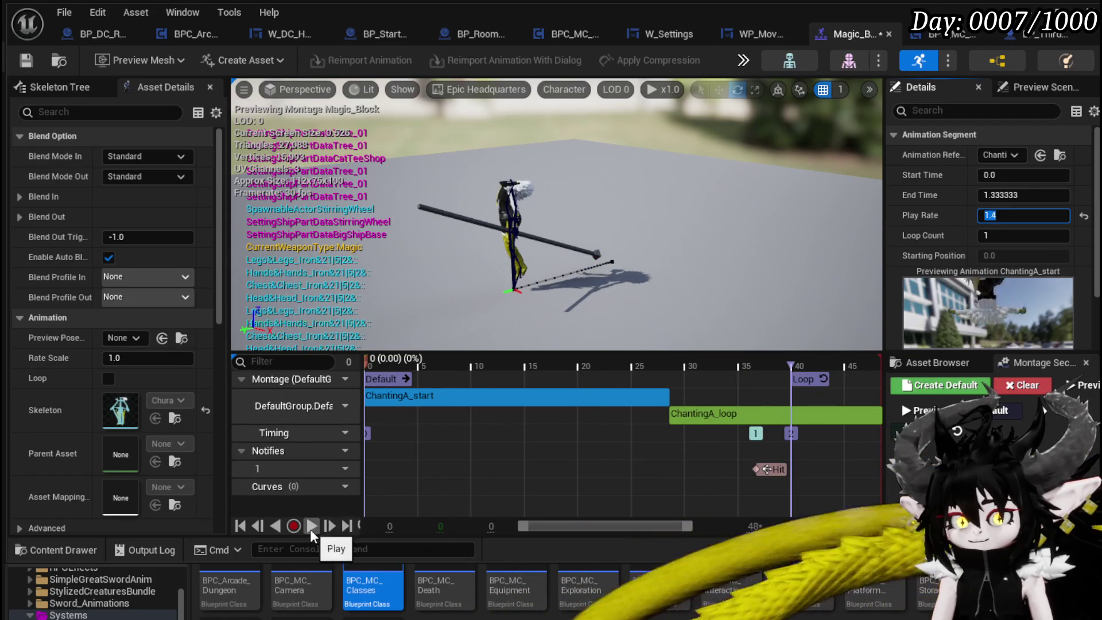
left_click(311, 527)
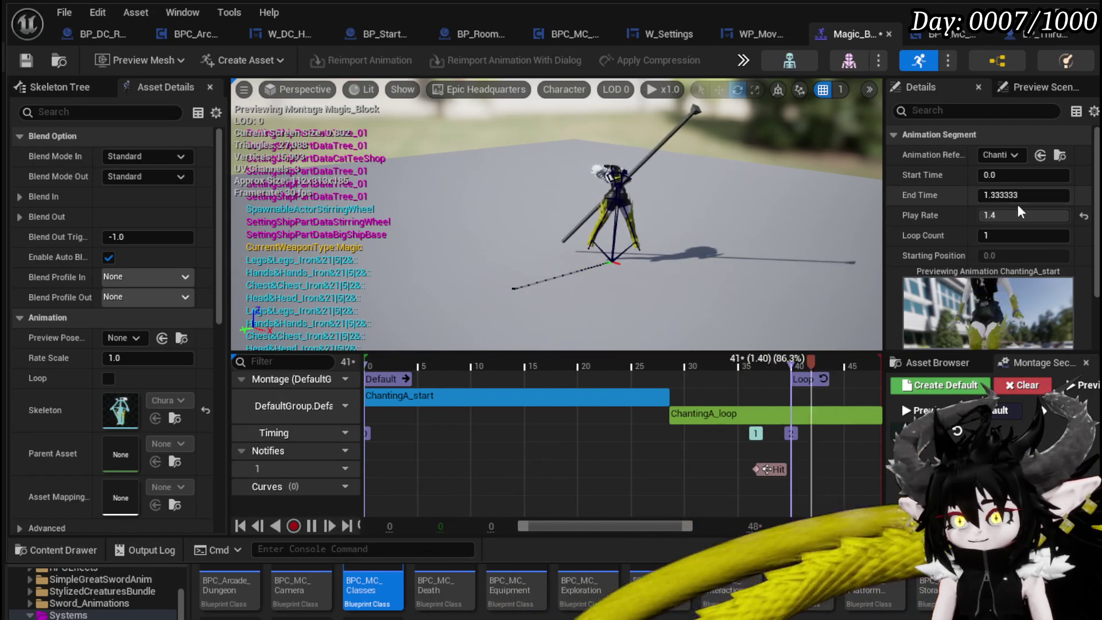
left_click(1002, 216)
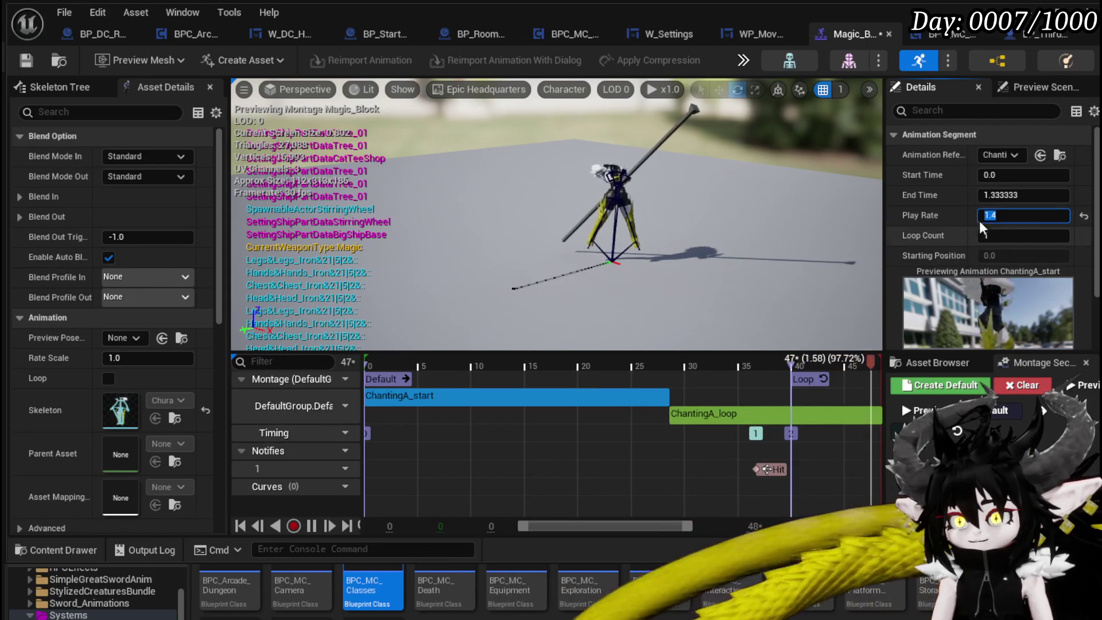
type("2")
key("Return")
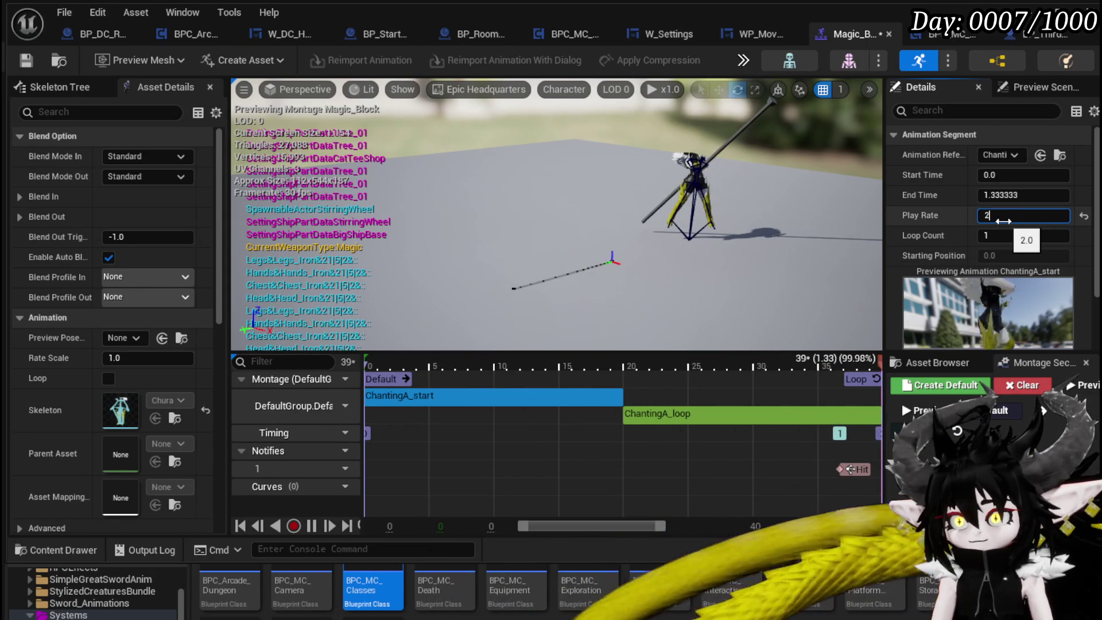
type(".4")
key("Return")
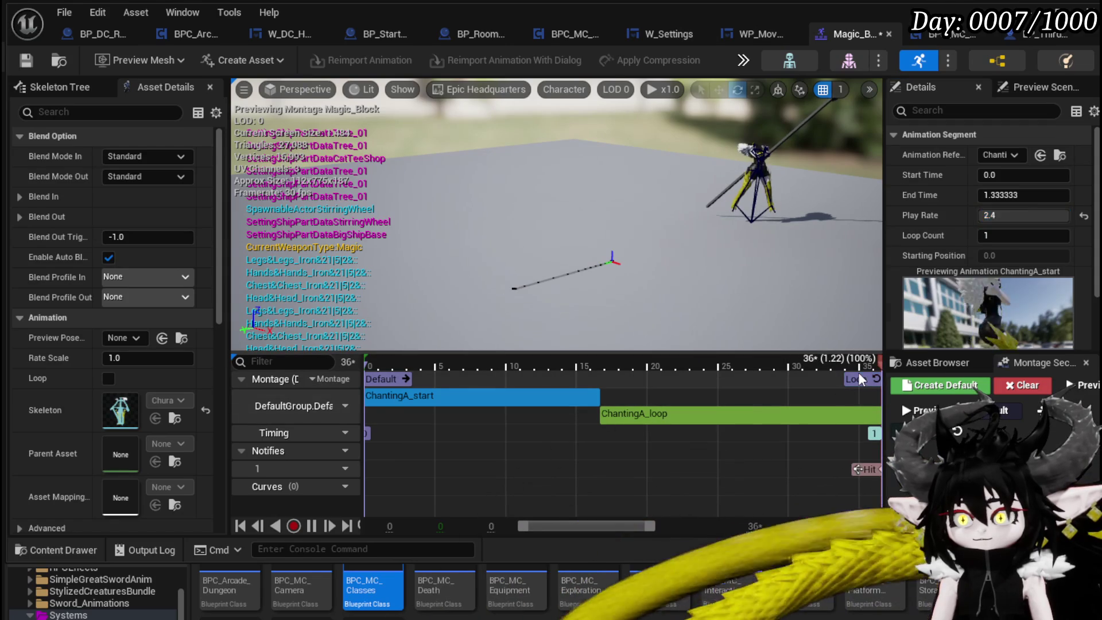
Move the Hit notify earlier to the start of ChantingA_loop.
left_click(854, 379)
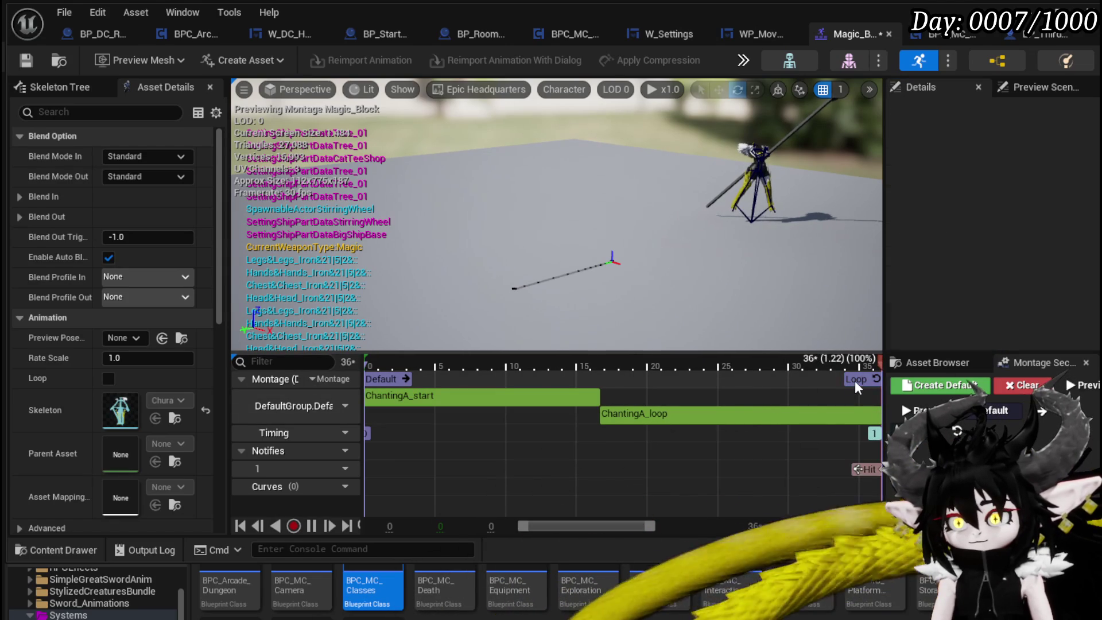
left_click(856, 377)
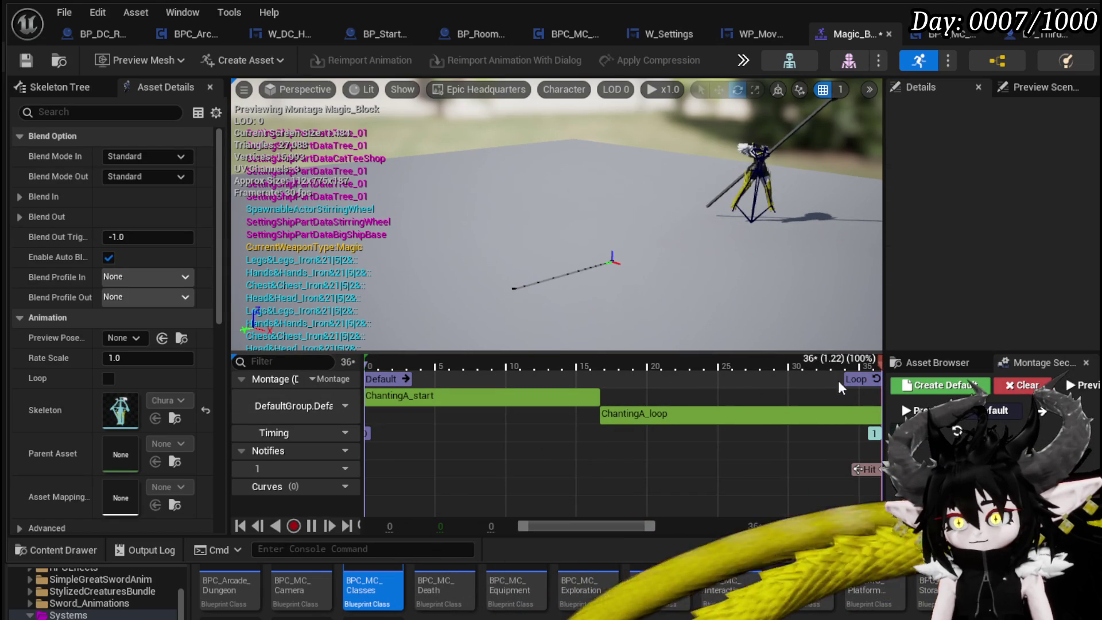
left_click(856, 378)
left_click(855, 379)
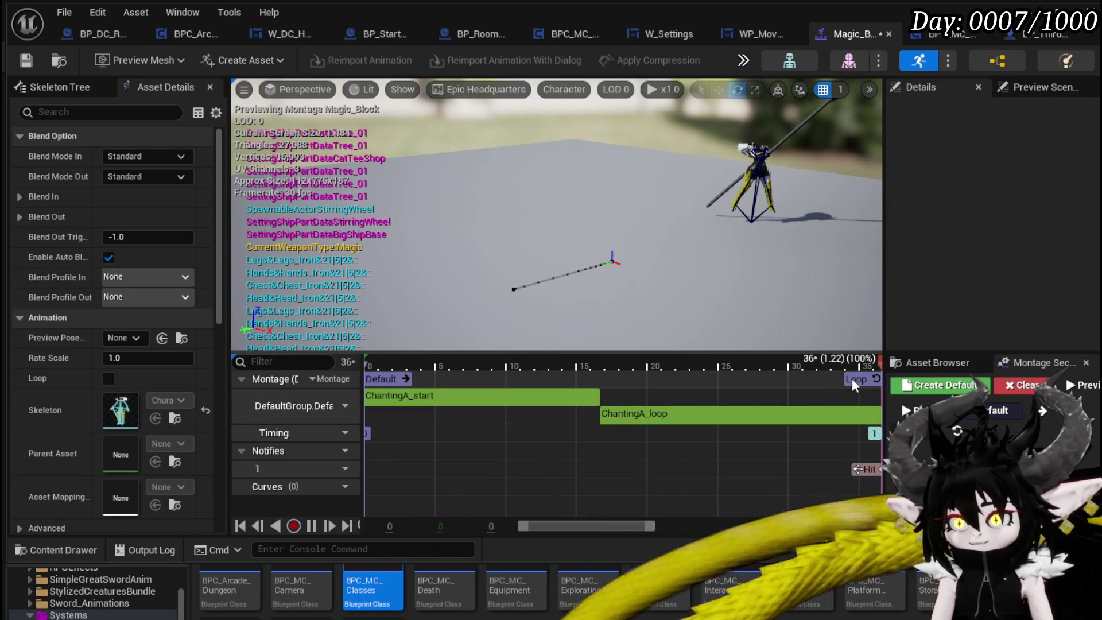
left_click(854, 379)
mouse_move(865, 474)
left_mouse_down()
mouse_move(579, 464)
mouse_move(604, 459)
mouse_move(549, 453)
mouse_move(574, 453)
left_mouse_up()
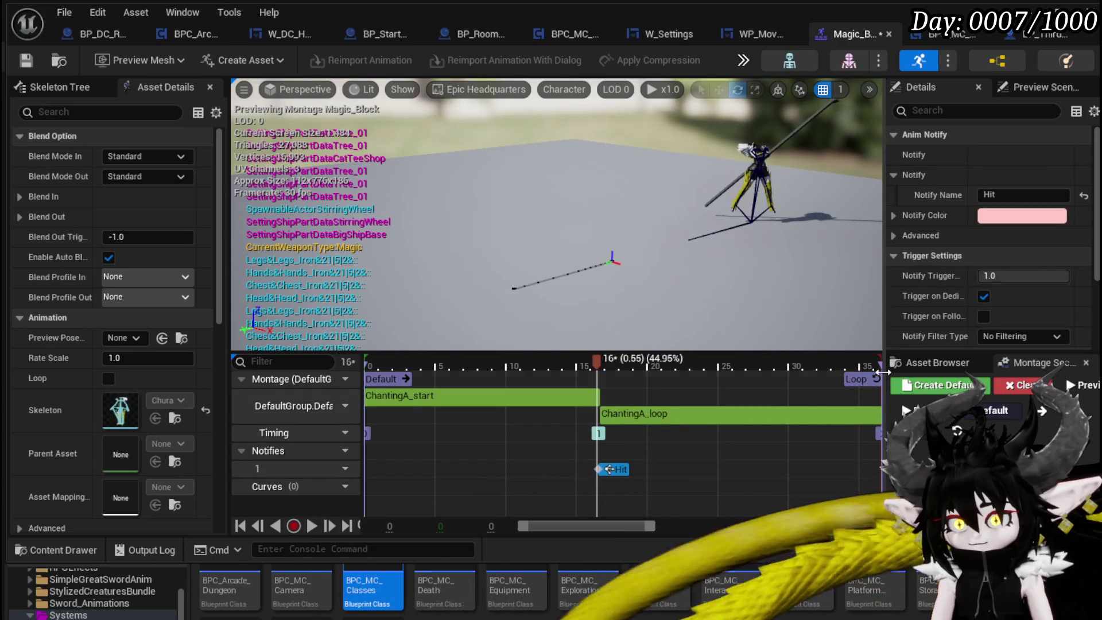
Delete the existing Loop section from the Magic_Block montage.
left_click(853, 380)
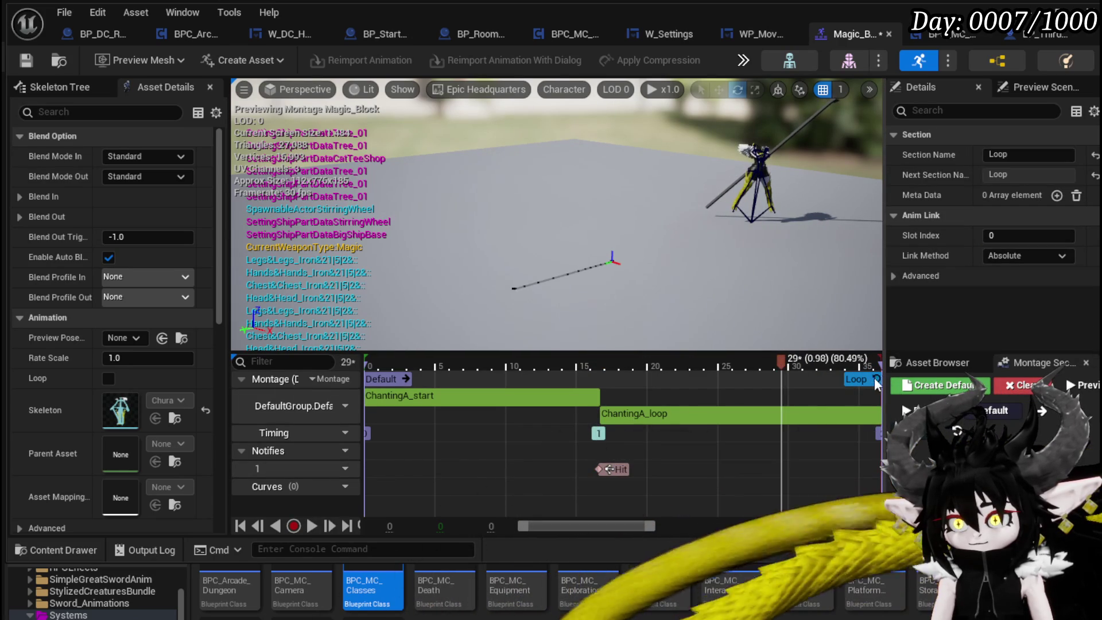
left_click(766, 384)
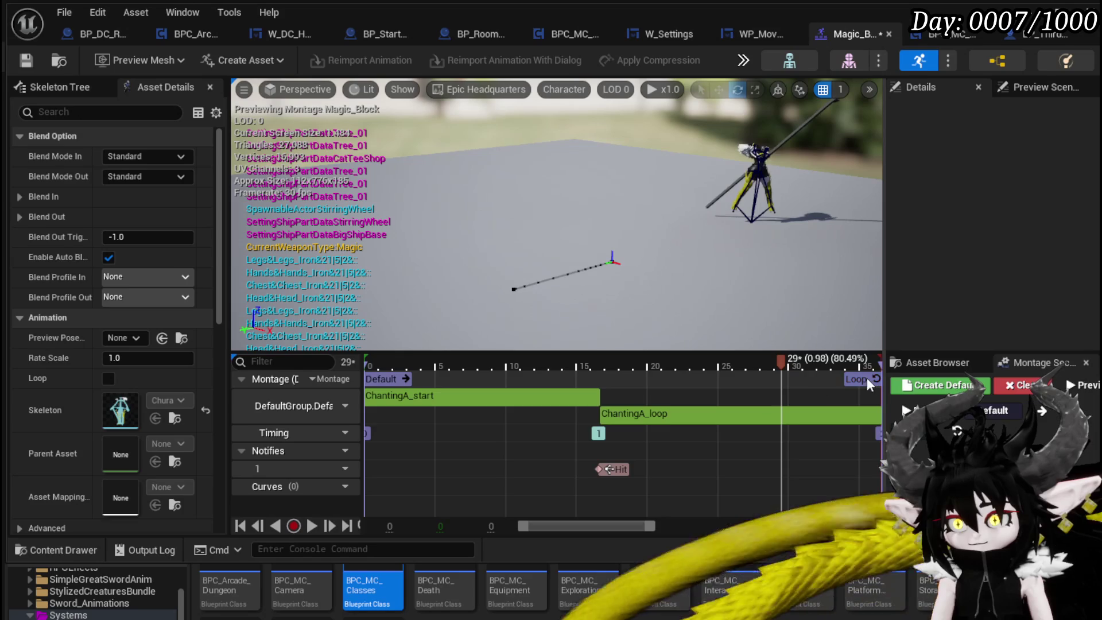
left_click(860, 381)
key("Delete")
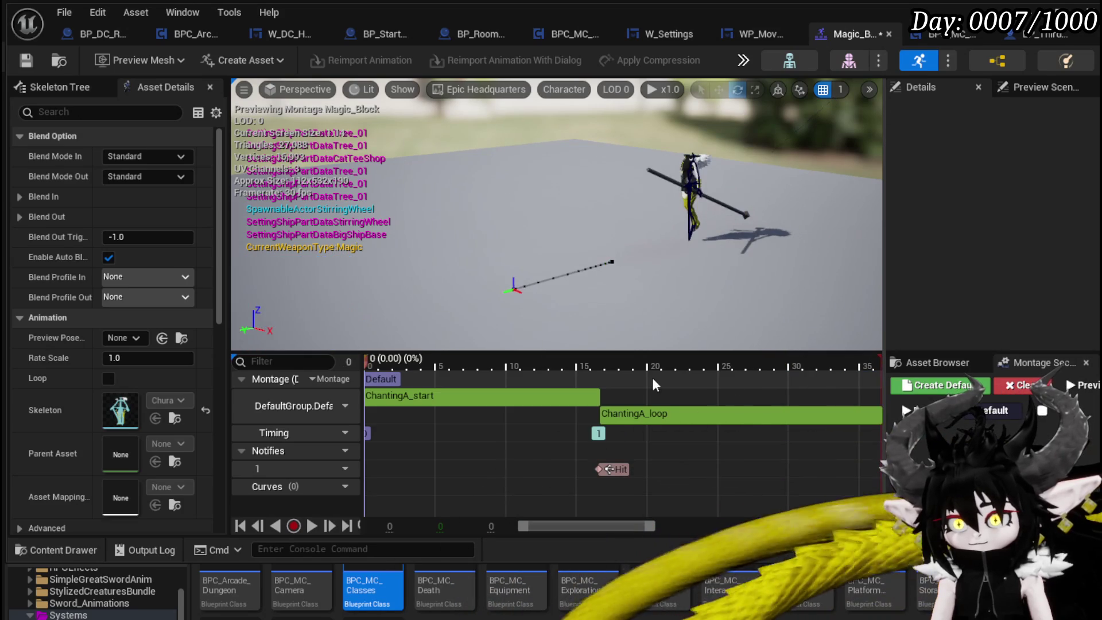
Add a new looping section named Loop at ChantingA_loop's start and preview the montage.
right_click(599, 402)
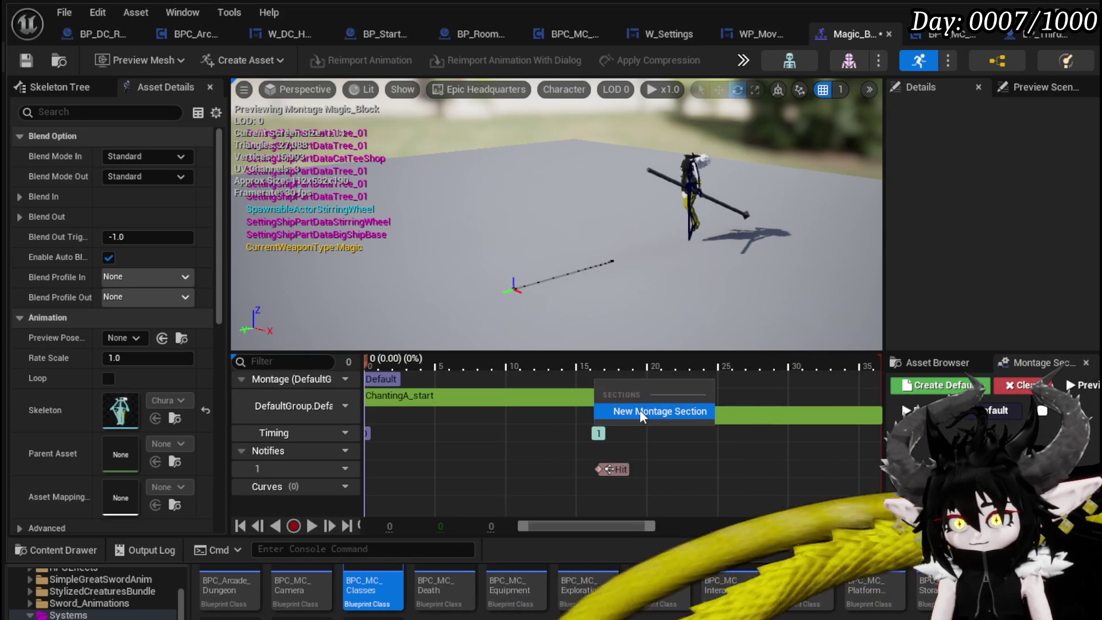
left_click(637, 408)
type("L")
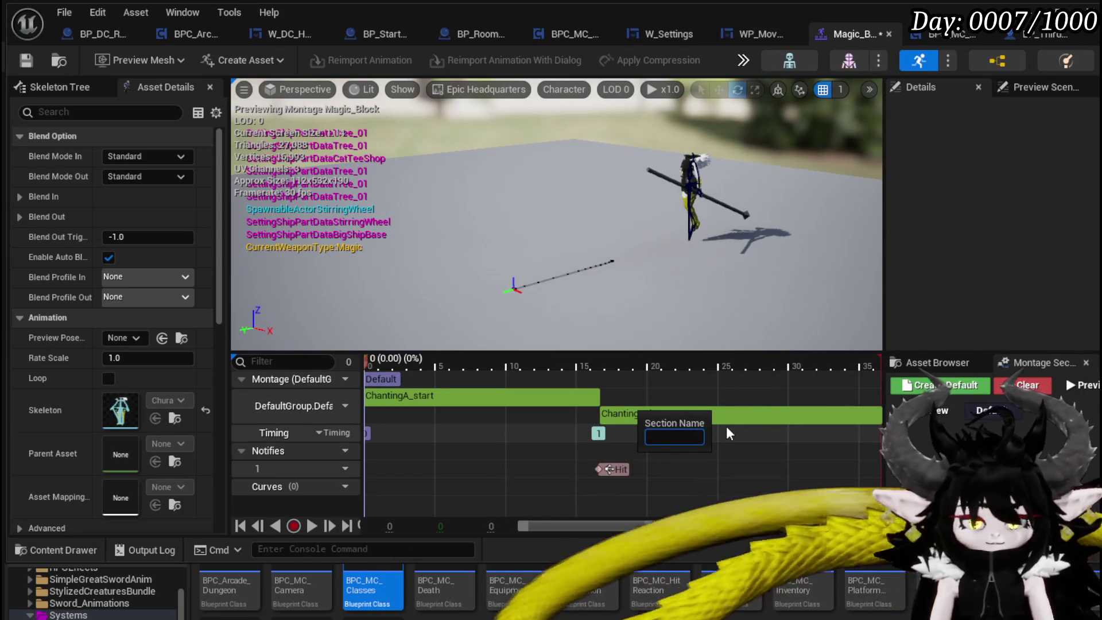
type("oop")
key("Return")
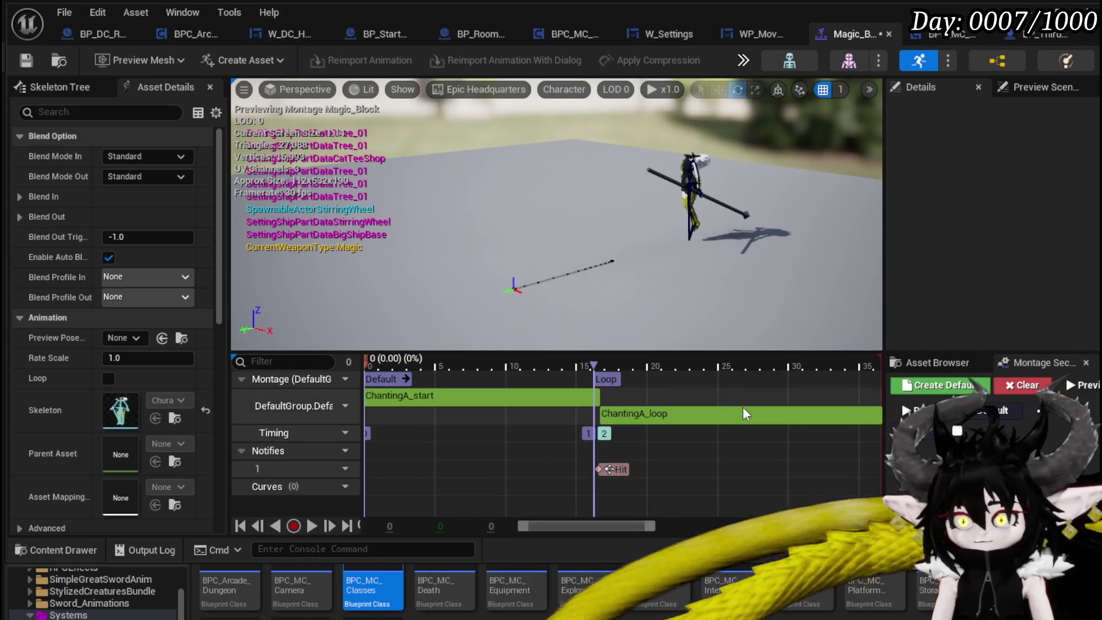
left_click_drag(604, 382, 599, 379)
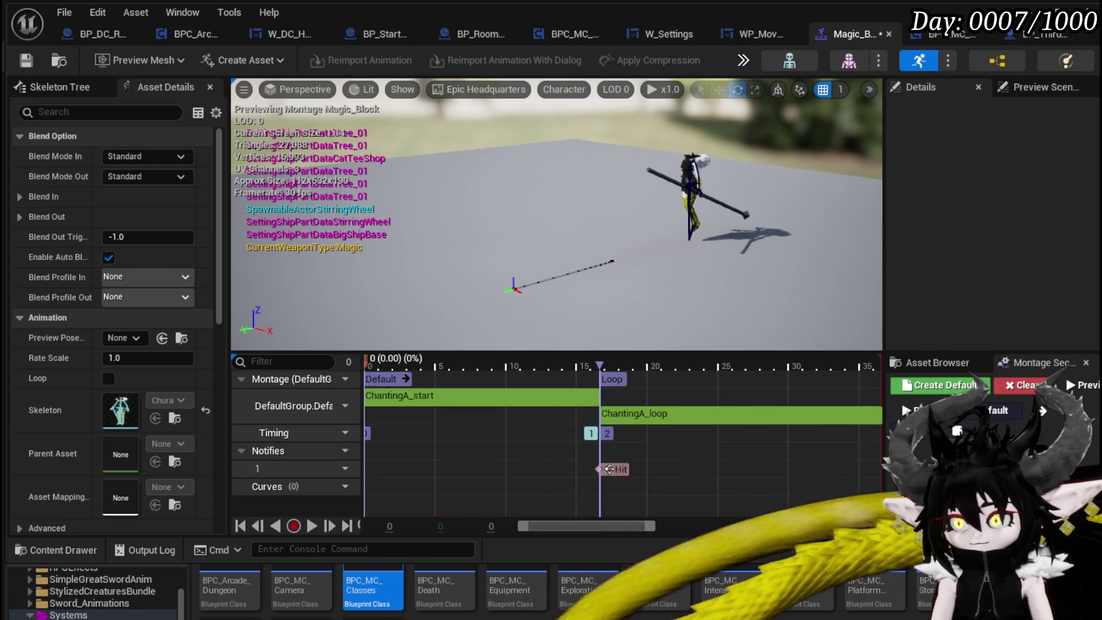
left_click(956, 430)
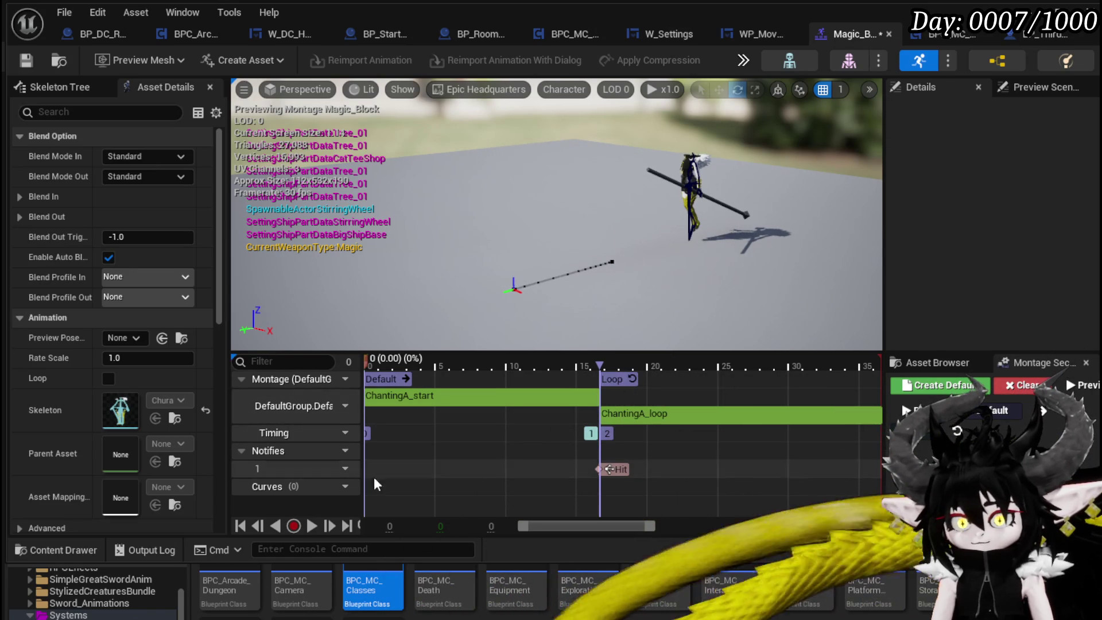
left_click(311, 528)
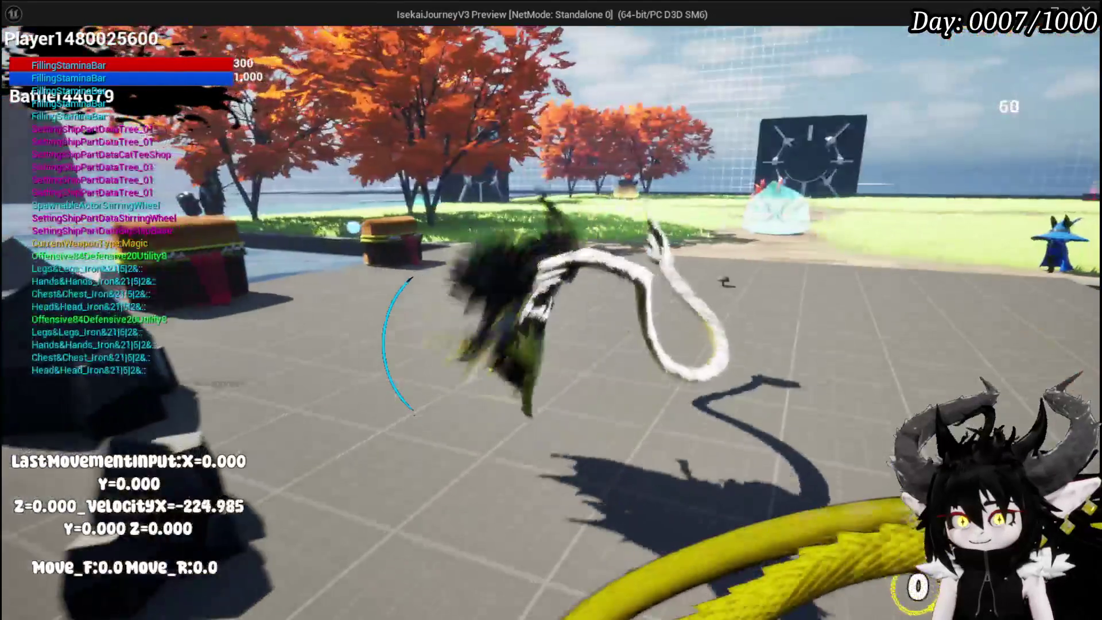
Play-test the block by walking the character around, then stop and save the level.
key("d")
key("w")
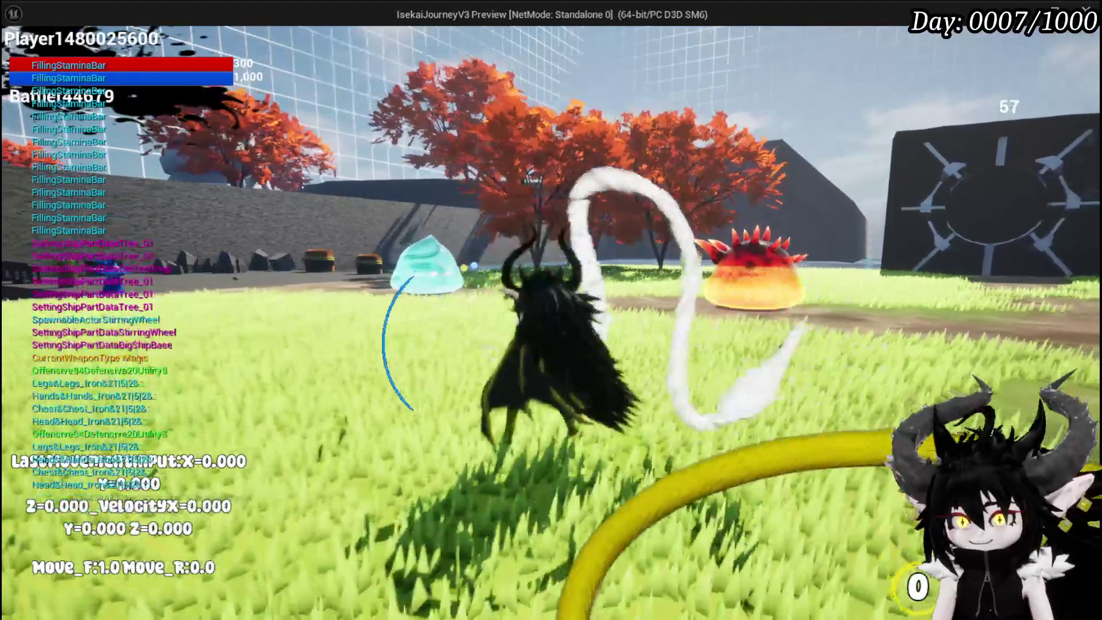
key("Escape")
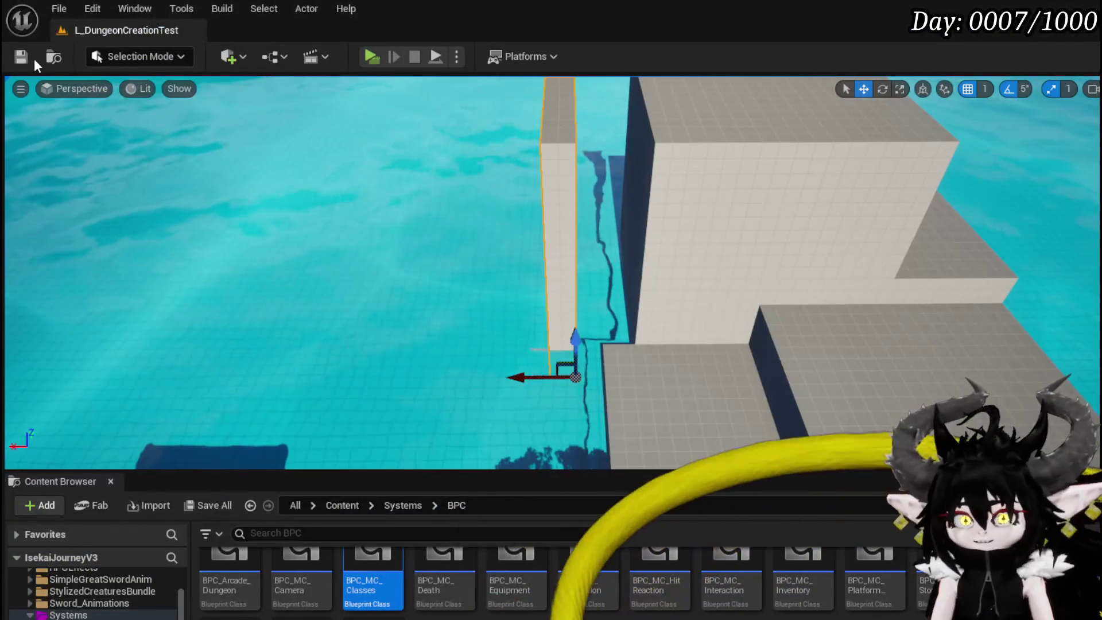
left_click(26, 57)
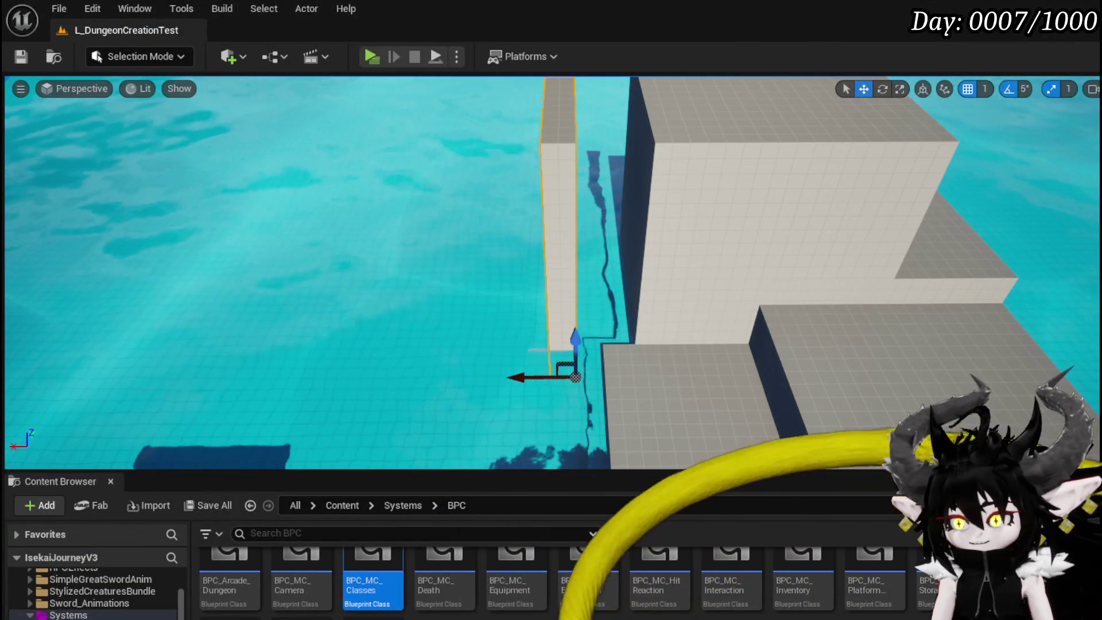
Return to the BP_ThirdPersonCharacter Blueprint's EventGraph.
key("alt+Tab")
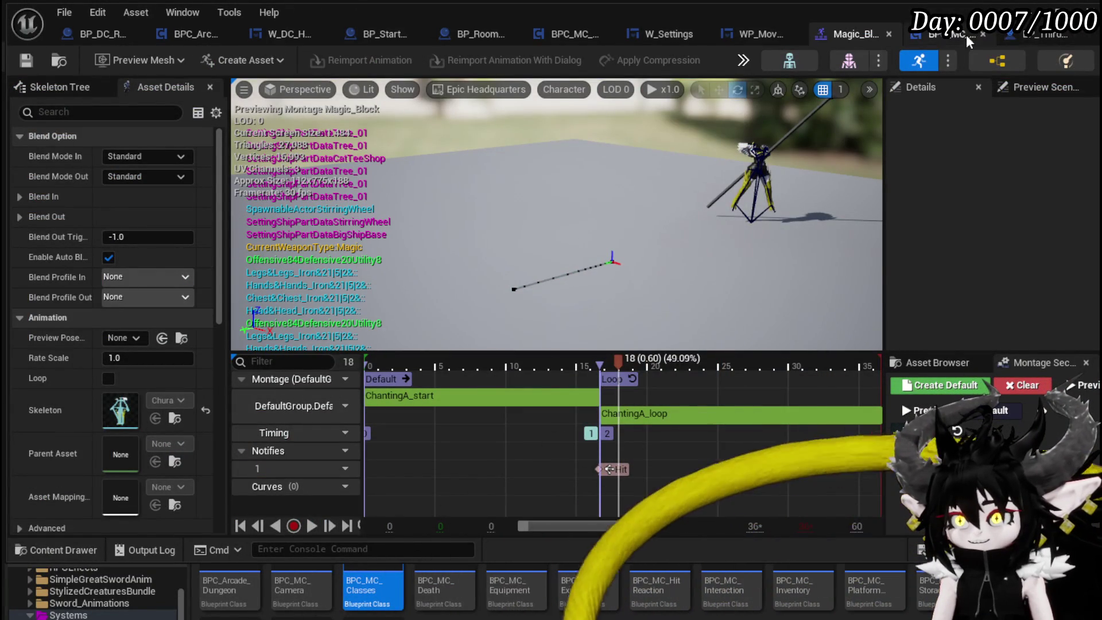
left_click(1024, 36)
scroll(574, 206, "up", 1)
Tidy the graph: move Stop Anim Montage and shift the three movement-state nodes right.
mouse_move(617, 197)
left_mouse_down()
mouse_move(595, 145)
mouse_move(567, 269)
mouse_move(531, 172)
mouse_move(387, 206)
left_mouse_up()
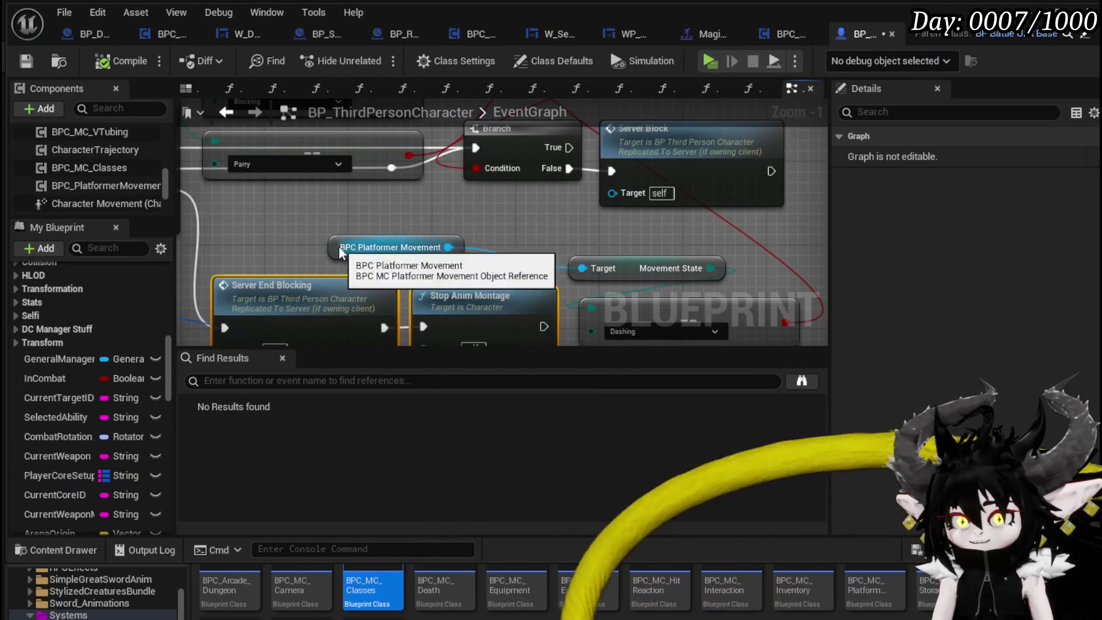
left_click_drag(396, 243, 664, 237)
left_click_drag(637, 341, 528, 335)
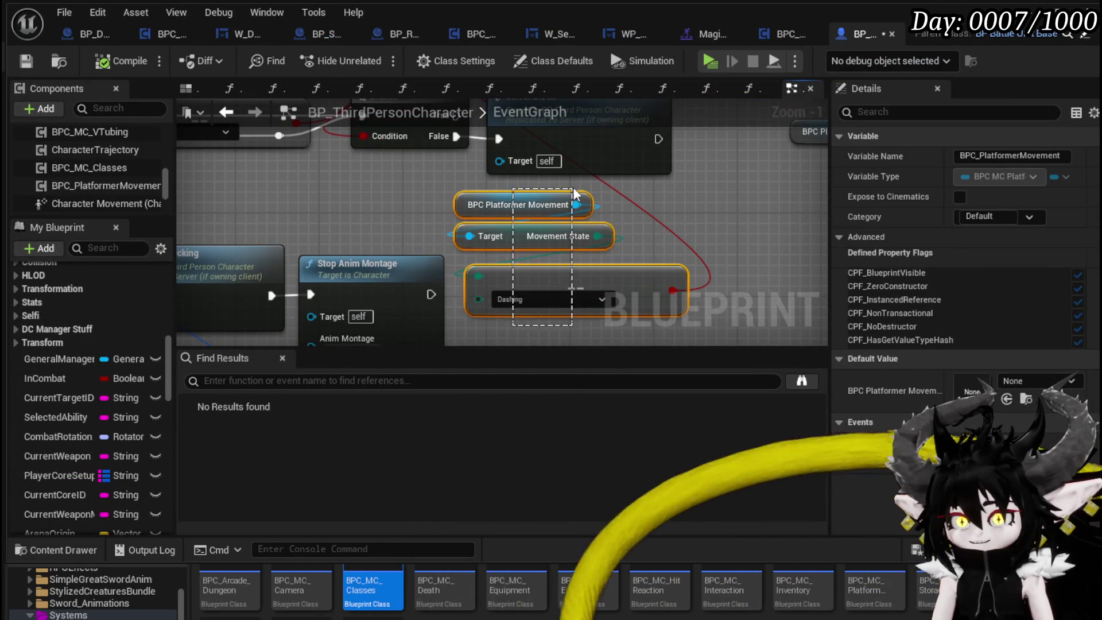
left_click_drag(574, 193, 572, 192)
left_click_drag(597, 297, 700, 302)
scroll(521, 260, "down", 2)
Jump from the Server End Blocking call to the Server_EndBlocking event definition.
mouse_move(468, 240)
left_mouse_down()
mouse_move(565, 310)
mouse_move(406, 296)
mouse_move(423, 246)
mouse_move(505, 144)
mouse_move(699, 249)
left_mouse_up()
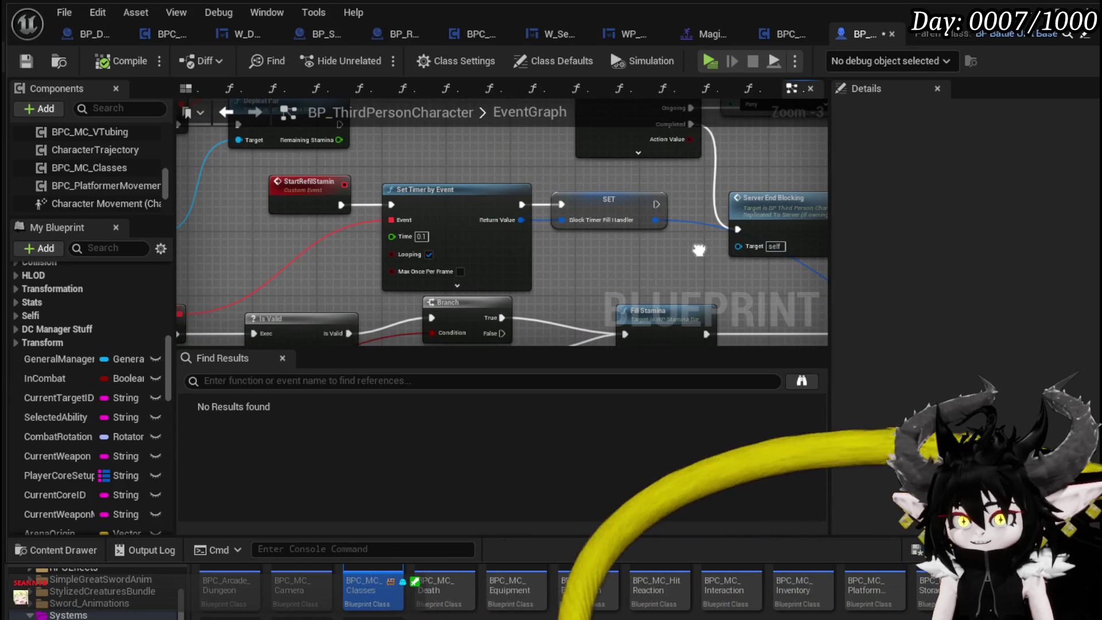
mouse_move(432, 152)
left_mouse_down()
mouse_move(227, 202)
mouse_move(593, 207)
left_mouse_up()
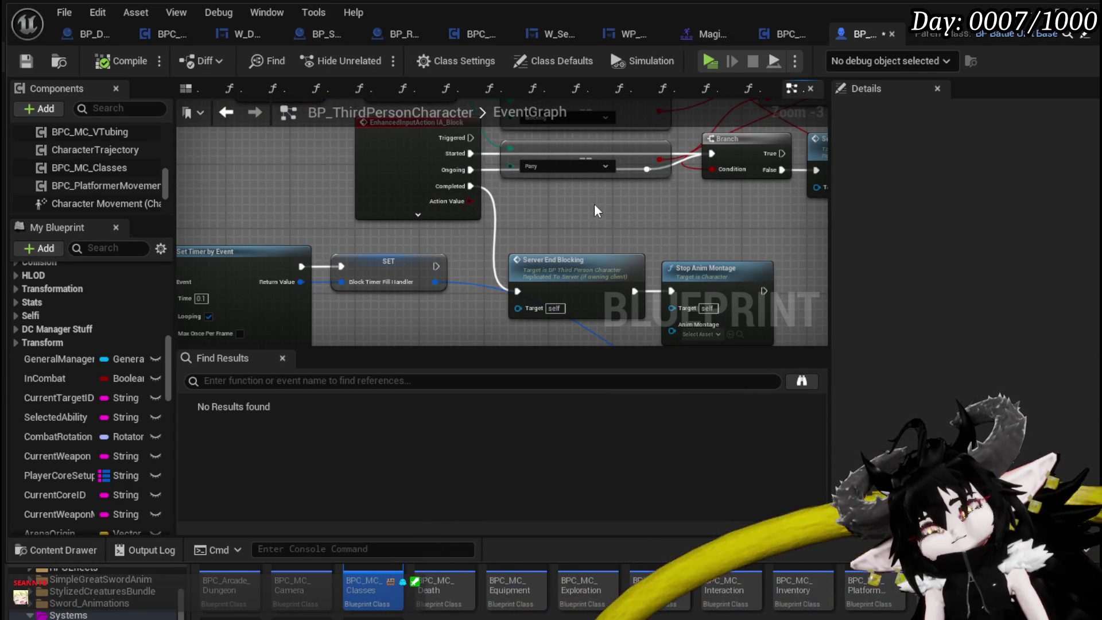
left_click_drag(594, 204, 387, 156)
mouse_move(356, 222)
left_mouse_down()
mouse_move(321, 189)
mouse_move(369, 205)
left_mouse_up()
left_click(404, 189)
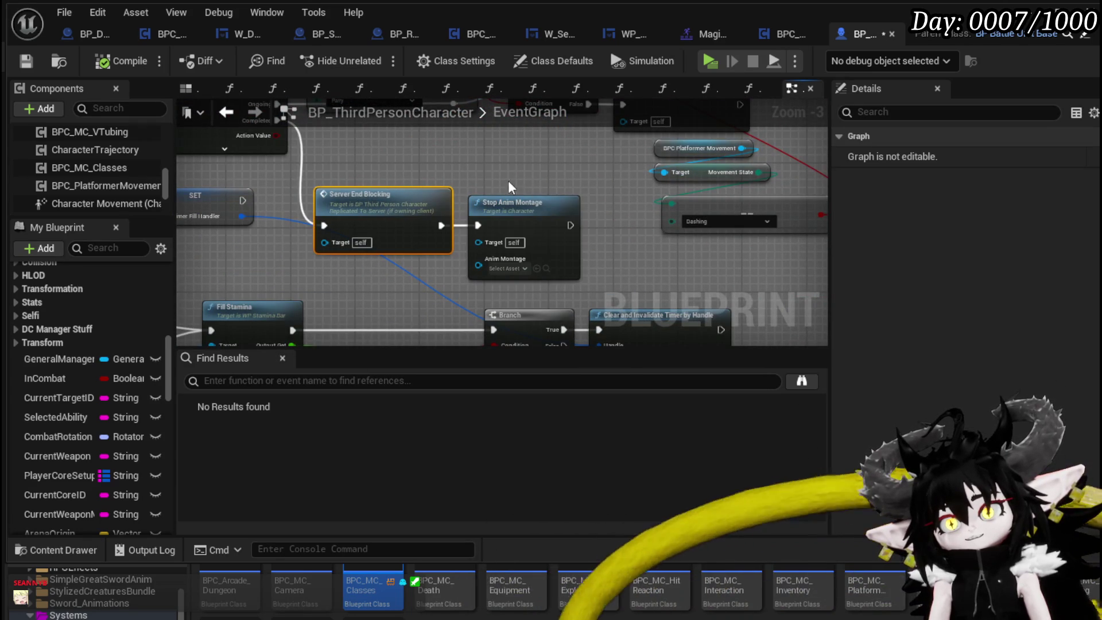
left_click(519, 231)
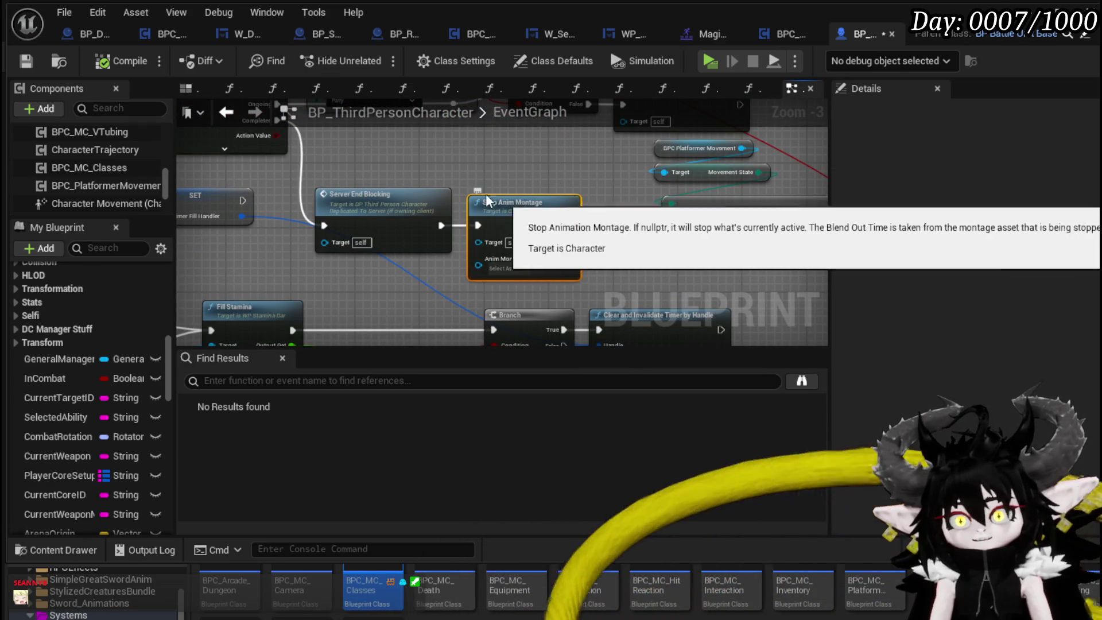
double_click(373, 198)
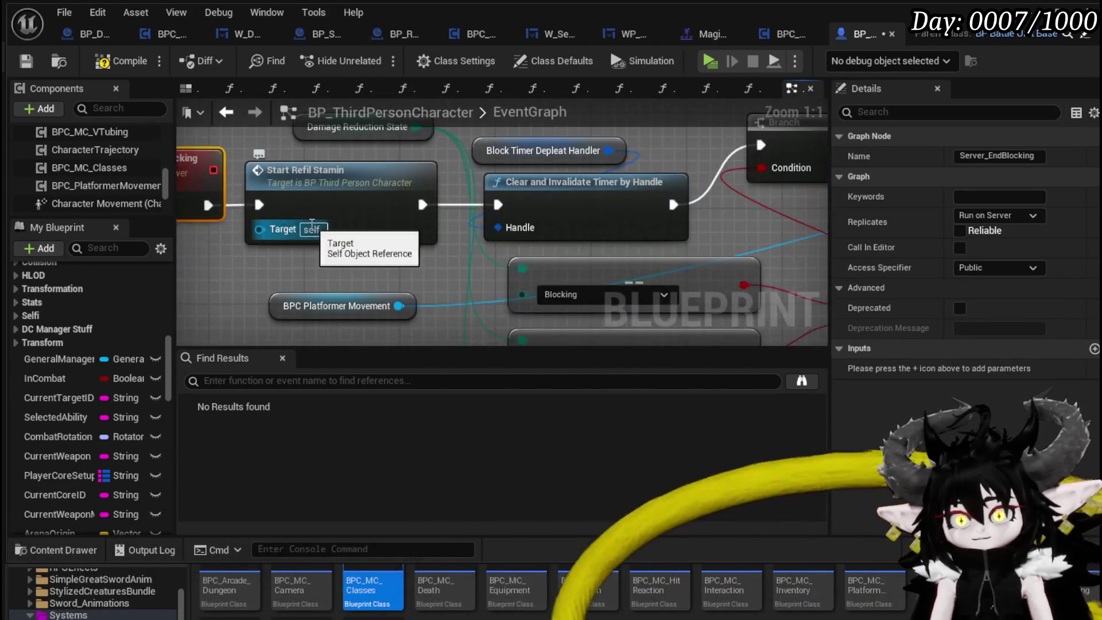
Select the Server Stop Anim call following Server Change Damage Response State.
scroll(312, 224, "down", 2)
left_click_drag(443, 229, 92, 236)
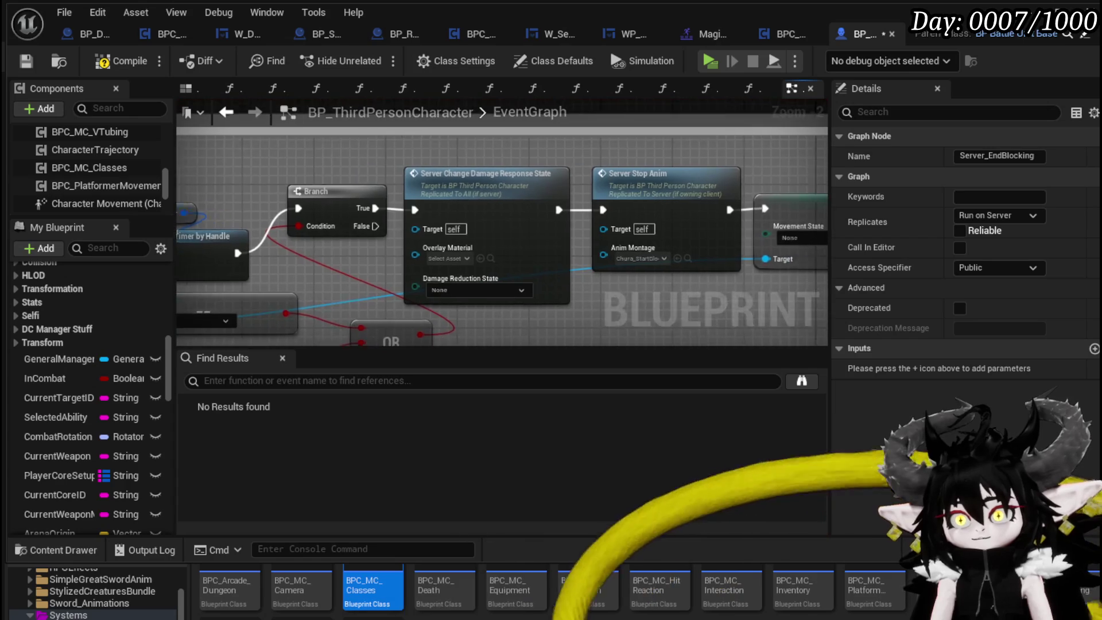
left_click_drag(503, 241, 470, 236)
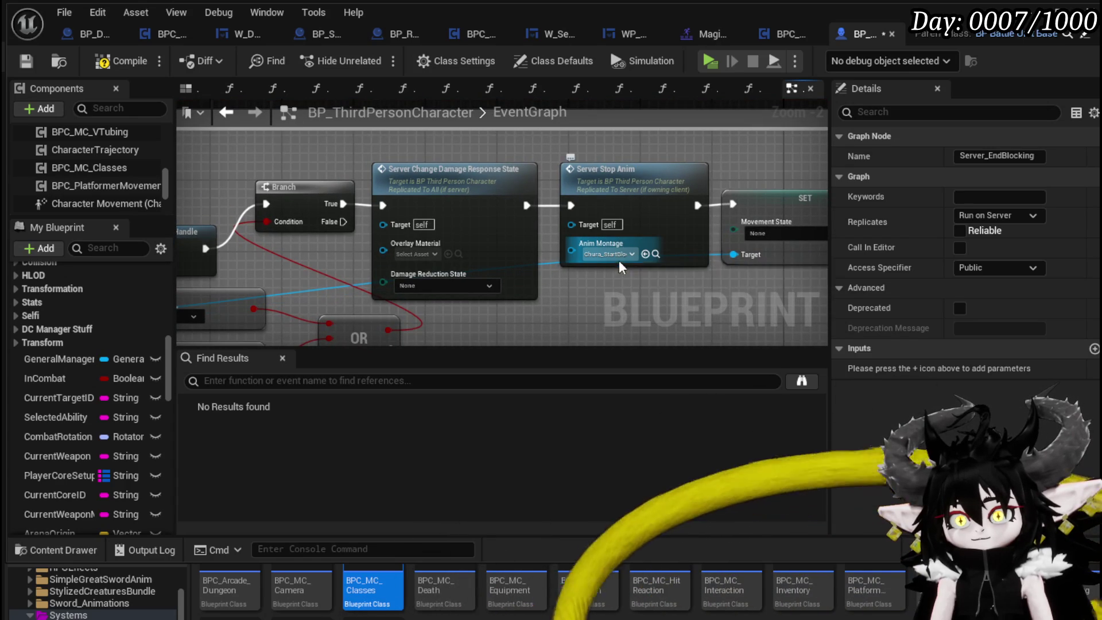
left_click_drag(618, 260, 453, 271)
left_click(493, 198)
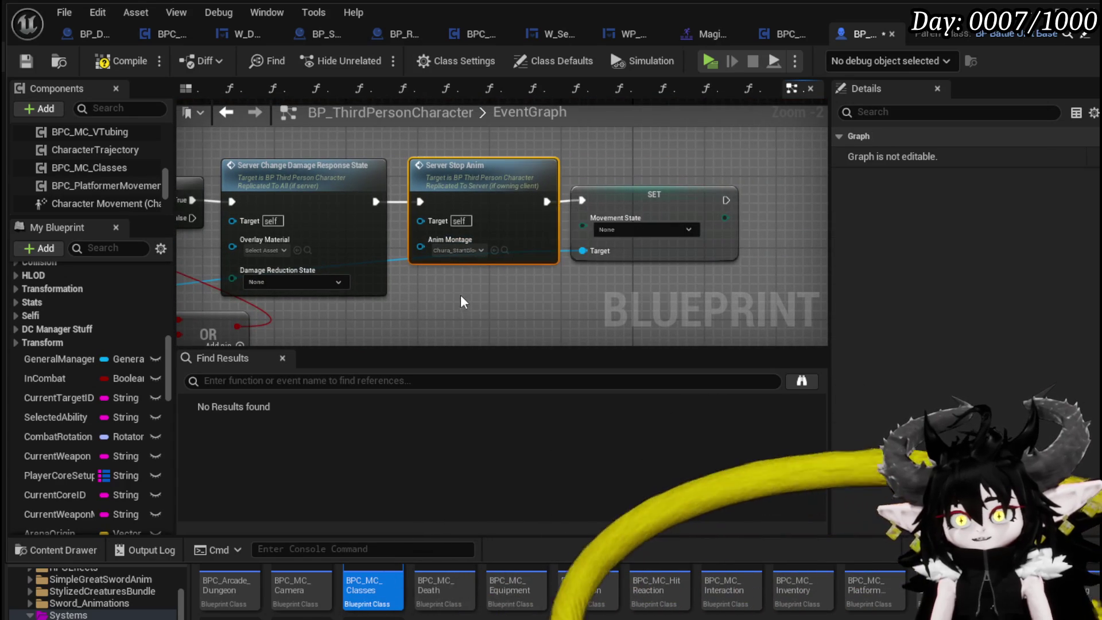
Replace Server Stop Anim with a pasted Stop Anim Montage wired between Server Change Damage Response State and SET.
key("Delete")
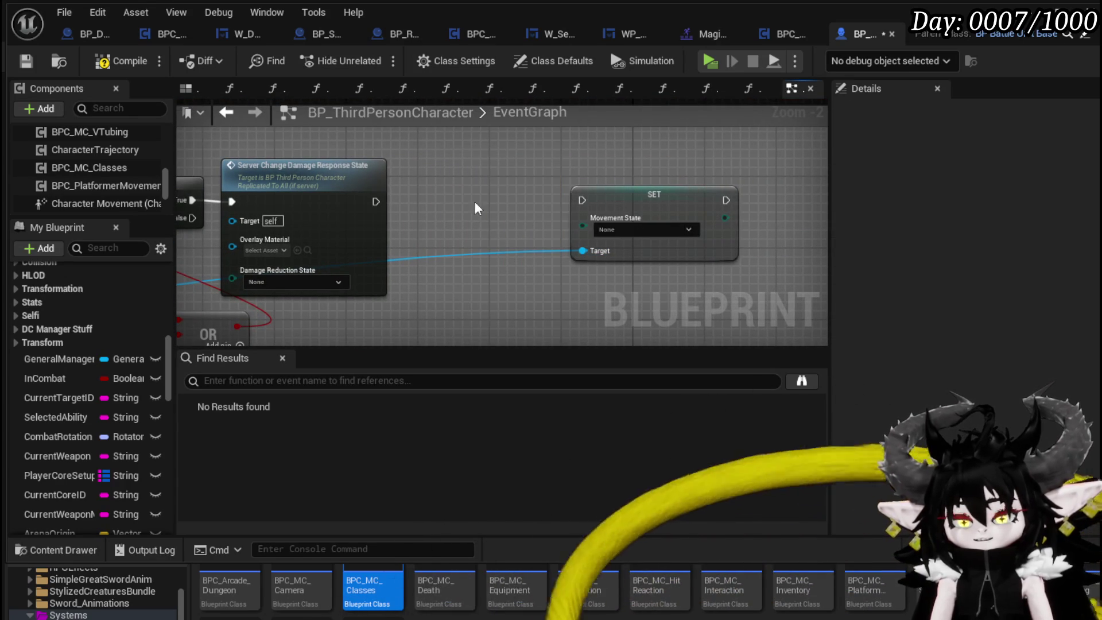
key("ctrl+v")
left_click_drag(453, 254, 462, 228)
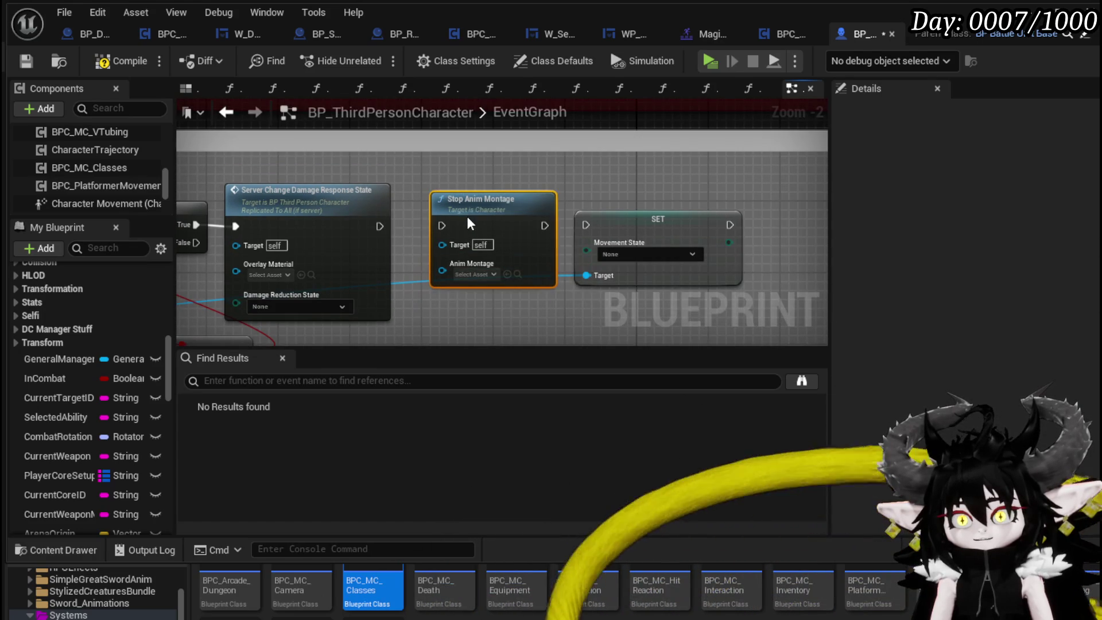
mouse_move(379, 227)
left_mouse_down()
mouse_move(422, 253)
mouse_move(427, 226)
left_mouse_up()
left_click_drag(535, 225, 645, 228)
Shift the Server_Block event further right and save the blueprint.
mouse_move(189, 212)
left_mouse_down()
mouse_move(583, 177)
mouse_move(539, 115)
mouse_move(519, 158)
left_mouse_up()
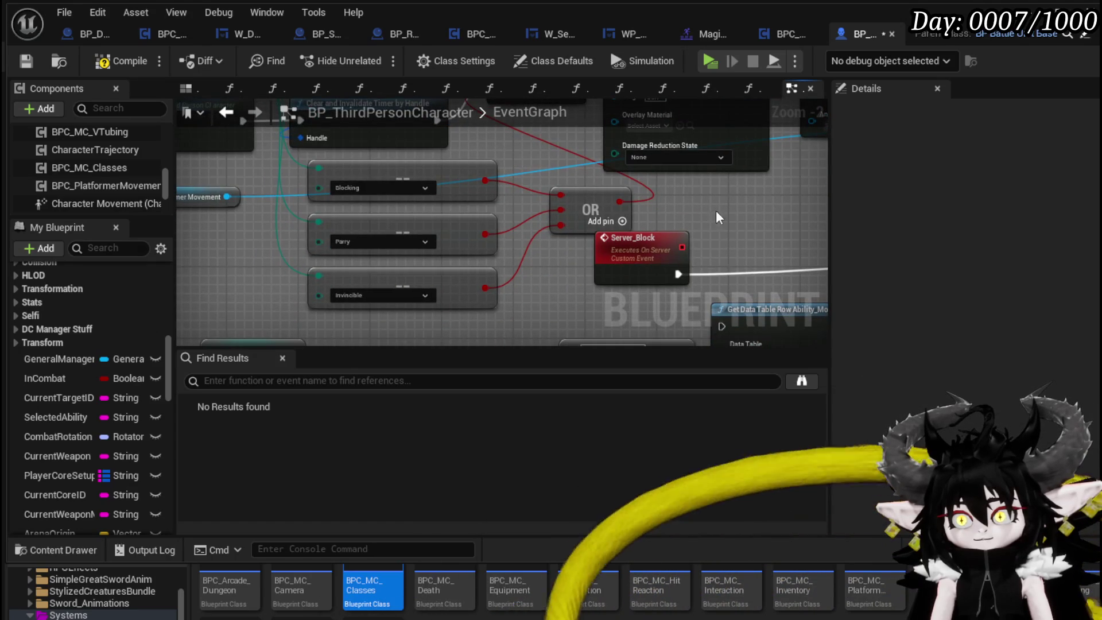
scroll(717, 217, "down", 2)
mouse_move(387, 246)
left_mouse_down()
mouse_move(495, 240)
mouse_move(500, 253)
mouse_move(631, 235)
left_mouse_up()
scroll(454, 312, "up", 1)
scroll(637, 228, "down", 2)
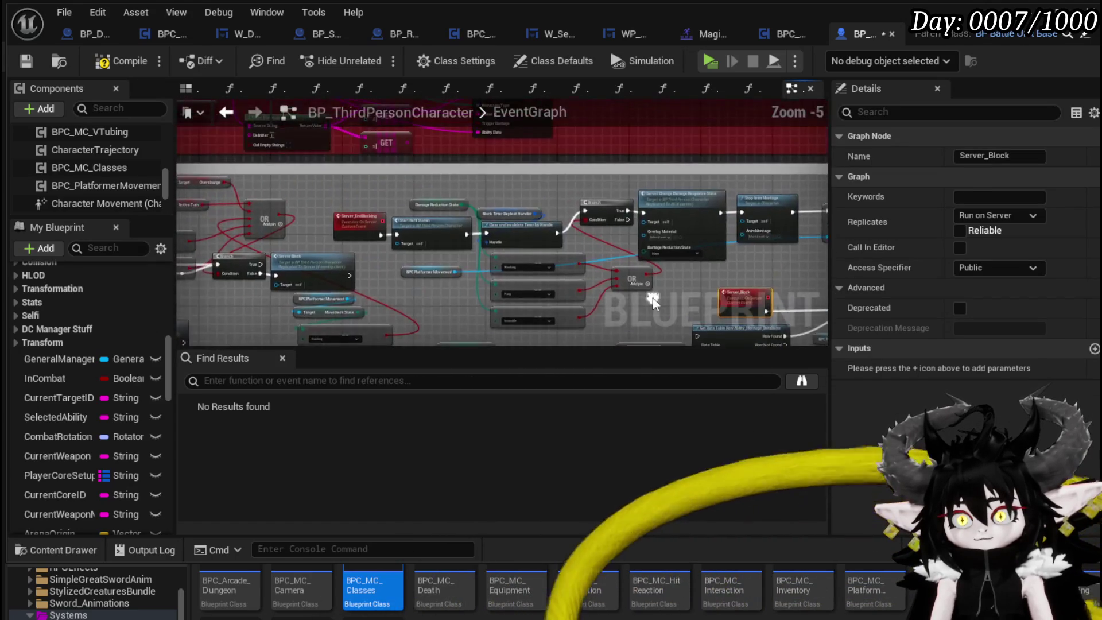
scroll(507, 281, "up", 3)
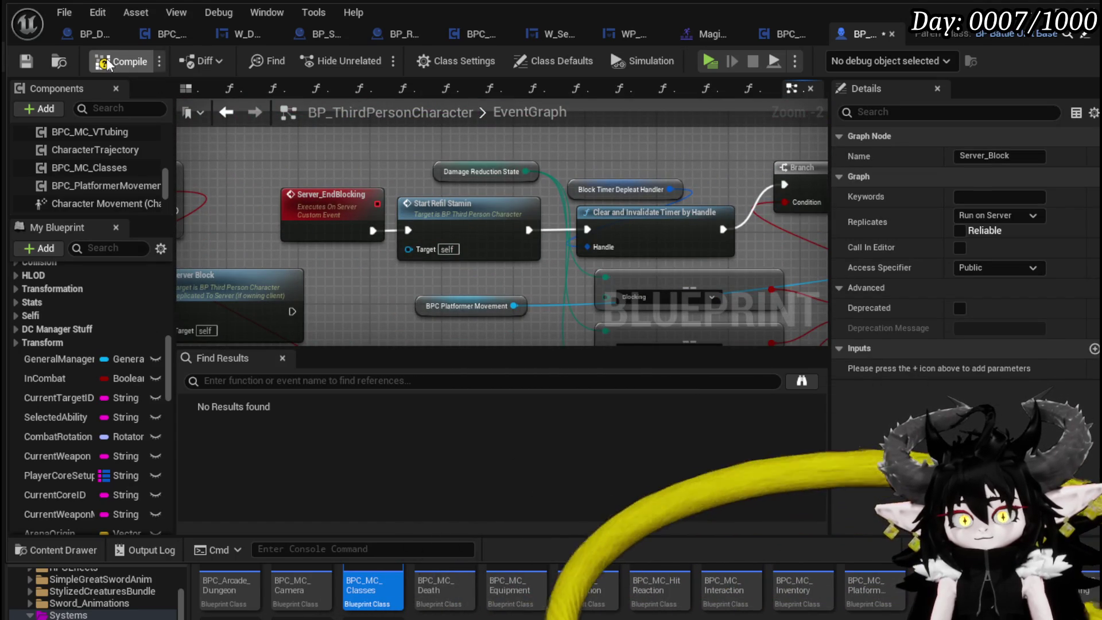
left_click(24, 62)
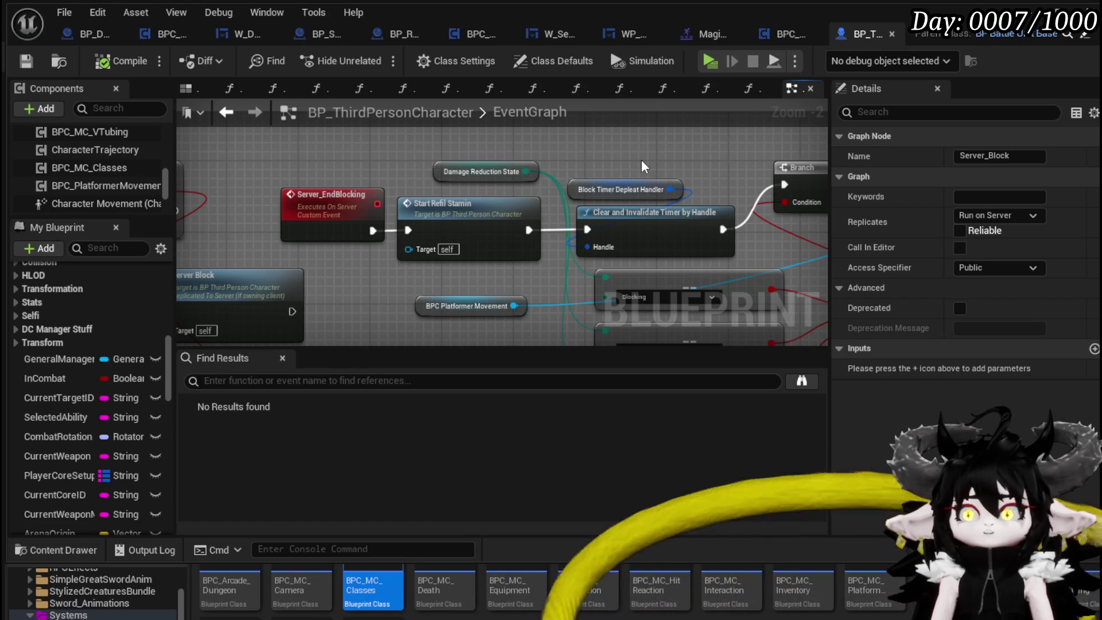
Drag a BPC_PlatformerMovement reference into the graph near SET.
scroll(705, 129, "down", 1)
mouse_move(705, 129)
left_mouse_down()
mouse_move(653, 259)
mouse_move(432, 261)
mouse_move(640, 275)
left_mouse_up()
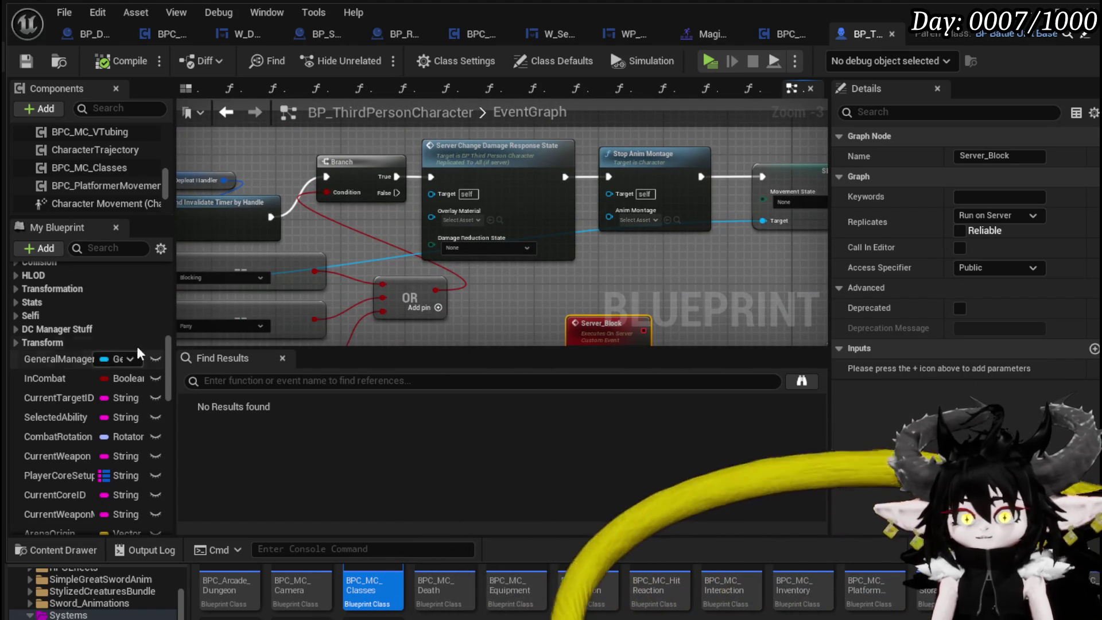
mouse_move(124, 185)
left_mouse_down()
mouse_move(711, 232)
mouse_move(725, 291)
mouse_move(498, 275)
mouse_move(553, 254)
left_mouse_up()
Add Platformer Movement's Wing Animation call and wire SET's execution into it.
left_click_drag(546, 254, 698, 255)
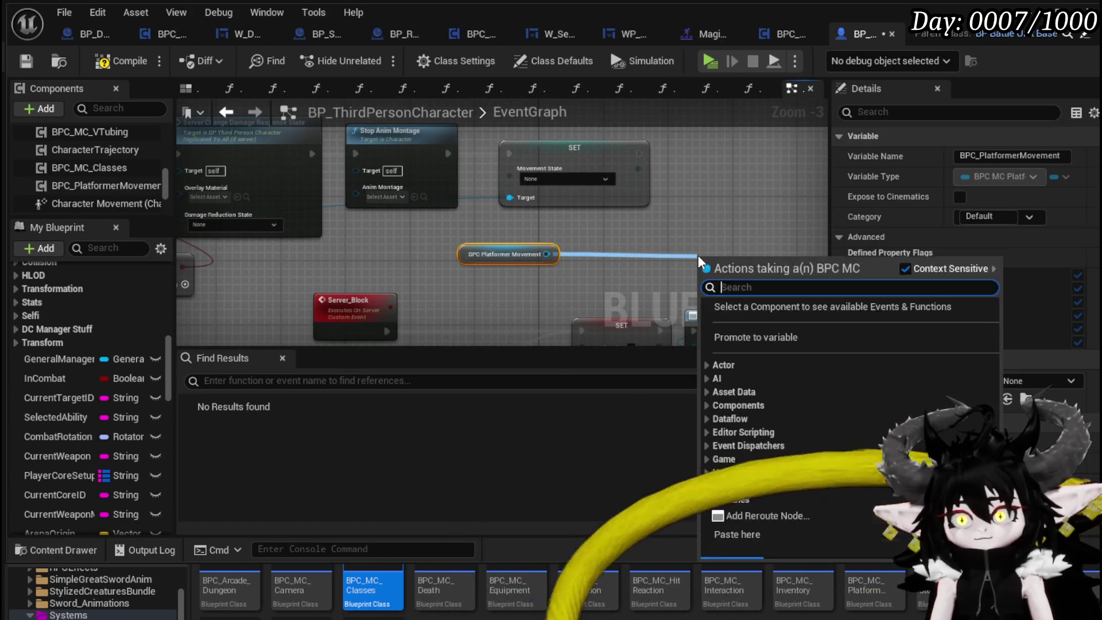
type("Wing")
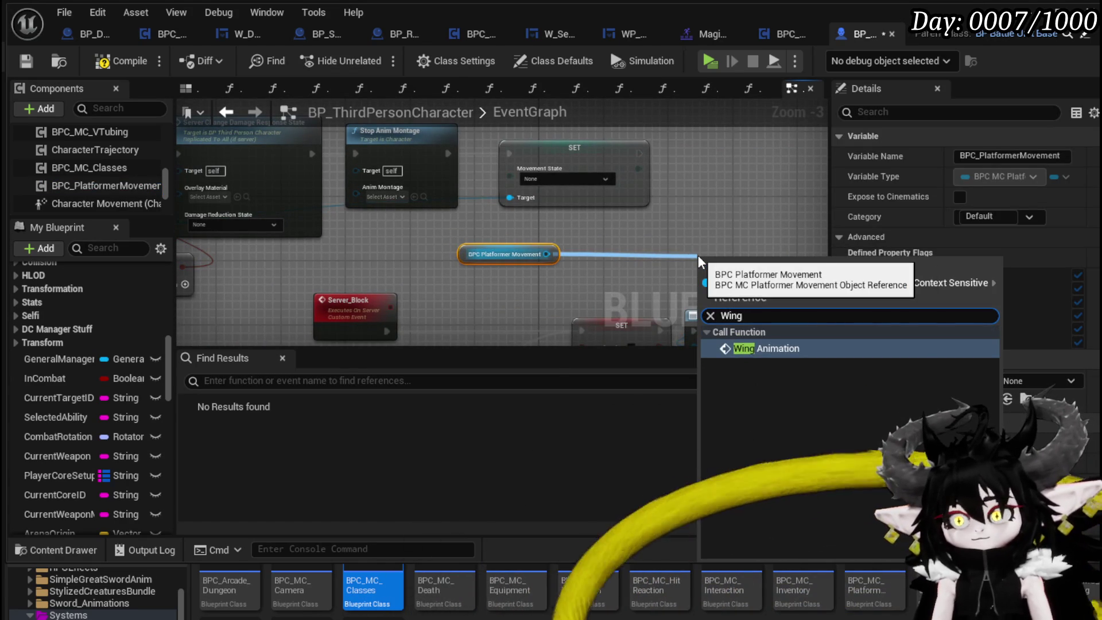
key("Return")
left_click_drag(685, 212, 554, 235)
mouse_move(632, 282)
left_mouse_down()
mouse_move(627, 172)
mouse_move(592, 176)
left_mouse_up()
left_click_drag(536, 201, 538, 209)
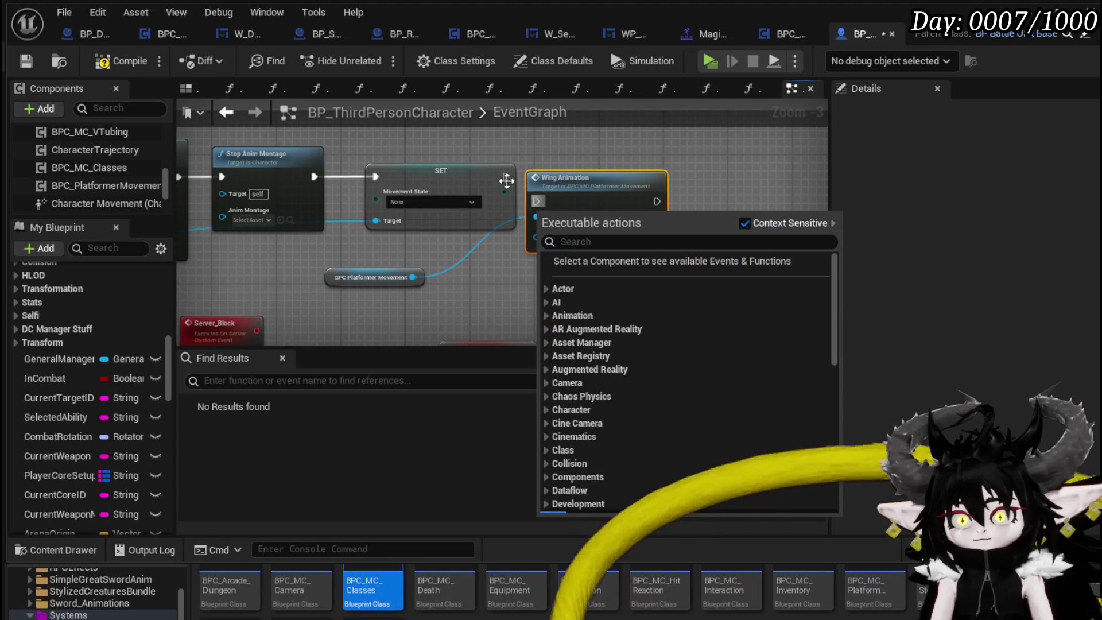
left_click_drag(504, 175, 543, 205)
left_click_drag(574, 197, 591, 172)
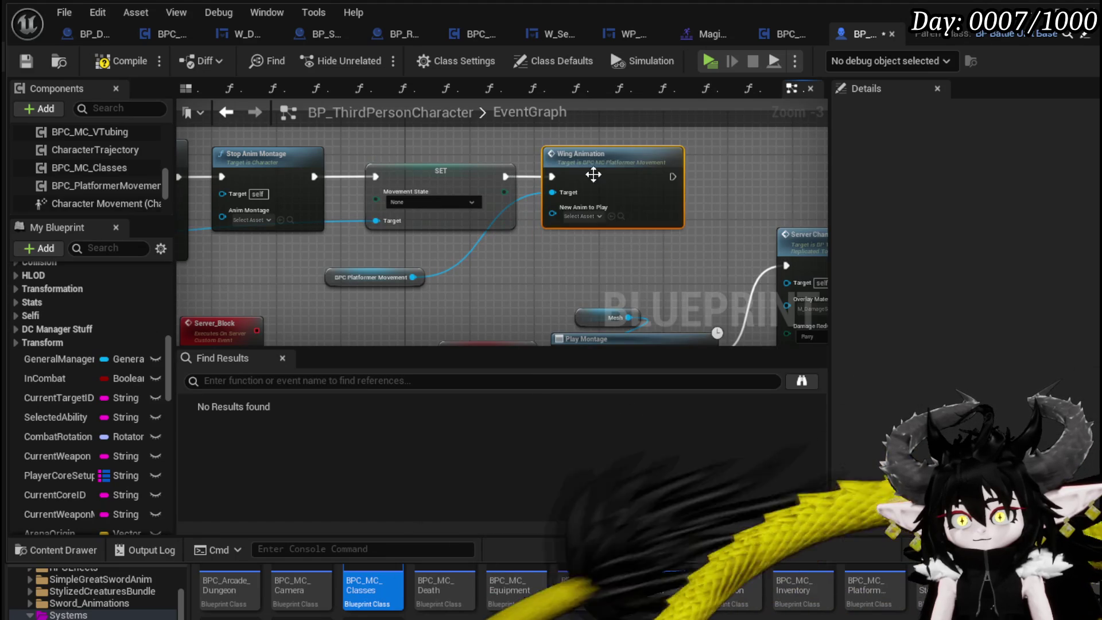
Set Wing Animation's New Anim to Play to WingFould and save the blueprint.
left_click(582, 215)
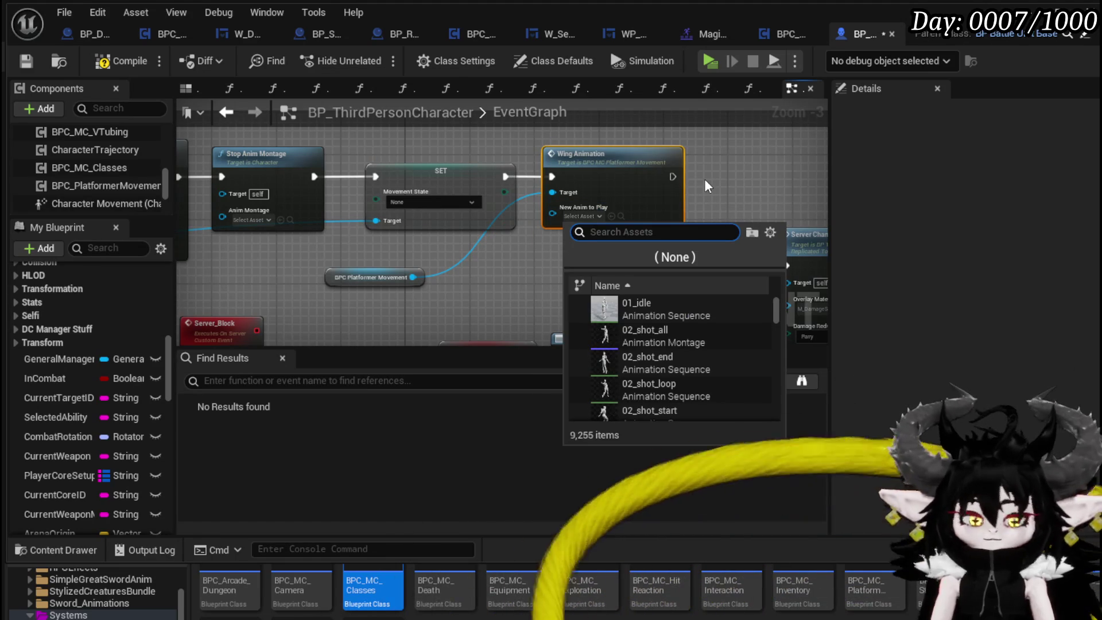
type("wing")
type(" fol")
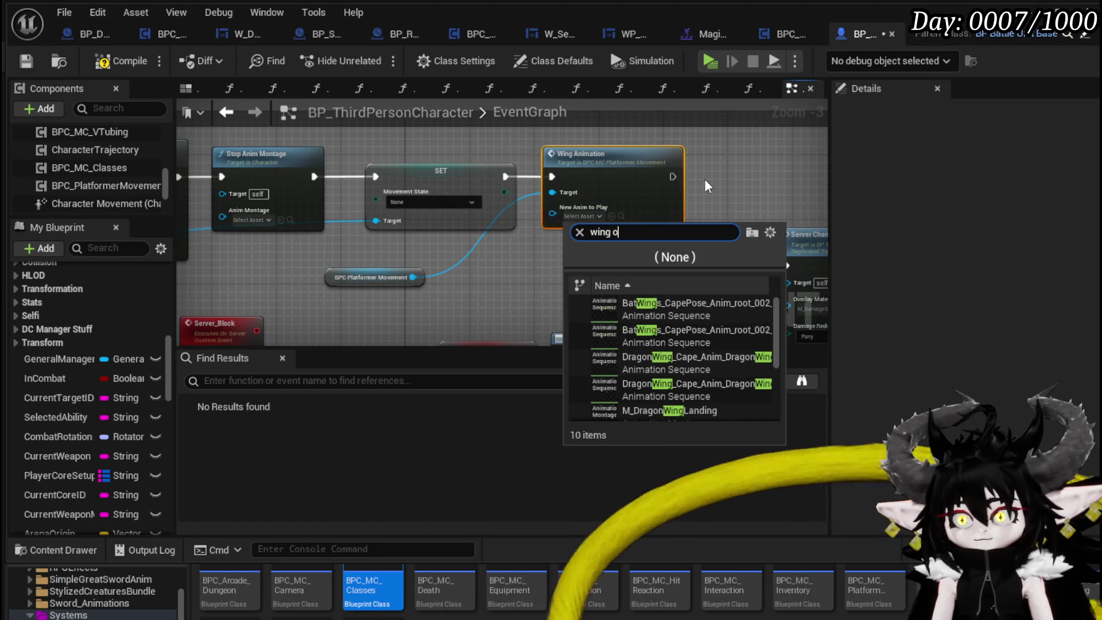
key("BackSpace")
key("BackSpace")
key("BackSpace")
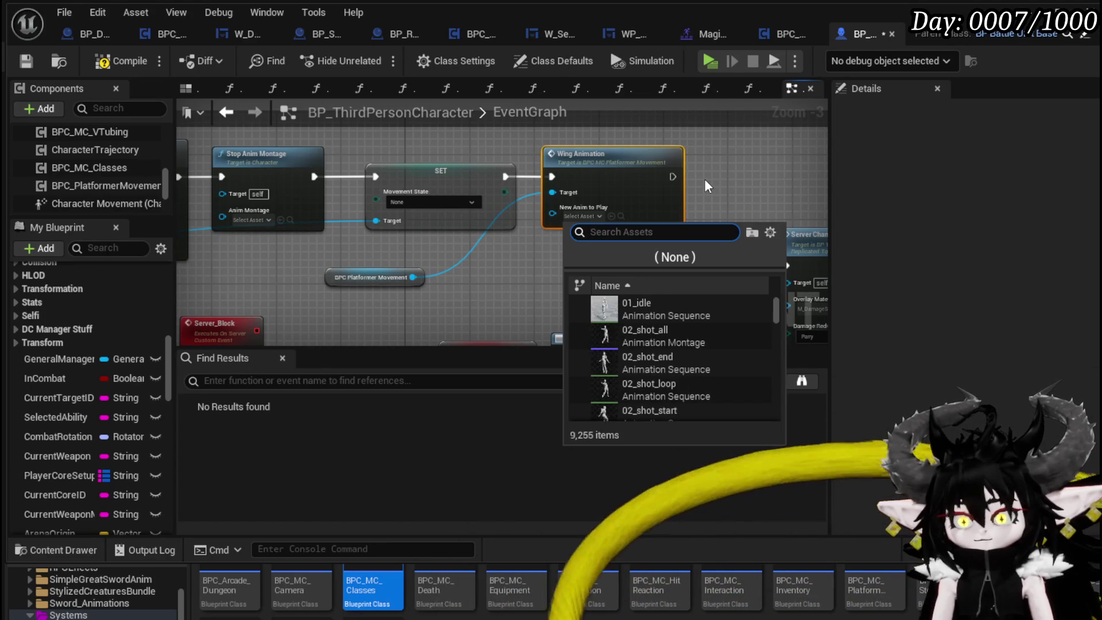
type("Foul")
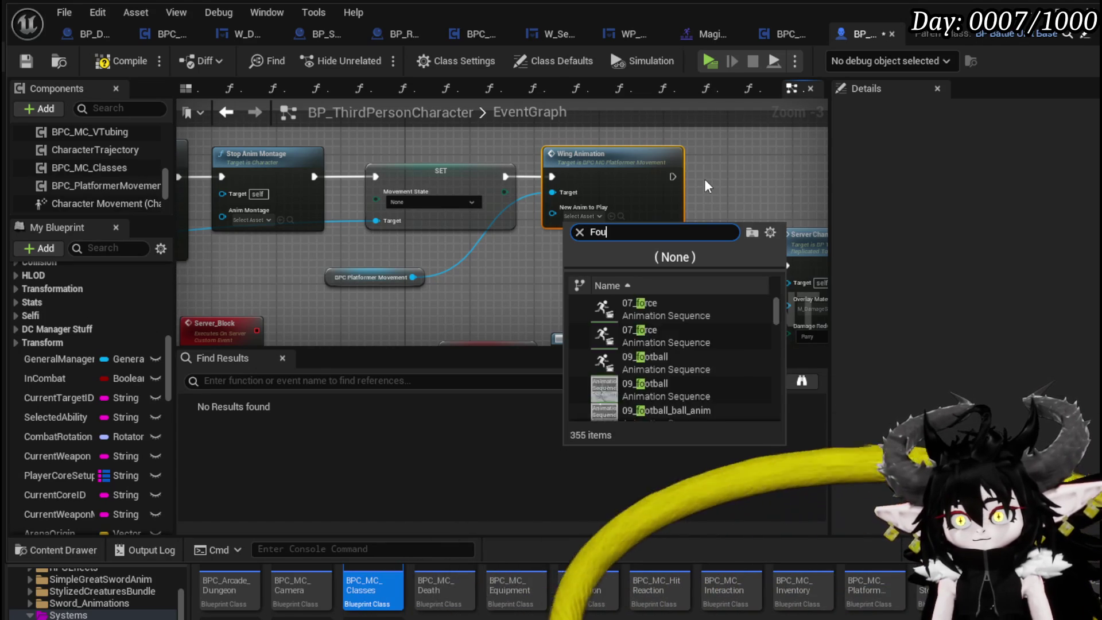
left_click(688, 307)
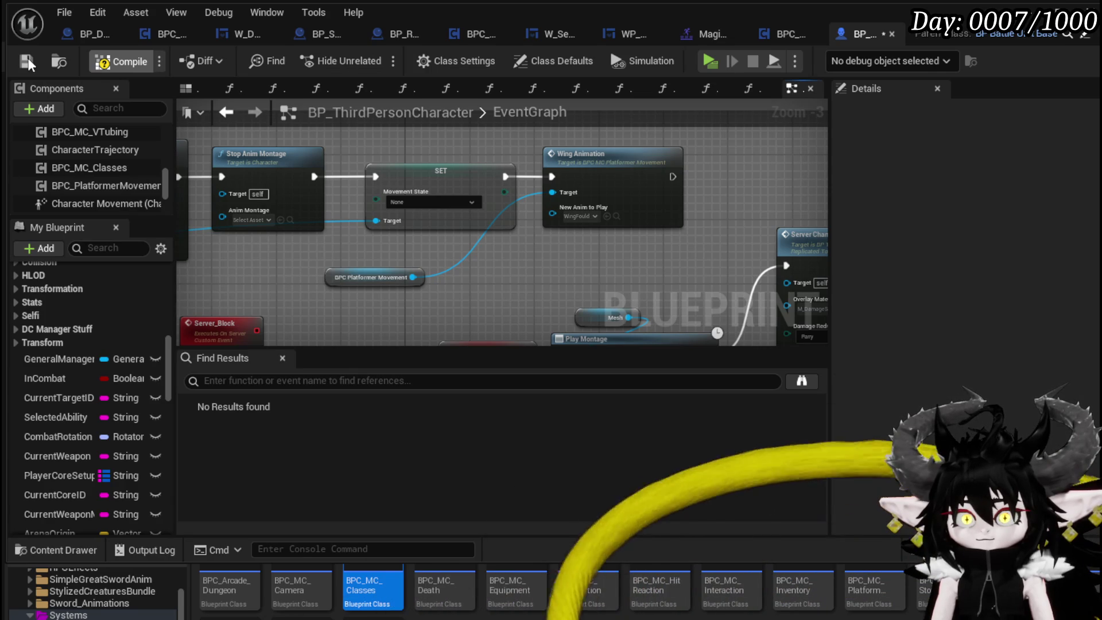
left_click(29, 57)
key("alt+Tab")
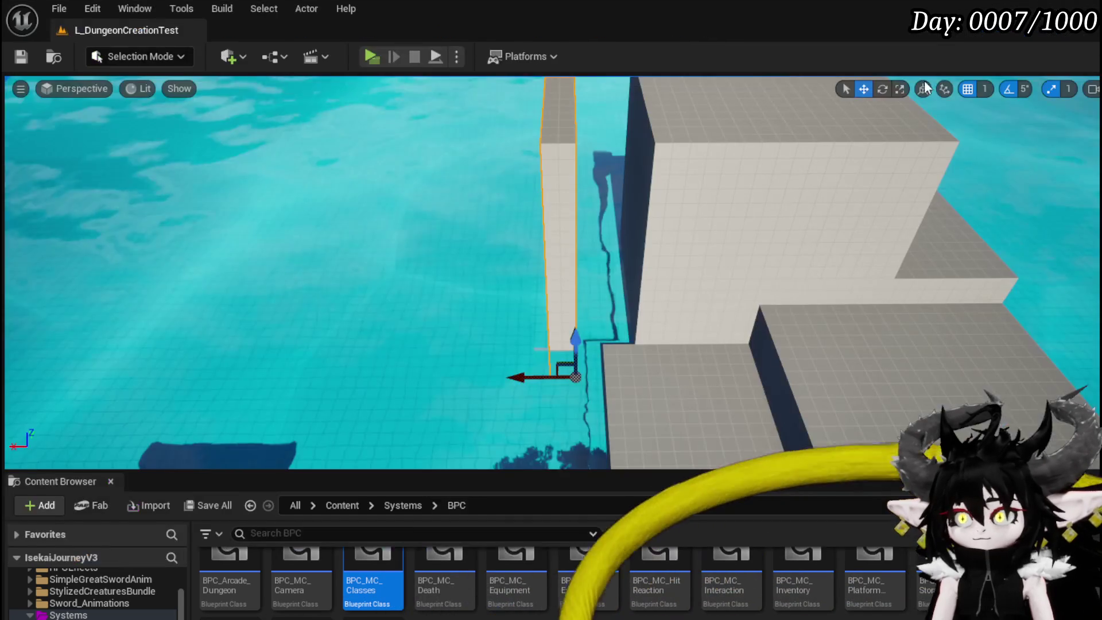
key("alt+p")
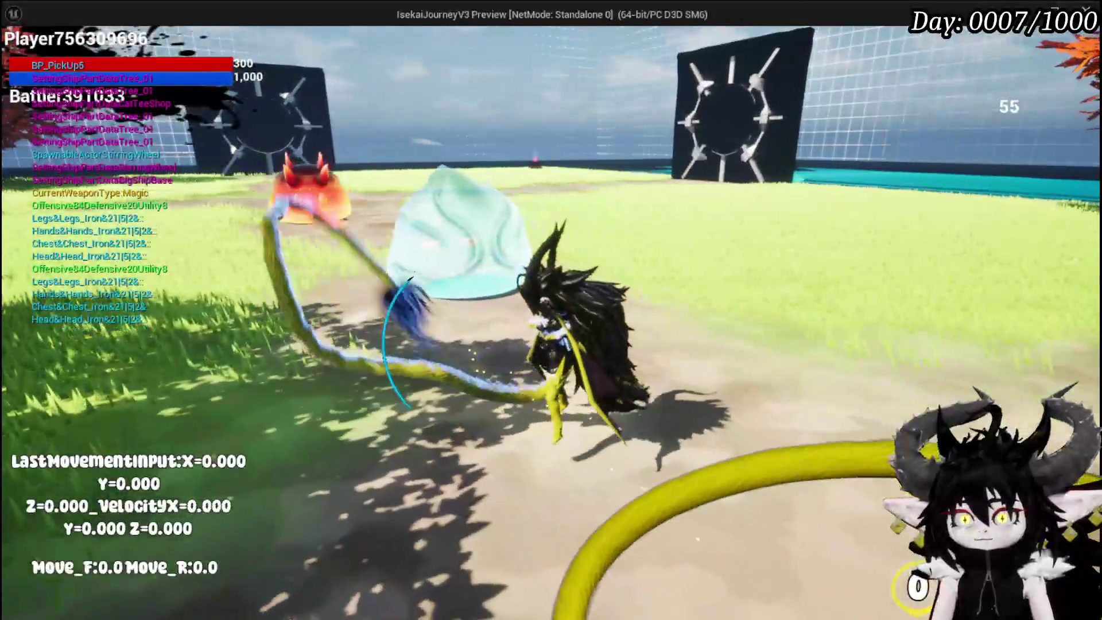
key("w")
key("d")
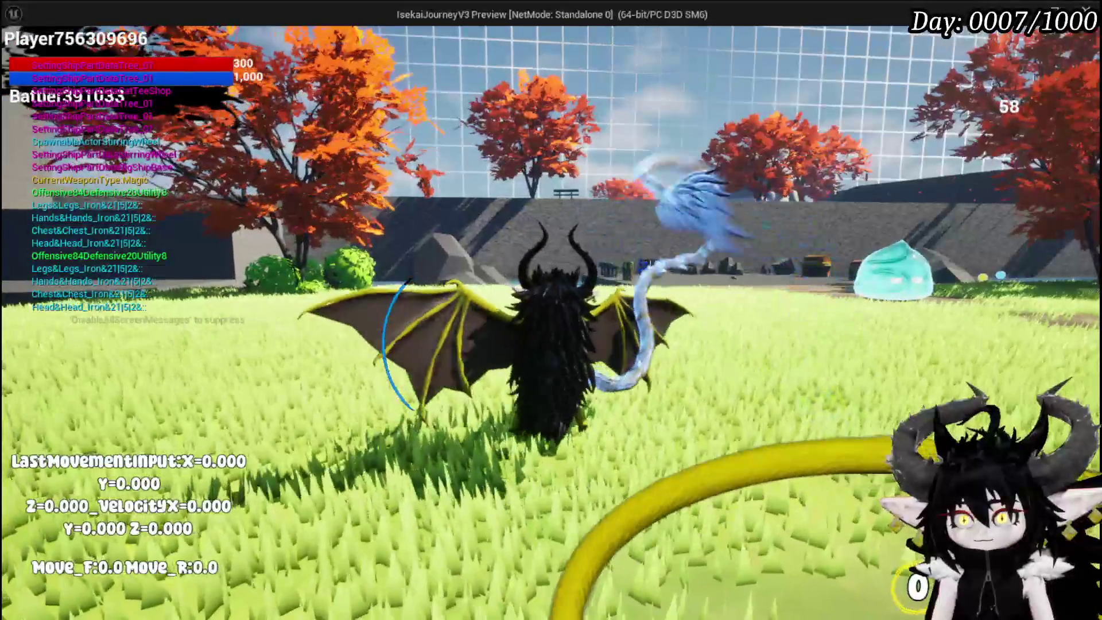
key("Escape")
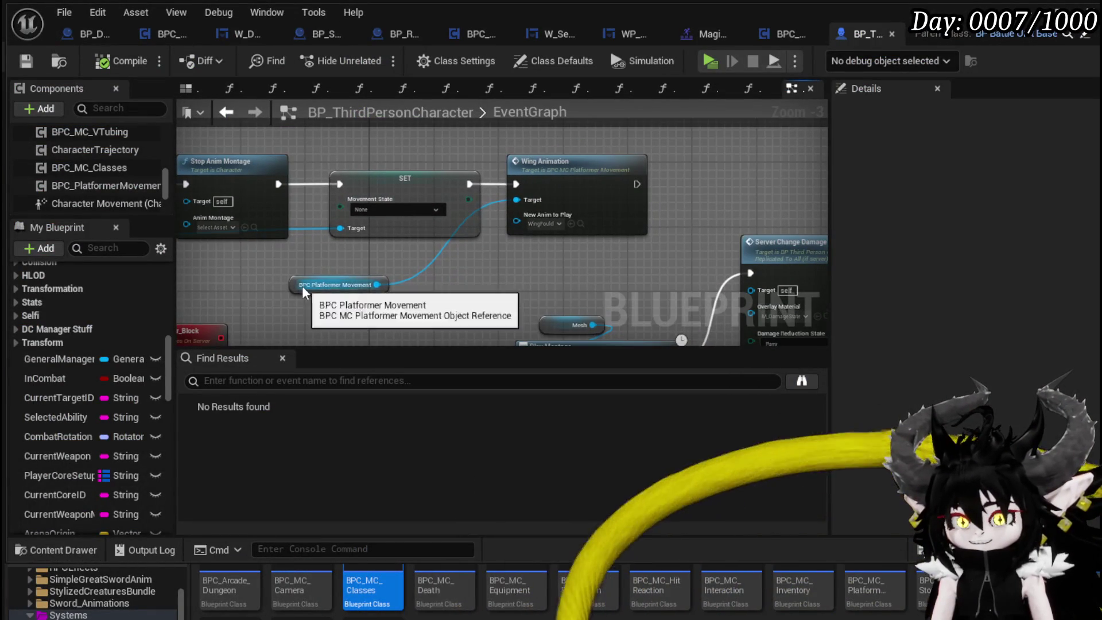
Place the Platformer Movement reference above Wing Animation and tidy the node selection.
mouse_move(301, 285)
left_mouse_down()
mouse_move(525, 146)
mouse_move(504, 140)
left_mouse_up()
left_click(555, 186, "shift")
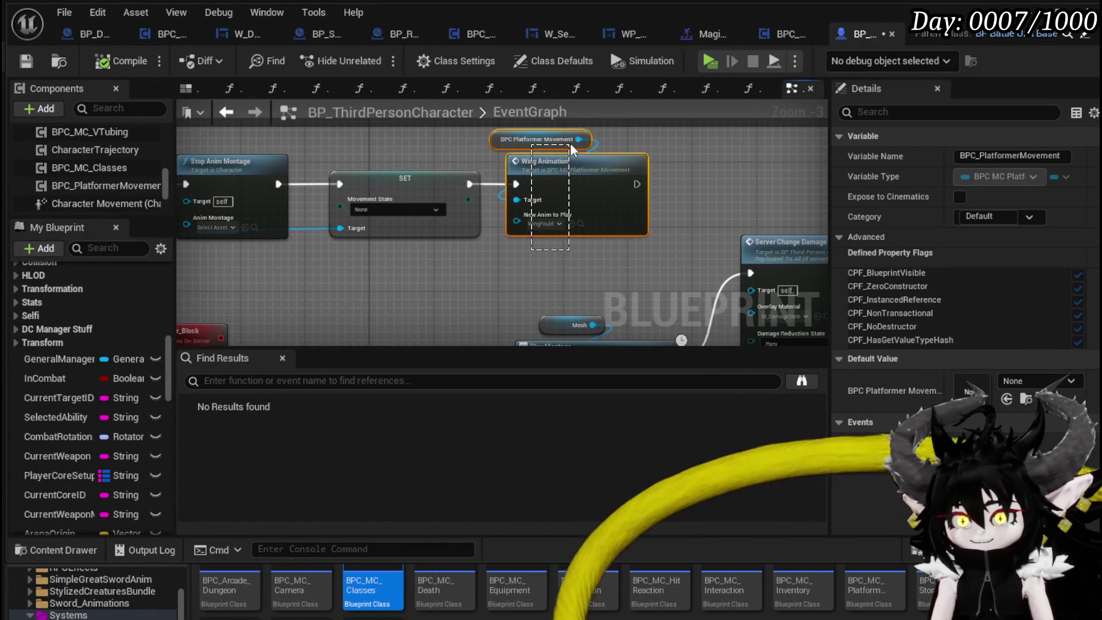
left_click(478, 182)
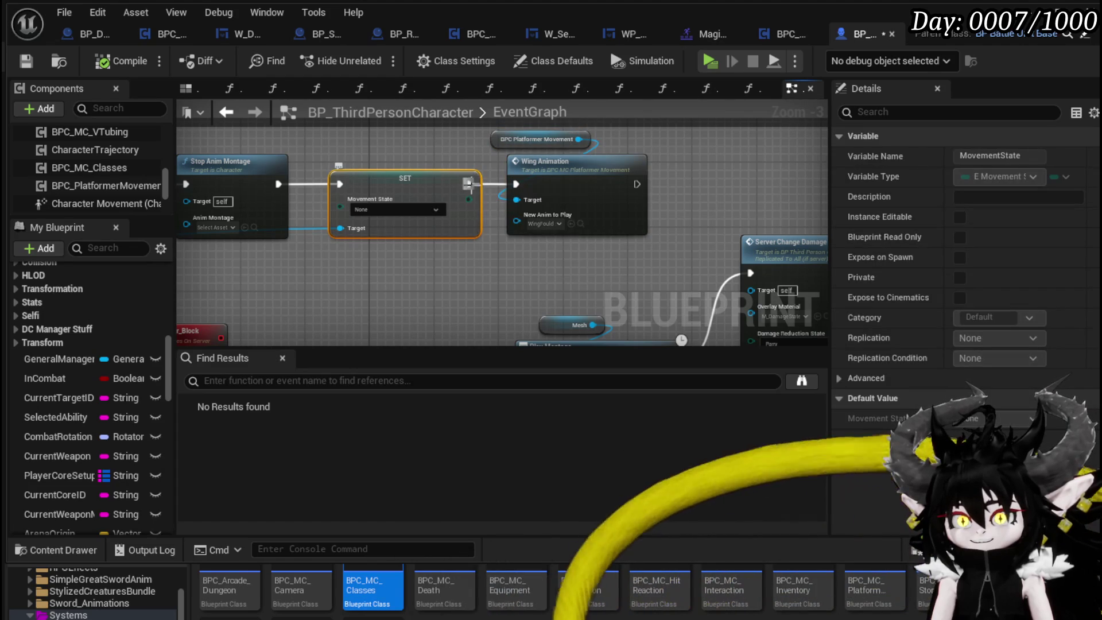
left_click(543, 192)
left_click(565, 142, "shift")
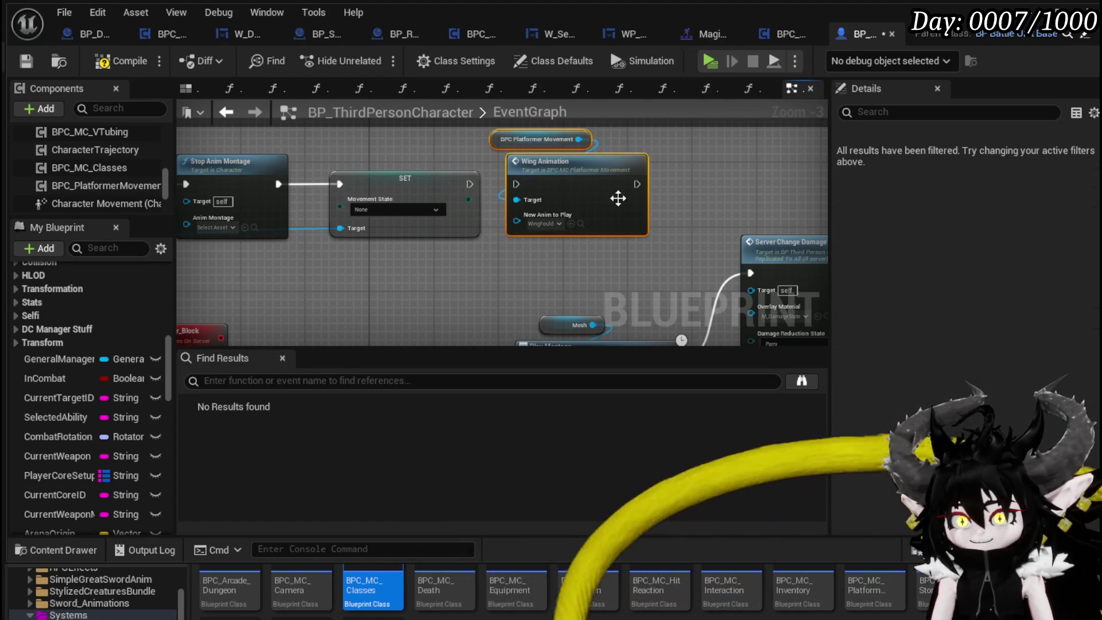
left_click(682, 212)
scroll(646, 213, "down", 3)
scroll(537, 160, "up", 4)
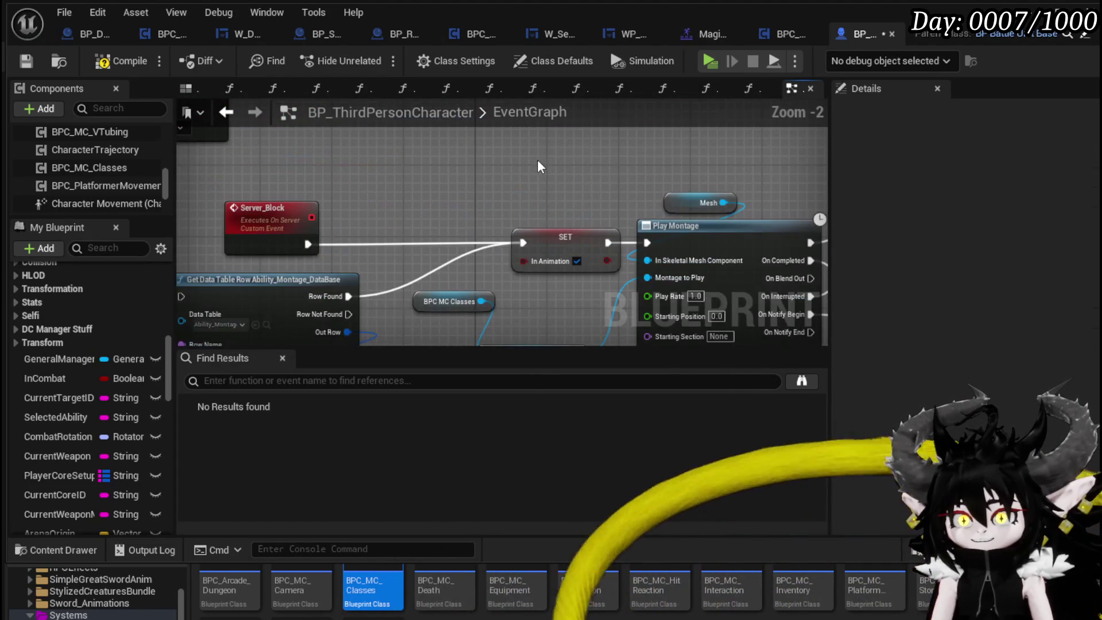
Wire Wing Animation between Server_Block and SET, then compile and save the blueprint.
mouse_move(482, 168)
left_mouse_down()
mouse_move(558, 183)
mouse_move(631, 138)
mouse_move(457, 177)
left_mouse_up()
mouse_move(370, 250)
left_mouse_down()
mouse_move(396, 226)
mouse_move(405, 187)
left_mouse_up()
left_click_drag(540, 187, 591, 253)
left_click(630, 197)
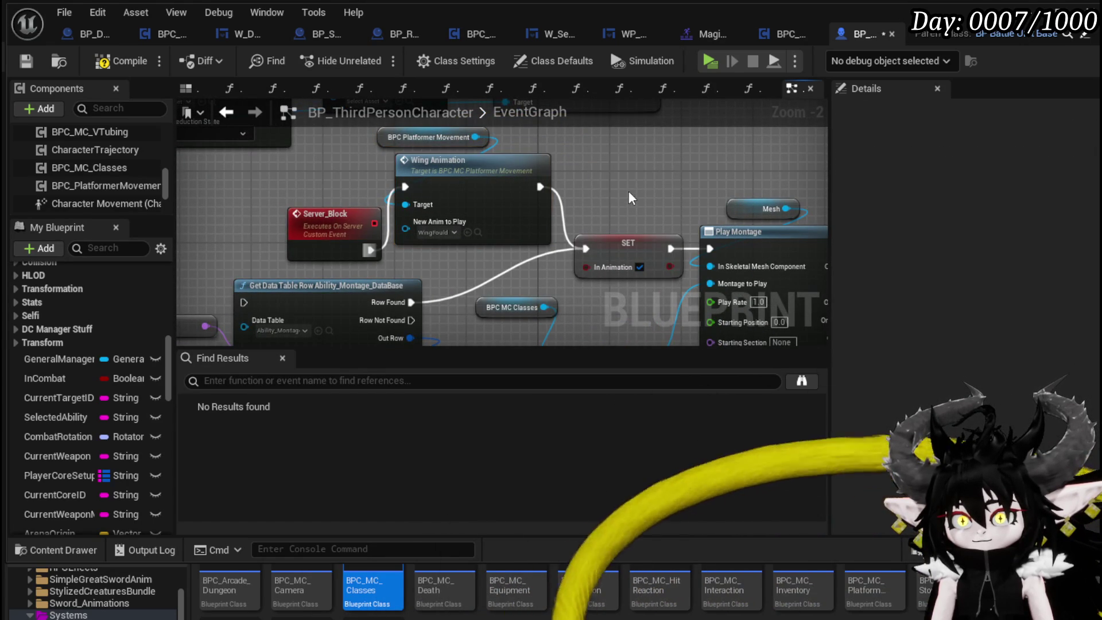
left_click(22, 59)
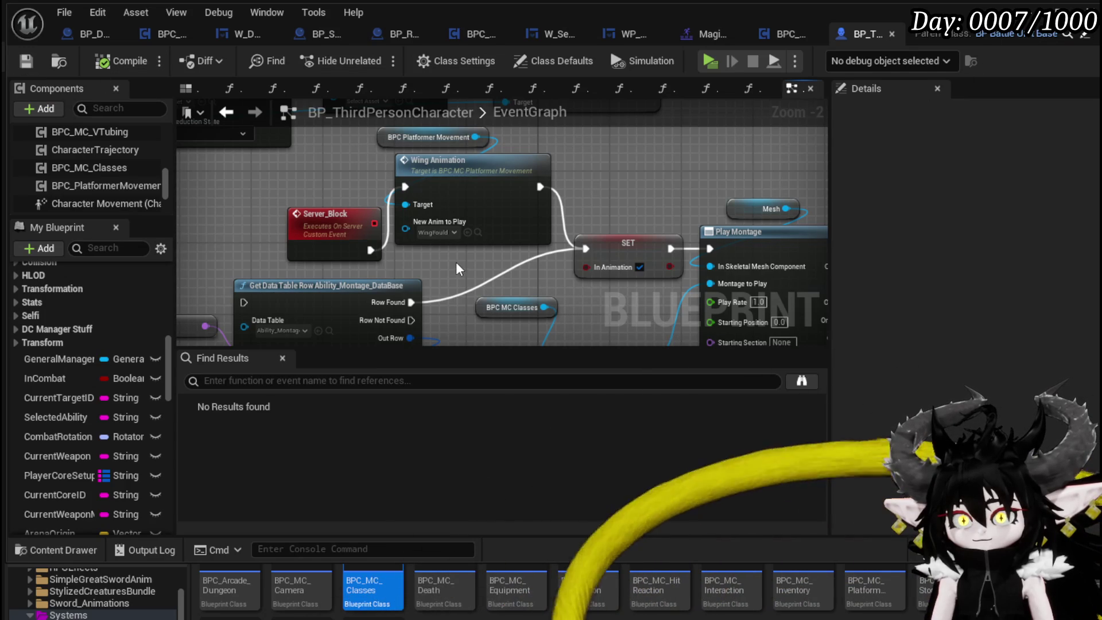
key("alt+Tab")
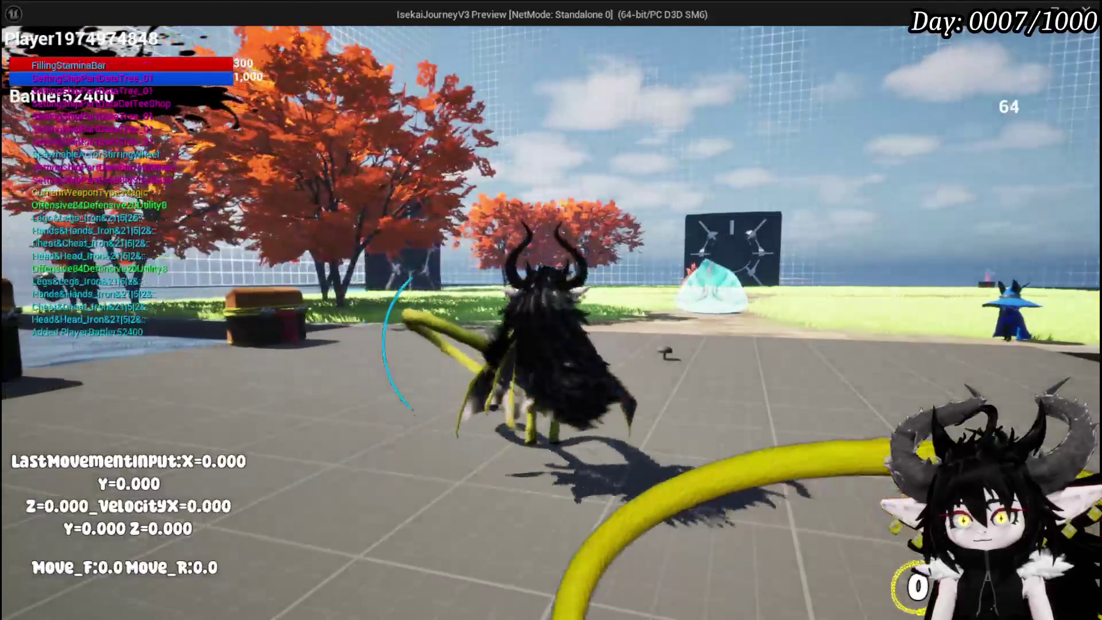
key("w")
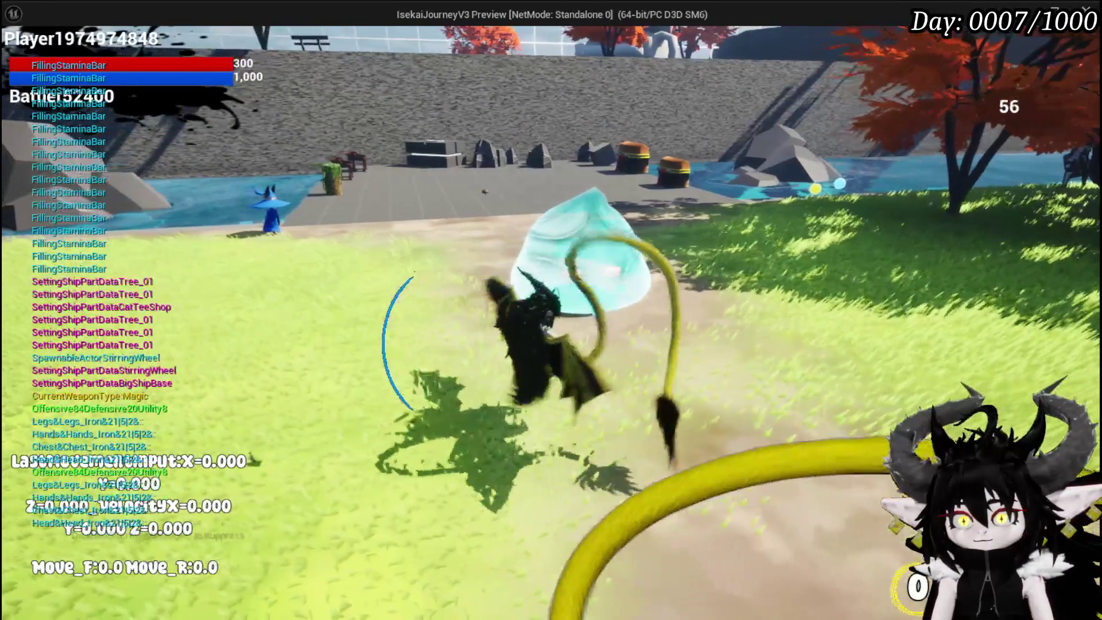
key("Escape")
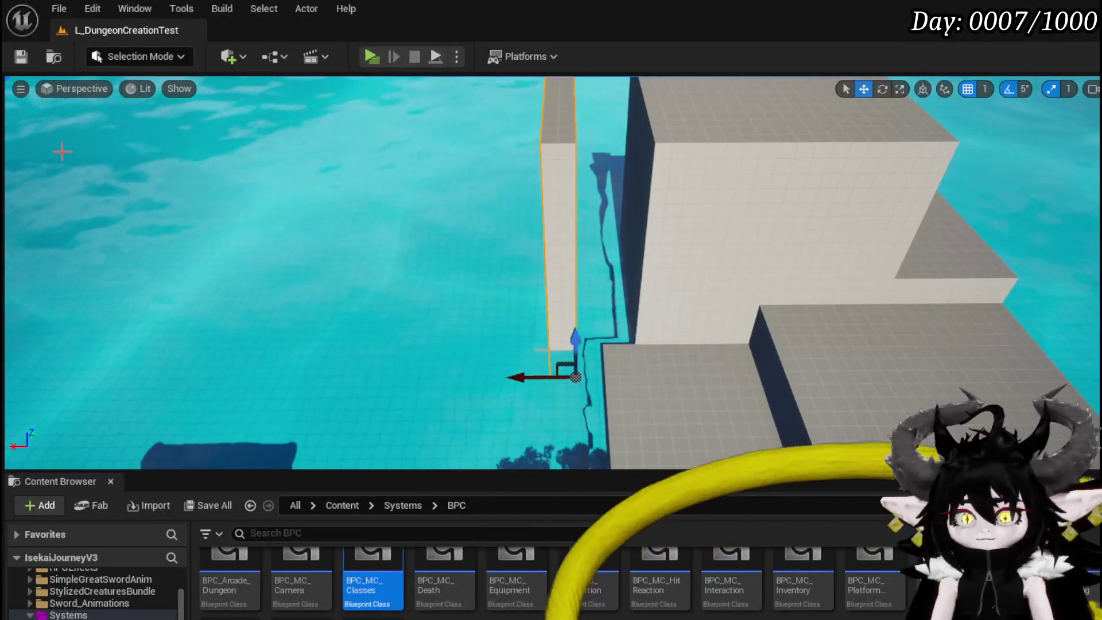
left_click(19, 60)
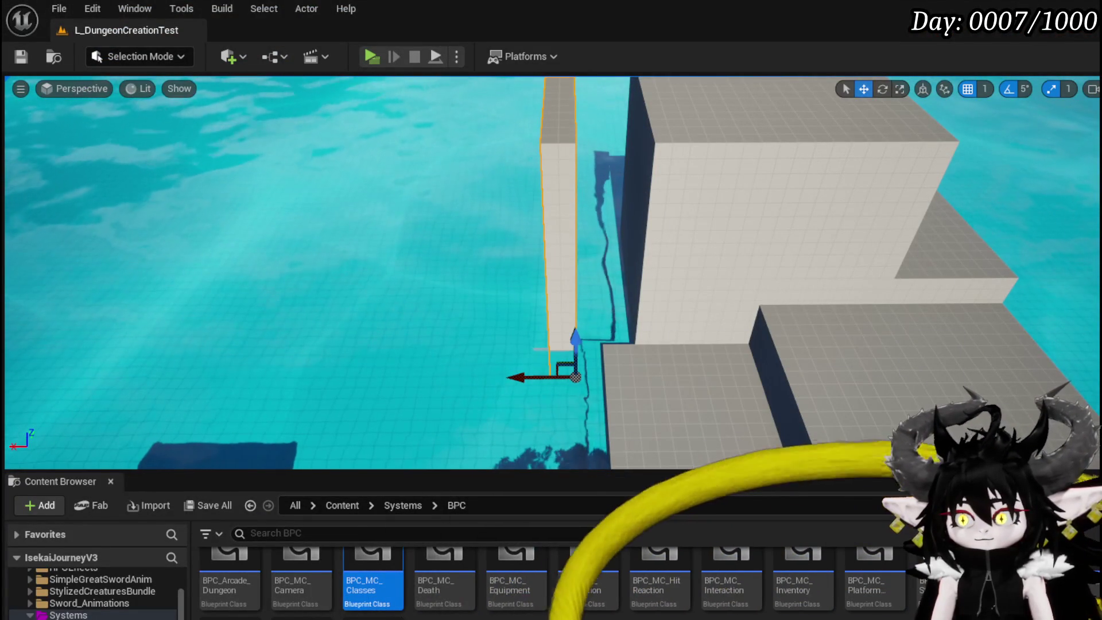
Delete the Chara_BlockStart and Get Data Table Row nodes from BP_ThirdPersonCharacter's Server_Block logic.
key("alt+Tab")
scroll(467, 241, "down", 3)
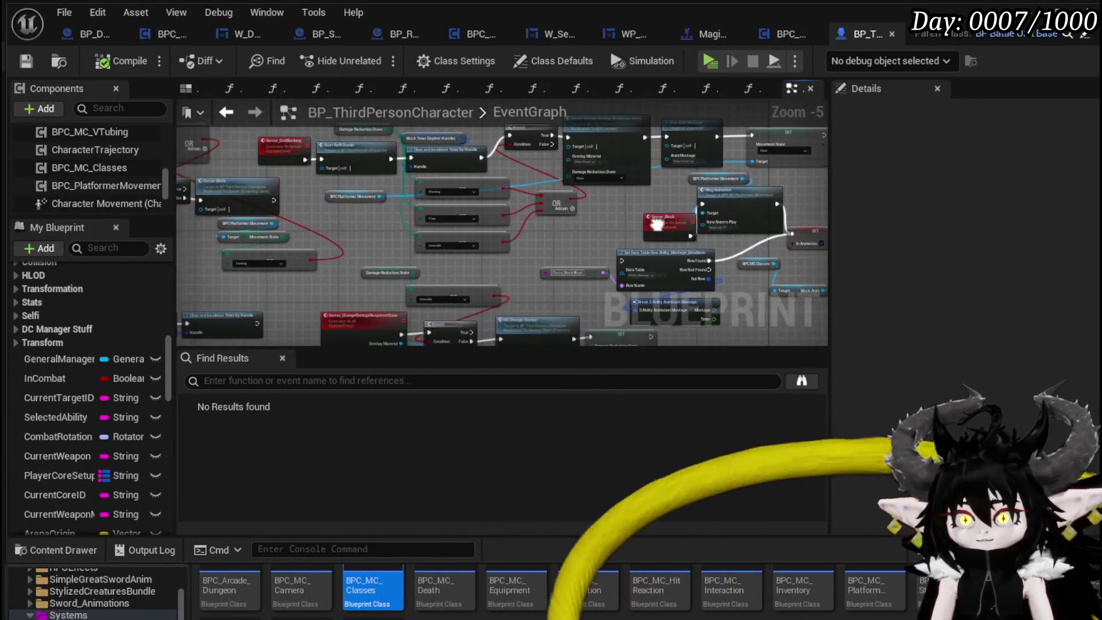
mouse_move(736, 159)
left_mouse_down()
mouse_move(516, 200)
mouse_move(423, 233)
mouse_move(570, 261)
left_mouse_up()
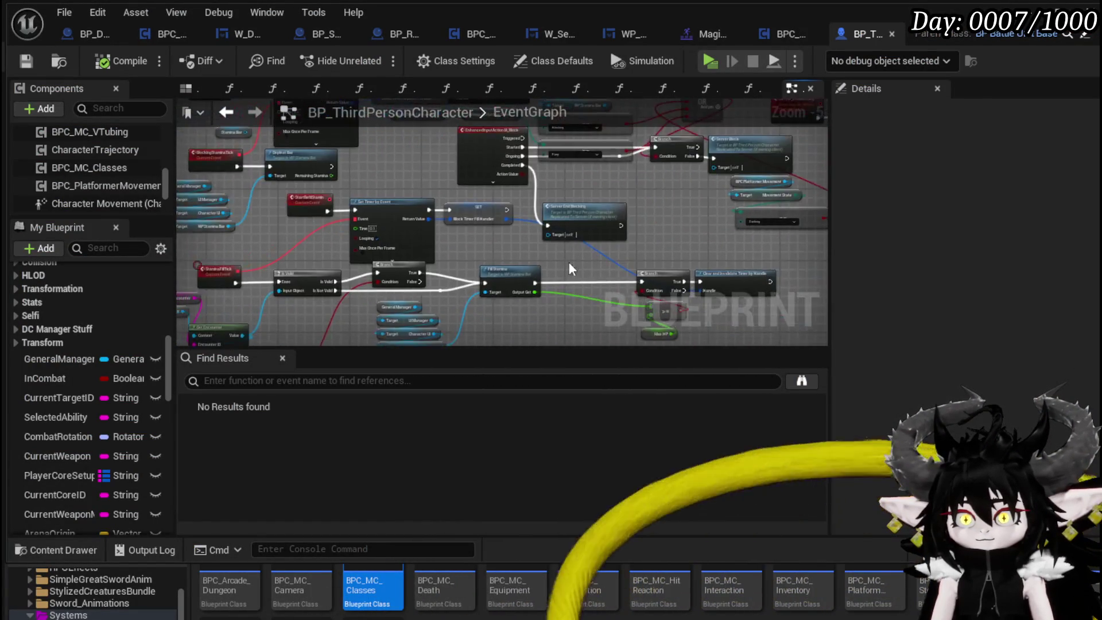
scroll(459, 310, "up", 1)
mouse_move(459, 317)
left_mouse_down()
mouse_move(693, 223)
mouse_move(239, 301)
left_mouse_up()
scroll(548, 216, "down", 4)
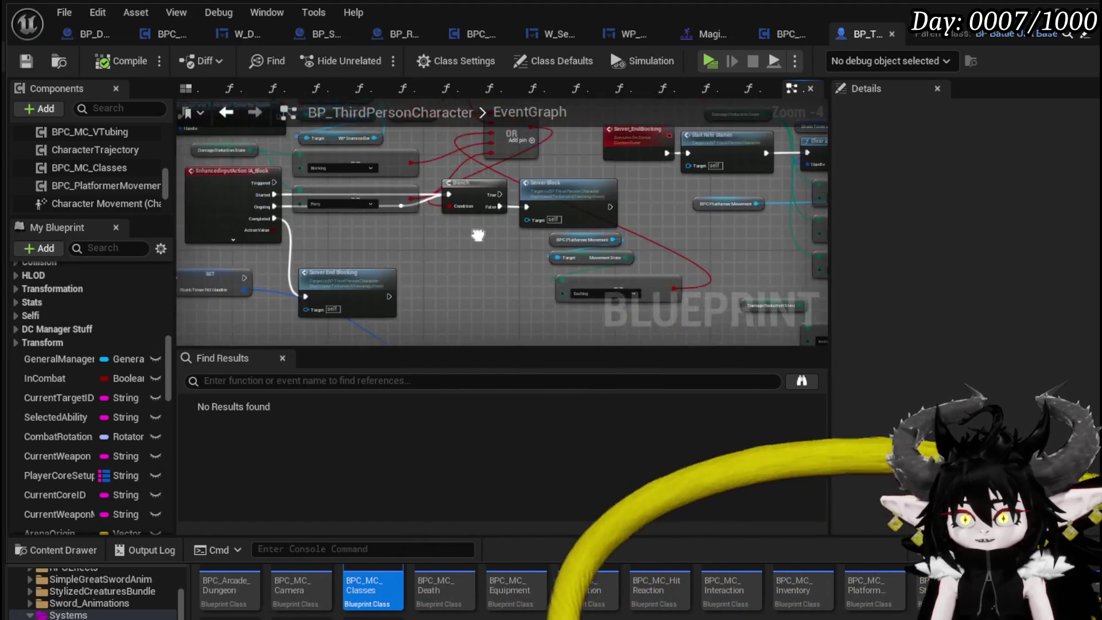
scroll(548, 217, "up", 3)
mouse_move(541, 229)
left_mouse_down()
mouse_move(381, 229)
mouse_move(350, 213)
mouse_move(526, 205)
mouse_move(547, 222)
mouse_move(525, 215)
left_mouse_up()
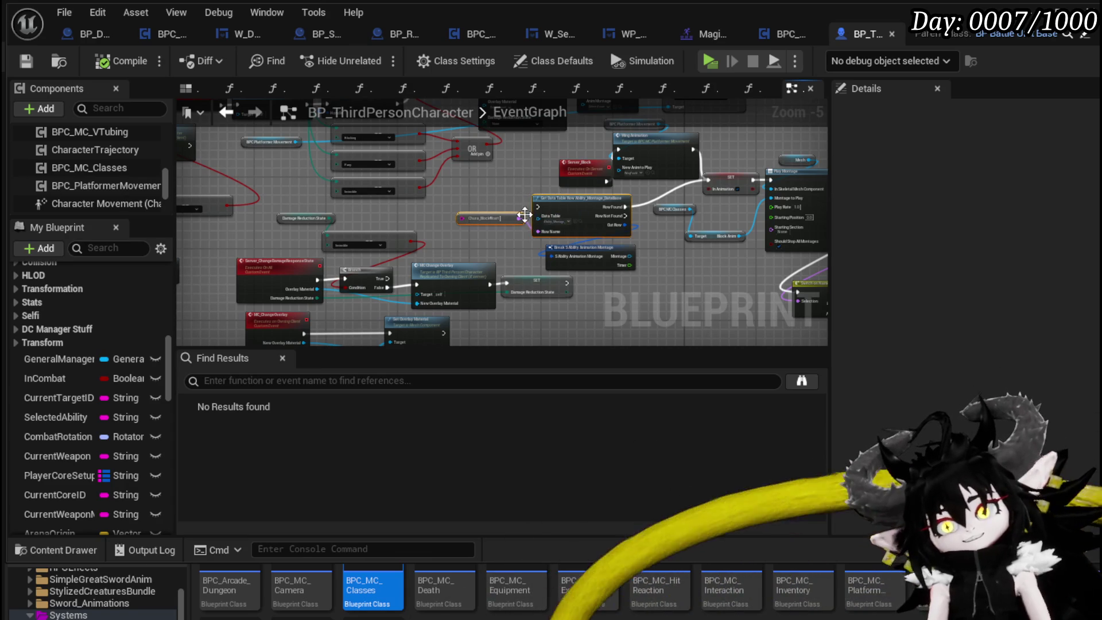
key("Delete")
Compile BP_ThirdPersonCharacter, look over the graph, and return to the level editor.
scroll(414, 222, "up", 2)
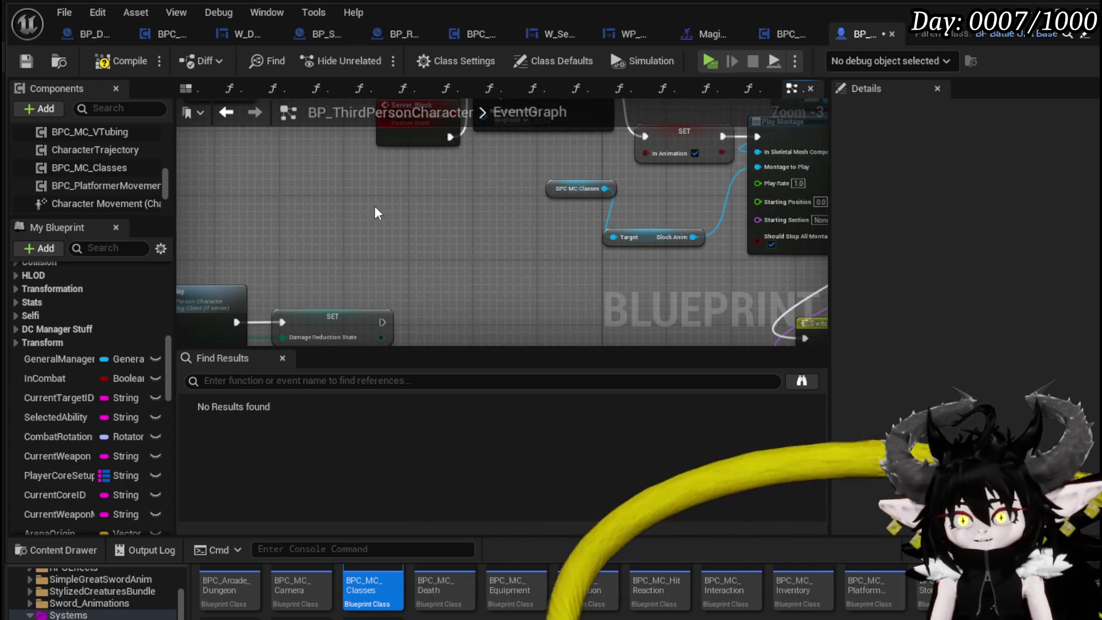
scroll(374, 213, "down", 3)
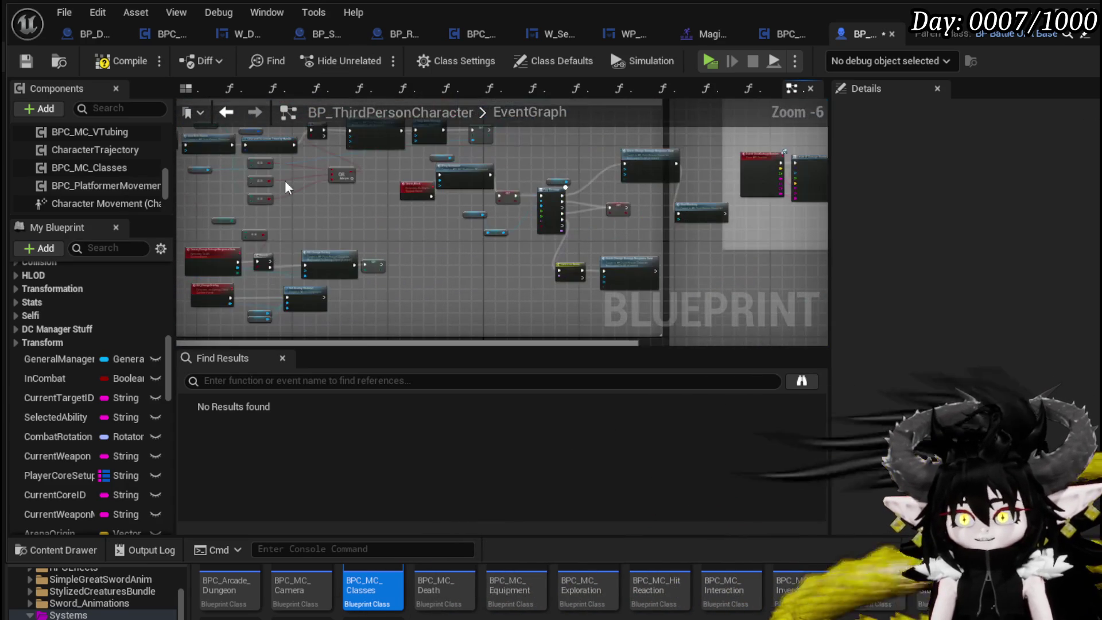
left_click(27, 61)
mouse_move(457, 182)
left_mouse_down()
mouse_move(367, 253)
mouse_move(193, 264)
mouse_move(775, 268)
left_mouse_up()
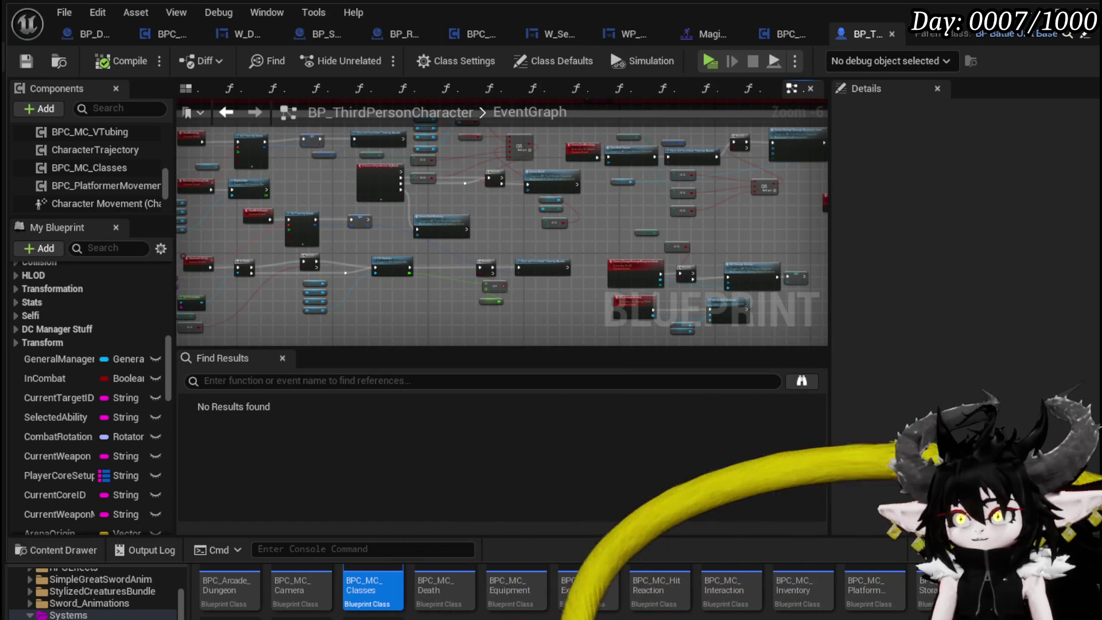
key("alt+Tab")
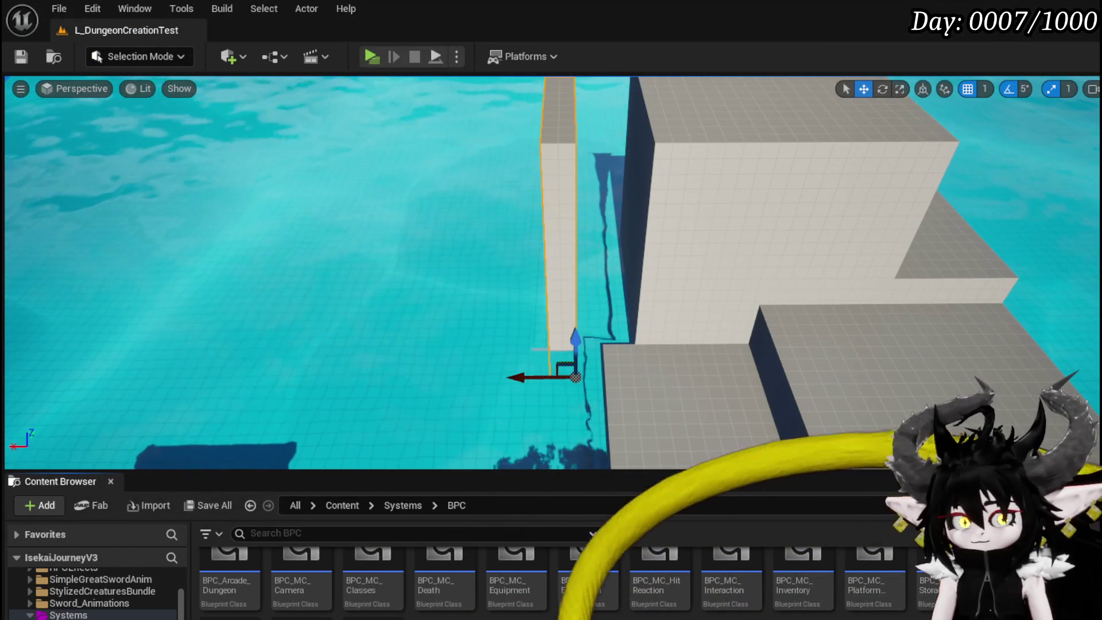
Open the BPC_OOC component blueprint and add a function named StartBlock.
double_click(287, 580)
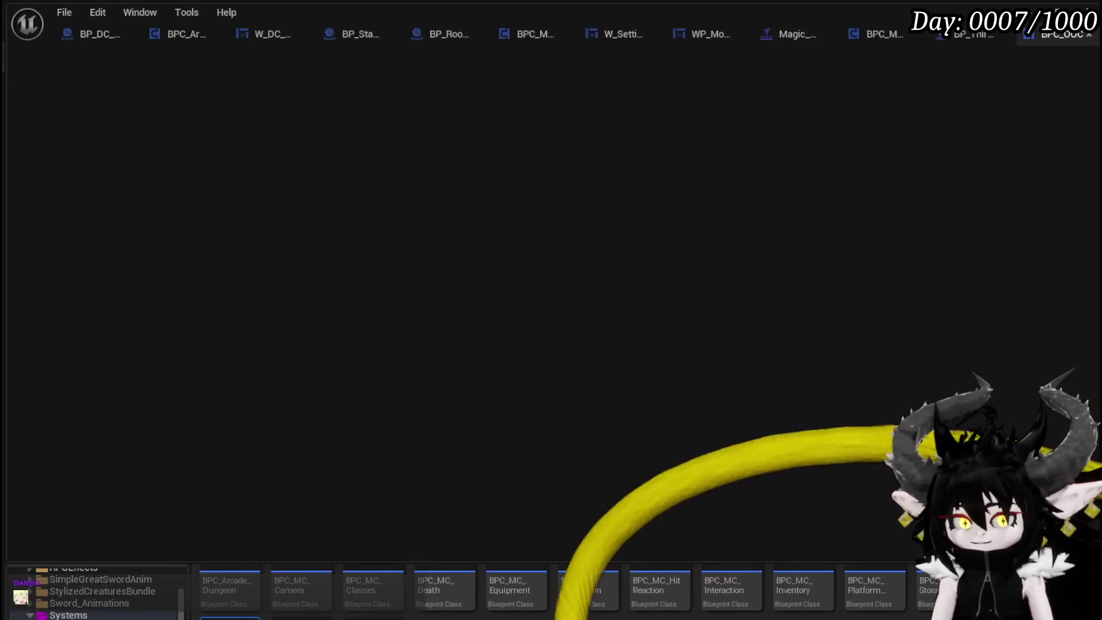
scroll(443, 280, "down", 2)
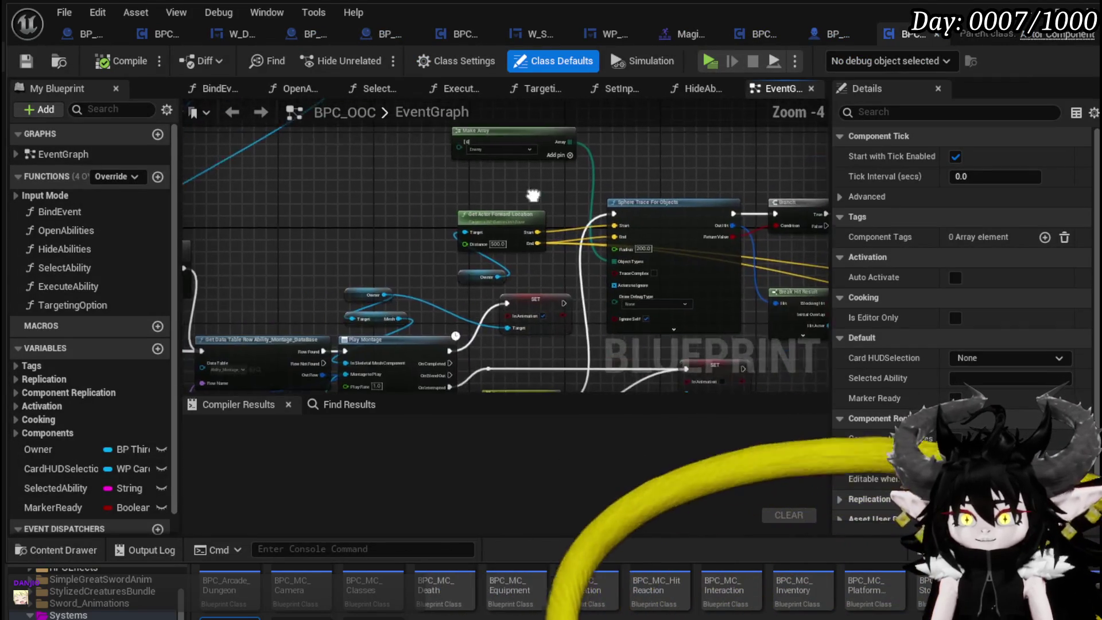
left_click_drag(533, 195, 526, 208)
mouse_move(450, 223)
left_mouse_down()
mouse_move(408, 219)
mouse_move(558, 244)
mouse_move(546, 241)
mouse_move(755, 189)
left_mouse_up()
scroll(408, 224, "down", 1)
scroll(505, 213, "down", 3)
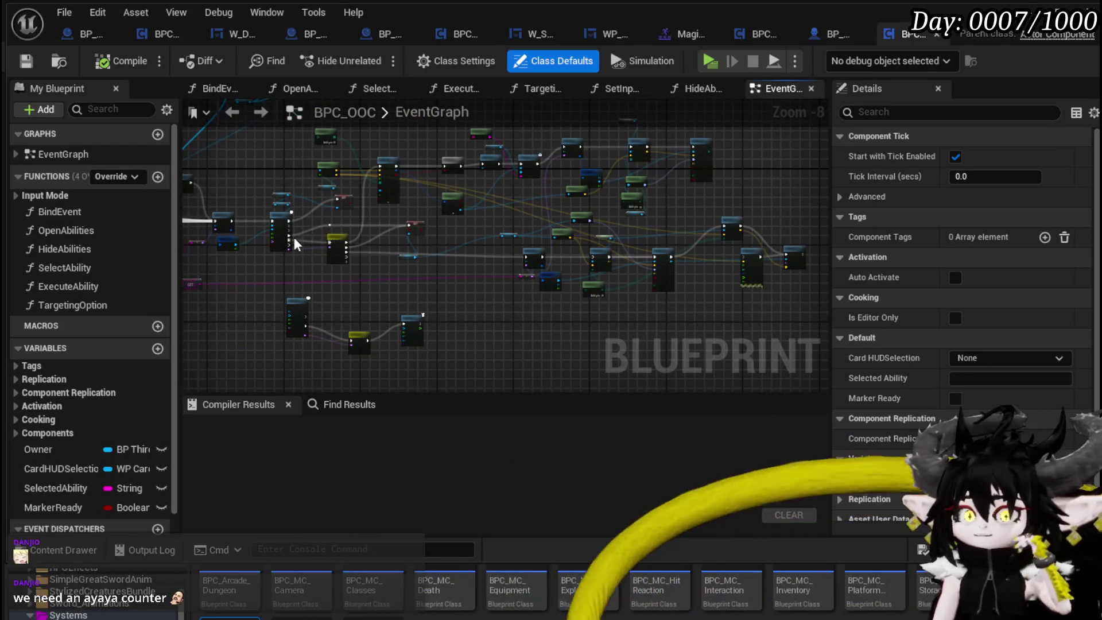
left_click(158, 177)
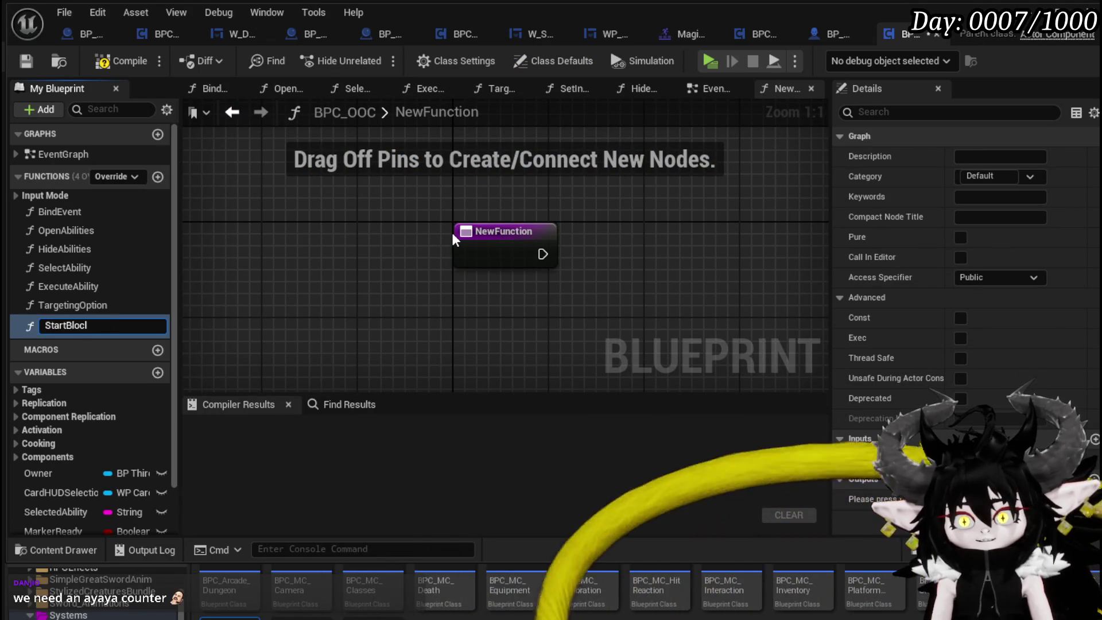
type("k")
key("Return")
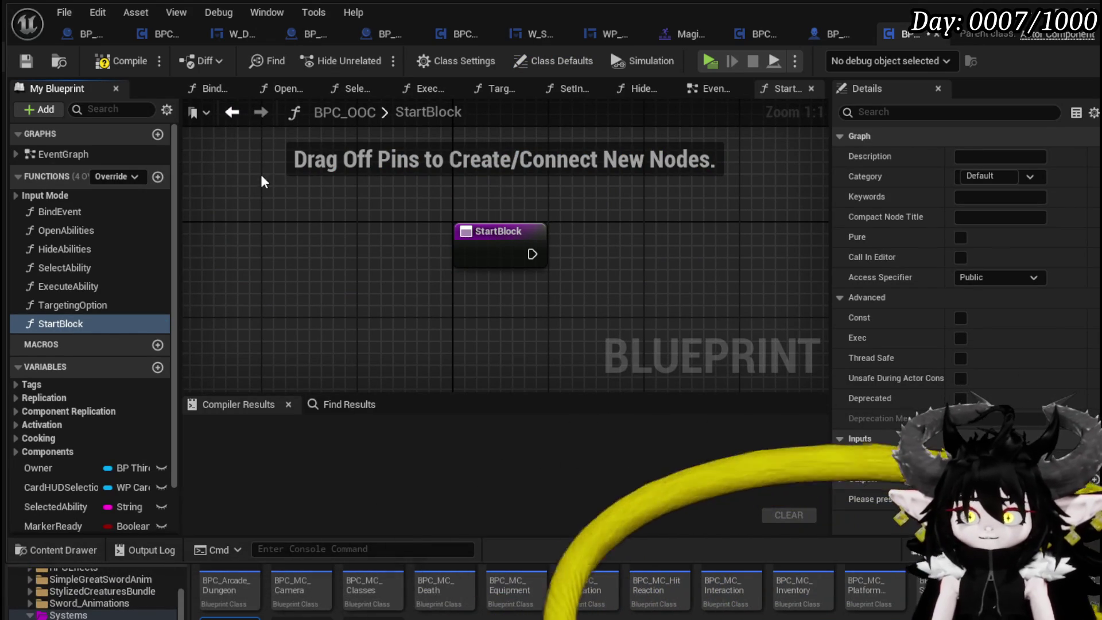
Add an EndBlock function, compile BPC_OOC, and create a third new function.
left_click(161, 178)
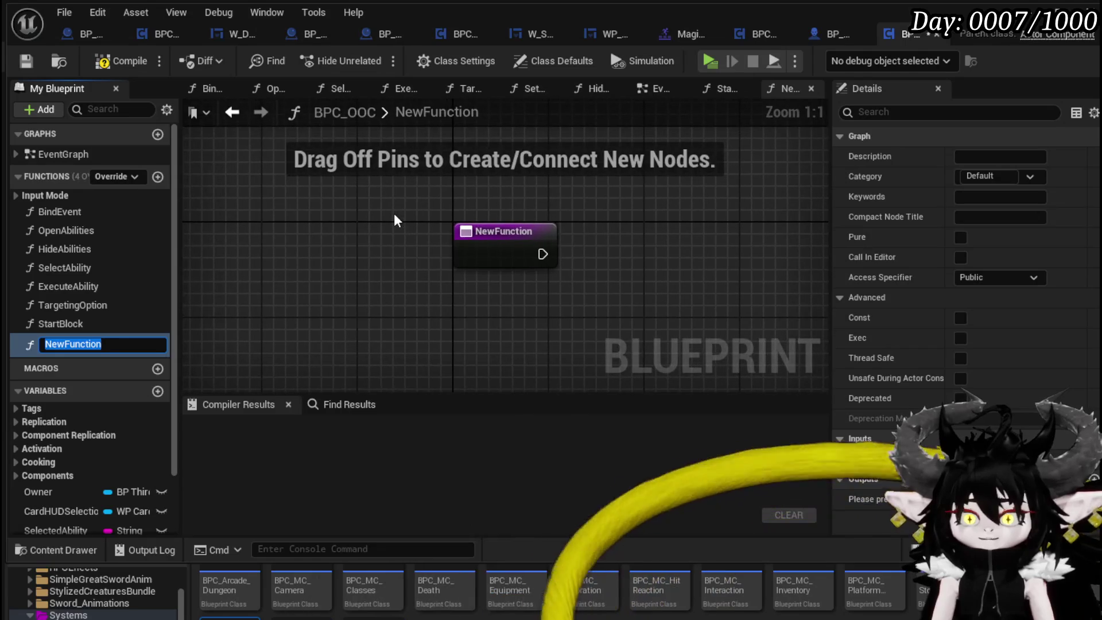
type("EndBl")
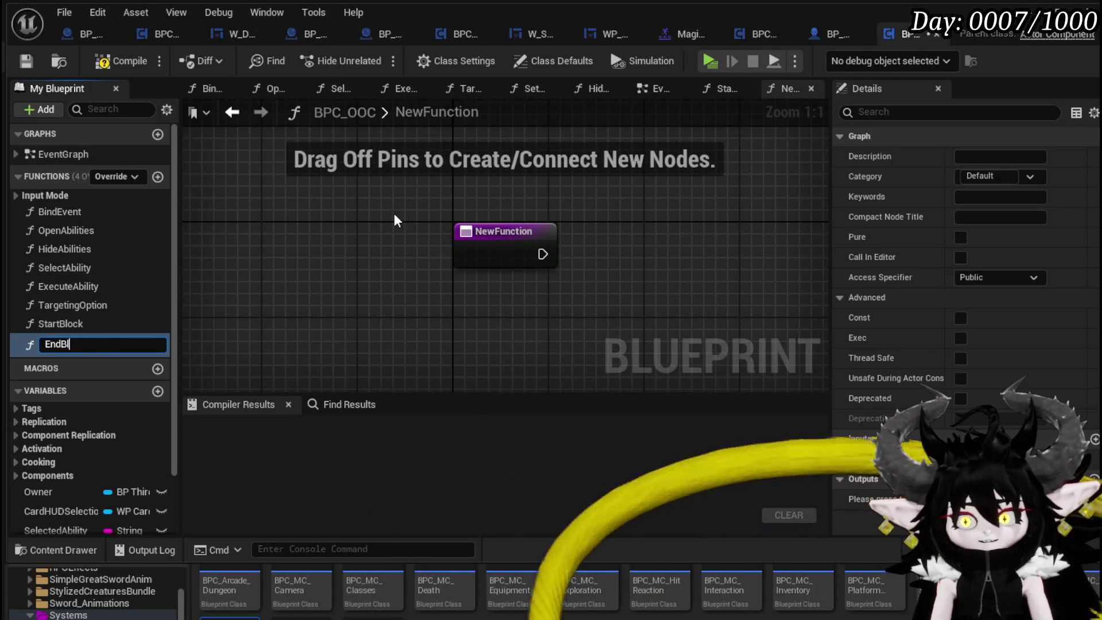
type("ock")
key("Return")
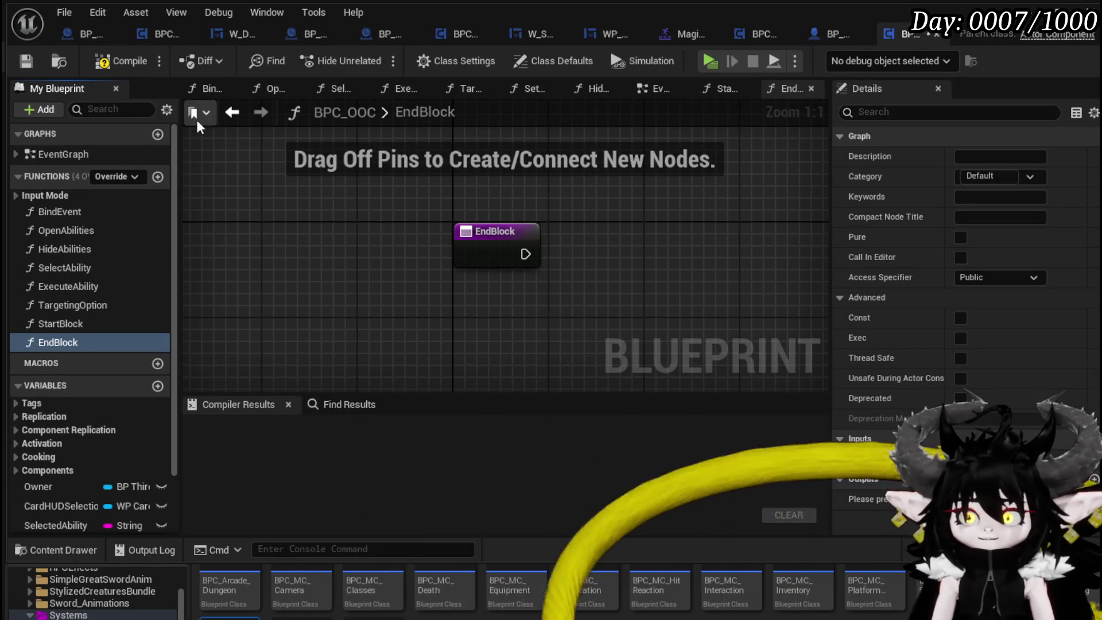
left_click(105, 57)
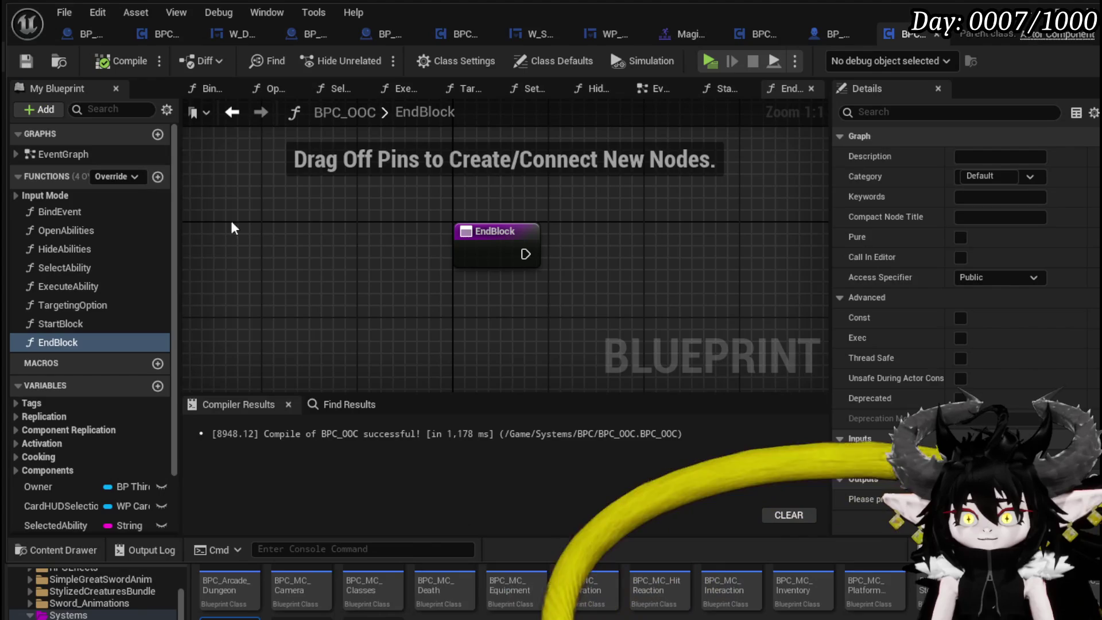
left_click(157, 177)
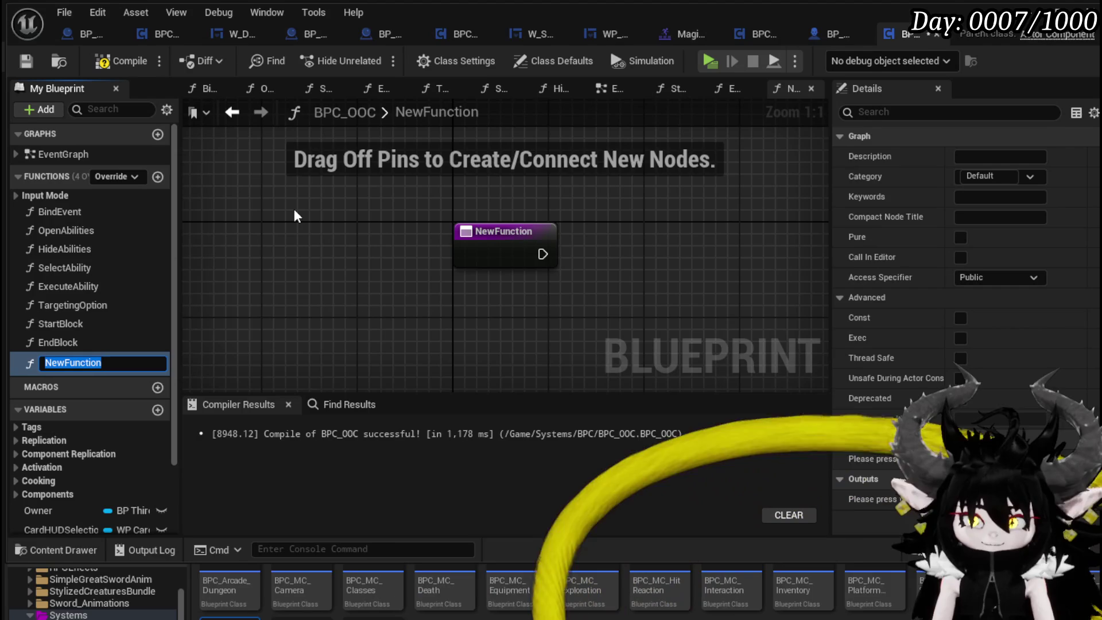
Rename NewFunction to HoldBlock, then compile and save BPC_OOC.
key("BackSpace")
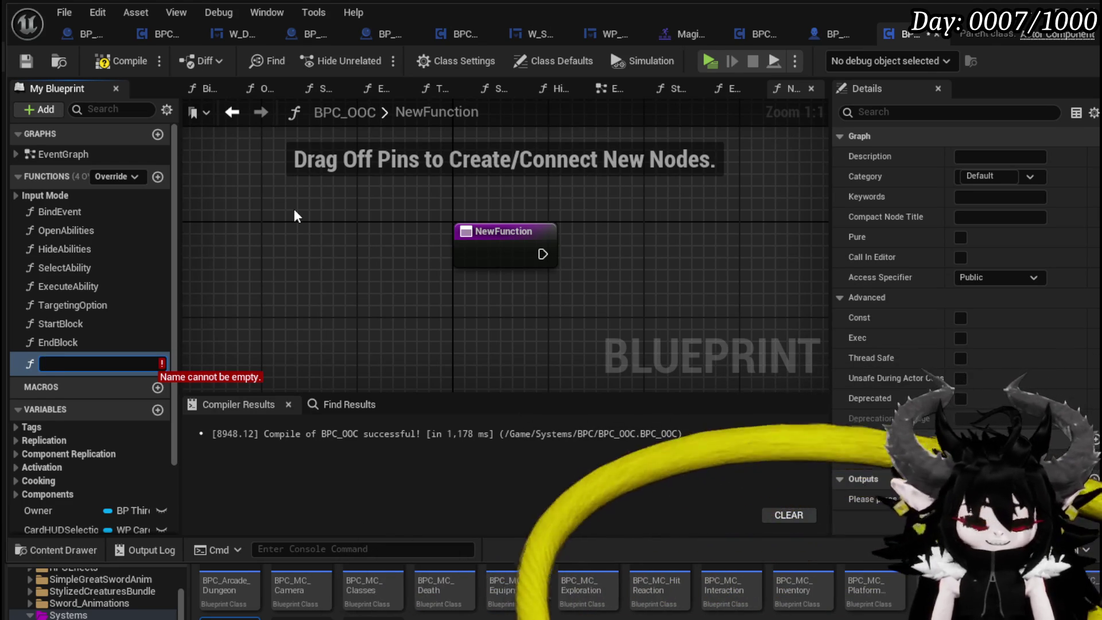
type("Stamin")
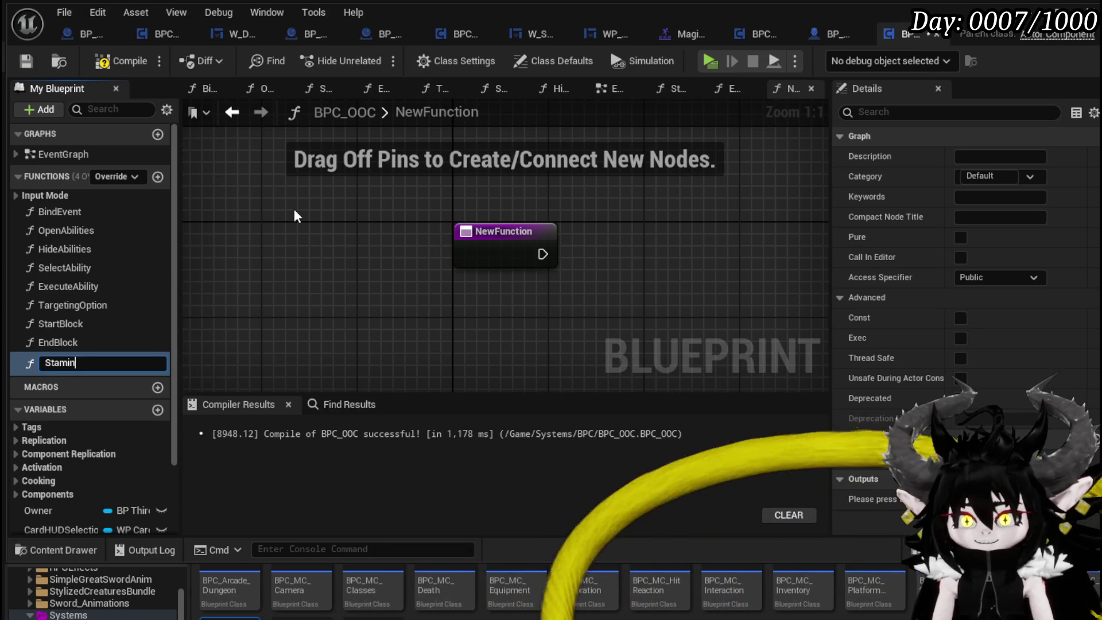
key("BackSpace")
key("BackSpace")
key("BackSpace")
type("HoldBlock")
key("Return")
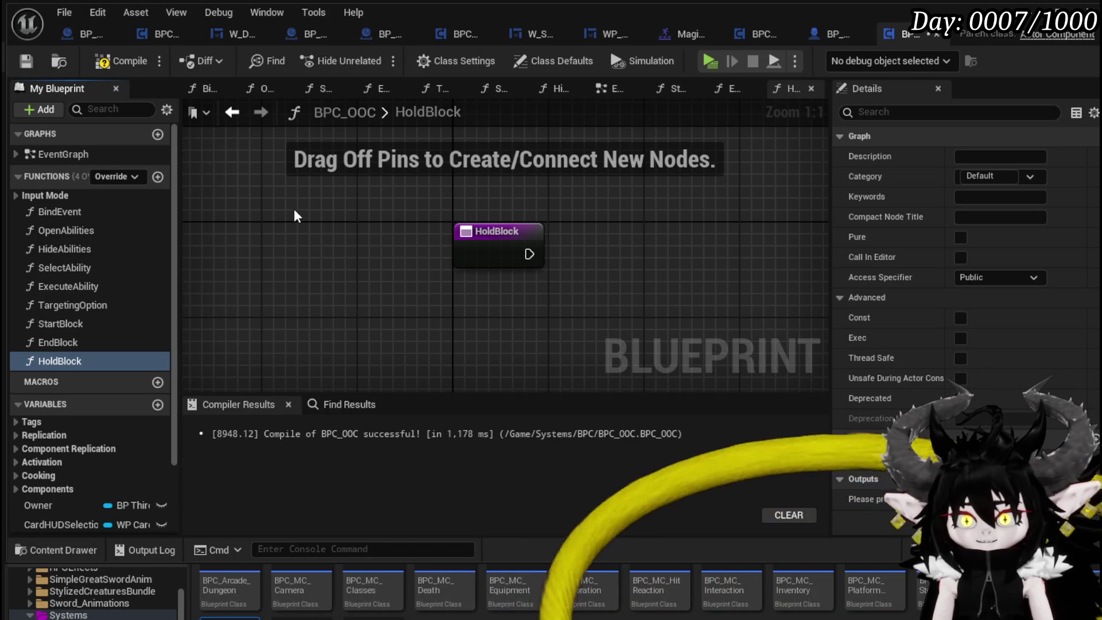
left_click(118, 59)
left_click(35, 59)
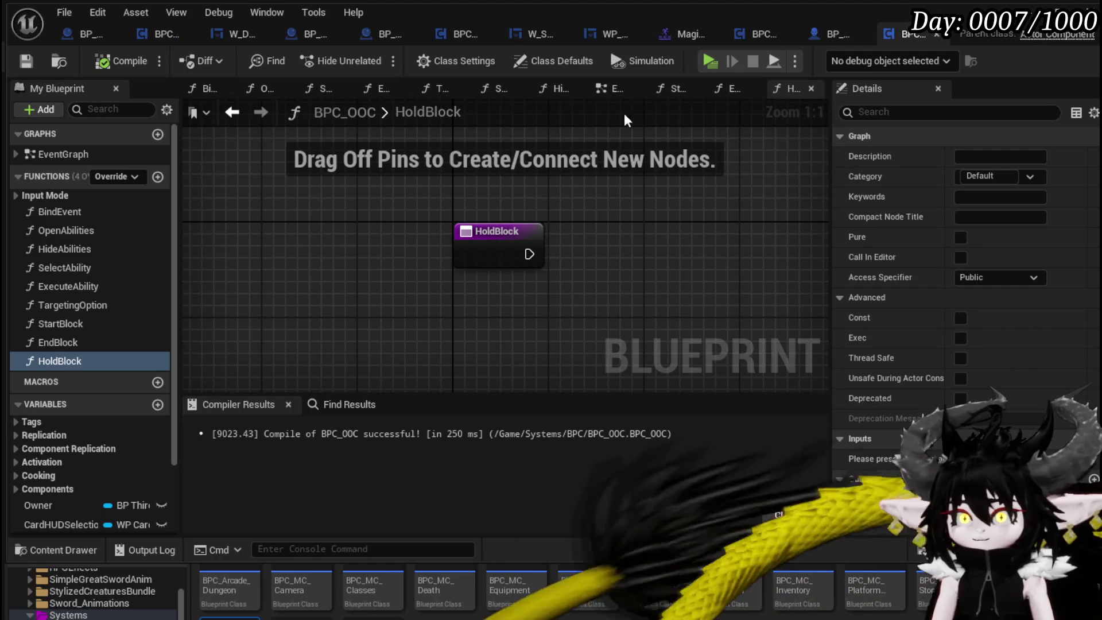
Switch to BP_ThirdPersonCharacter and bring the Parry/Block StartBlocking timer nodes into view.
left_click(818, 36)
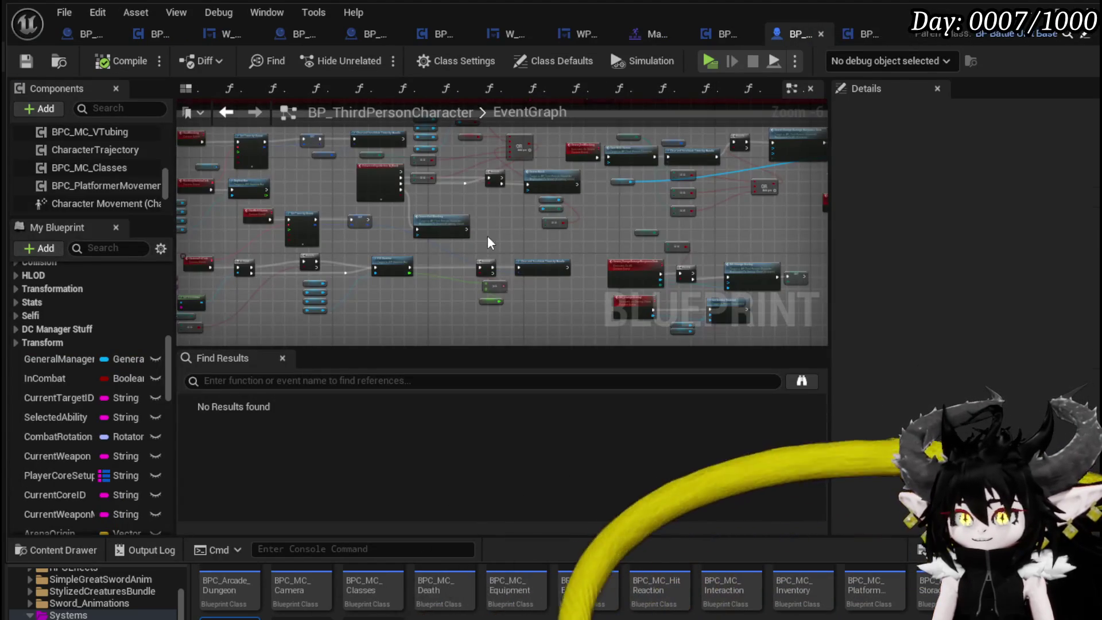
scroll(487, 236, "down", 2)
scroll(480, 208, "up", 4)
mouse_move(476, 207)
left_mouse_down()
mouse_move(377, 216)
mouse_move(492, 308)
mouse_move(338, 248)
left_mouse_up()
scroll(338, 248, "up", 4)
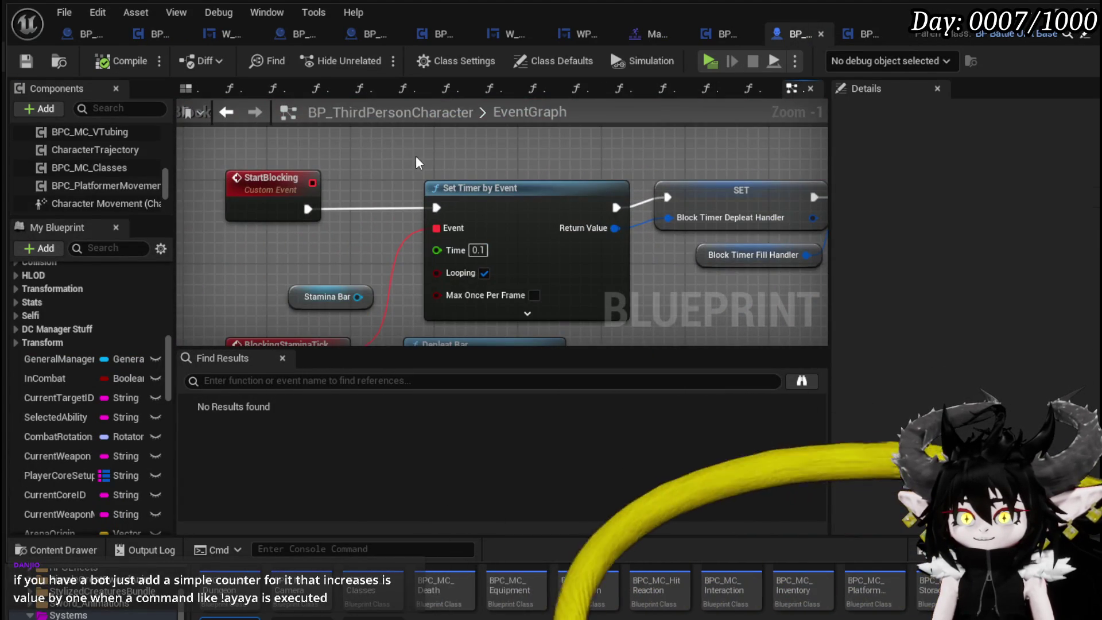
scroll(291, 144, "down", 3)
left_click_drag(291, 144, 359, 122)
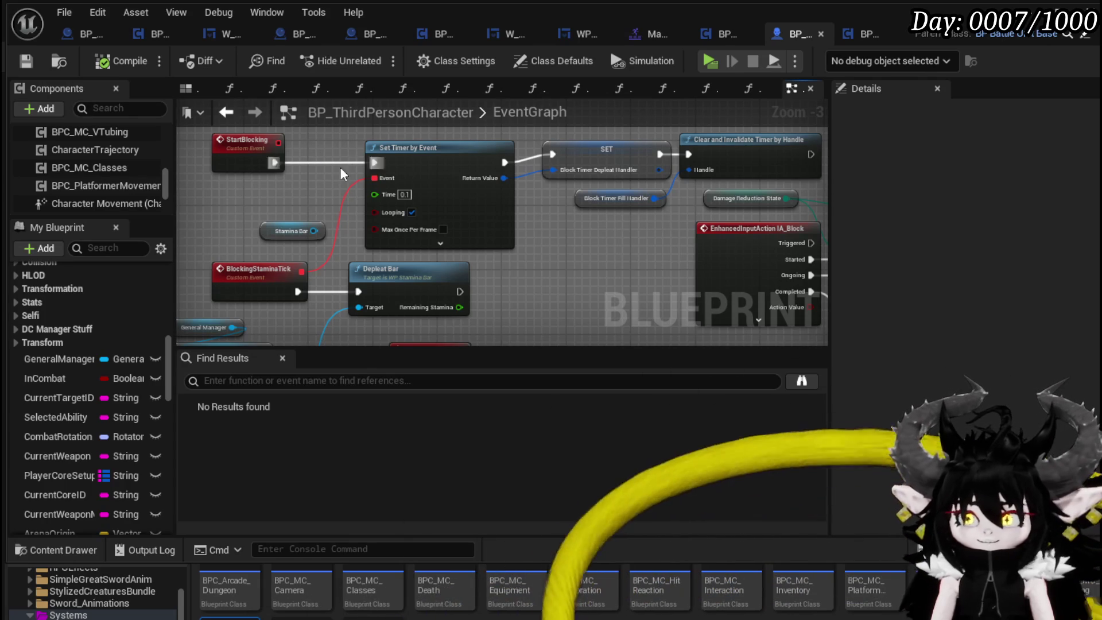
left_click_drag(245, 203, 327, 202)
Move the SET and Block Timer Fill Handler nodes closer to the Clear and Invalidate Timer node.
left_click(373, 229)
mouse_move(615, 213)
left_mouse_down()
mouse_move(371, 251)
mouse_move(411, 246)
left_mouse_up()
left_click(411, 246)
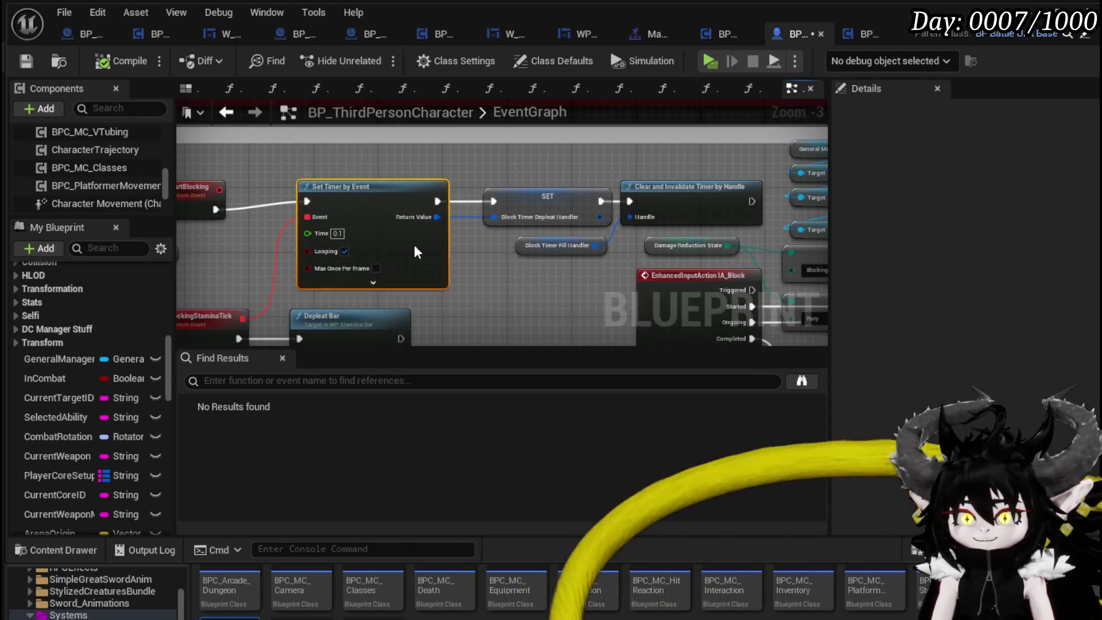
mouse_move(494, 264)
left_mouse_down()
mouse_move(583, 191)
mouse_move(535, 199)
left_mouse_up()
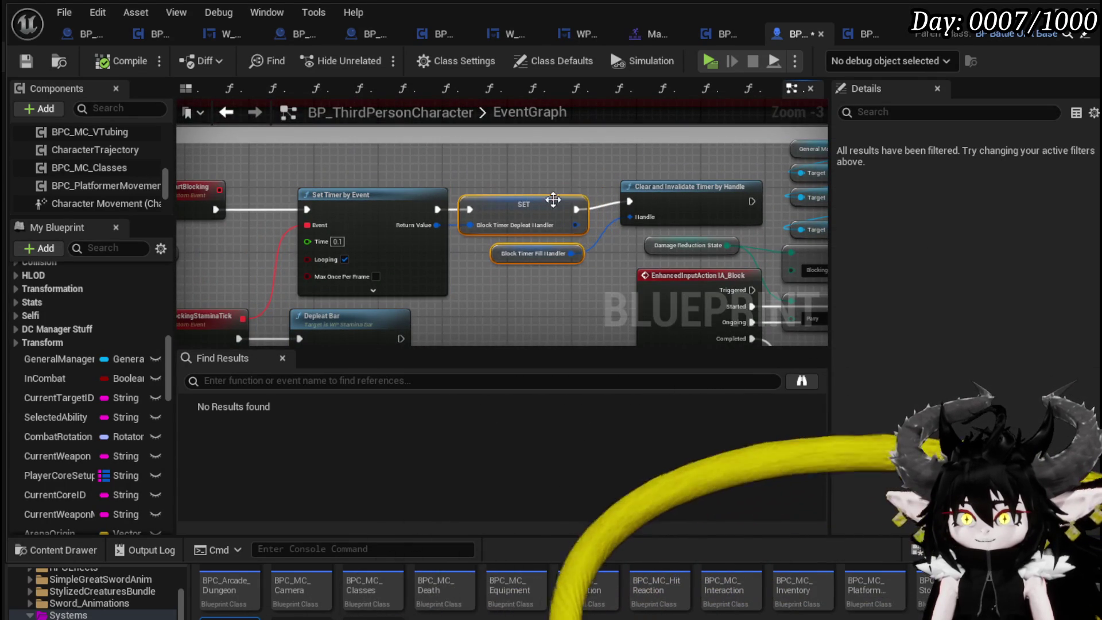
left_click_drag(666, 183, 641, 190)
left_click(498, 173)
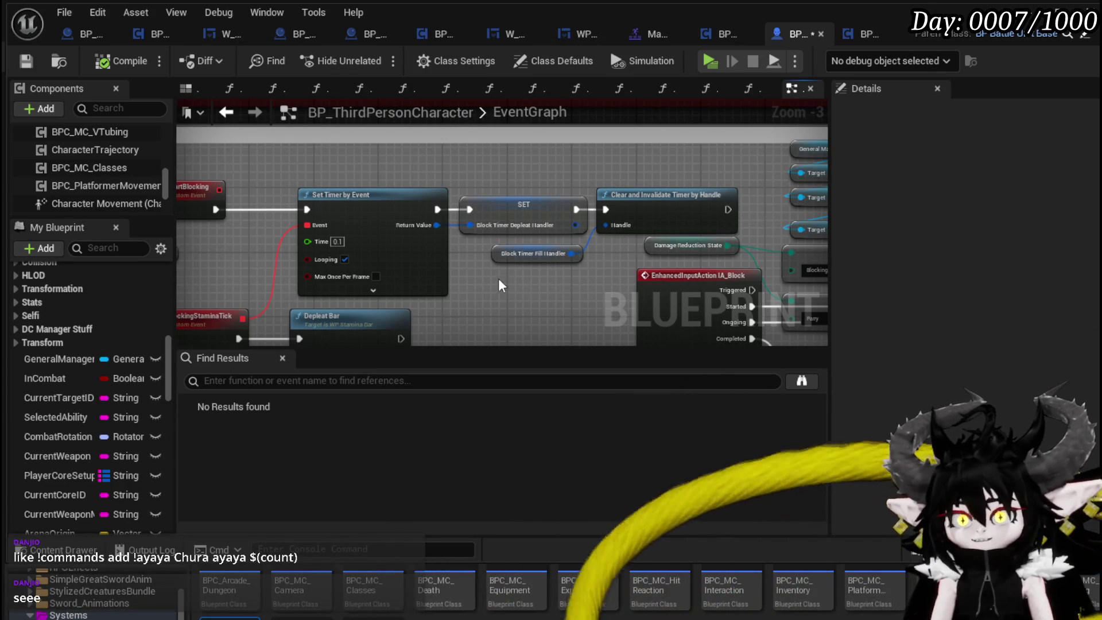
scroll(498, 277, "down", 2)
left_click_drag(495, 223, 409, 205)
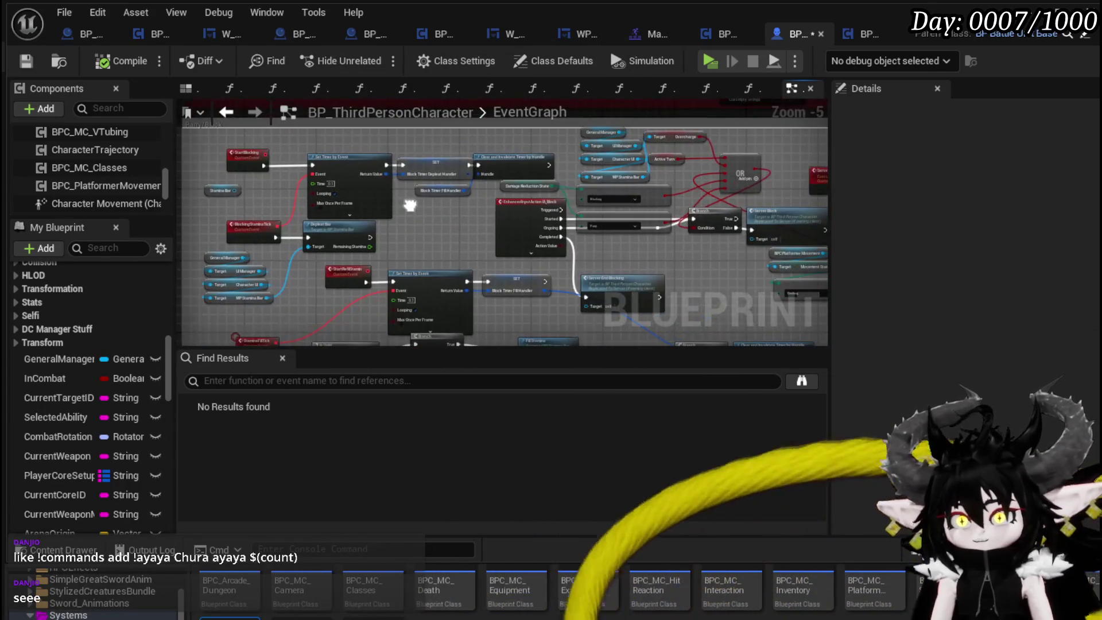
left_click_drag(426, 243, 352, 246)
scroll(724, 256, "up", 2)
left_click_drag(725, 256, 281, 256)
mouse_move(503, 213)
left_mouse_down()
mouse_move(319, 294)
mouse_move(367, 225)
mouse_move(470, 202)
mouse_move(356, 214)
mouse_move(291, 284)
left_mouse_up()
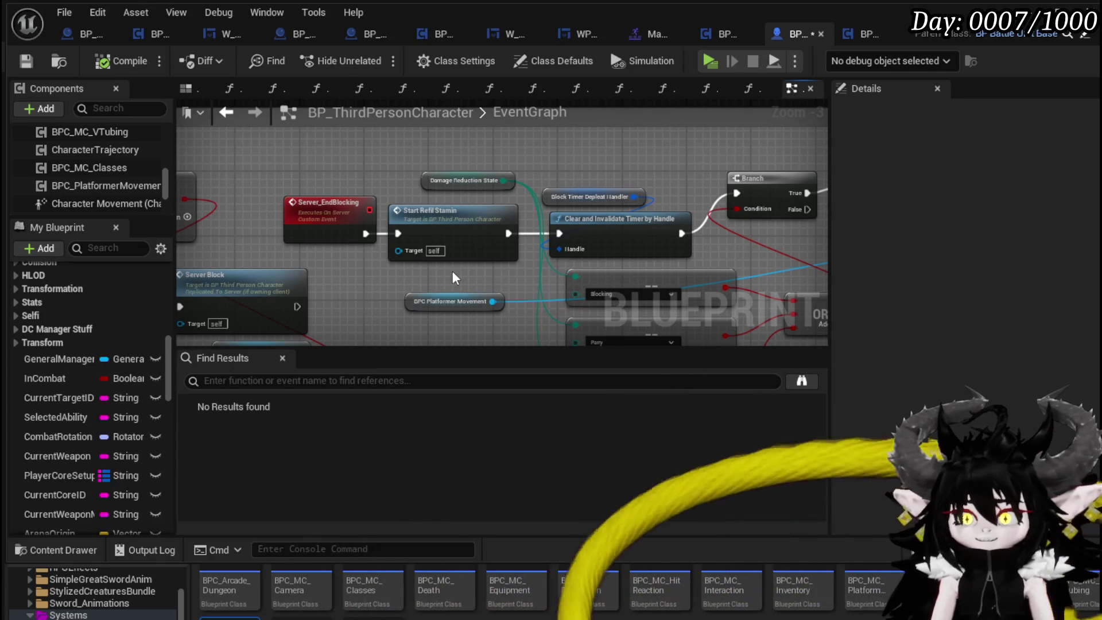
scroll(452, 271, "down", 1)
mouse_move(494, 218)
left_mouse_down()
mouse_move(505, 172)
mouse_move(534, 189)
mouse_move(565, 150)
mouse_move(469, 208)
mouse_move(505, 155)
mouse_move(464, 195)
left_mouse_up()
scroll(470, 207, "up", 1)
scroll(464, 195, "up", 2)
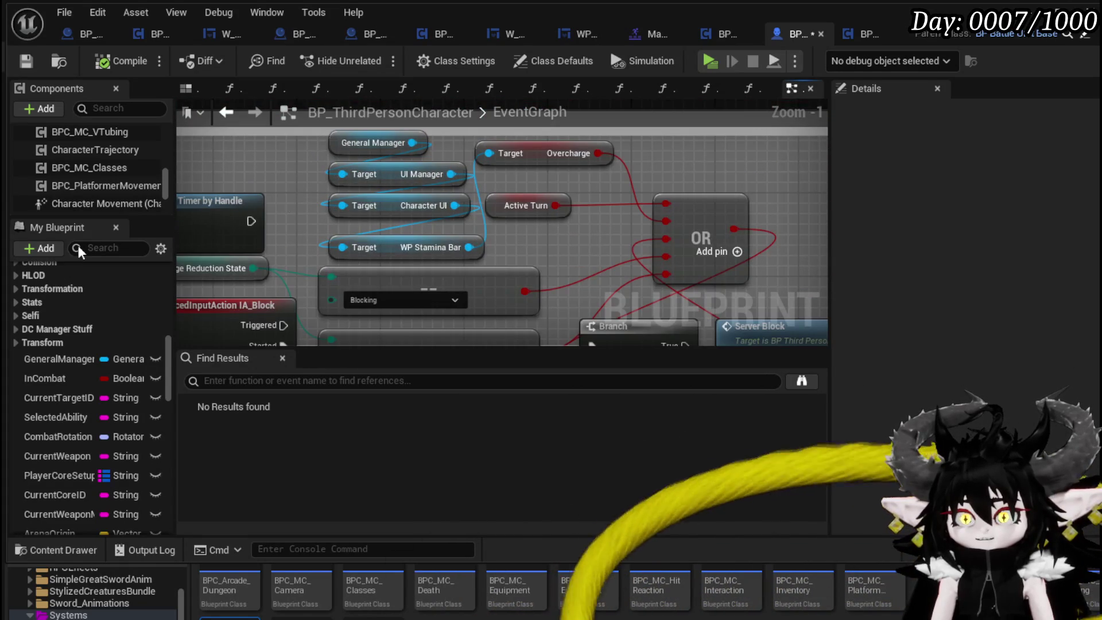
scroll(92, 195, "up", 3)
scroll(115, 192, "down", 2)
scroll(117, 191, "down", 3)
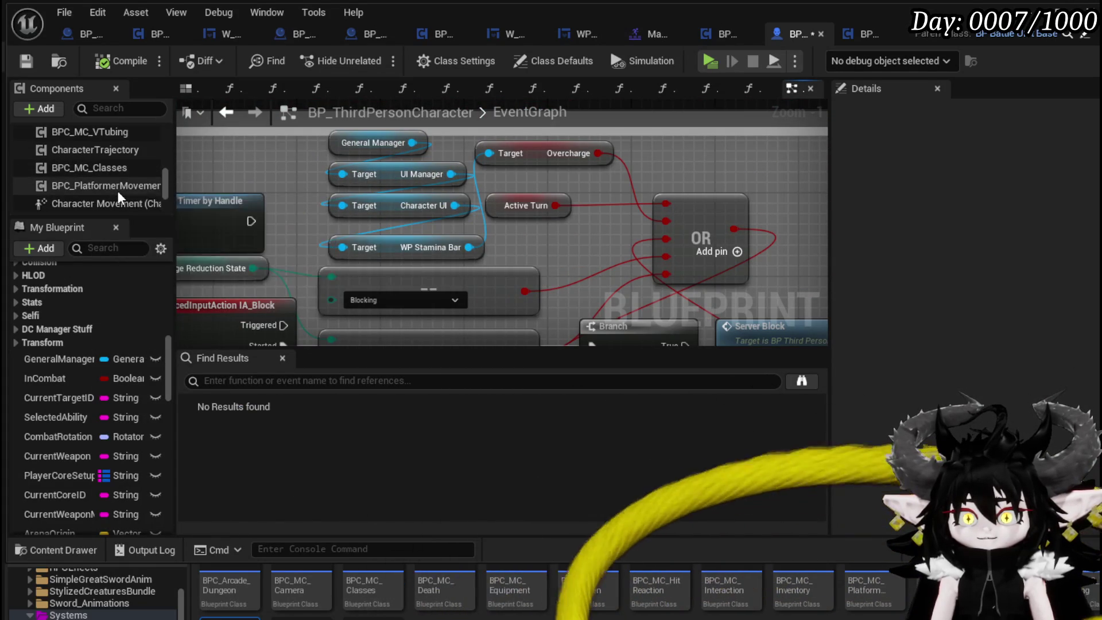
scroll(117, 190, "down", 4)
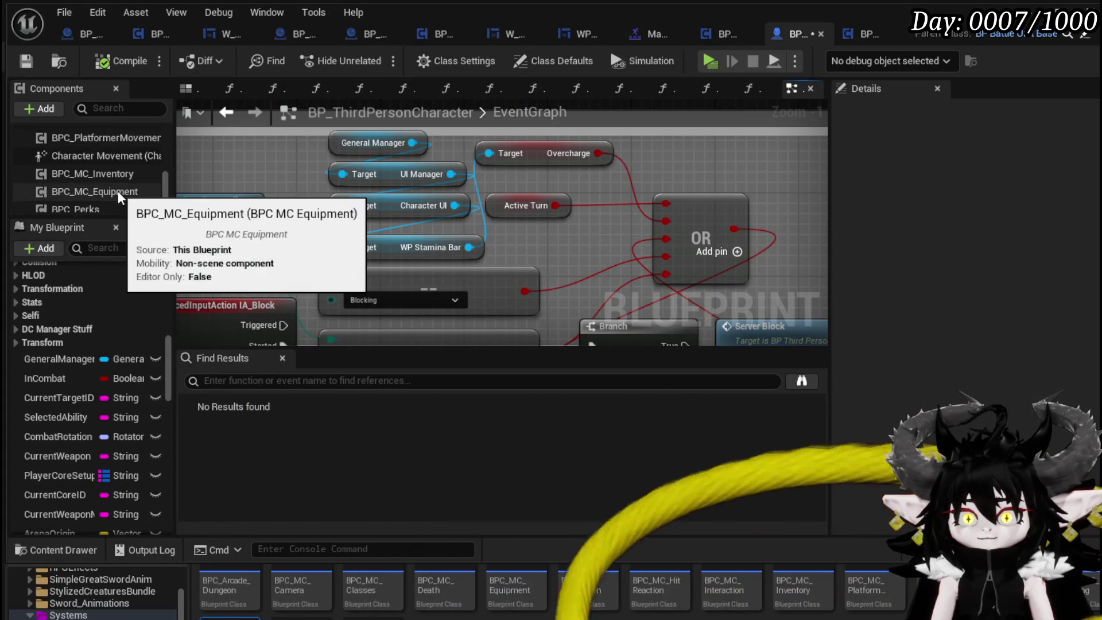
Place a BPC_OOC reference in the event graph and add a Start Block call from it.
left_click(159, 198)
left_click_drag(159, 197, 568, 246)
left_click_drag(391, 288, 505, 208)
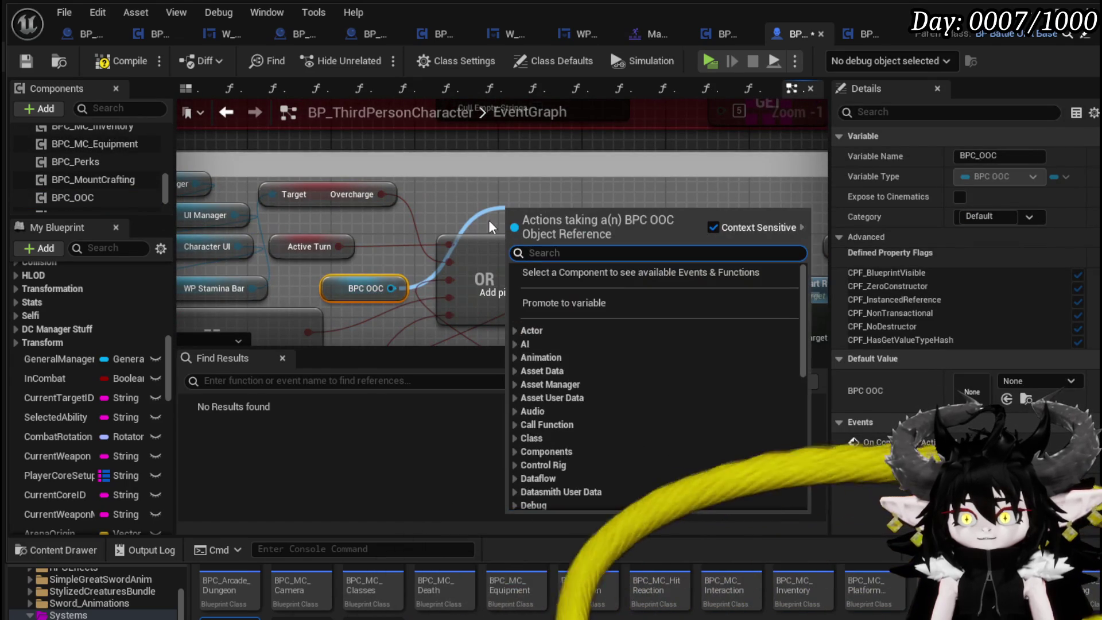
type("Start")
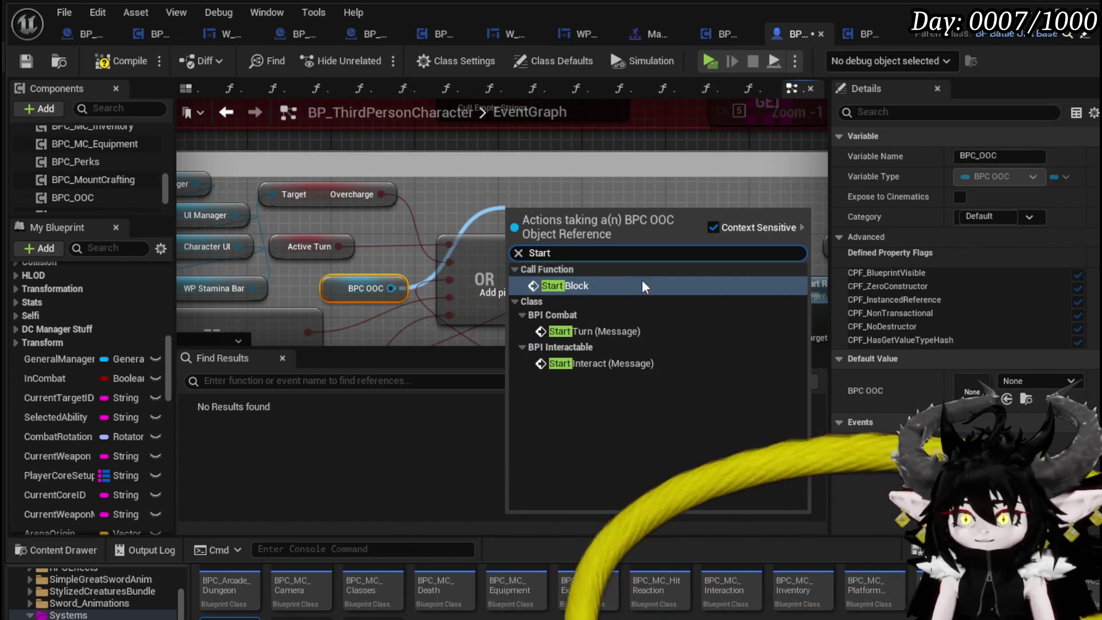
left_click(641, 282)
left_click_drag(533, 210, 617, 167)
Add an End Block call on BPC OOC and move both calls near IA_Block.
left_click_drag(391, 288, 585, 277)
type("End block")
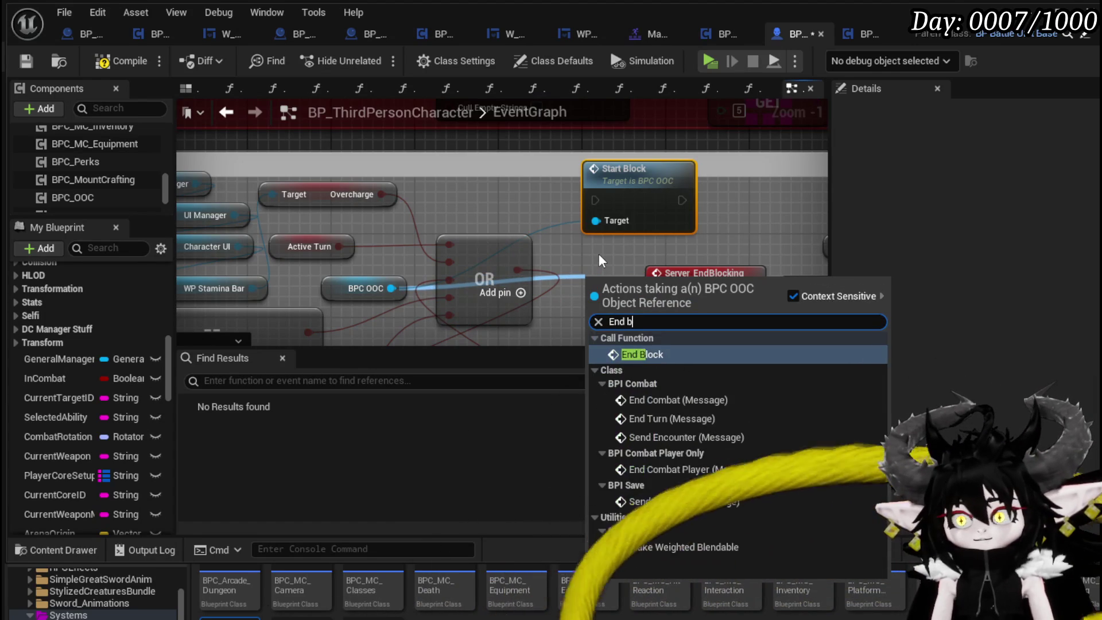
key("Return")
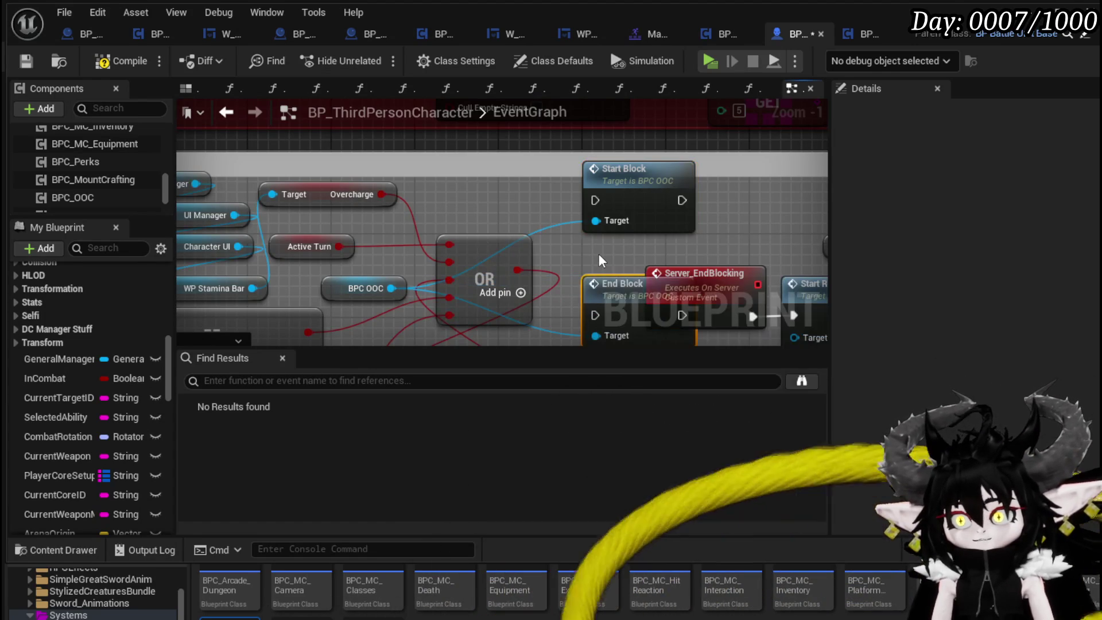
scroll(557, 228, "down", 3)
left_click_drag(561, 224, 560, 201)
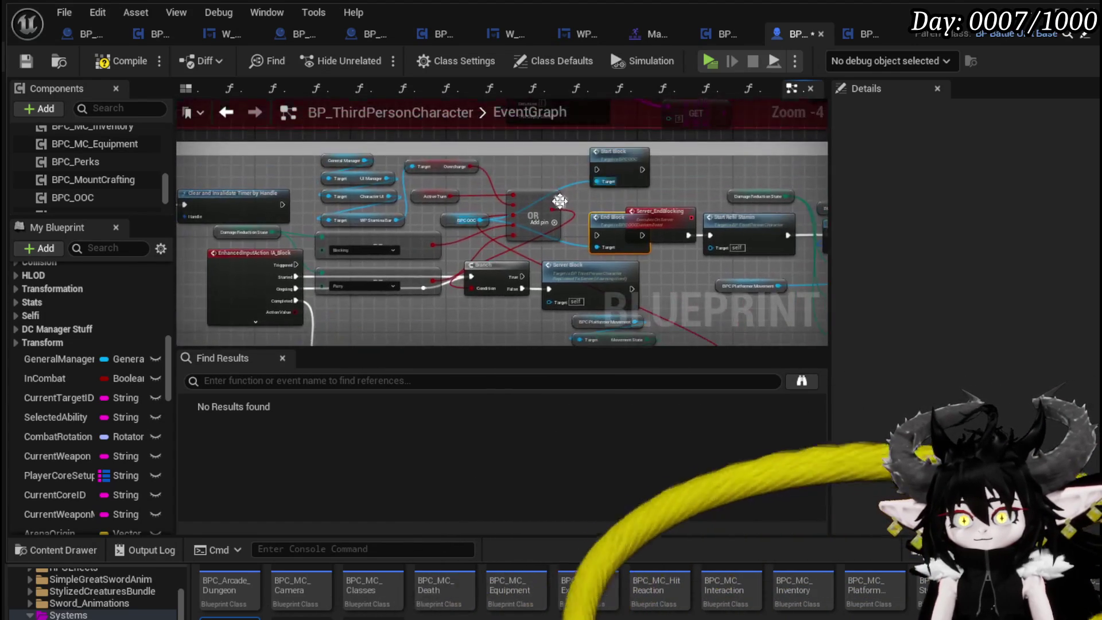
mouse_move(607, 166)
left_mouse_down()
mouse_move(499, 312)
mouse_move(544, 216)
left_mouse_up()
Wire IA_Block's Started output to Start Block and Completed output to End Block.
mouse_move(573, 144)
left_mouse_down()
mouse_move(500, 260)
mouse_move(378, 243)
left_mouse_up()
scroll(499, 255, "up", 2)
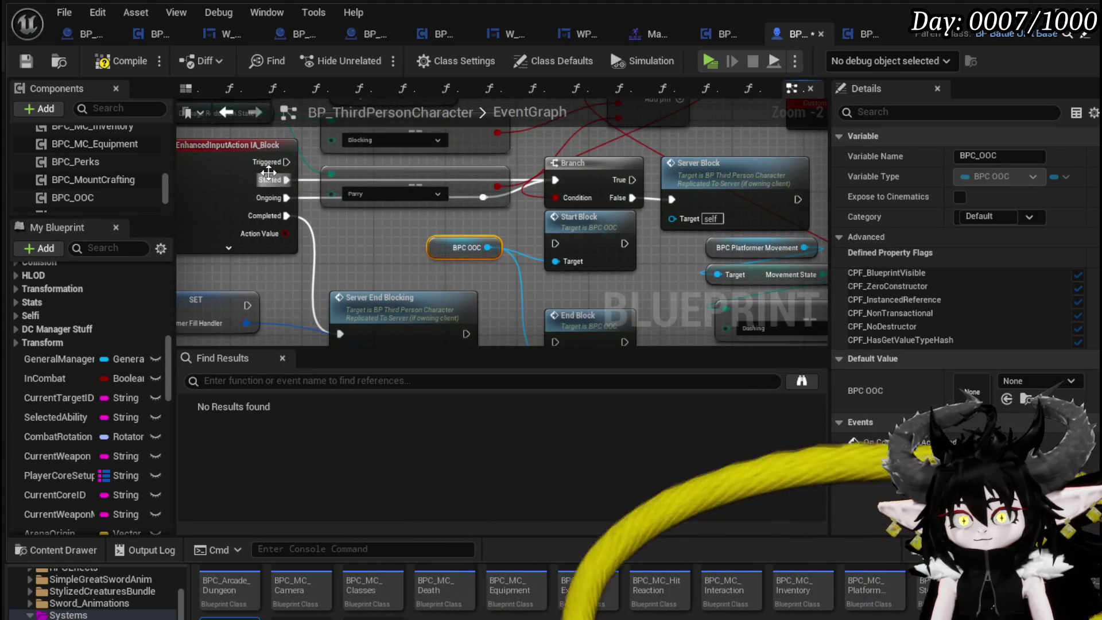
left_click_drag(287, 185, 555, 243)
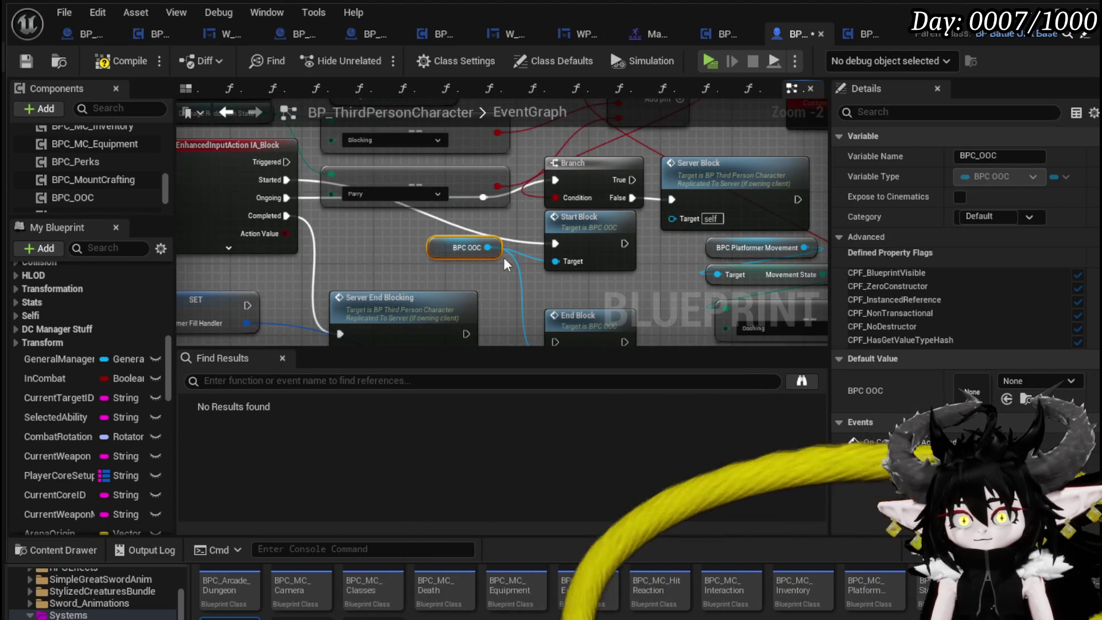
left_click_drag(370, 248, 375, 198)
mouse_move(290, 167)
left_mouse_down()
mouse_move(549, 299)
mouse_move(560, 294)
left_mouse_up()
Add a Hold Block call on BPC OOC and space it between Start Block and End Block.
left_click_drag(492, 198, 515, 245)
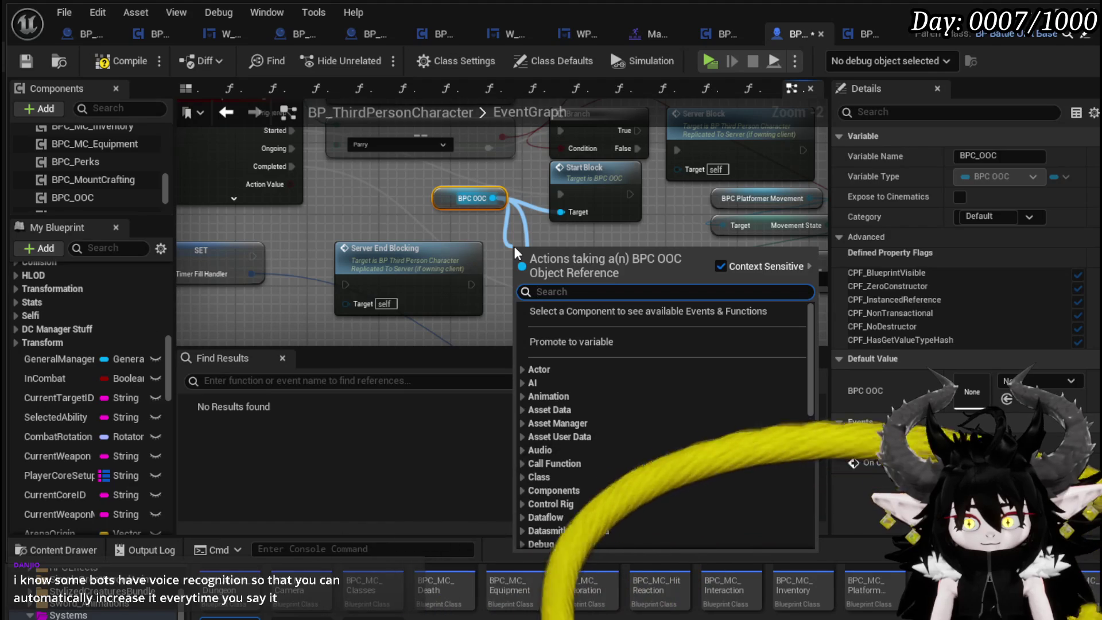
type("ho")
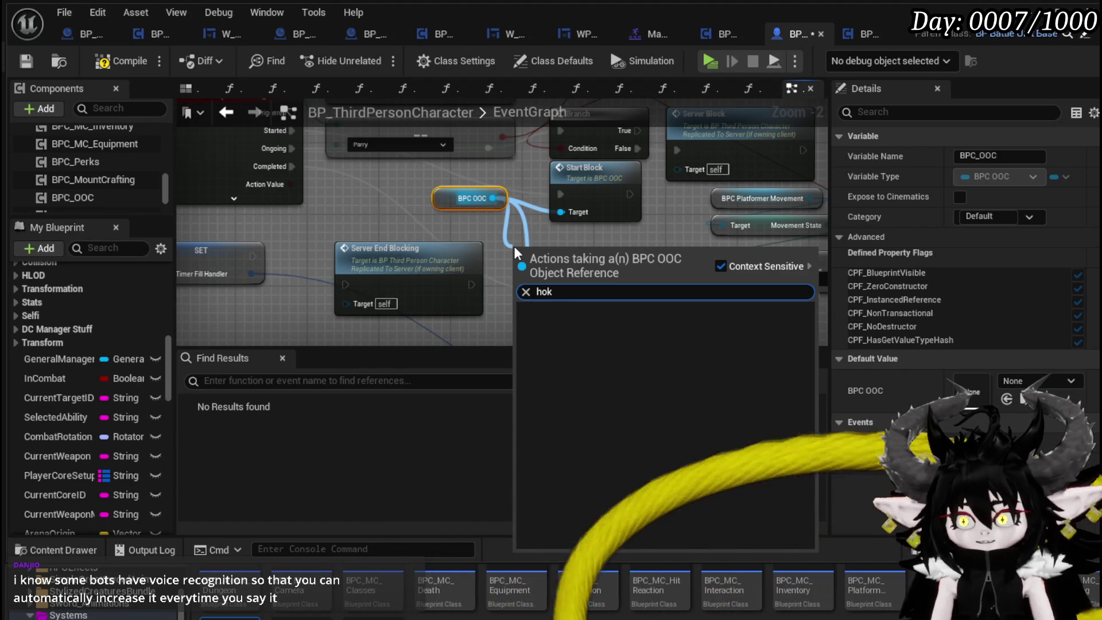
type("ld")
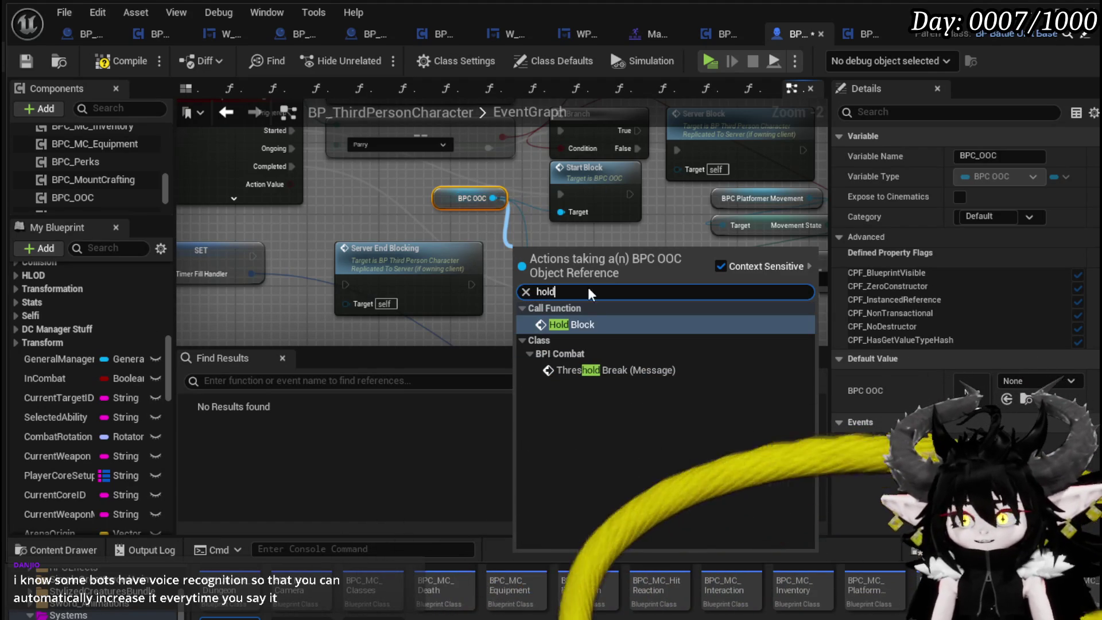
left_click(582, 325)
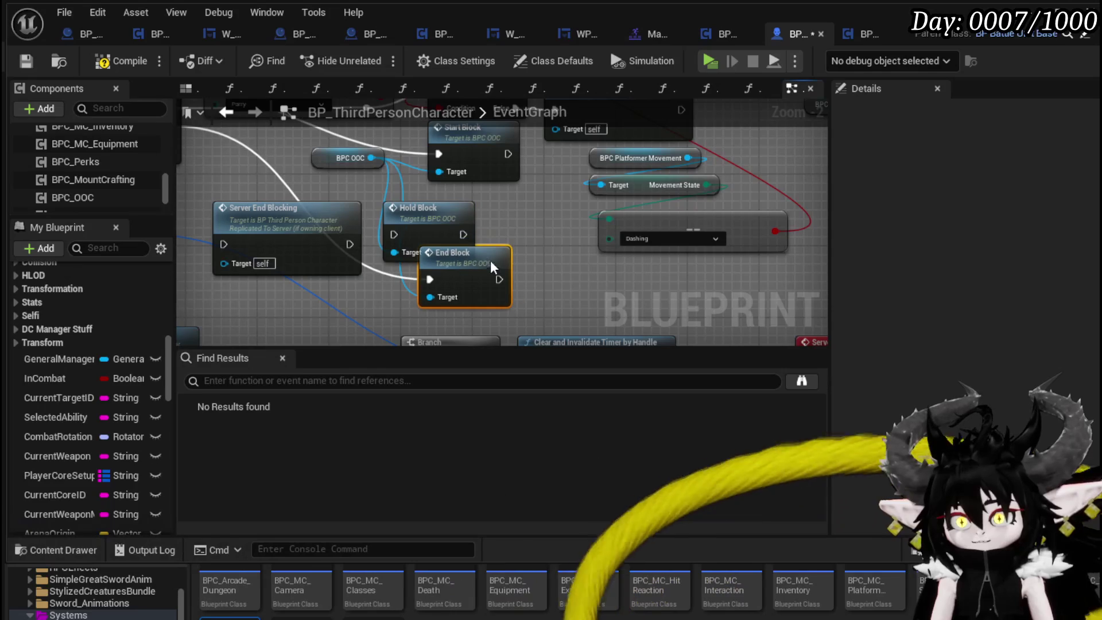
left_click_drag(480, 208, 507, 191)
left_click_drag(468, 256, 476, 264)
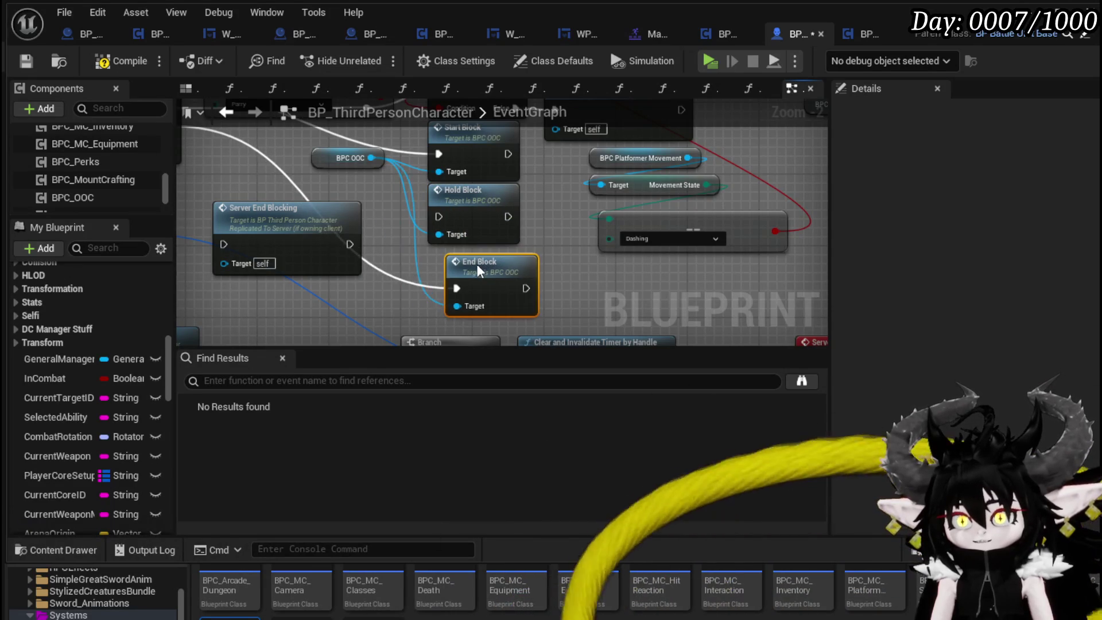
left_click(469, 218)
scroll(516, 241, "down", 1)
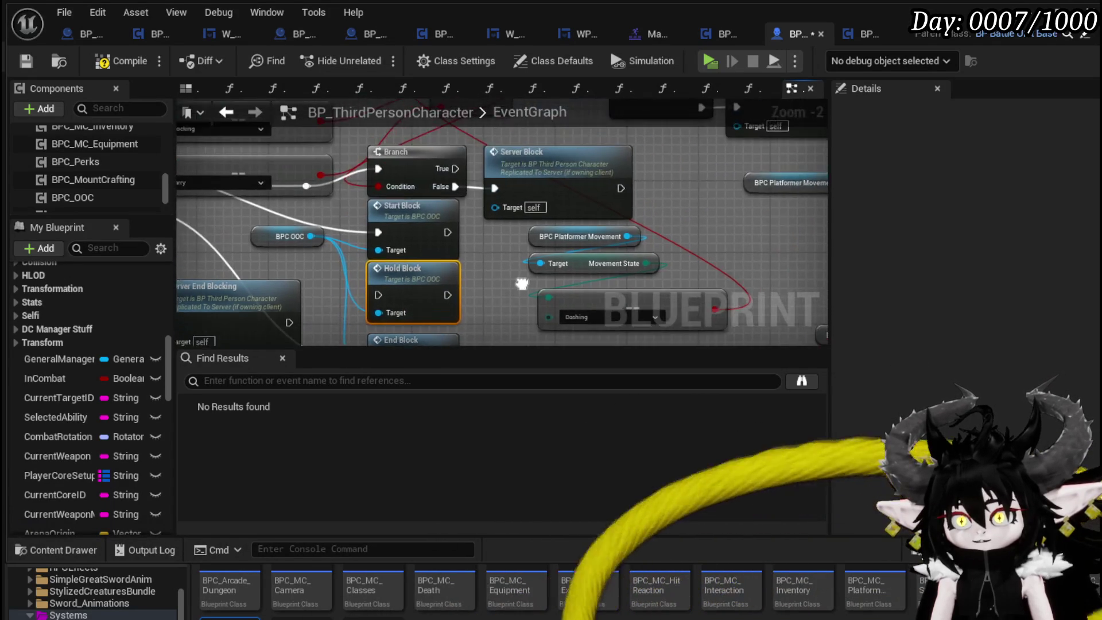
left_click_drag(568, 268, 598, 258)
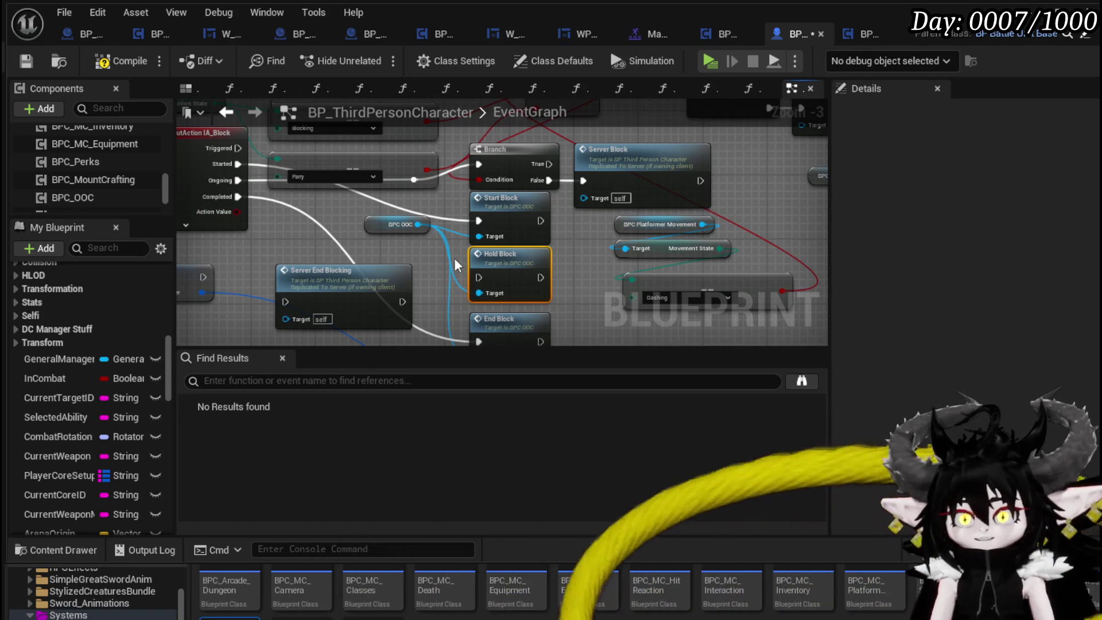
Wire IA_Block's Ongoing output into the Hold Block call's exec input.
left_click_drag(354, 240, 344, 255)
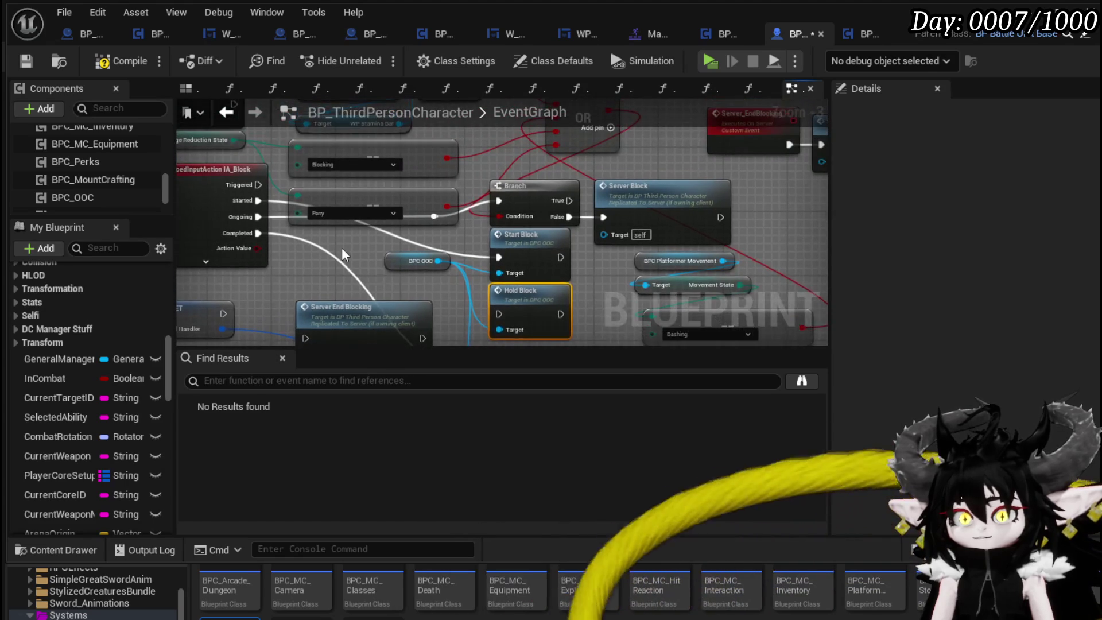
mouse_move(456, 264)
left_mouse_down()
mouse_move(474, 288)
mouse_move(507, 276)
left_mouse_up()
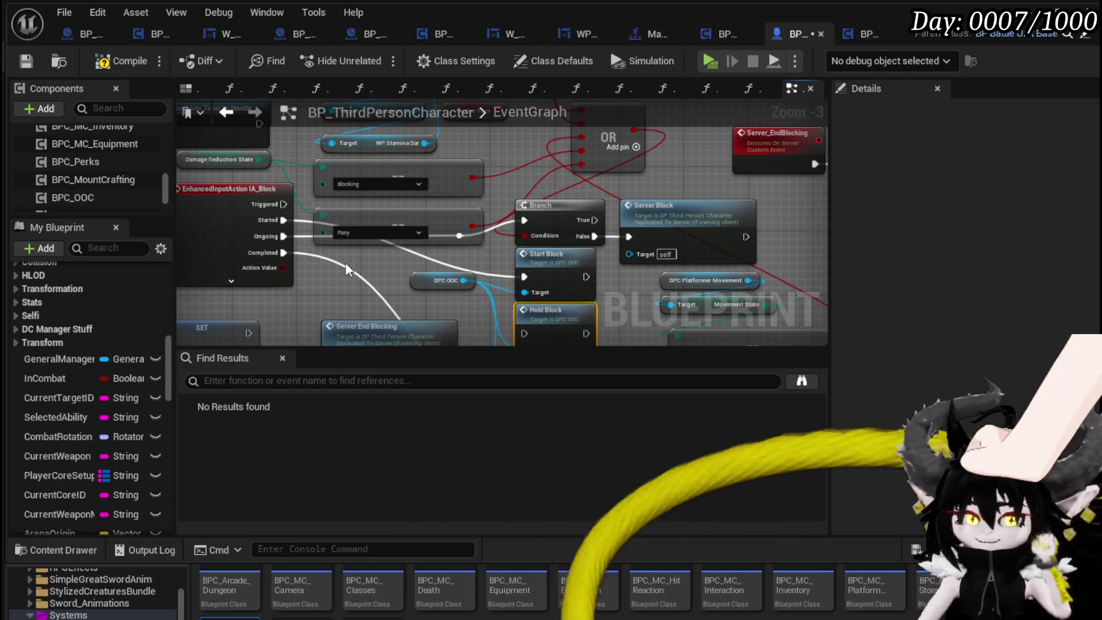
left_click_drag(374, 201, 315, 170)
mouse_move(224, 205)
left_mouse_down()
mouse_move(471, 312)
mouse_move(465, 302)
left_mouse_up()
mouse_move(543, 281)
left_mouse_down()
mouse_move(448, 234)
mouse_move(470, 240)
left_mouse_up()
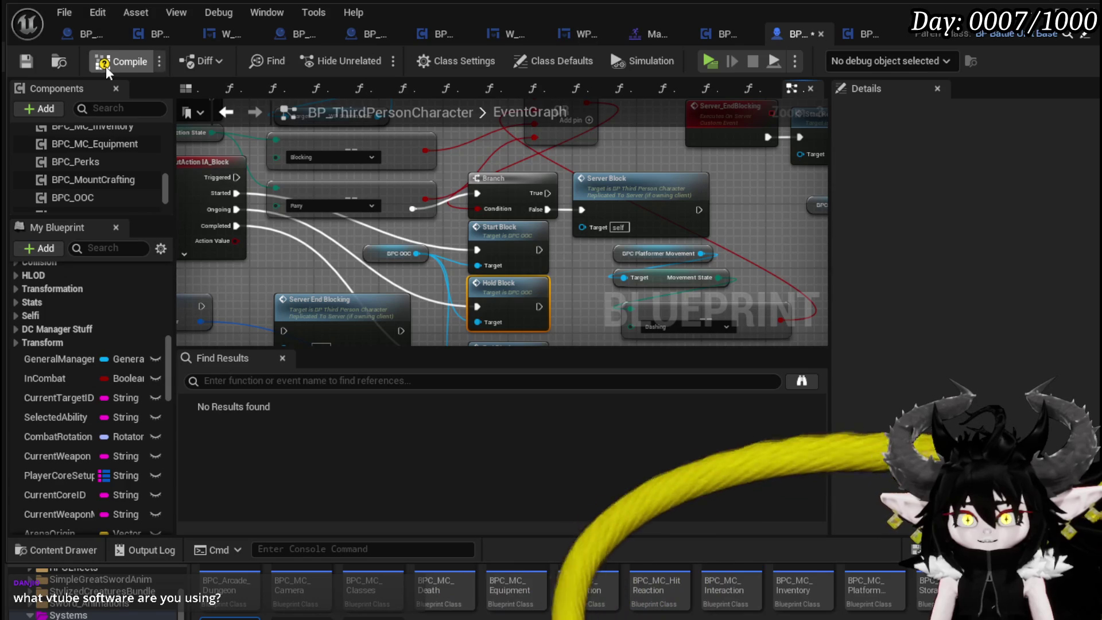
Compile and save BP_ThirdPersonCharacter with the Start, Hold and End Block calls wired.
left_click(24, 60)
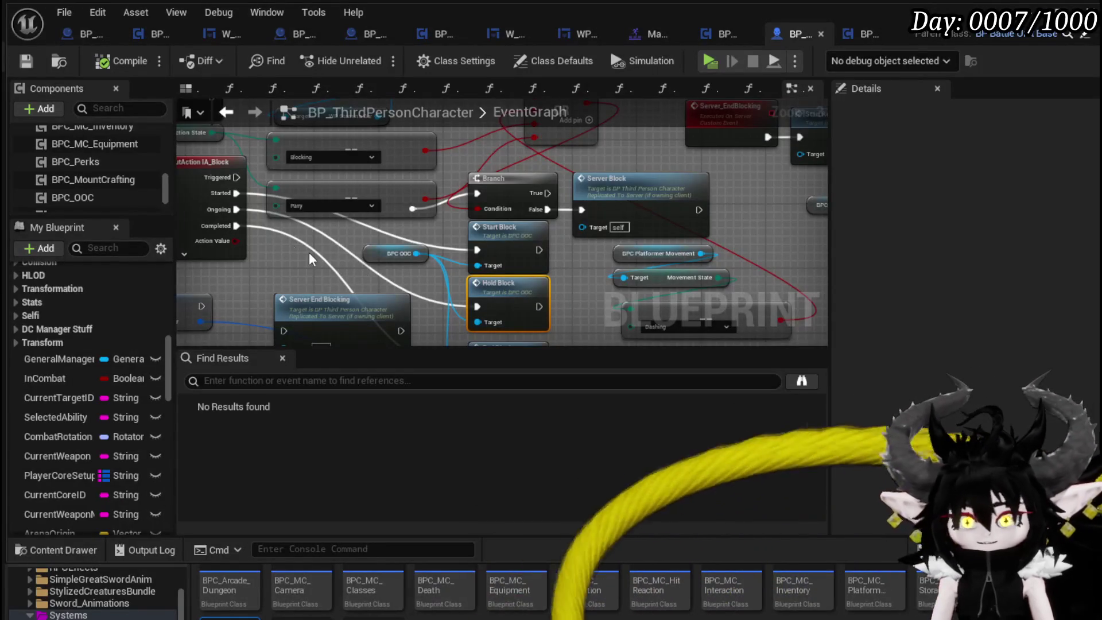
left_click(25, 63)
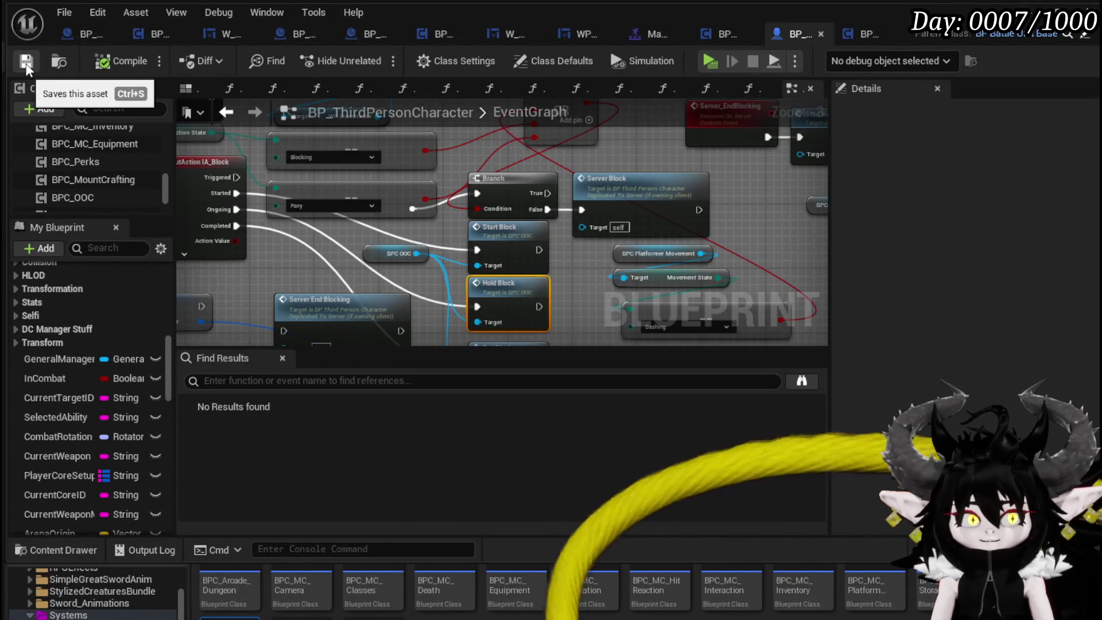
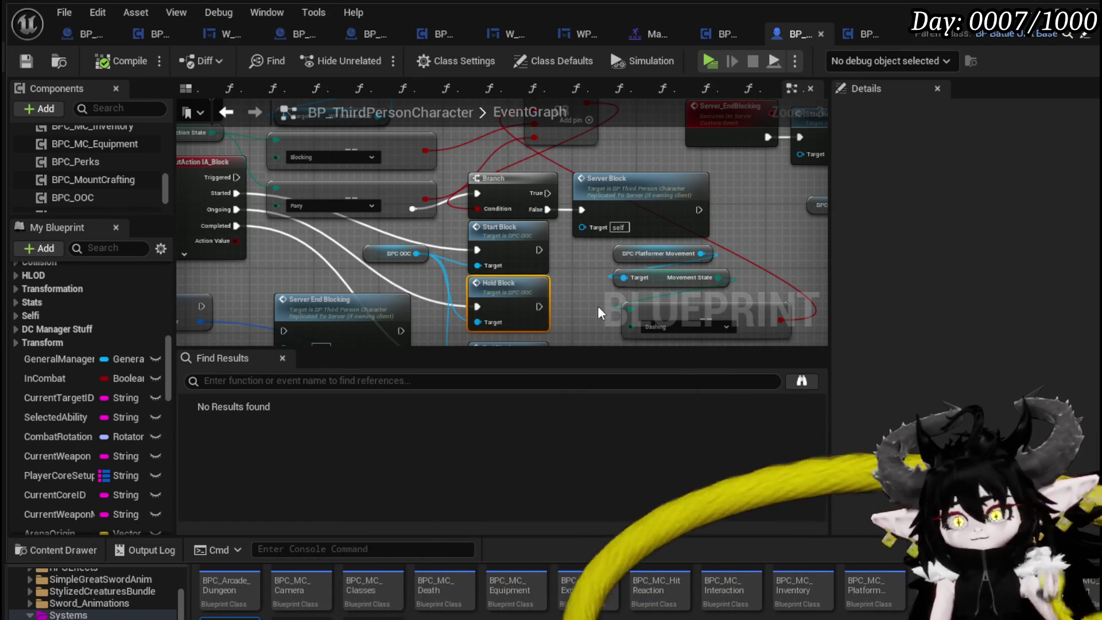
Move the Server End Blocking node down-left in the character's block input graph.
mouse_move(545, 292)
left_mouse_down()
mouse_move(499, 215)
mouse_move(678, 210)
left_mouse_up()
left_click_drag(464, 227, 431, 256)
mouse_move(447, 205)
left_mouse_down()
mouse_move(419, 218)
mouse_move(380, 207)
mouse_move(287, 280)
mouse_move(265, 276)
mouse_move(296, 215)
left_mouse_up()
left_click(380, 206)
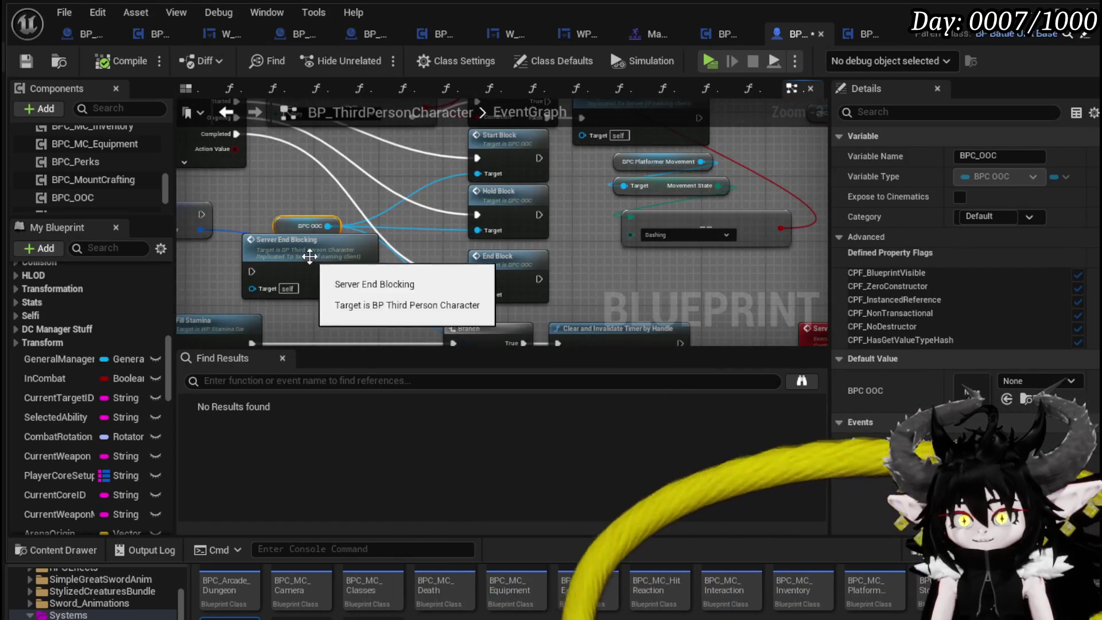
scroll(356, 218, "up", 2)
scroll(386, 284, "down", 1)
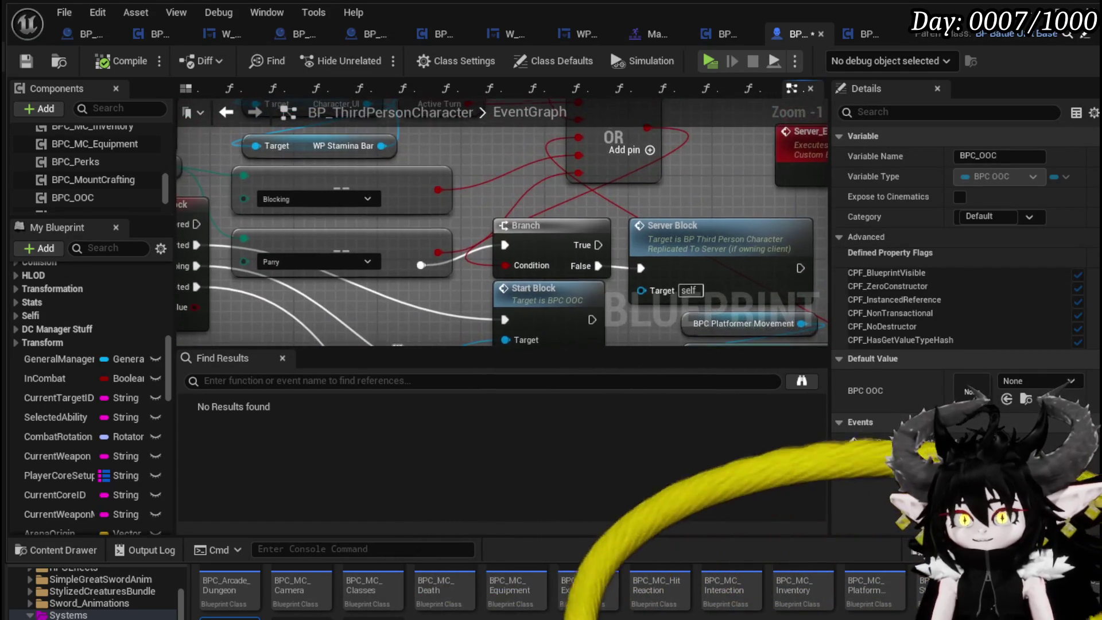
Save BP_ThirdPersonCharacter and bring the IA_Block input event into view.
mouse_move(461, 273)
left_mouse_down()
mouse_move(461, 190)
mouse_move(597, 215)
mouse_move(500, 312)
mouse_move(426, 255)
mouse_move(471, 297)
mouse_move(493, 253)
left_mouse_up()
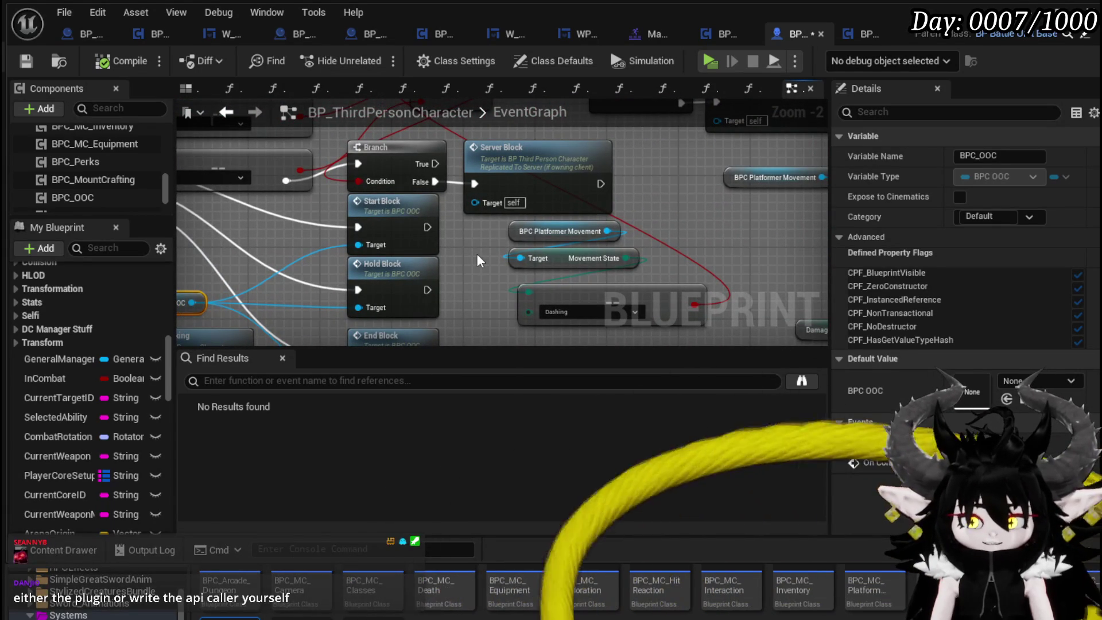
mouse_move(477, 254)
left_mouse_down()
mouse_move(432, 256)
mouse_move(551, 244)
left_mouse_up()
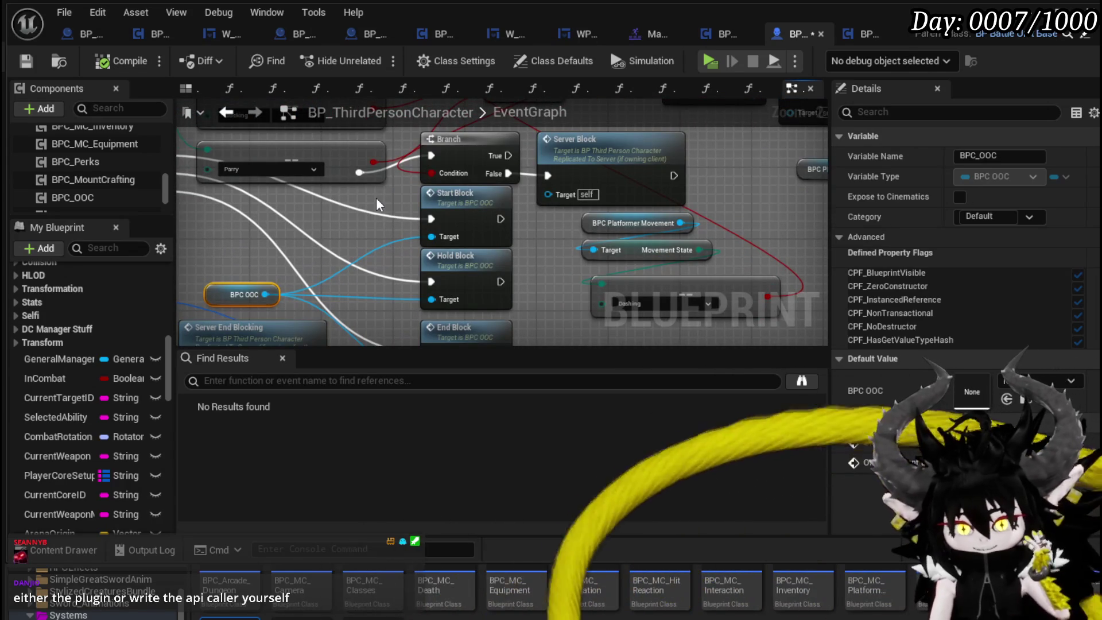
mouse_move(373, 189)
left_mouse_down()
mouse_move(446, 245)
mouse_move(443, 212)
left_mouse_up()
left_click(39, 66)
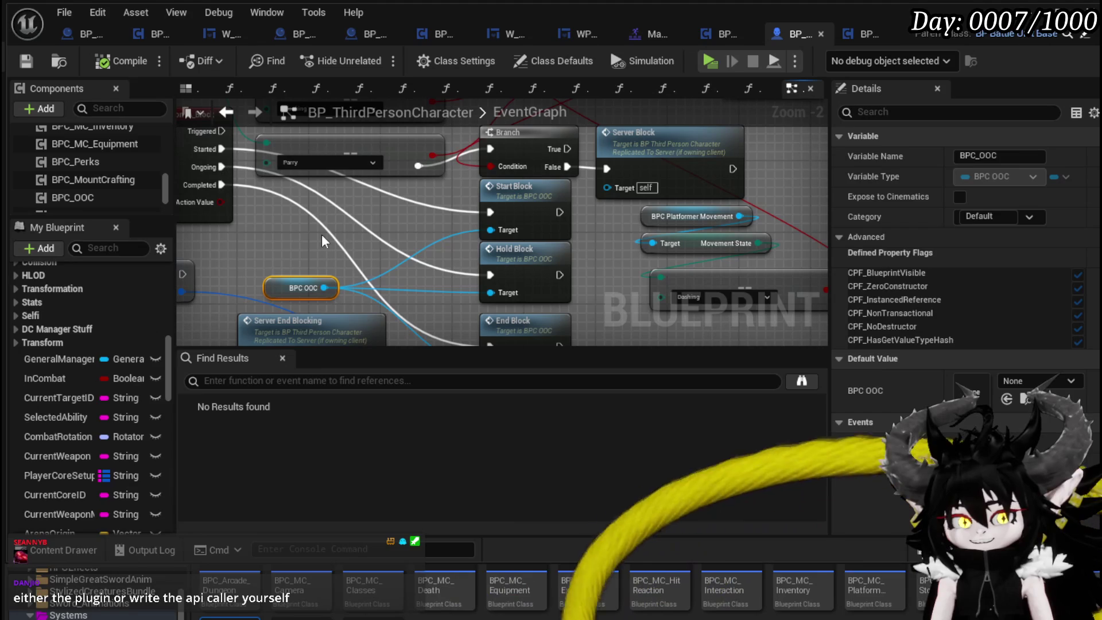
left_click_drag(284, 238, 362, 273)
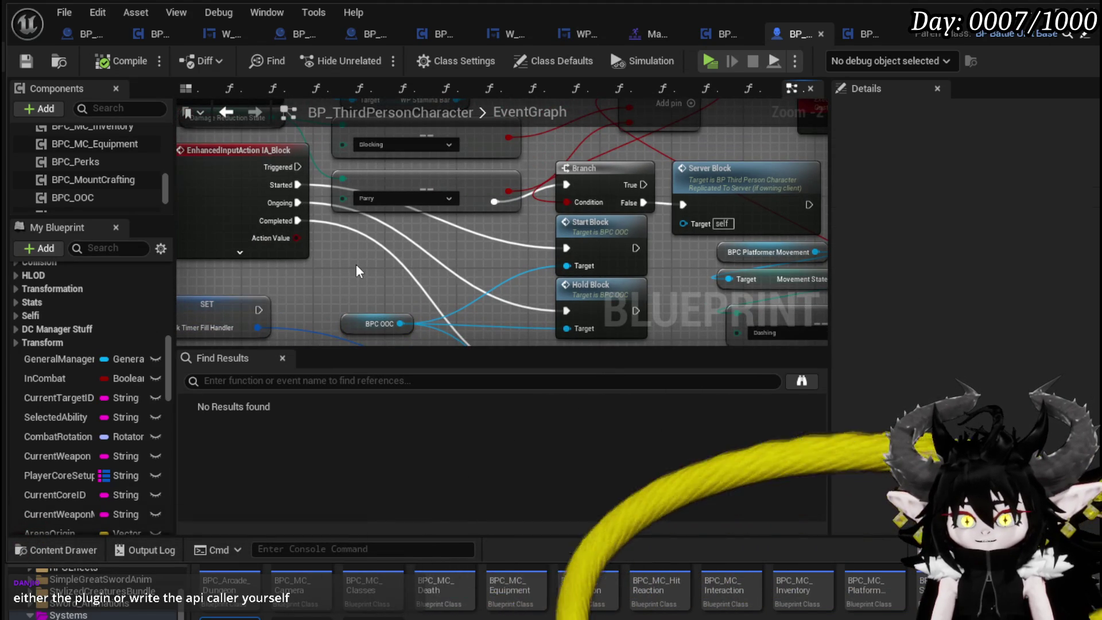
mouse_move(356, 265)
left_mouse_down()
mouse_move(402, 264)
mouse_move(338, 230)
left_mouse_up()
Wire a Print String node printing 'Hello' after StartBlock in BPC_OOC and compile.
double_click(619, 184)
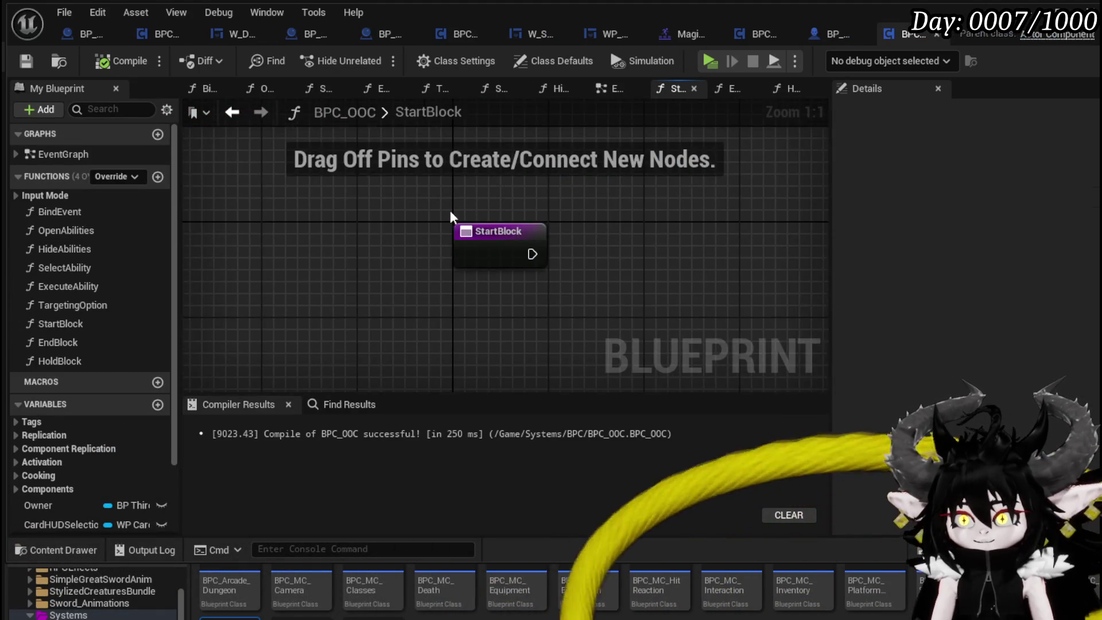
left_click_drag(523, 245, 528, 247)
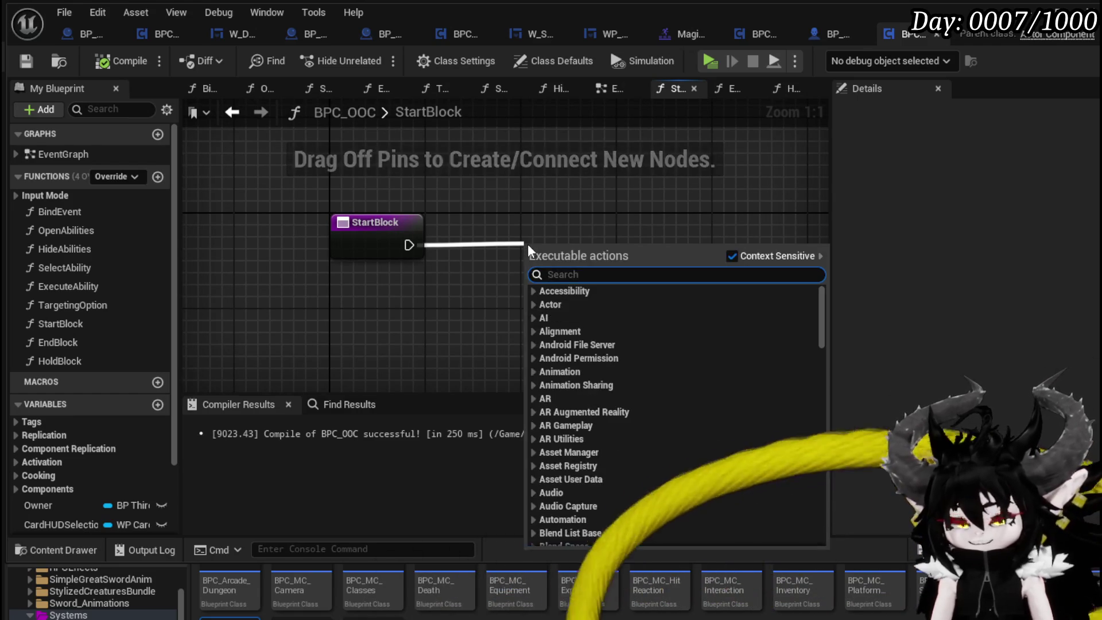
type("Print String")
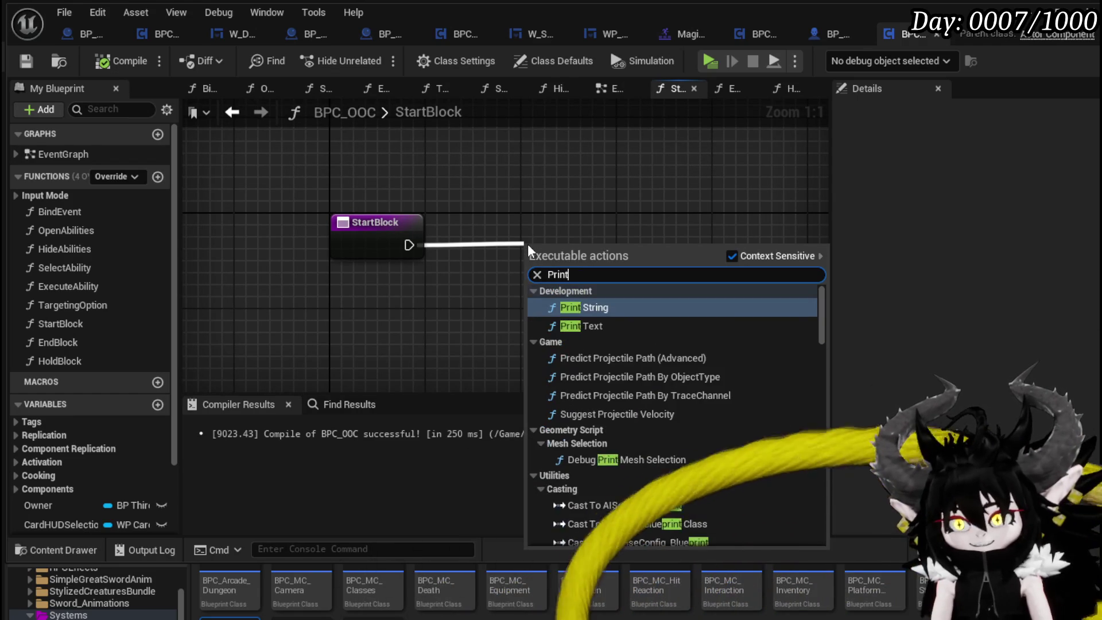
key("Return")
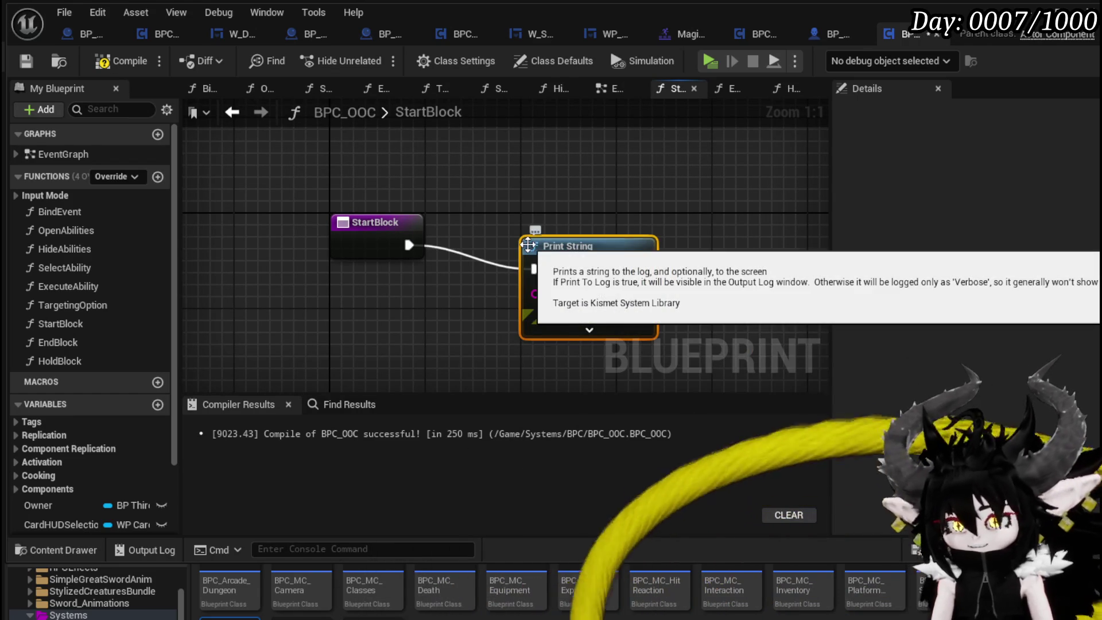
left_click(600, 294)
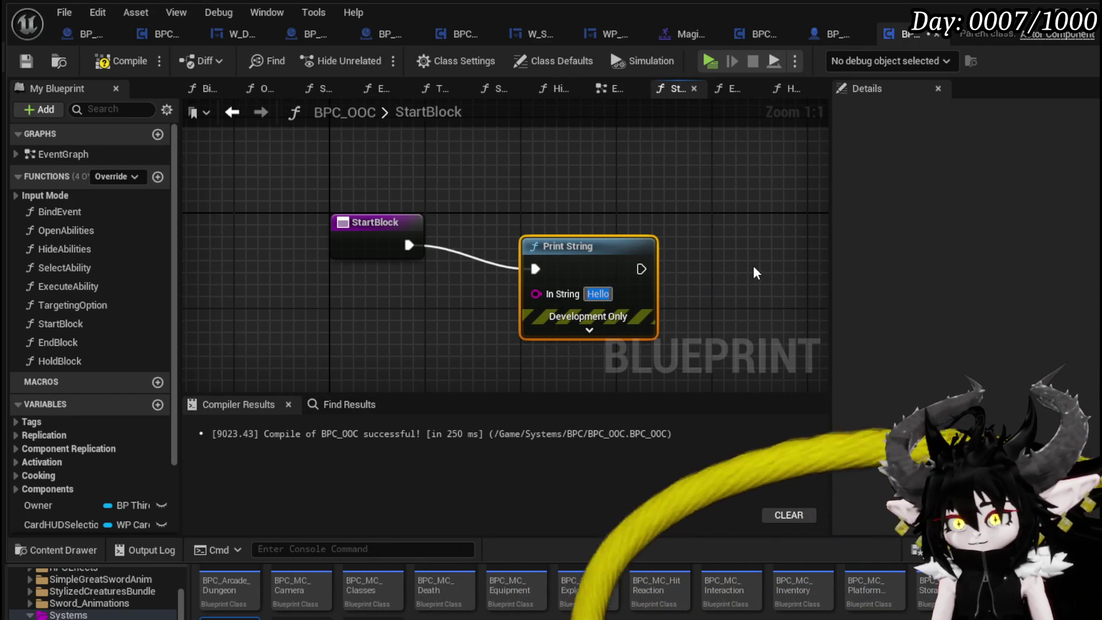
left_click_drag(594, 243, 607, 231)
left_click(473, 202)
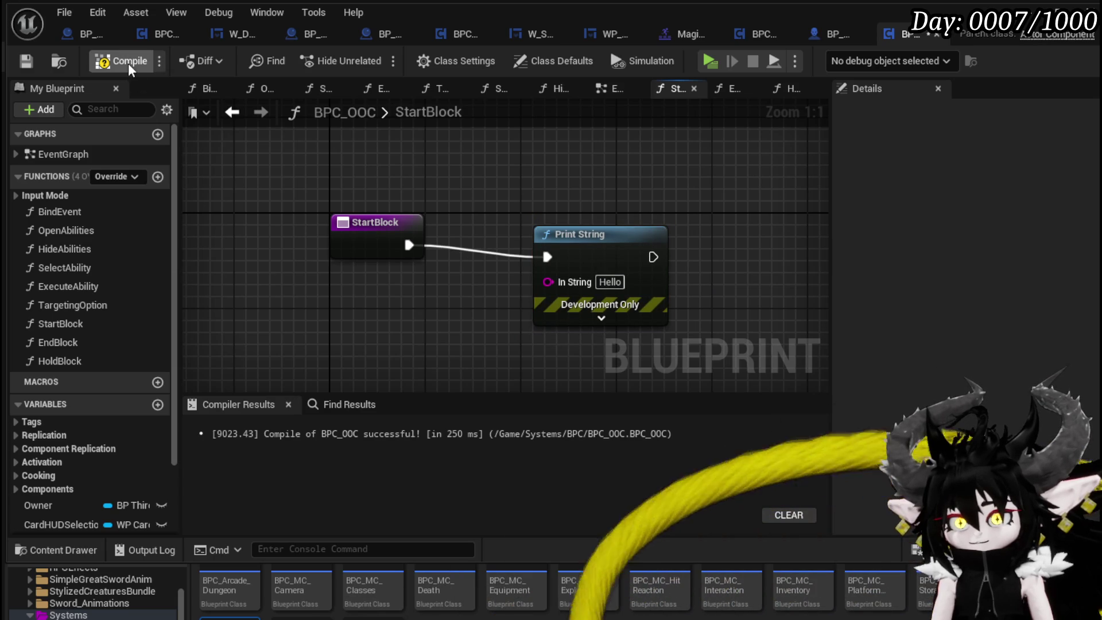
left_click(23, 59)
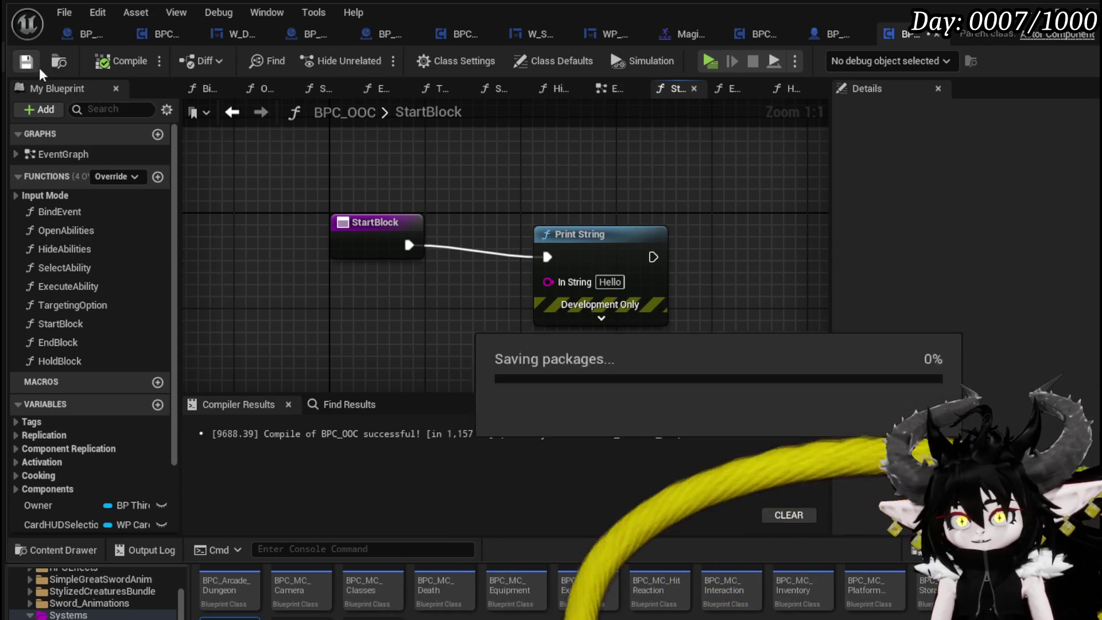
left_click(622, 95)
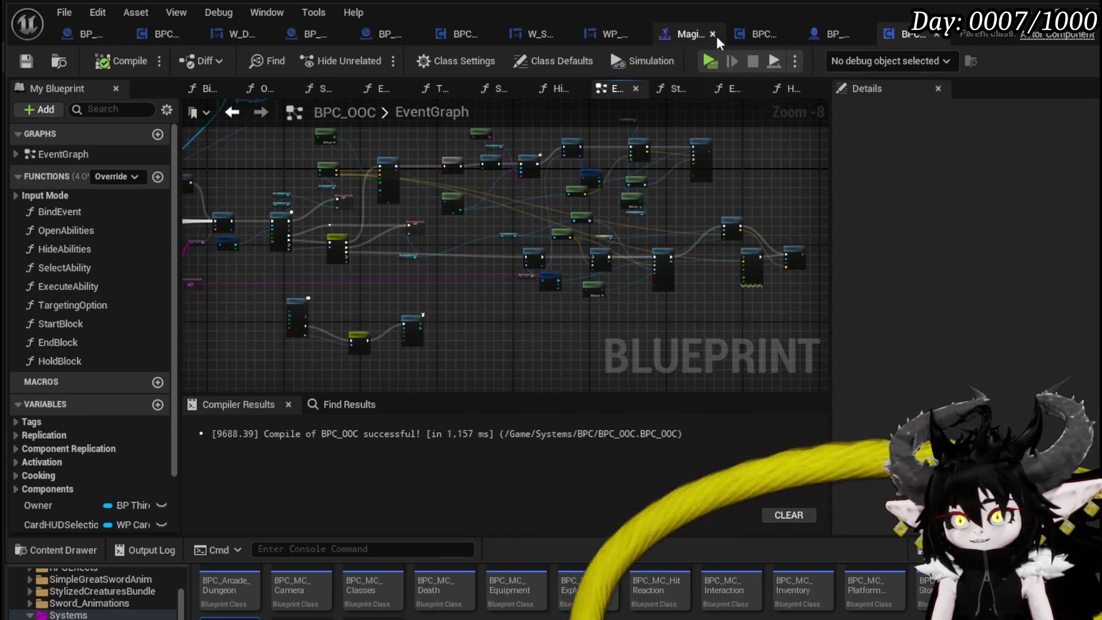
Add a Set Timer by Event node in BPC_OOC's StartBlock function graph.
left_click(735, 34)
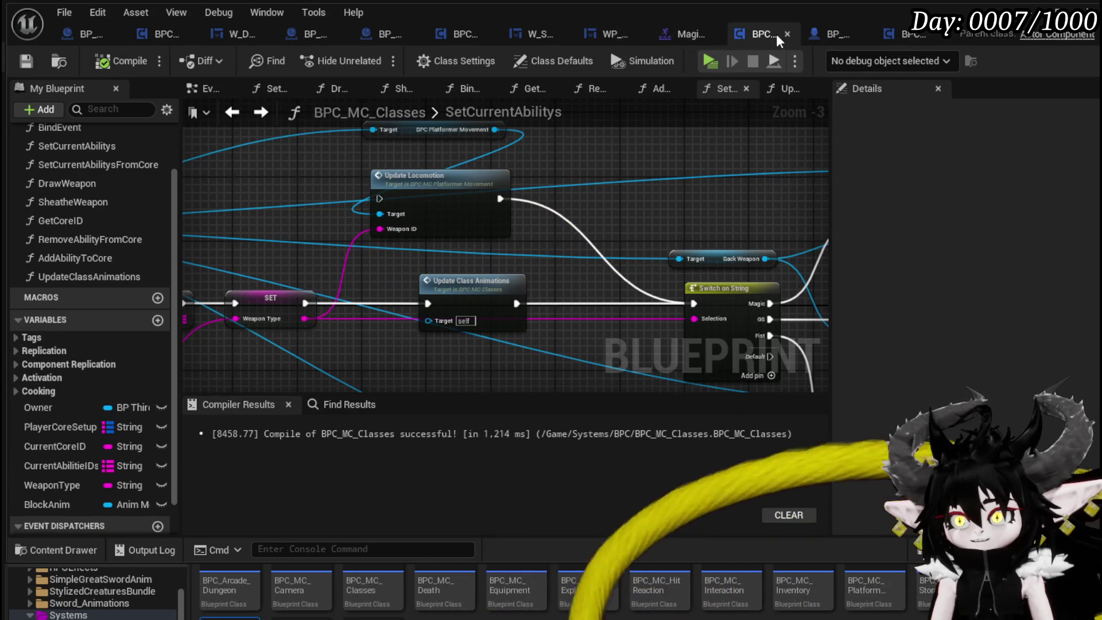
left_click(911, 32)
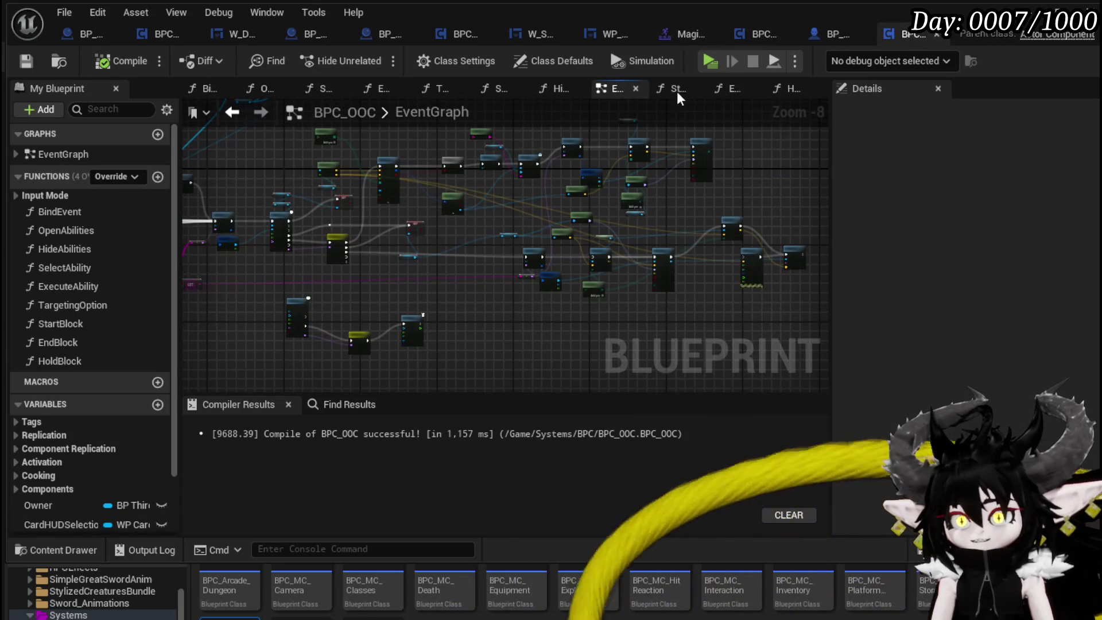
double_click(77, 323)
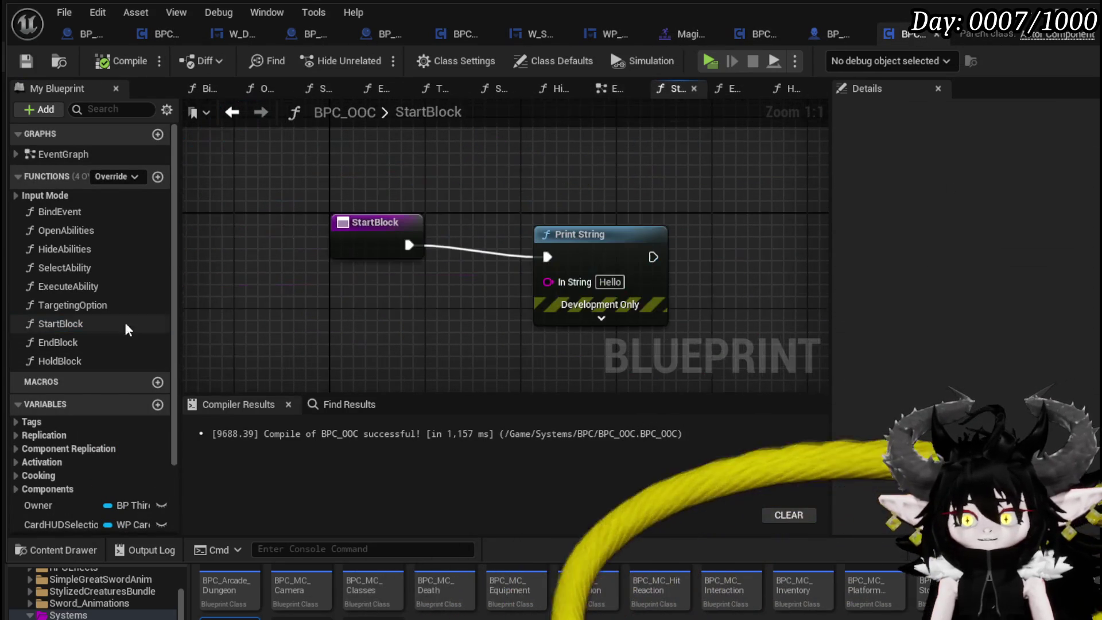
right_click(317, 314)
type("T")
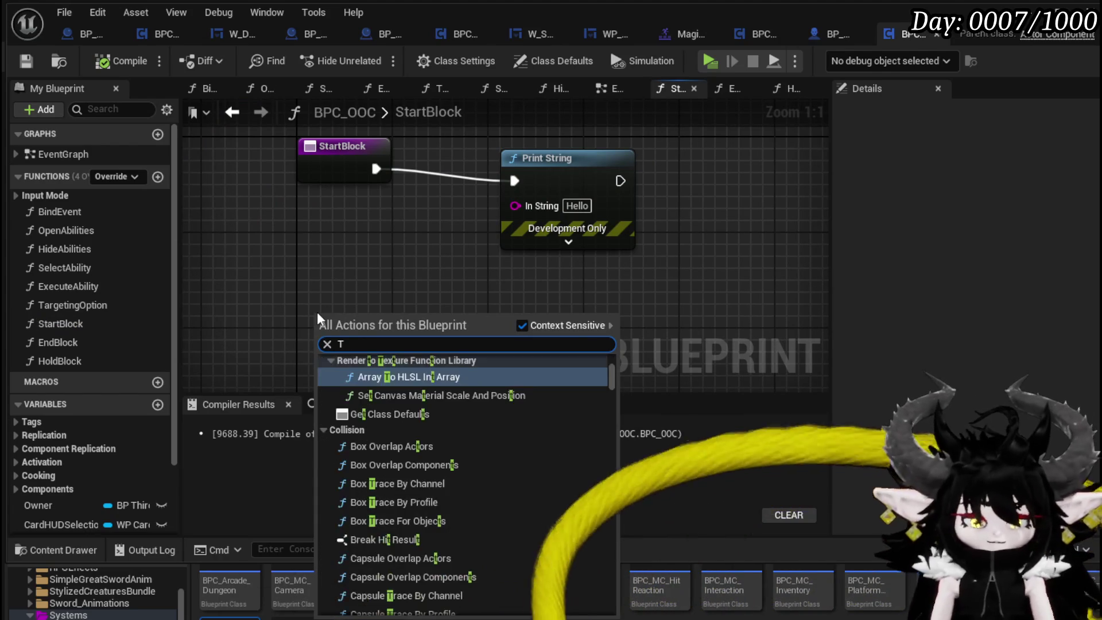
type("imer by even")
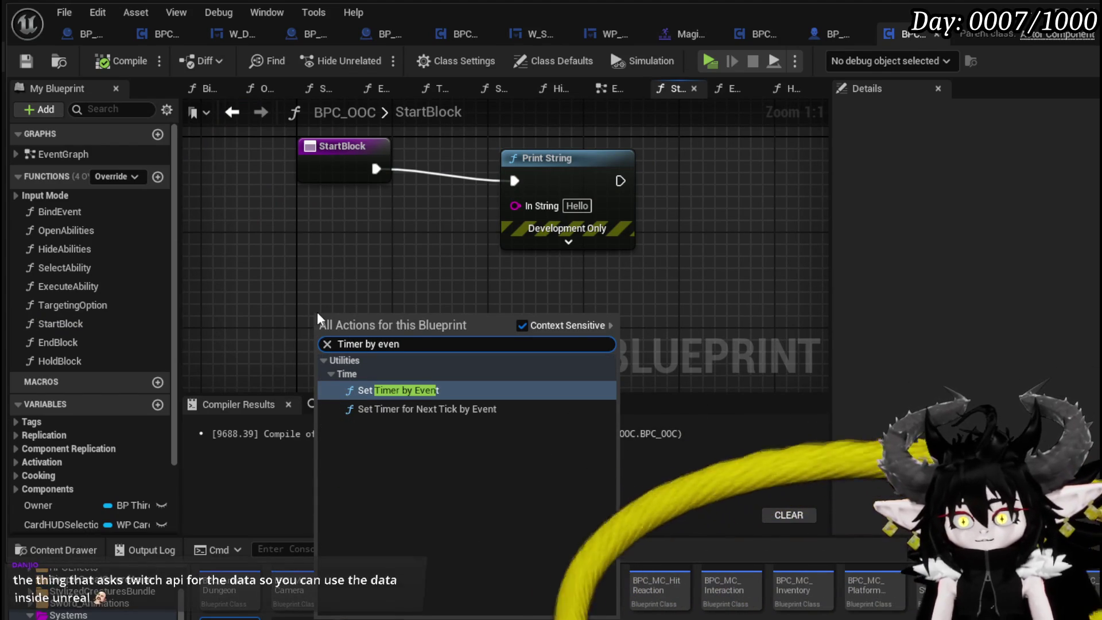
left_click(374, 390)
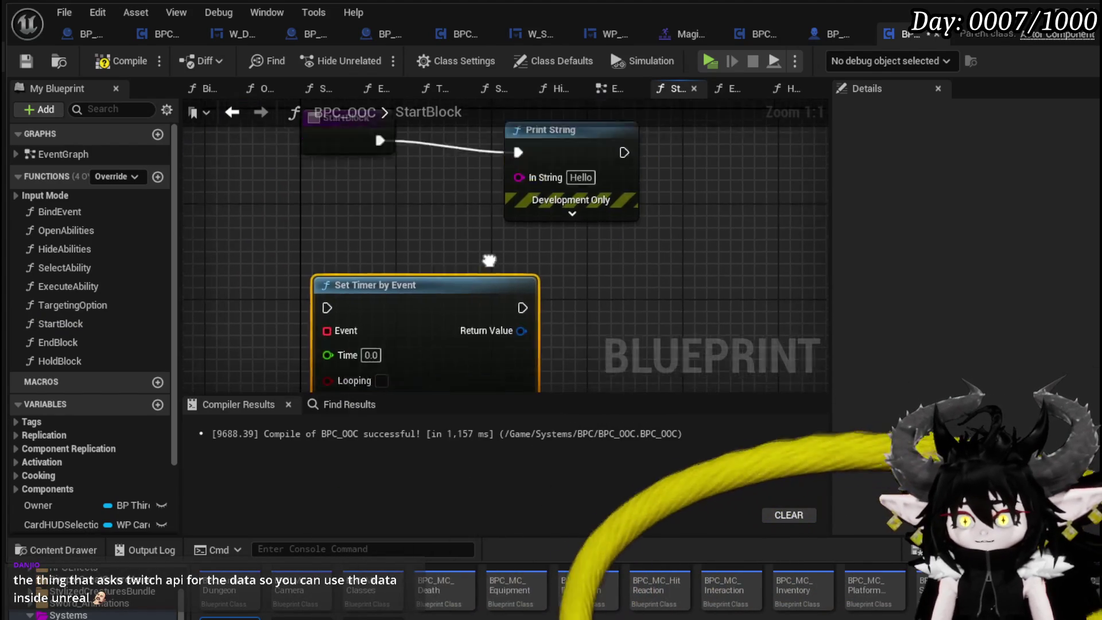
left_click_drag(669, 225, 566, 226)
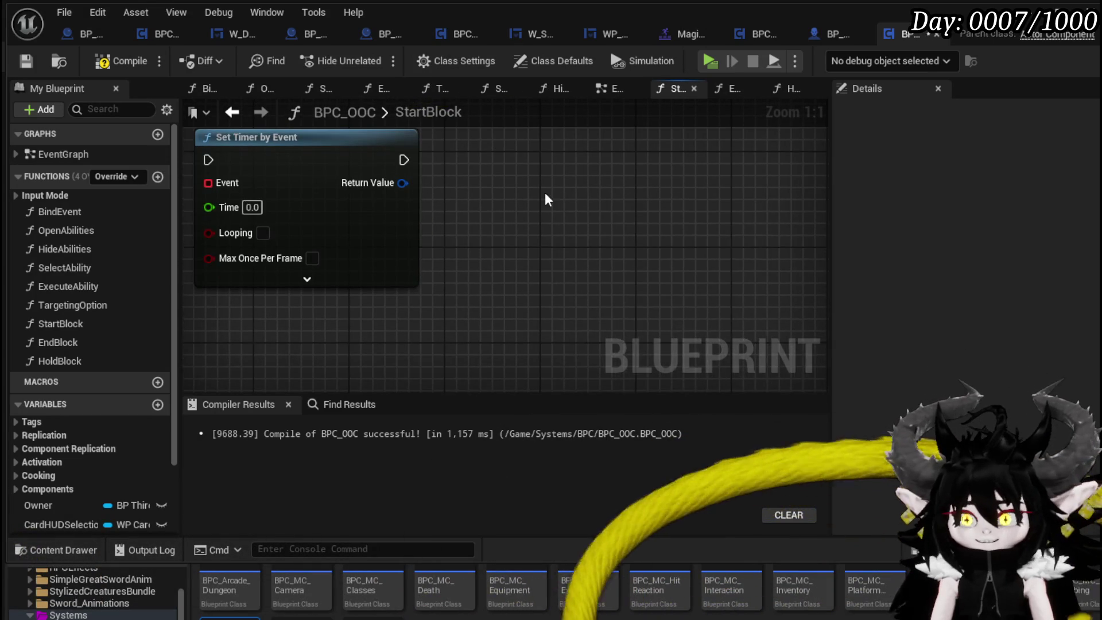
Search for an 'api caller' node, cancel the search, and compile BPC_OOC.
right_click(546, 198)
type("api caller")
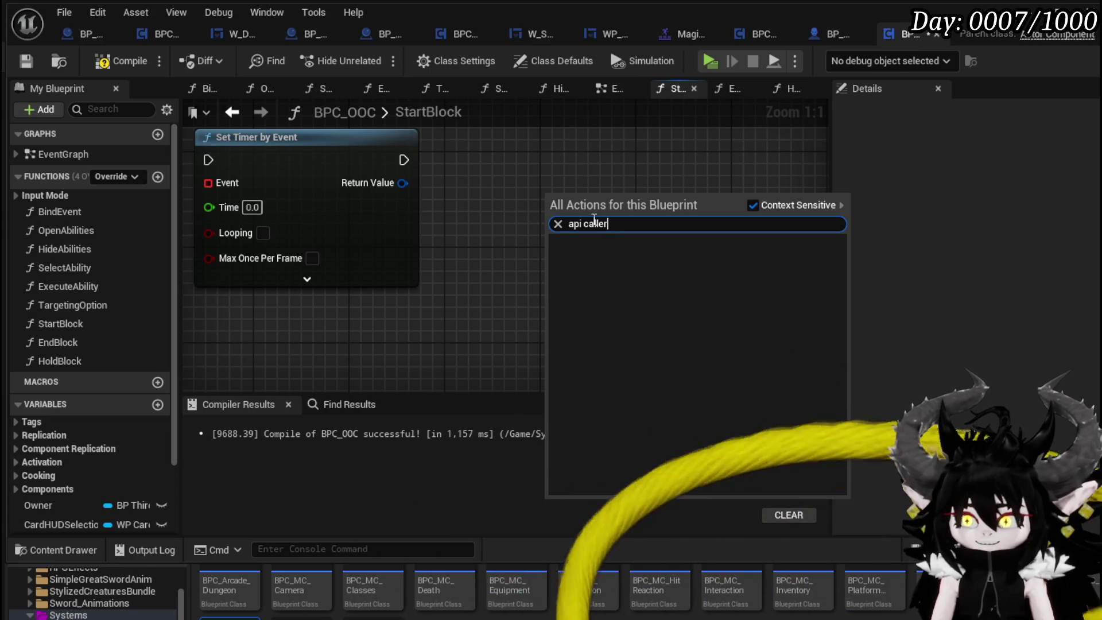
left_click(537, 198)
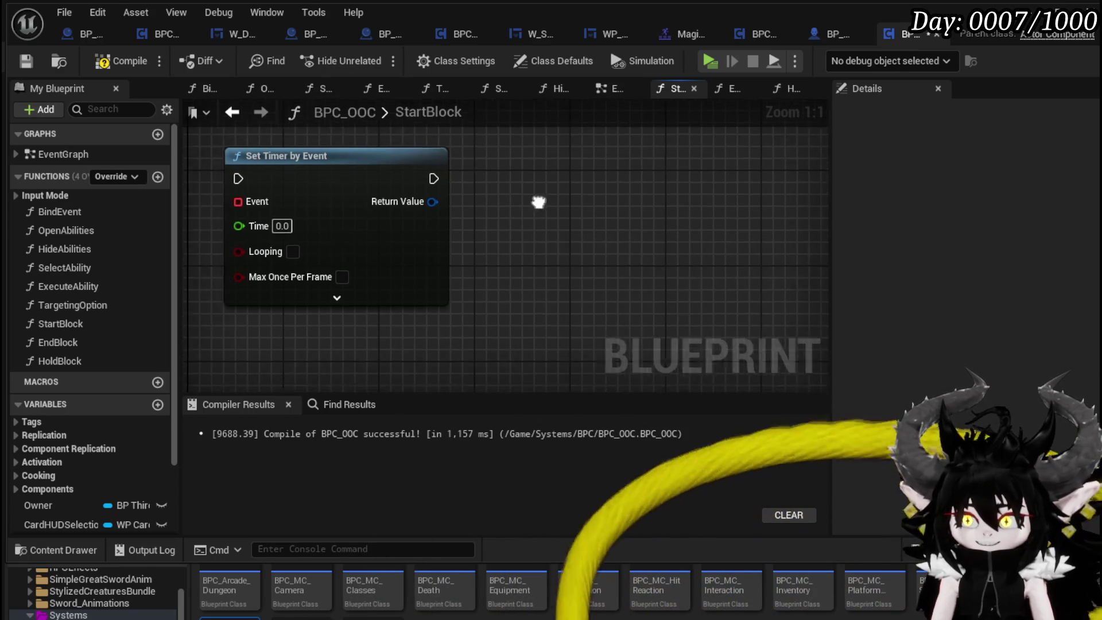
left_click(19, 64)
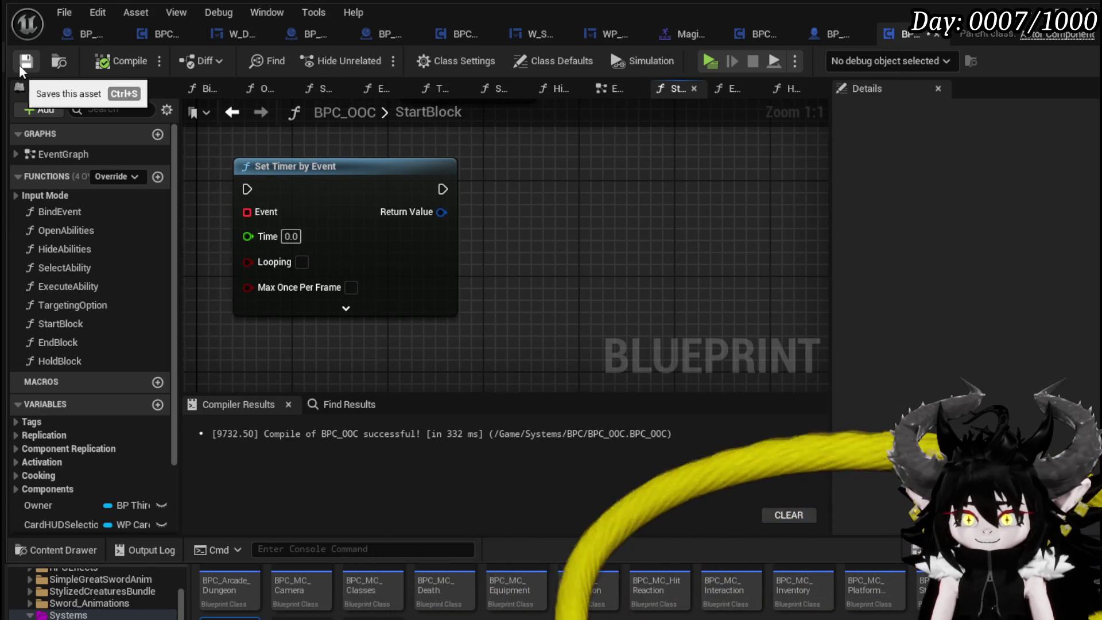
Place Set Timer by Event beside StartBlock, shift Print String right, and save.
scroll(601, 240, "down", 3)
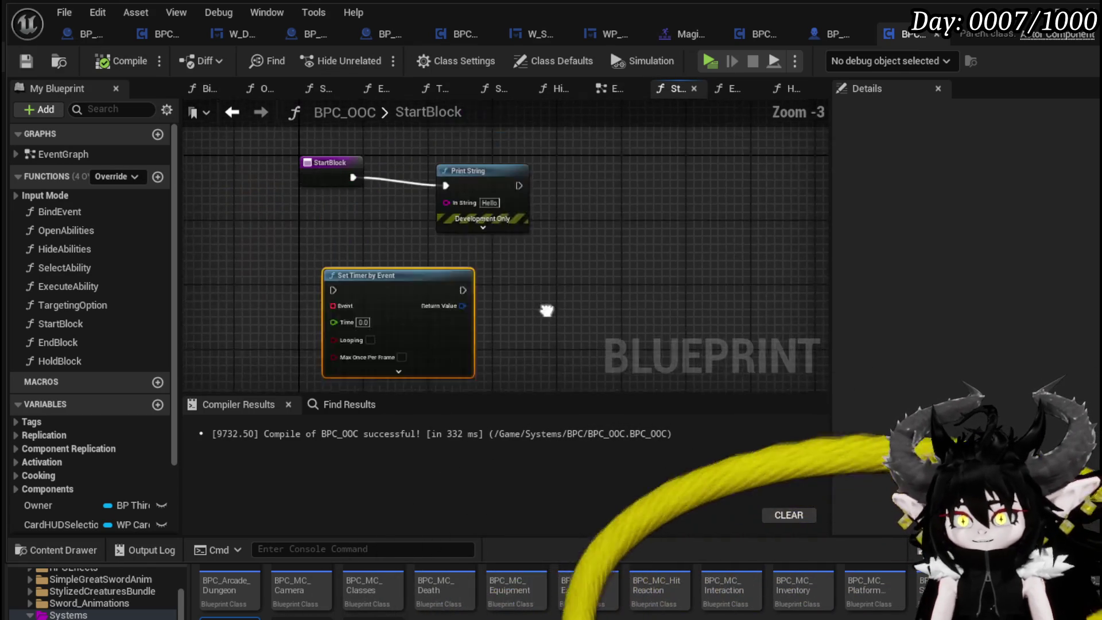
left_click_drag(490, 212, 535, 194)
mouse_move(406, 297)
left_mouse_down()
mouse_move(360, 234)
mouse_move(390, 230)
left_mouse_up()
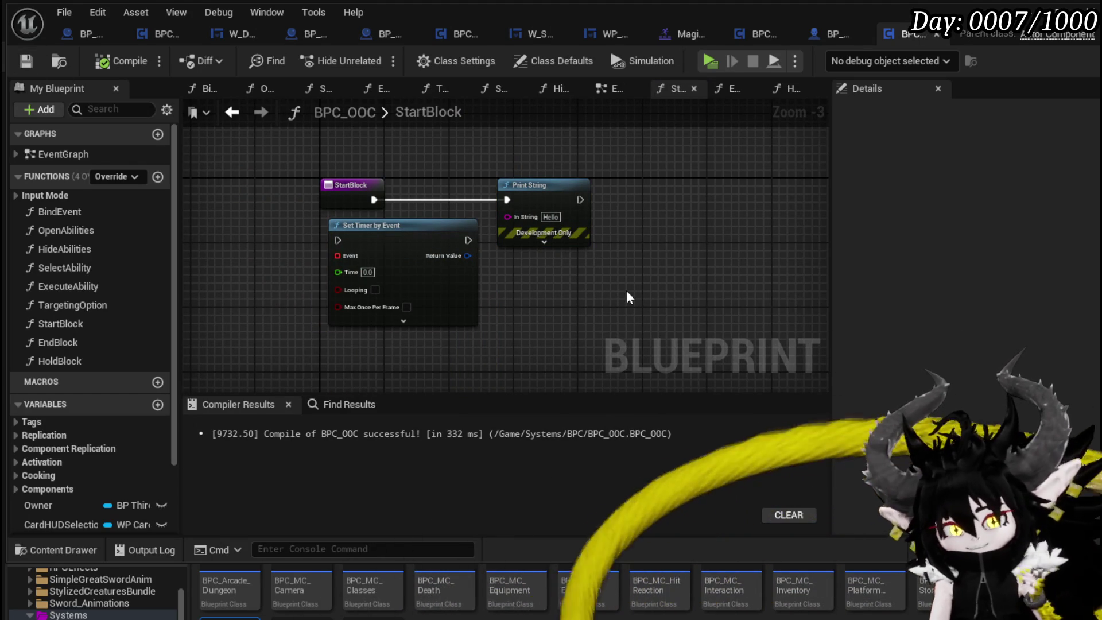
left_click_drag(423, 236, 411, 240)
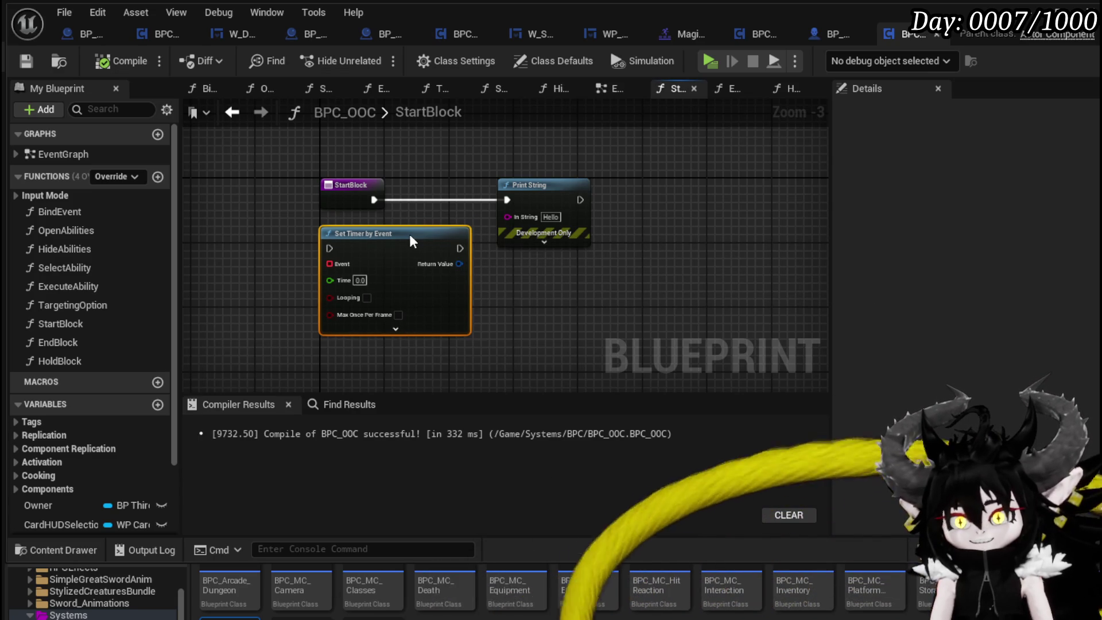
left_click(428, 156)
left_click(26, 61)
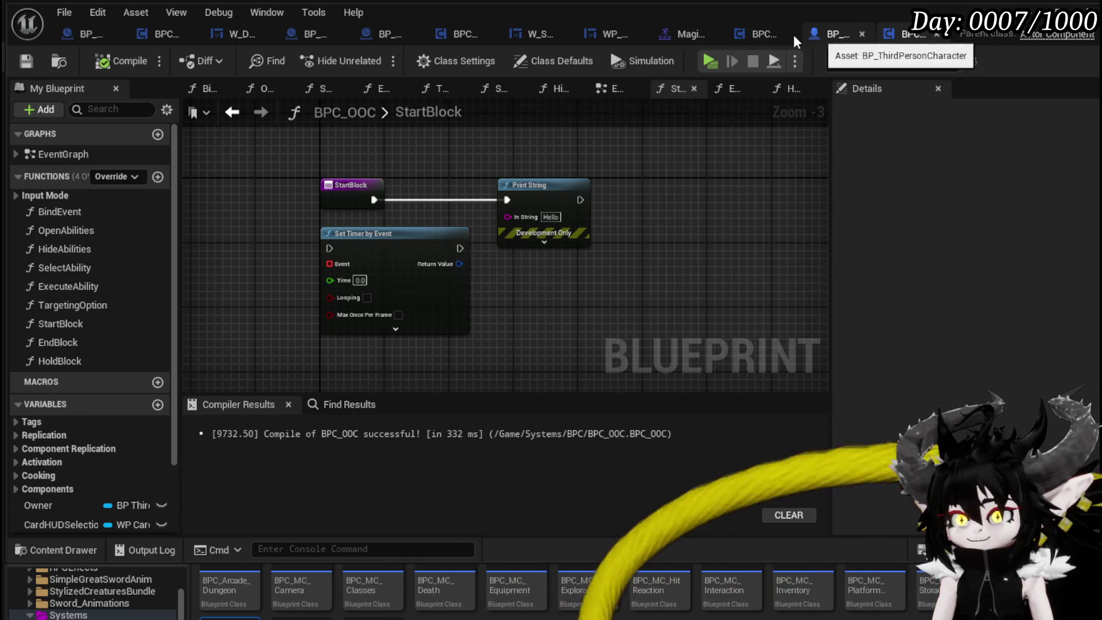
mouse_move(670, 281)
left_mouse_down()
mouse_move(625, 238)
mouse_move(657, 217)
left_mouse_up()
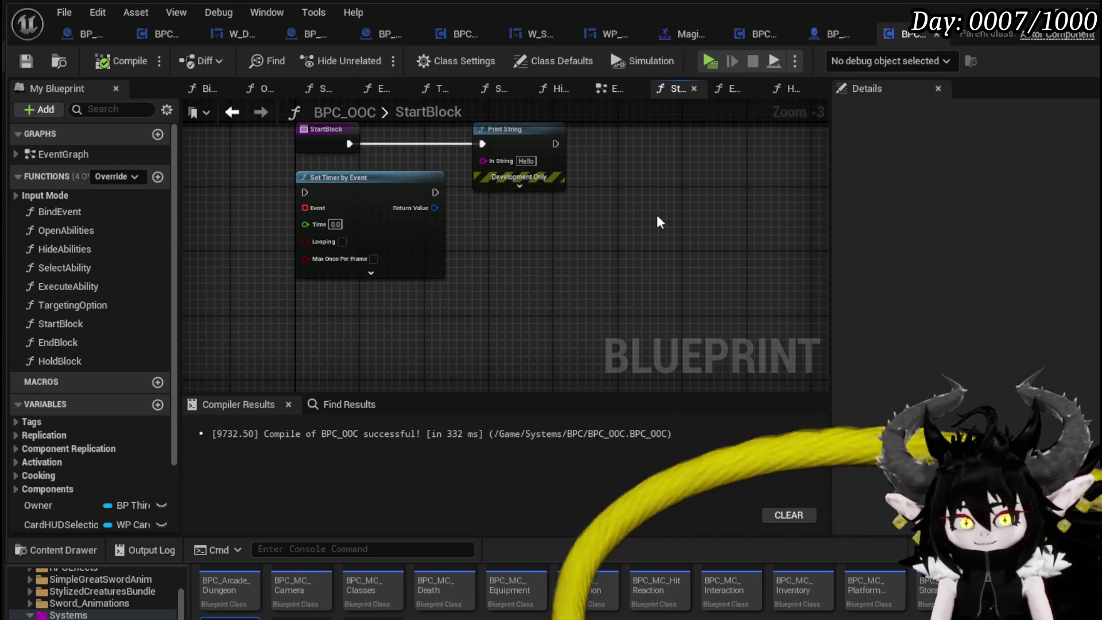
mouse_move(658, 218)
left_mouse_down()
mouse_move(730, 249)
mouse_move(712, 280)
left_mouse_up()
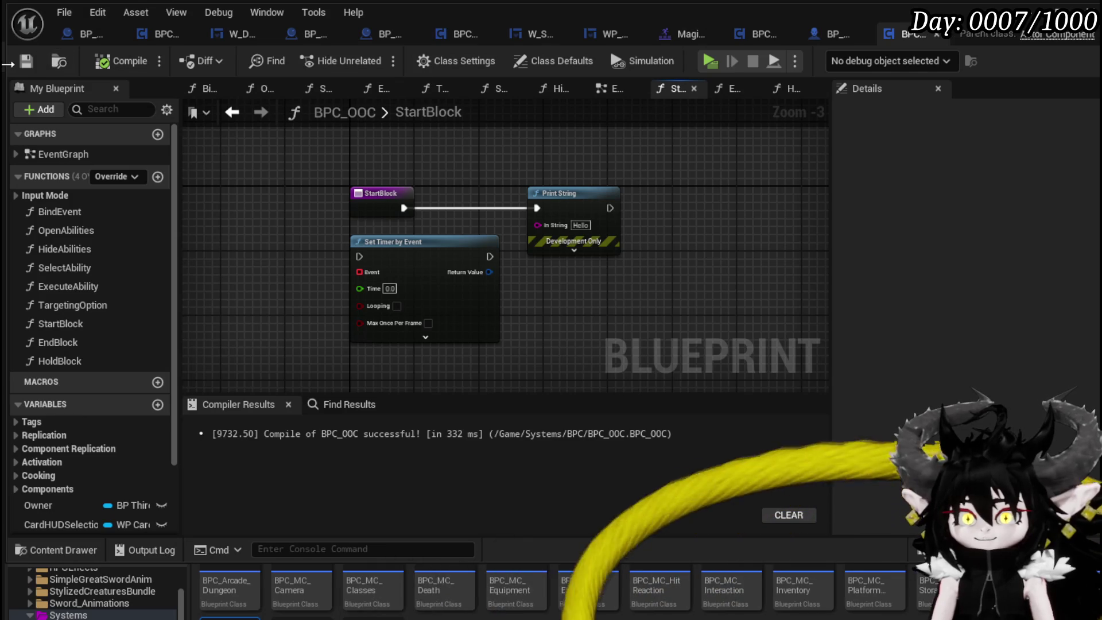
left_click(830, 36)
Pan the character's EventGraph to inspect the OR, stamina and timer nodes.
scroll(425, 253, "down", 1)
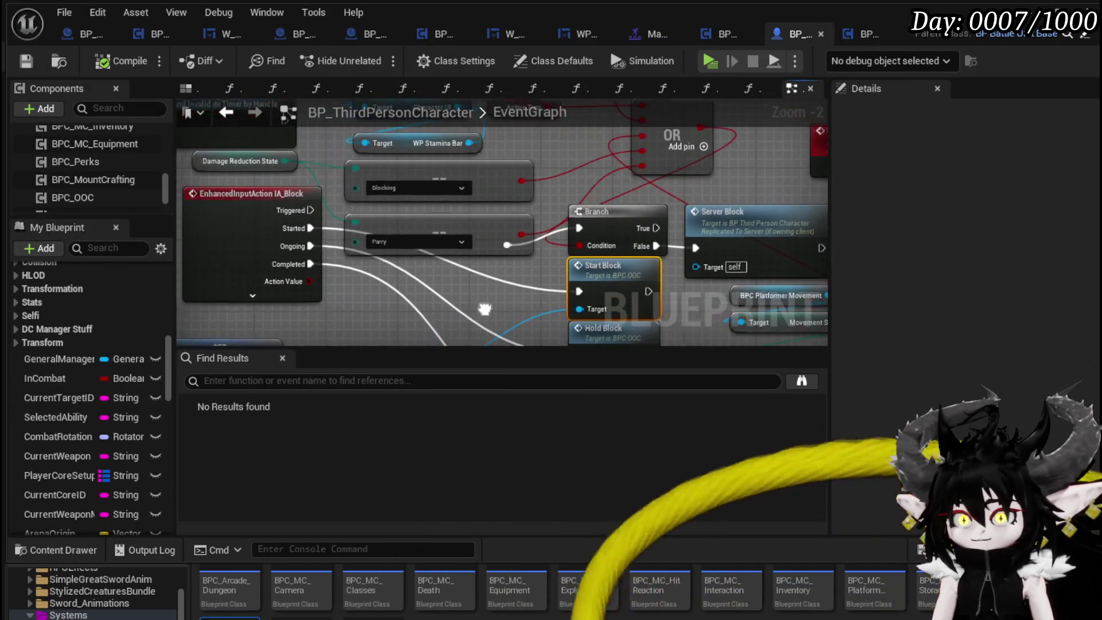
scroll(455, 296, "up", 3)
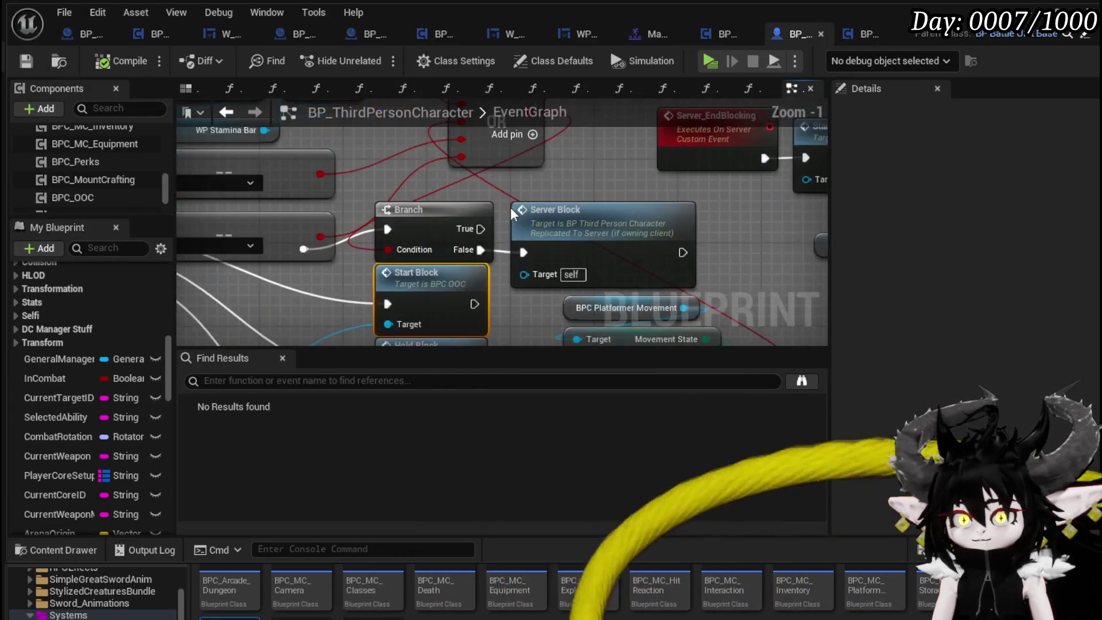
scroll(662, 170, "down", 1)
mouse_move(661, 170)
left_mouse_down()
mouse_move(515, 236)
mouse_move(522, 287)
mouse_move(533, 199)
mouse_move(574, 143)
mouse_move(577, 183)
left_mouse_up()
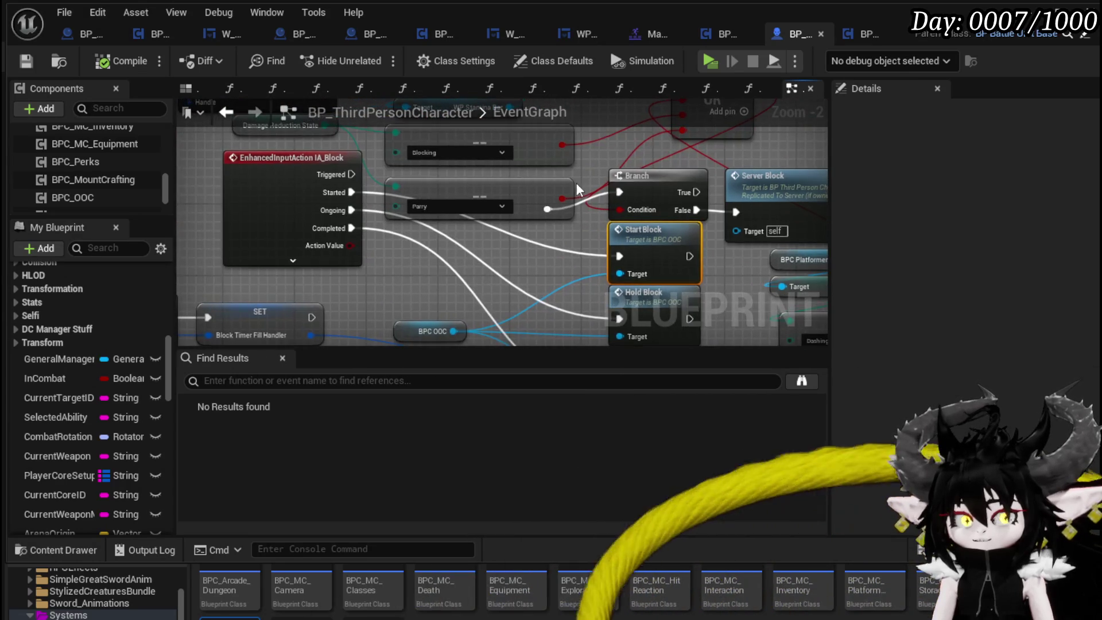
scroll(422, 253, "down", 2)
mouse_move(418, 249)
left_mouse_down()
mouse_move(558, 201)
mouse_move(561, 308)
mouse_move(557, 266)
mouse_move(456, 278)
mouse_move(624, 276)
mouse_move(583, 212)
mouse_move(577, 275)
left_mouse_up()
scroll(561, 308, "up", 2)
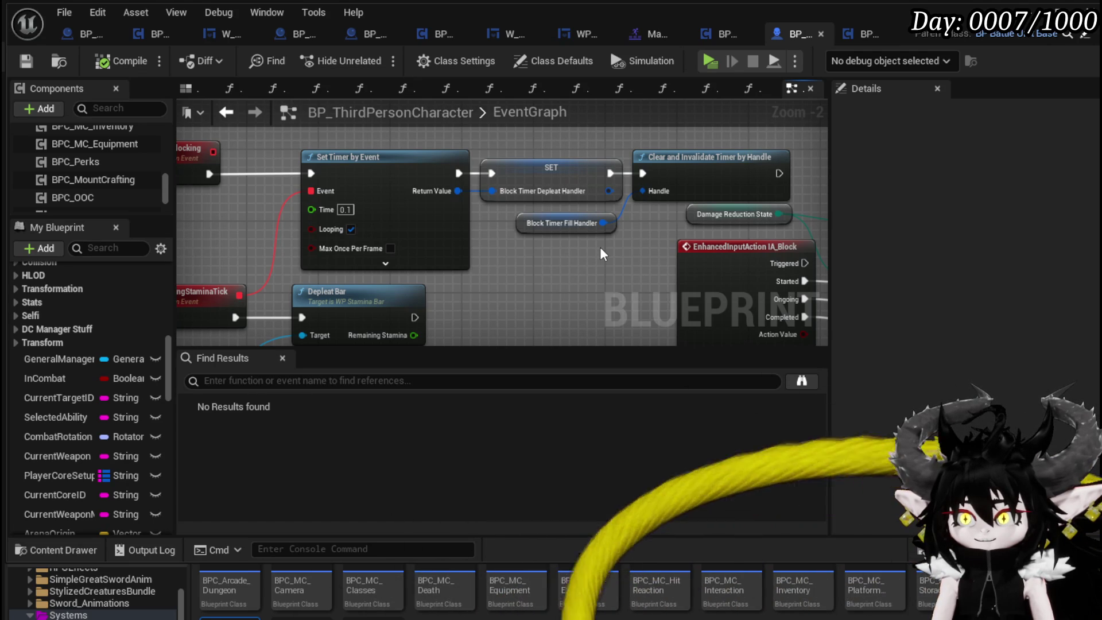
scroll(536, 250, "down", 1)
mouse_move(536, 250)
left_mouse_down()
mouse_move(608, 244)
mouse_move(621, 258)
left_mouse_up()
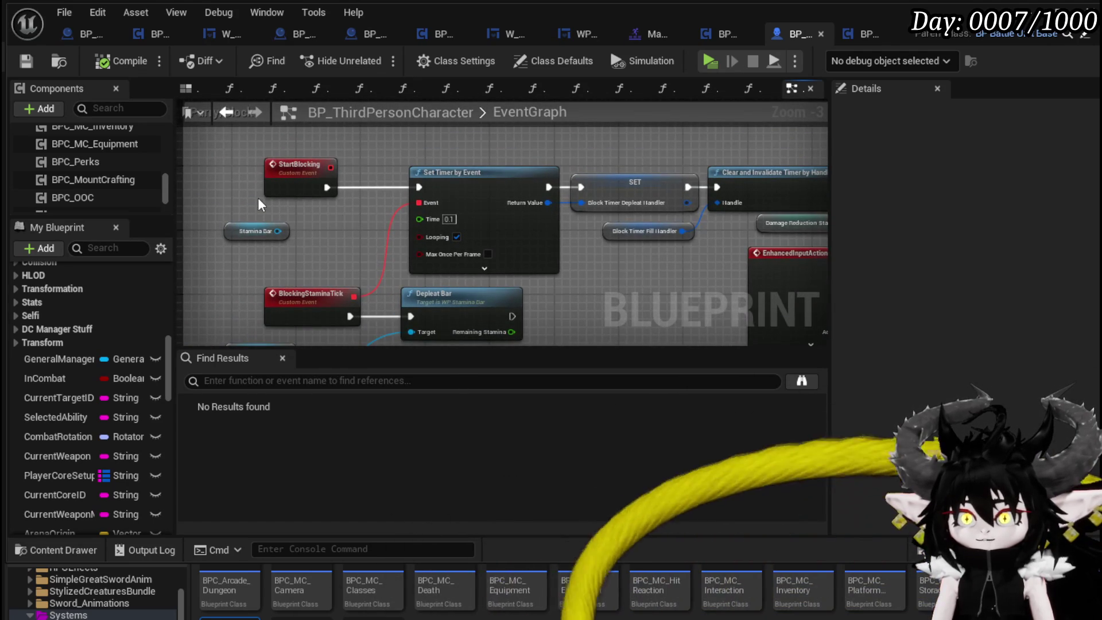
Select the StartBlocking custom event and recentre the view around it.
left_click(295, 175)
mouse_move(295, 240)
left_mouse_down()
mouse_move(292, 207)
mouse_move(247, 229)
left_mouse_up()
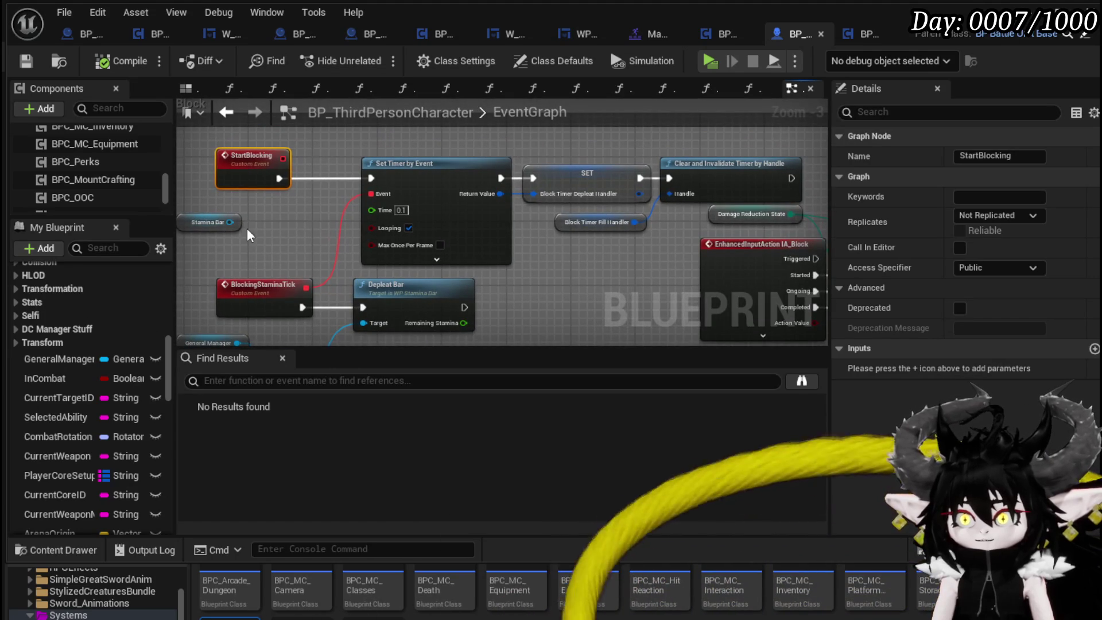
mouse_move(278, 253)
left_mouse_down()
mouse_move(291, 247)
mouse_move(295, 184)
mouse_move(291, 248)
left_mouse_up()
left_click_drag(306, 192, 364, 269)
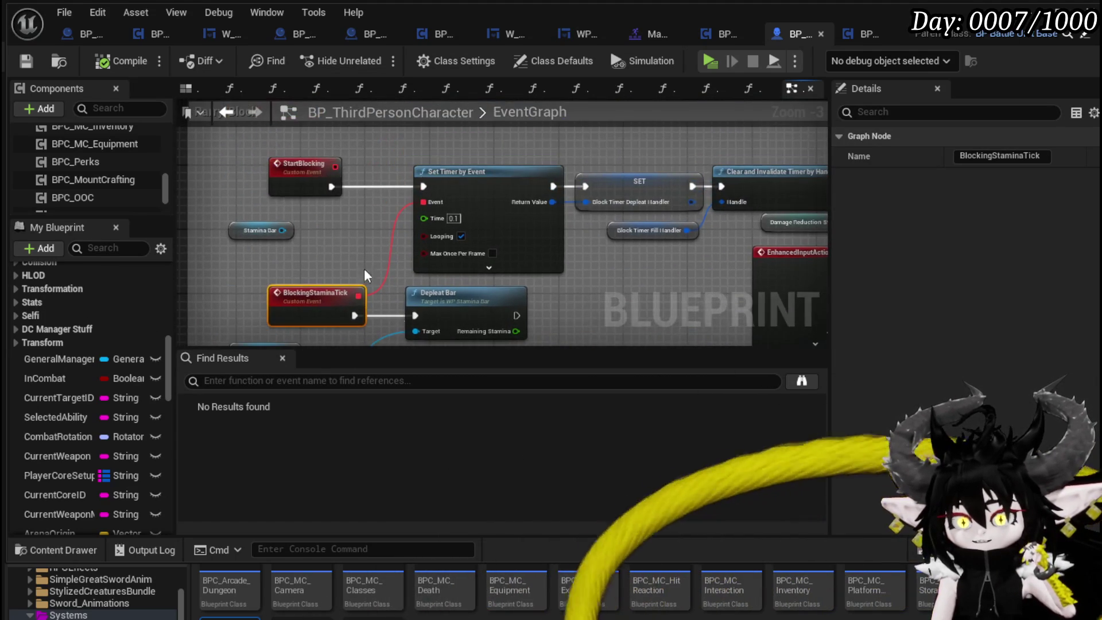
left_click(274, 170)
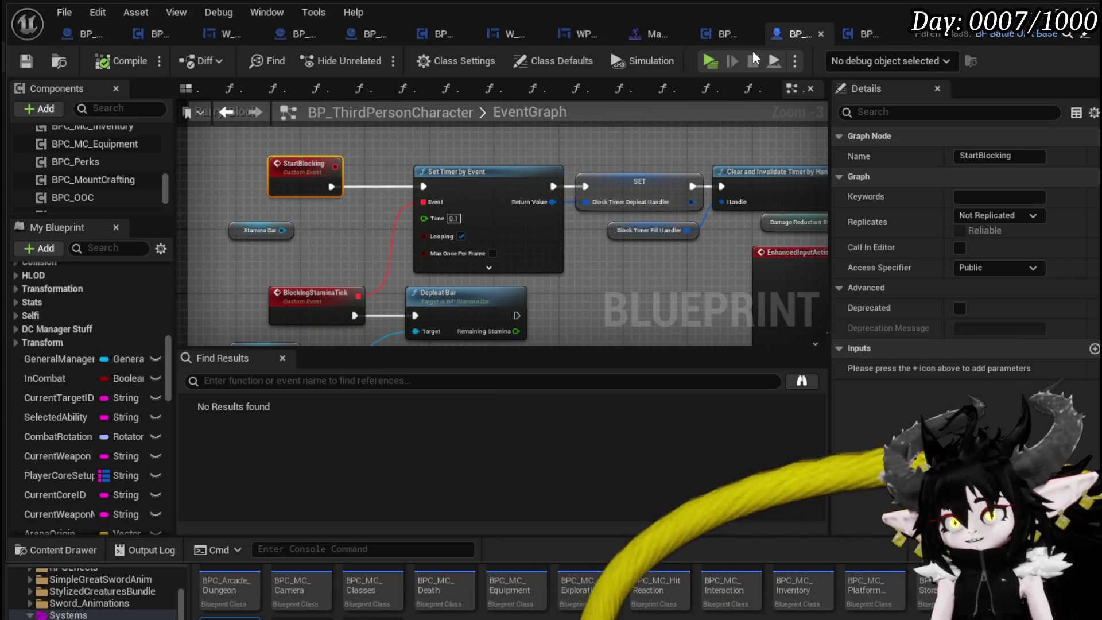
left_click(860, 36)
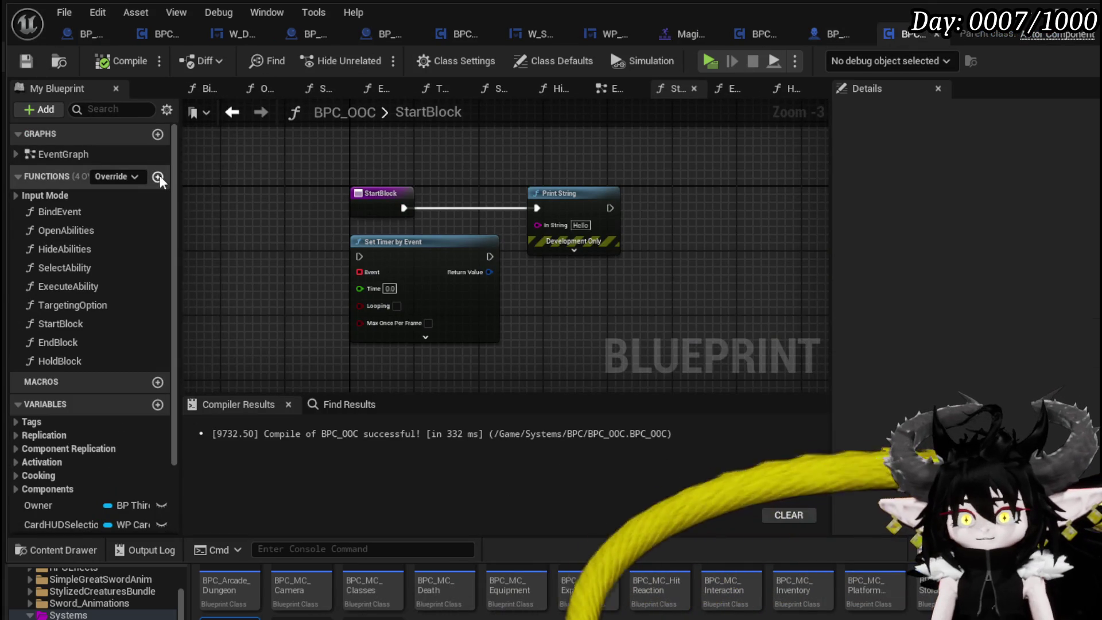
Add StaminaDrainStart and StaminaDrainTick functions to BPC_OOC and compile.
left_click(158, 177)
type("Stamina")
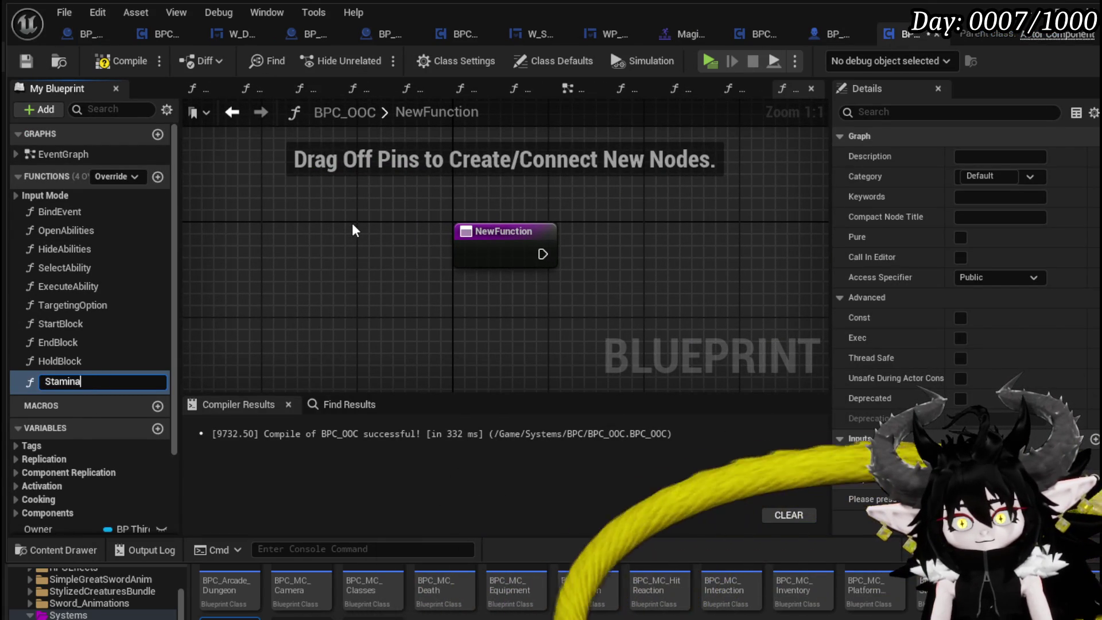
type("Drain")
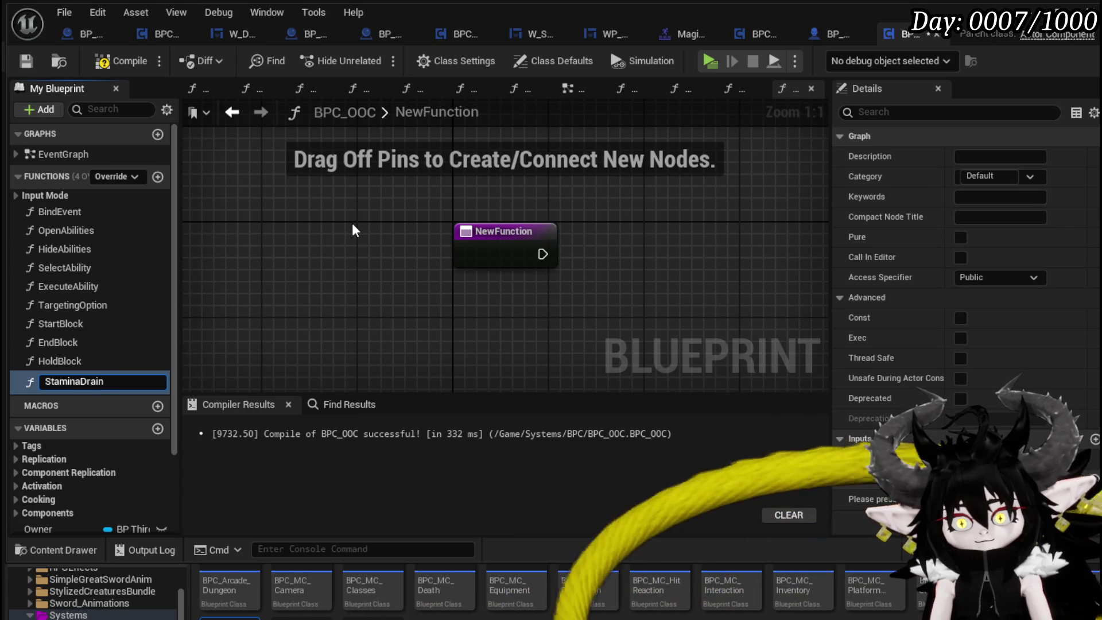
type("Start")
key("Return")
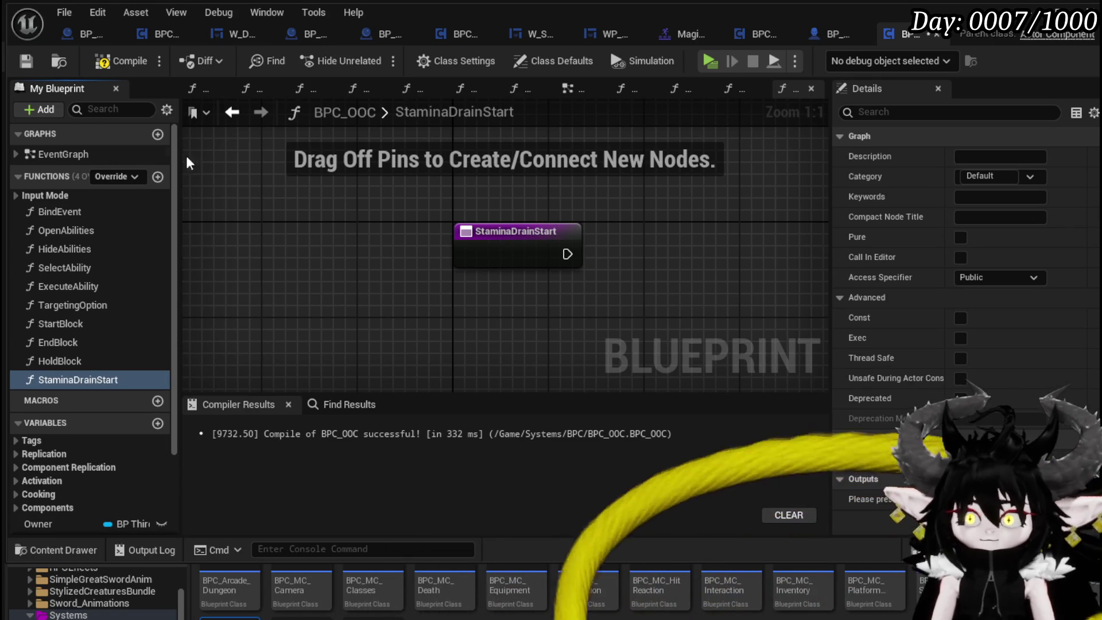
left_click(155, 177)
type("St")
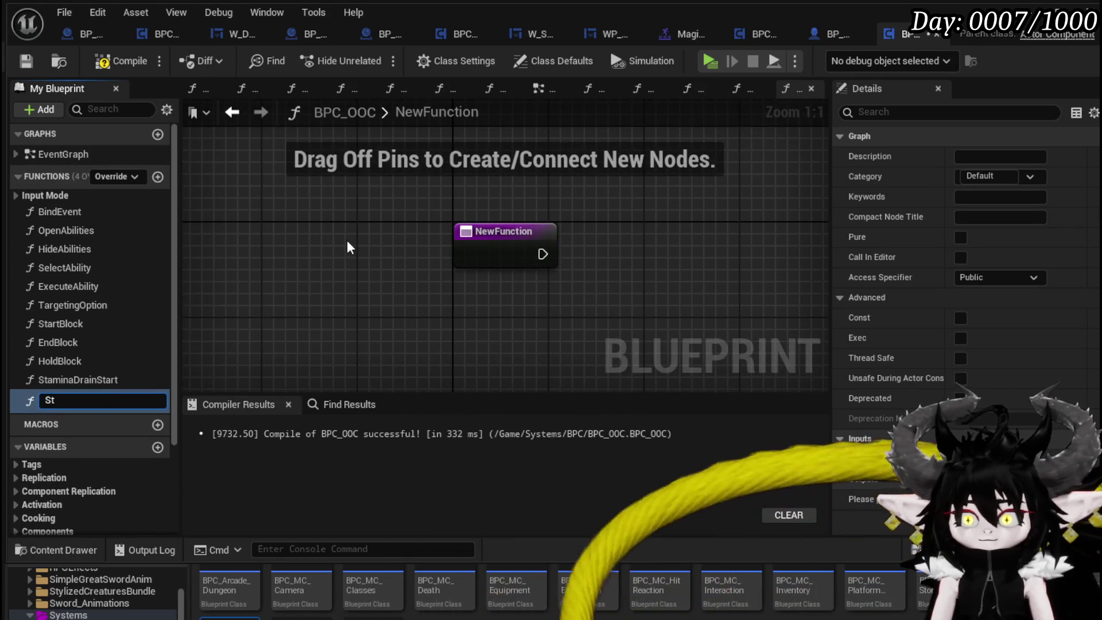
type("amina")
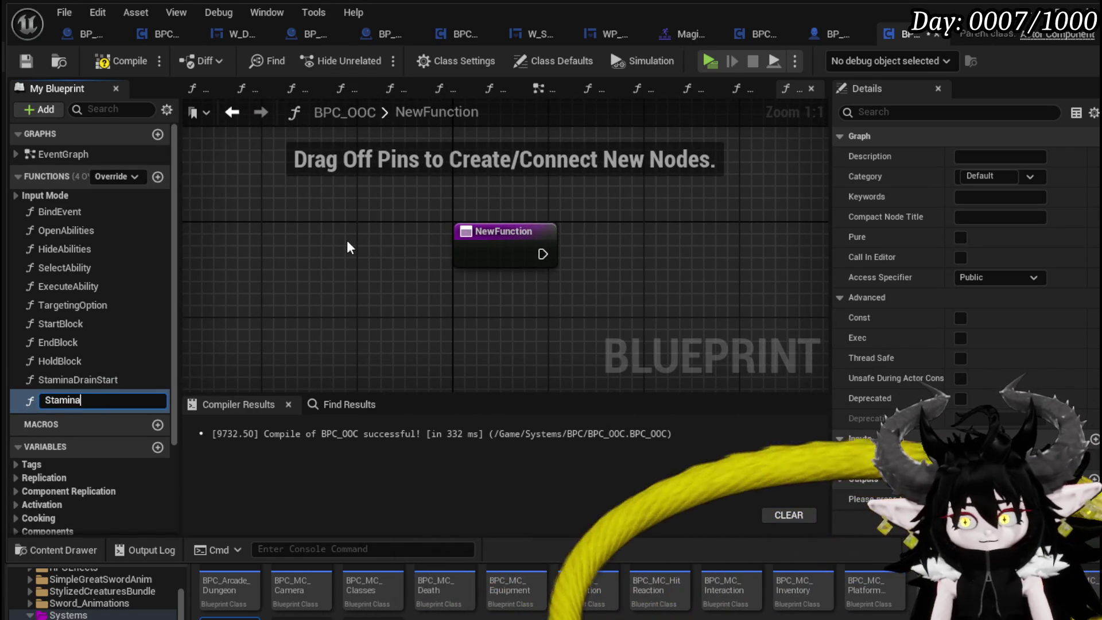
type("DrainTick")
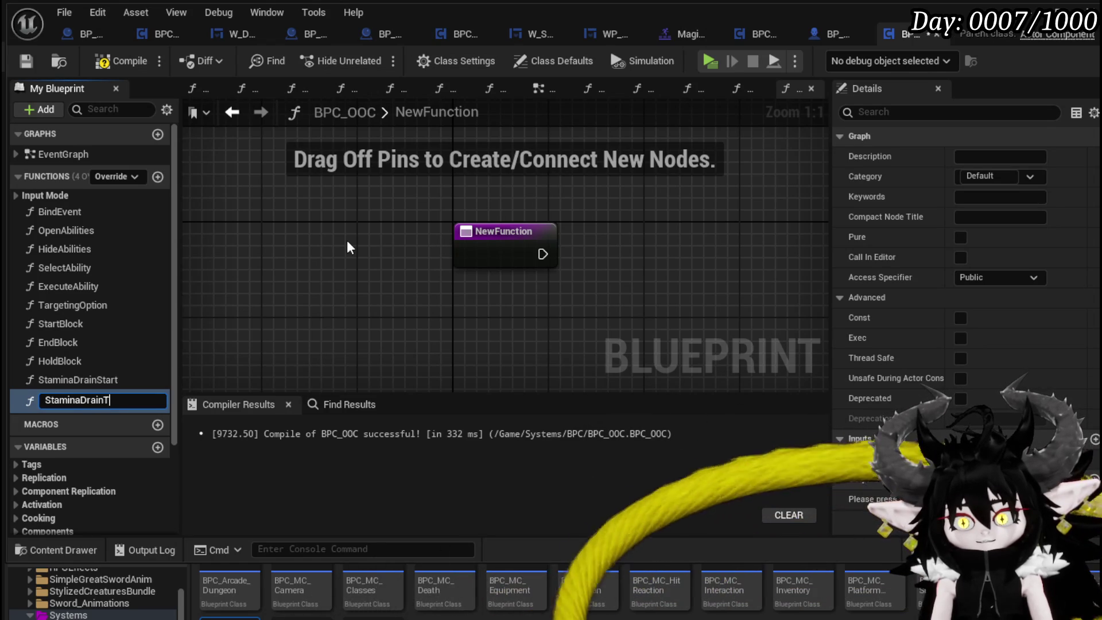
key("Return")
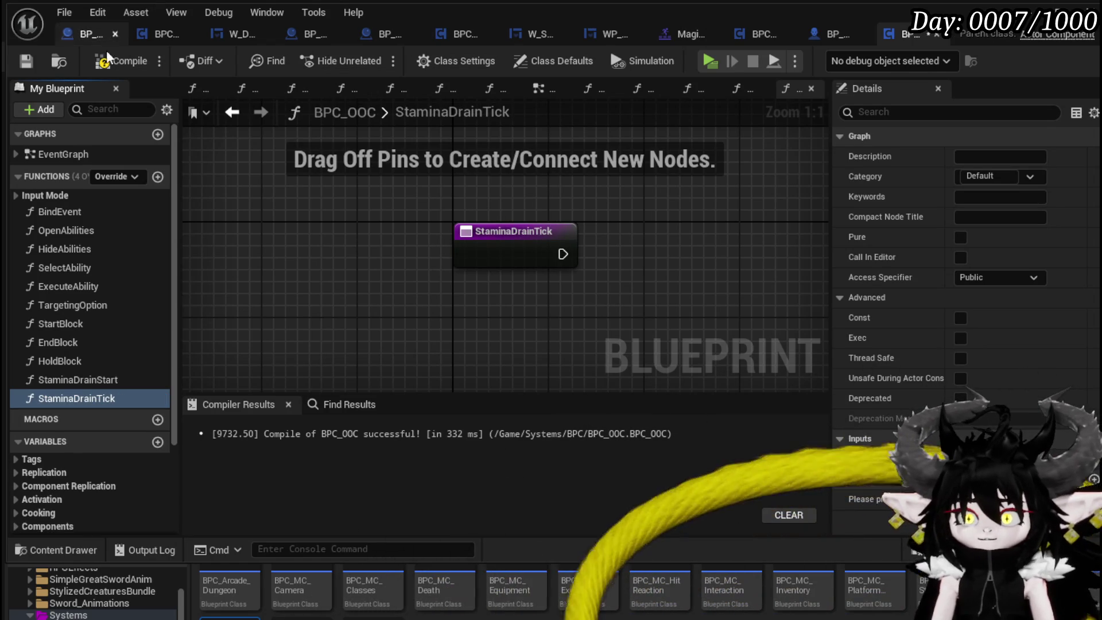
left_click(112, 60)
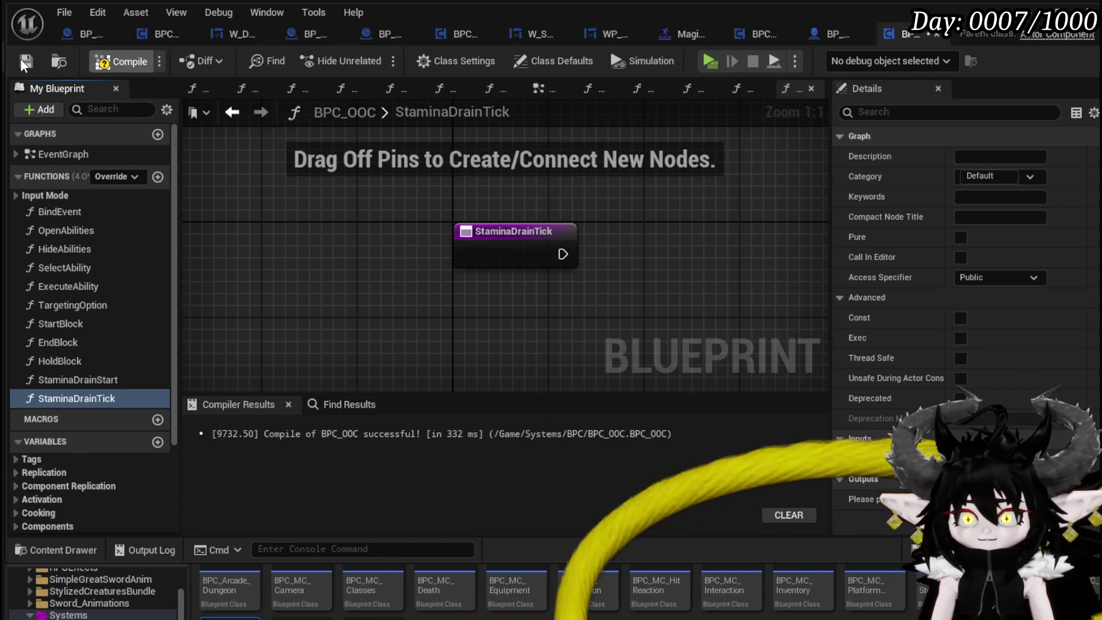
Add a StaminaRefil function, recompile, and check each new function graph.
left_click(158, 176)
type("StaminaRefil")
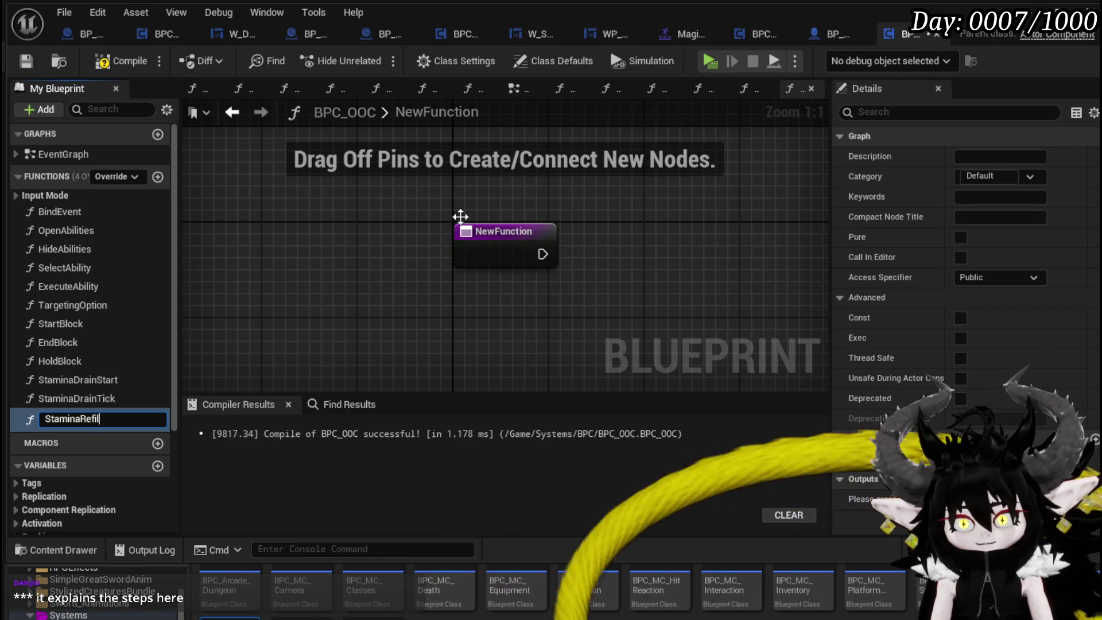
key("Return")
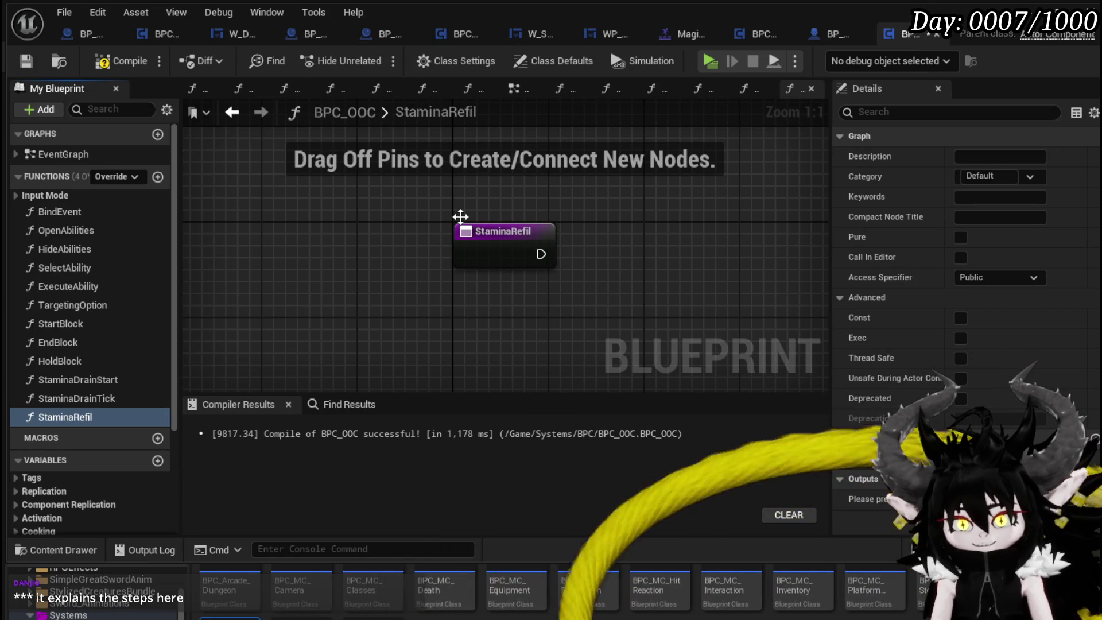
left_click(24, 64)
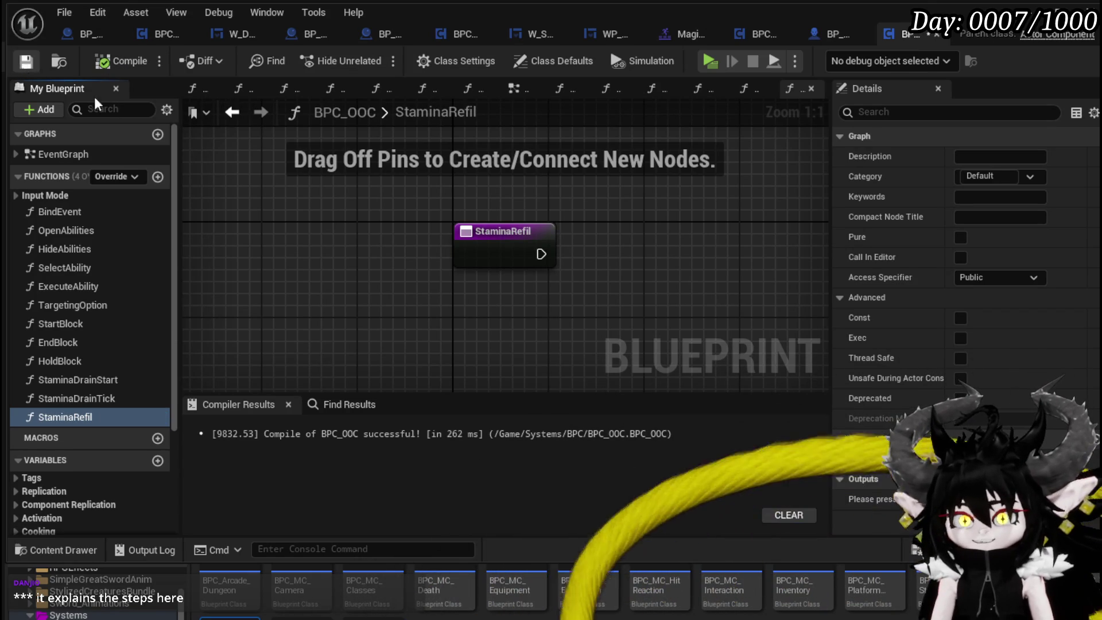
mouse_move(542, 278)
left_mouse_down()
mouse_move(413, 226)
mouse_move(436, 263)
left_mouse_up()
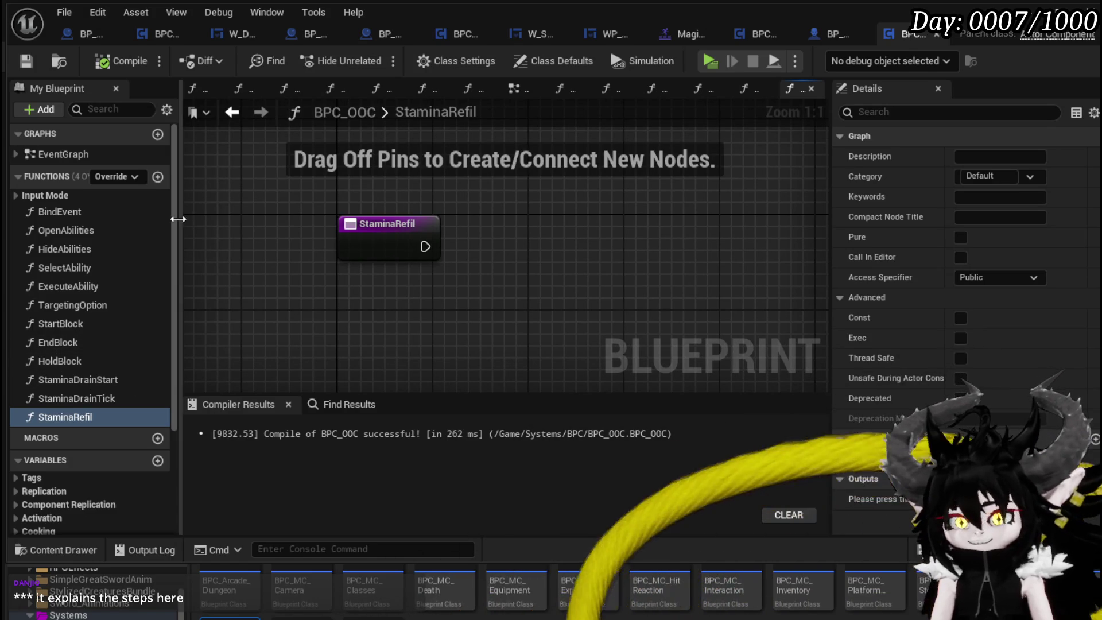
double_click(144, 376)
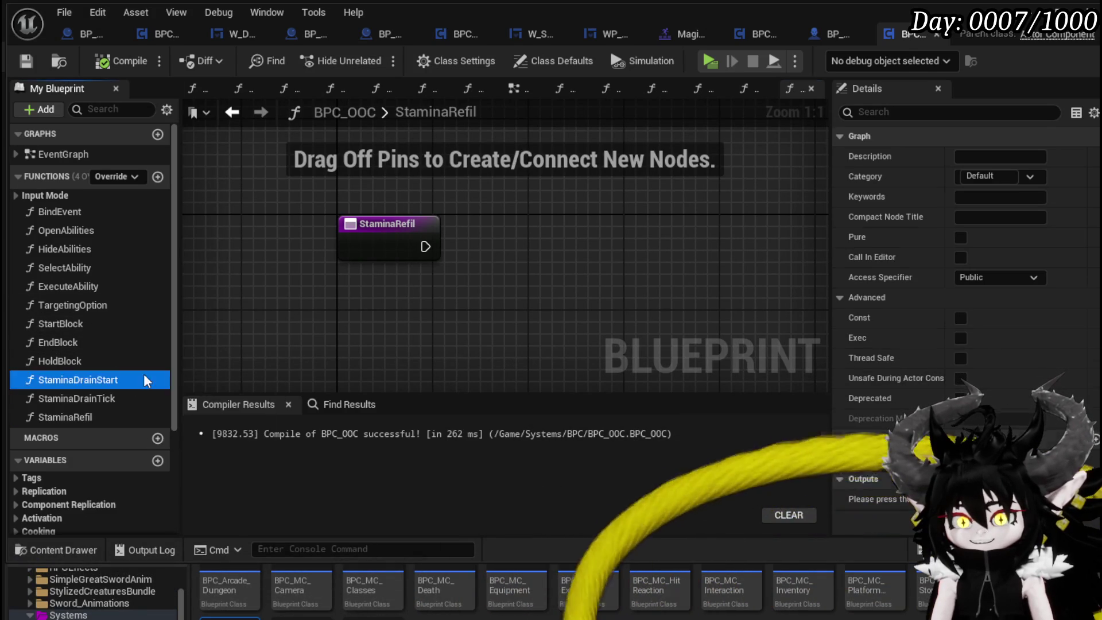
double_click(111, 400)
double_click(94, 419)
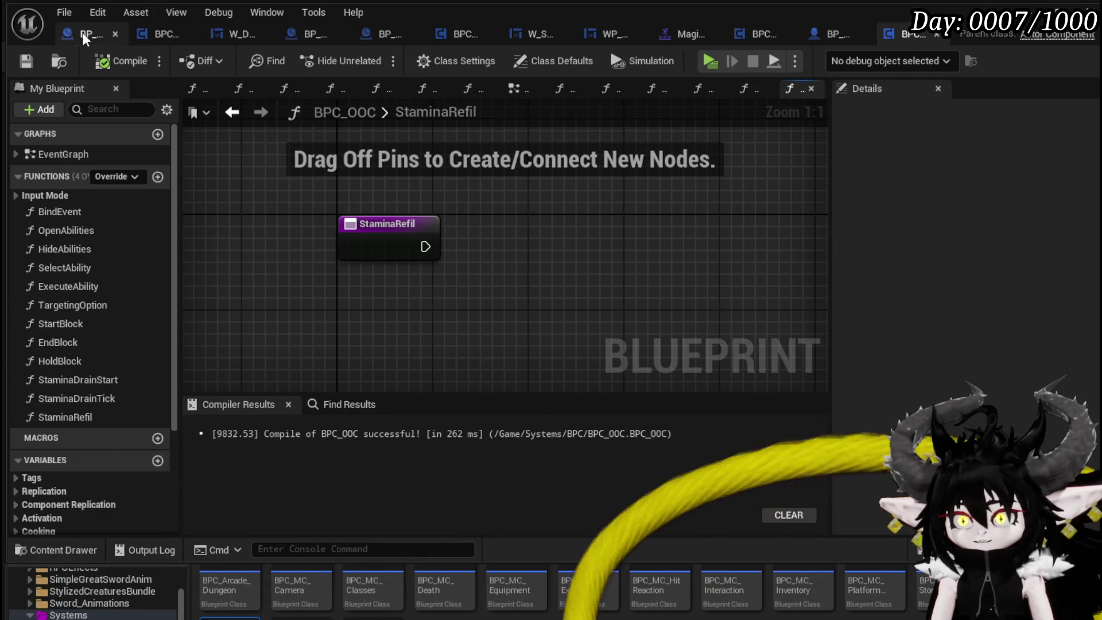
left_click(31, 64)
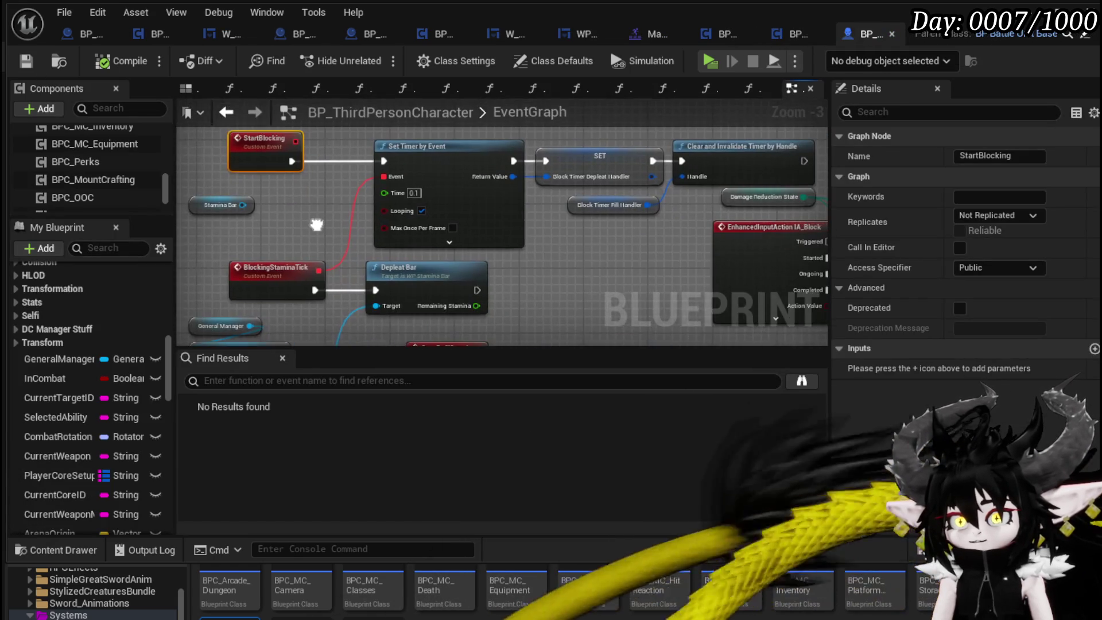
mouse_move(317, 225)
left_mouse_down()
mouse_move(325, 254)
mouse_move(228, 241)
left_mouse_up()
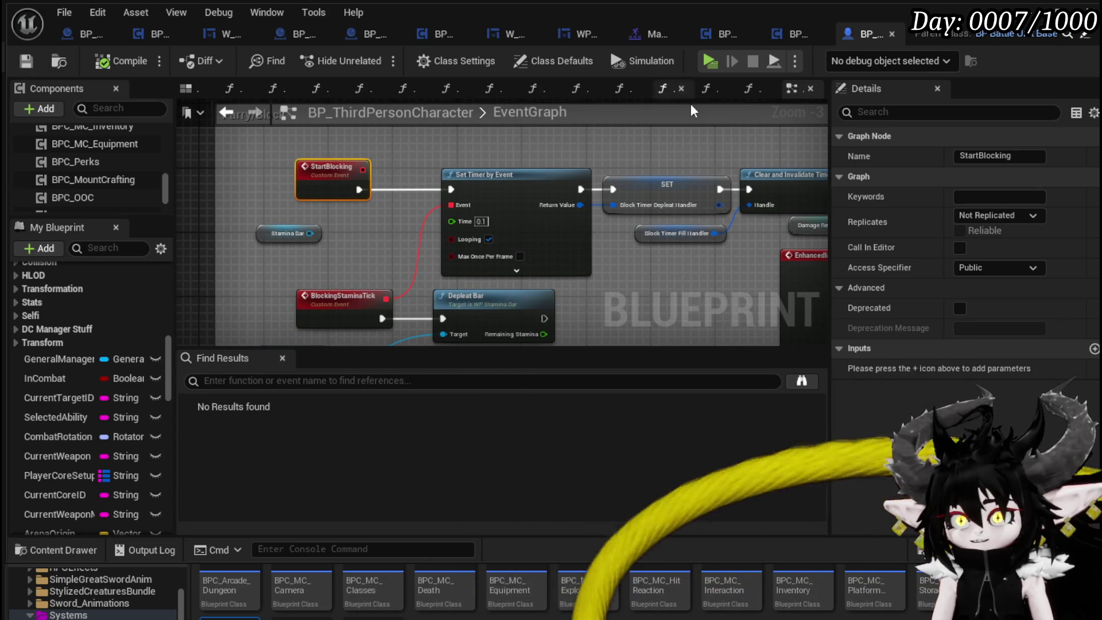
Connect a Set Timer by Function Name node after StaminaDrainStart and compile BPC_OOC.
left_click(788, 36)
double_click(93, 380)
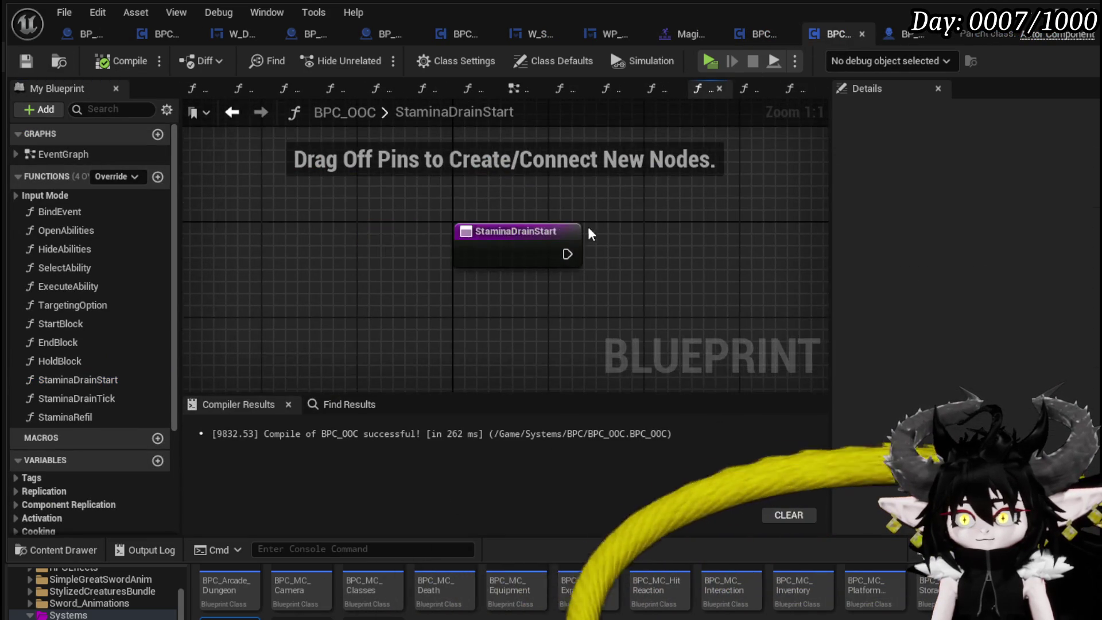
left_click_drag(376, 251, 486, 250)
type("start Time")
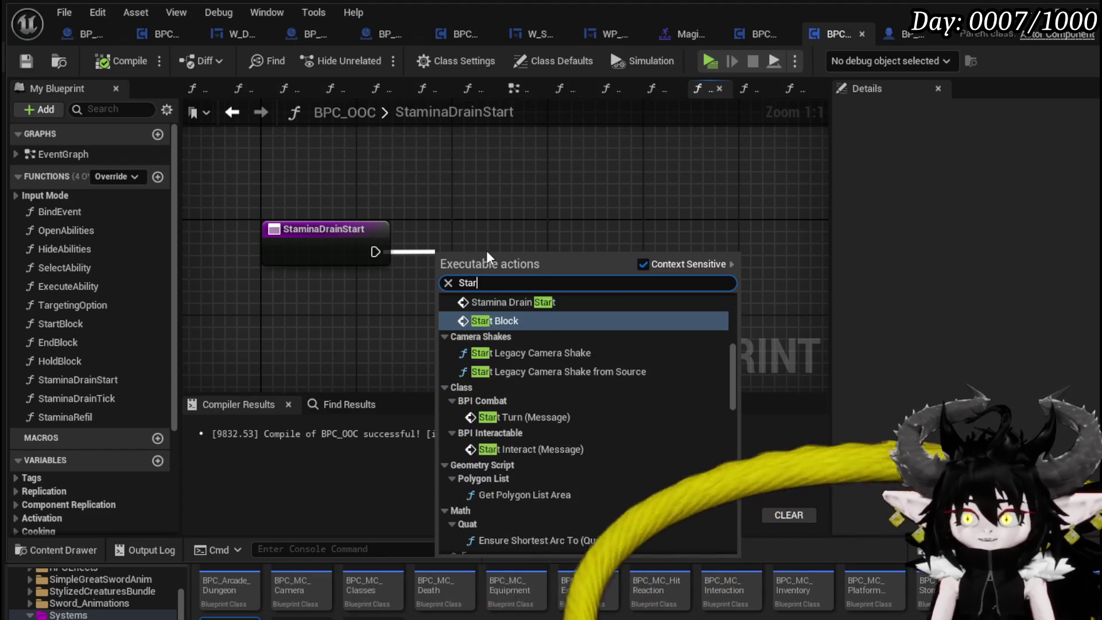
type("r")
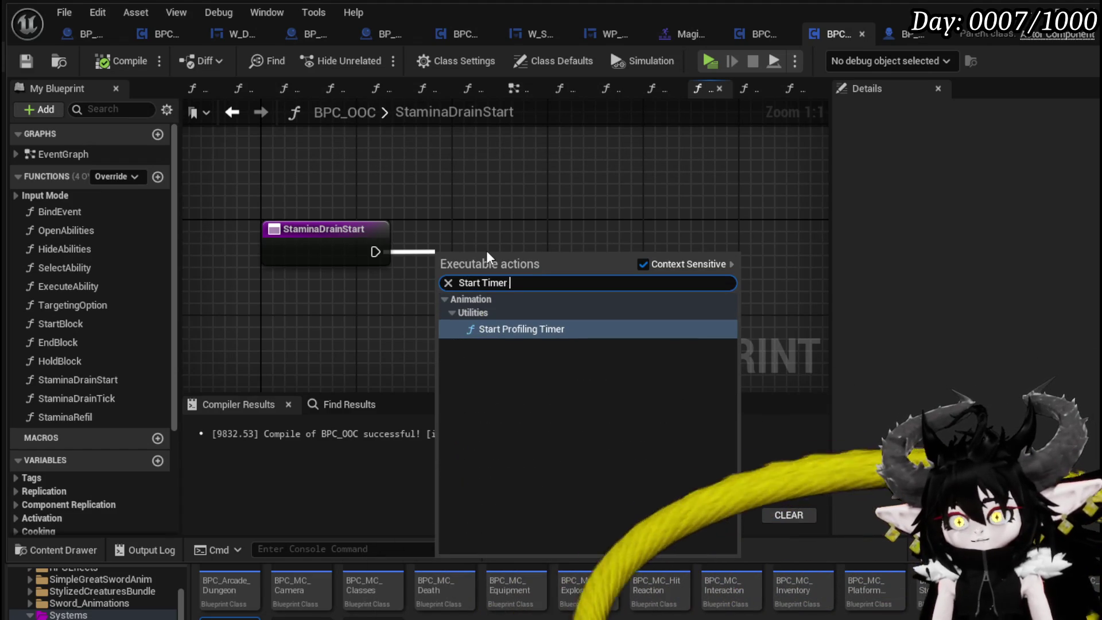
key("ctrl+a")
key("BackSpace")
type("Timer by func")
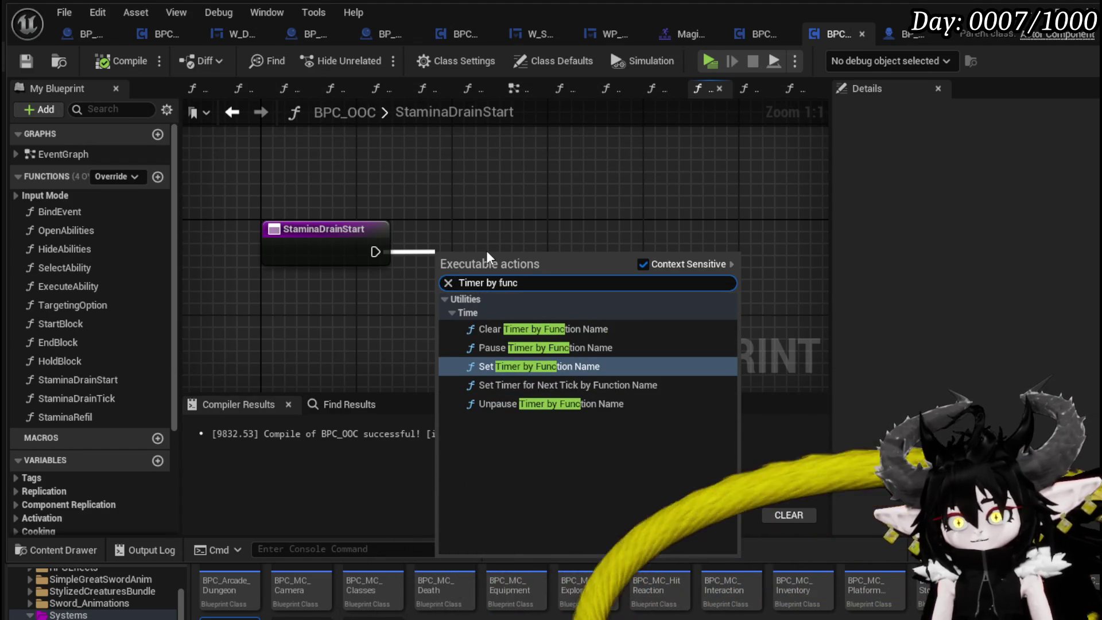
left_click(522, 366)
left_click_drag(538, 324, 575, 300)
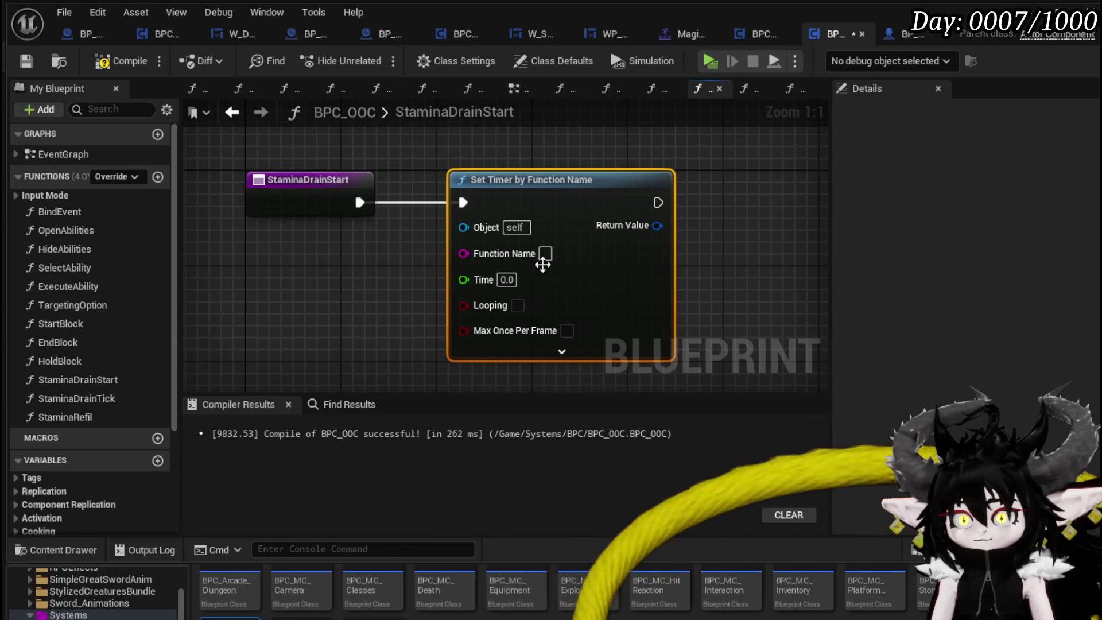
double_click(104, 396)
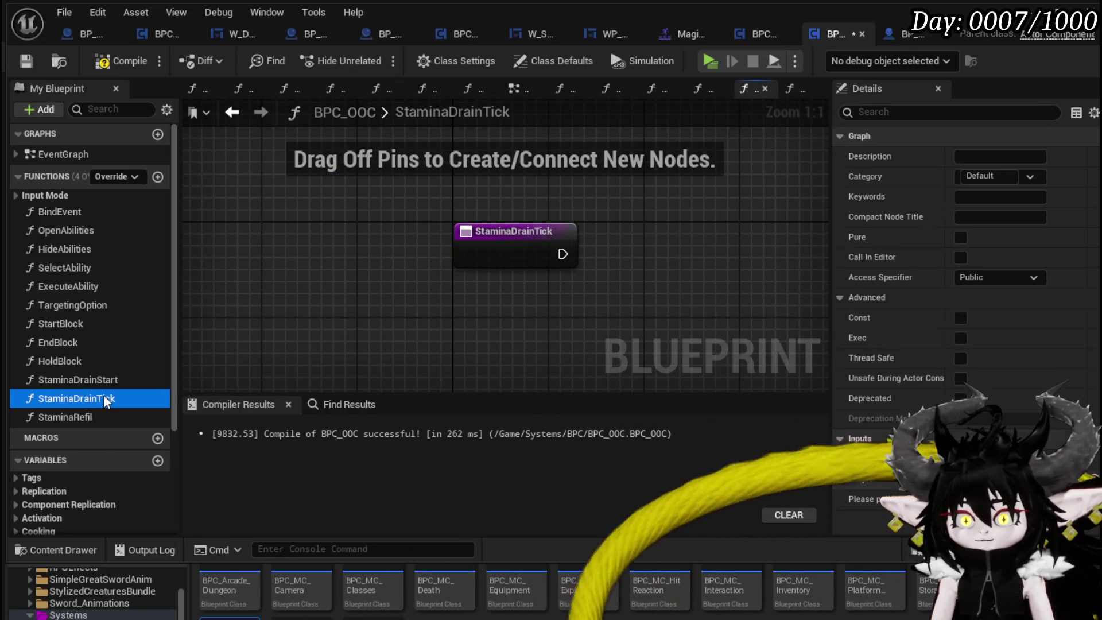
left_click(325, 290)
left_click(22, 58)
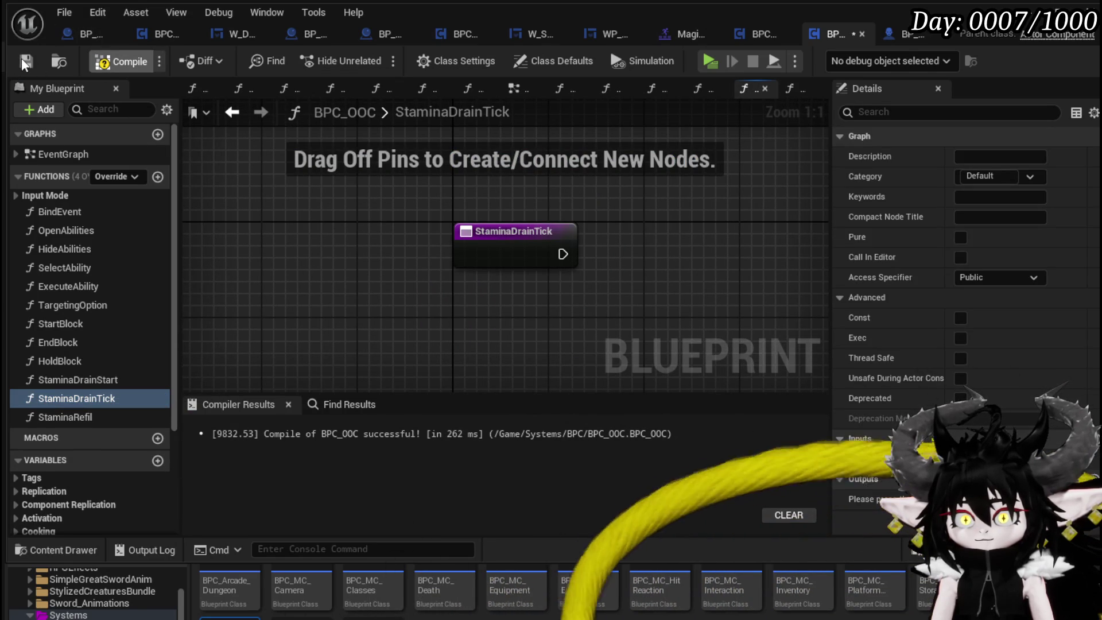
Set the timer's Function Name to StaminaDrainTick, then compile and save.
double_click(88, 374)
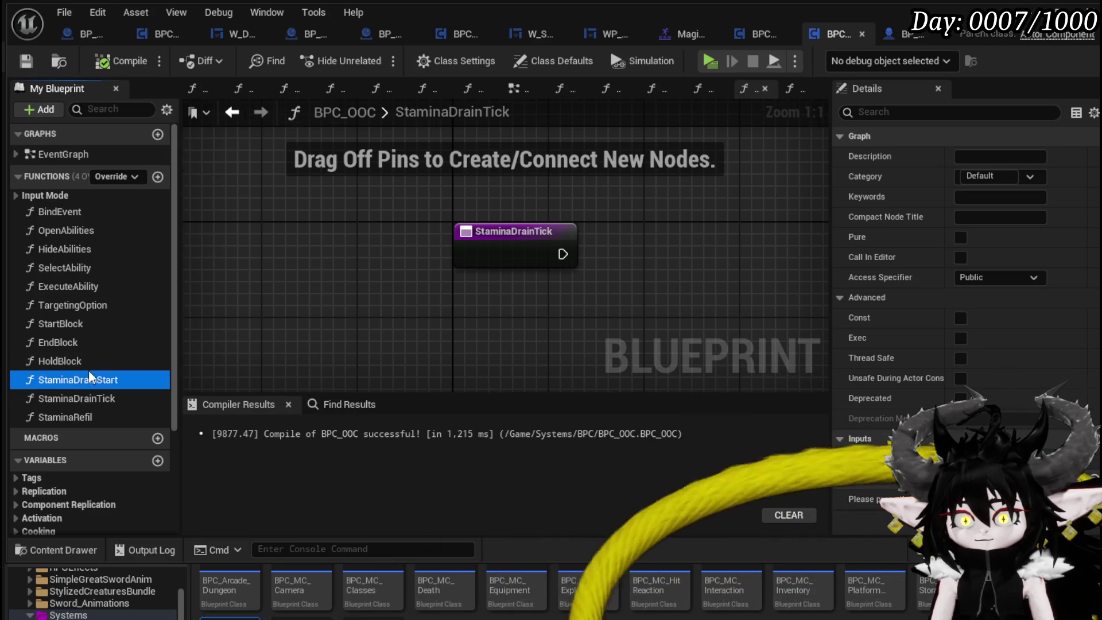
left_click(545, 254)
type("StaminaDrainTick")
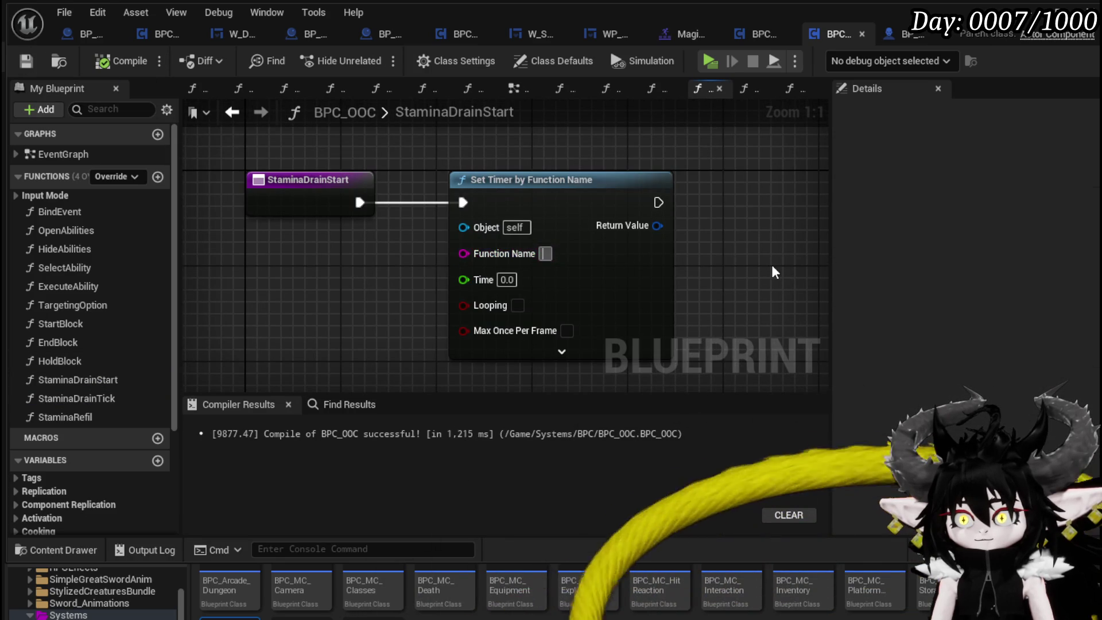
key("Return")
left_click(112, 68)
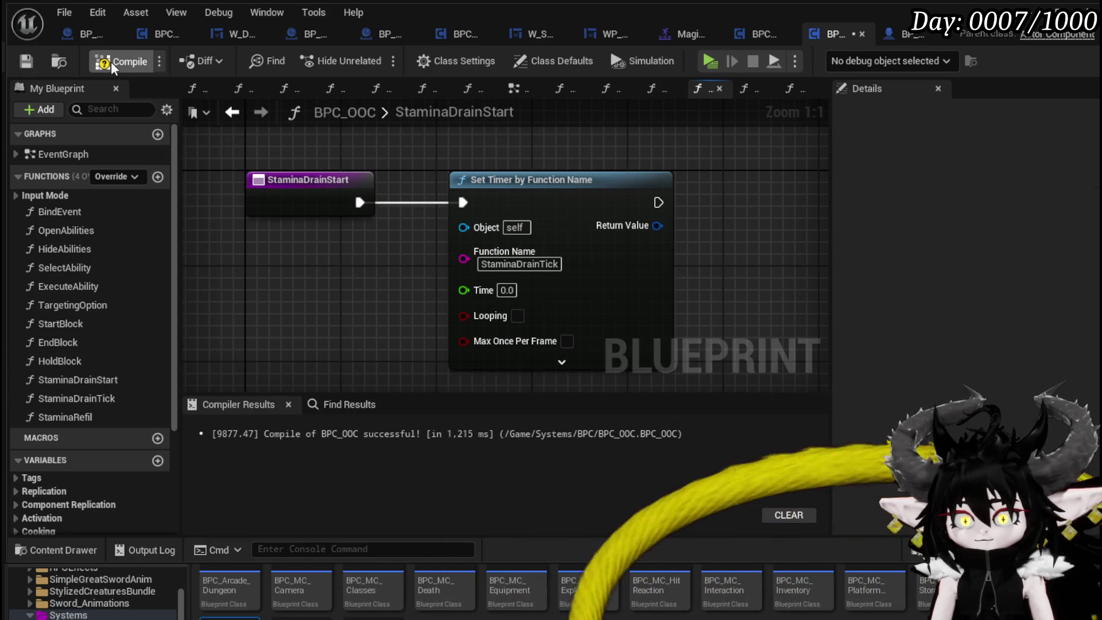
left_click(26, 64)
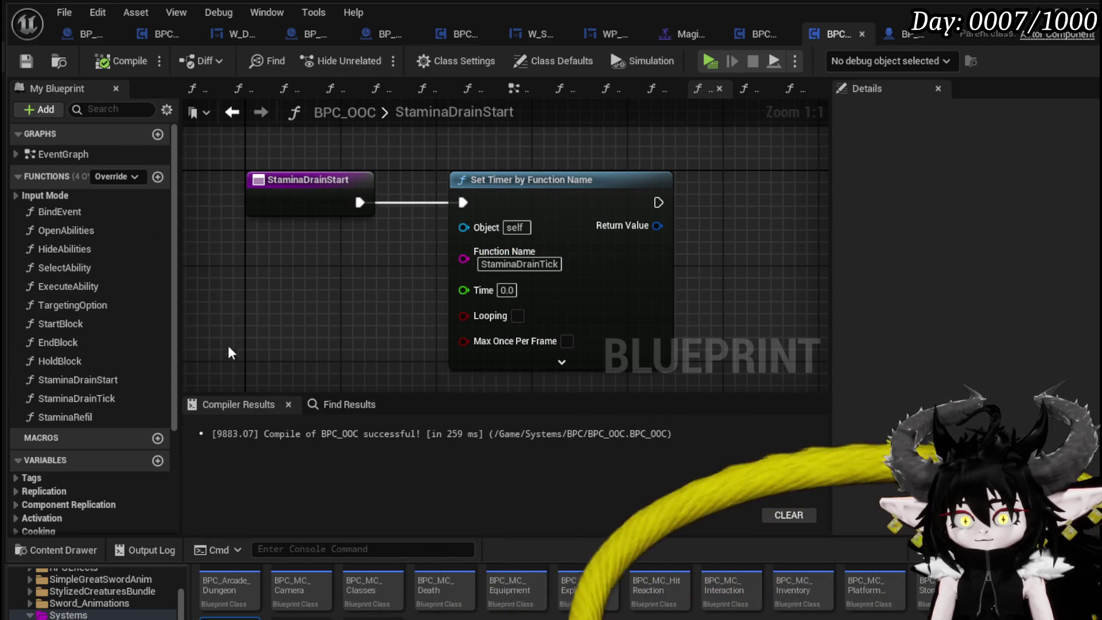
right_click(96, 418)
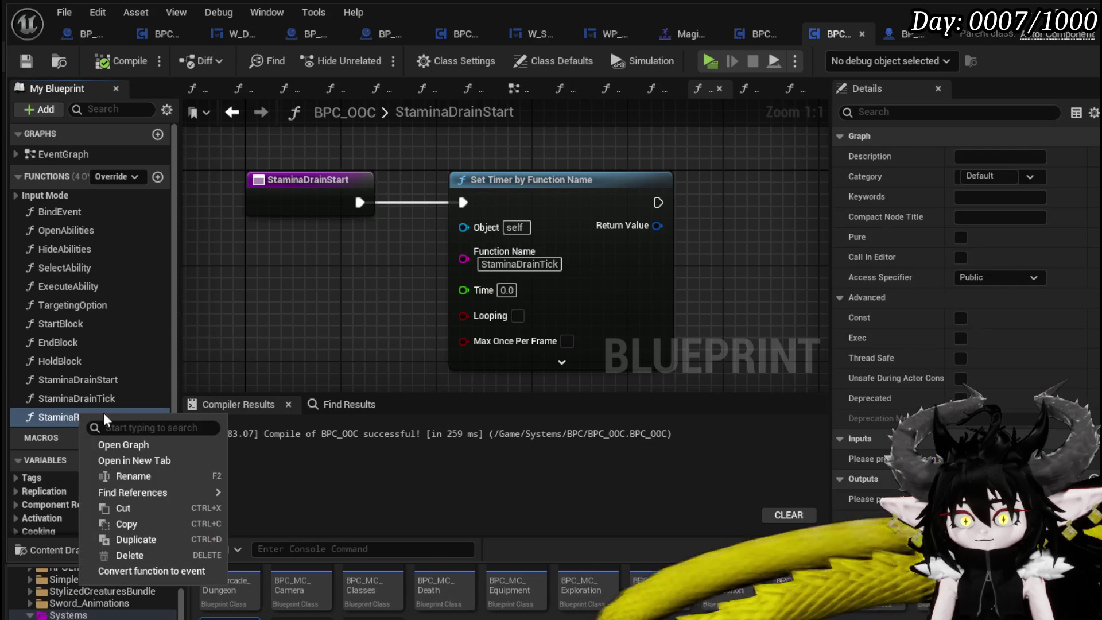
Rename the StaminaRefil function to StaminaRefilStart.
left_click(133, 476)
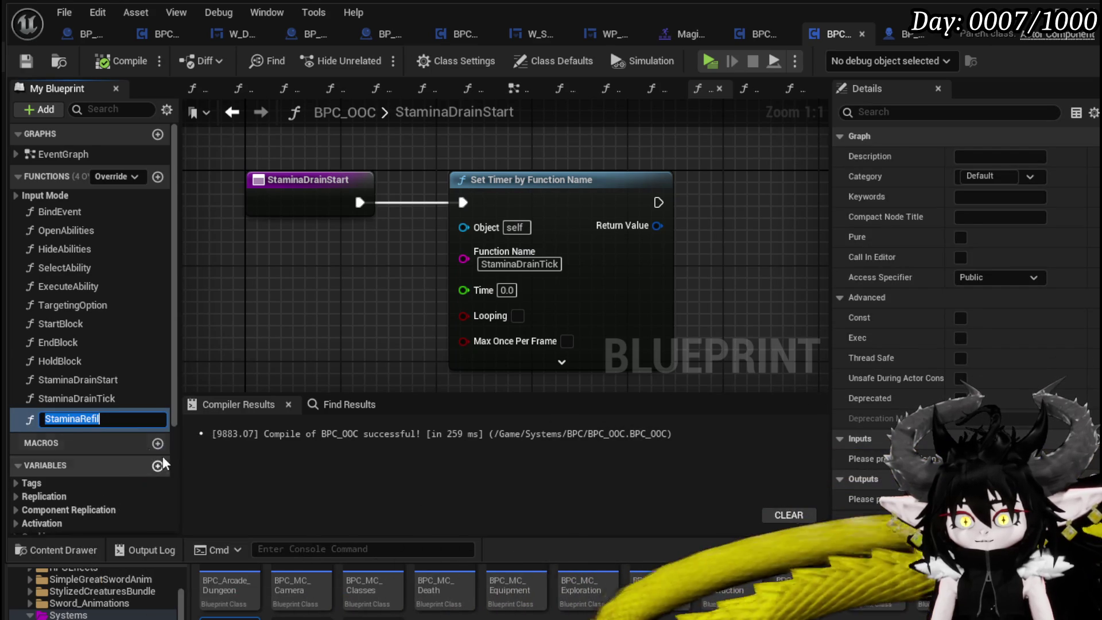
left_click(121, 418)
type("St")
key("Return")
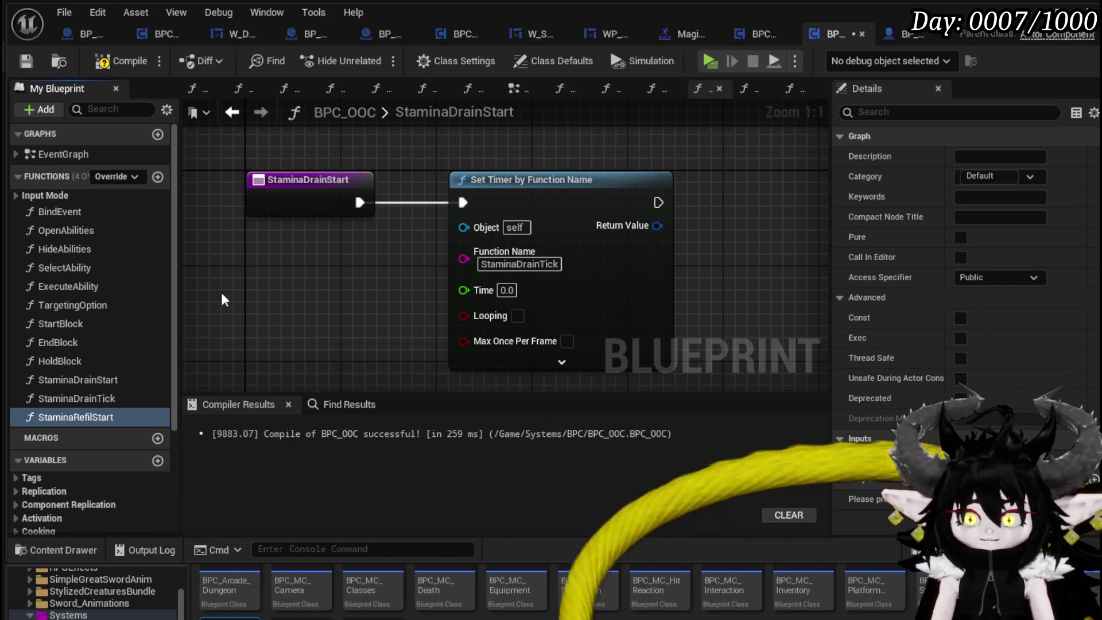
Add a new StaminaRefilTick function, then compile and save BPC_OOC.
left_click(158, 178)
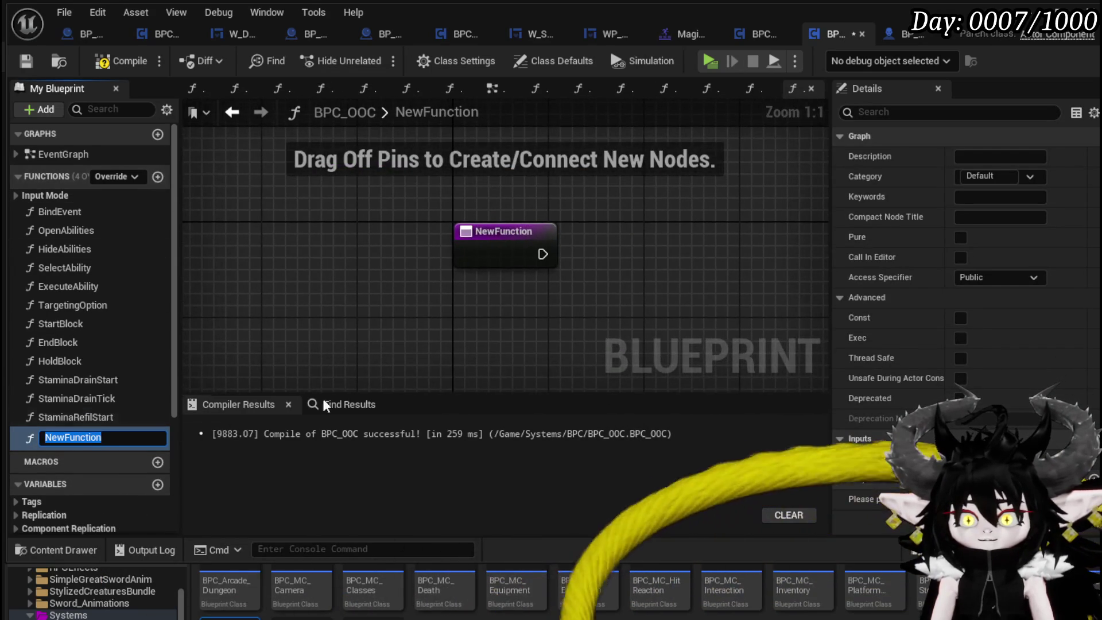
type("StaminaRefil")
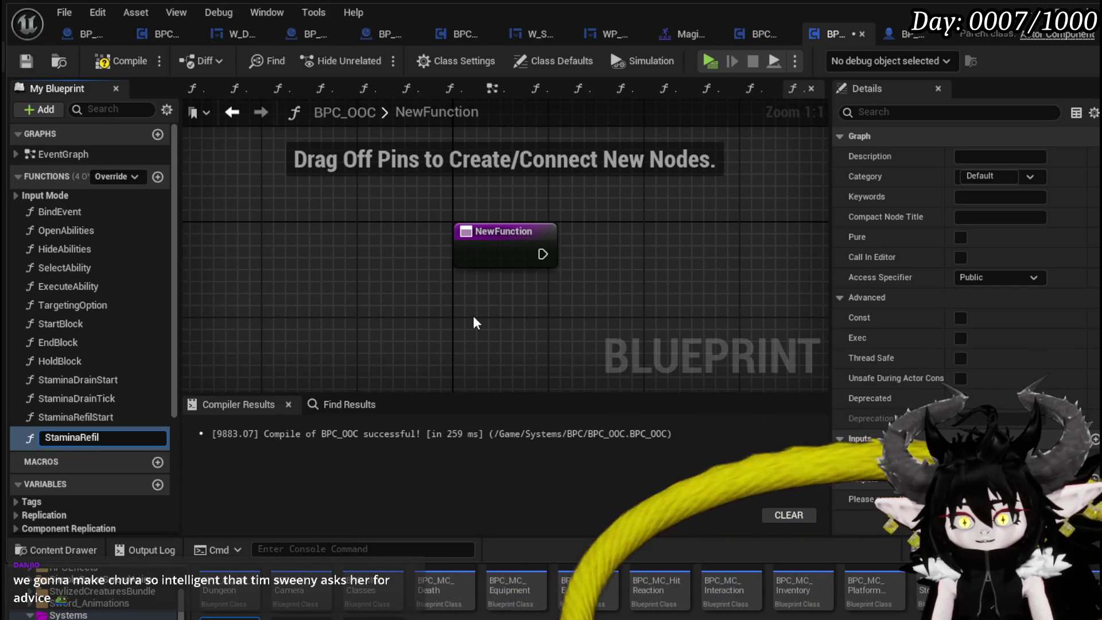
type("Tick")
key("Return")
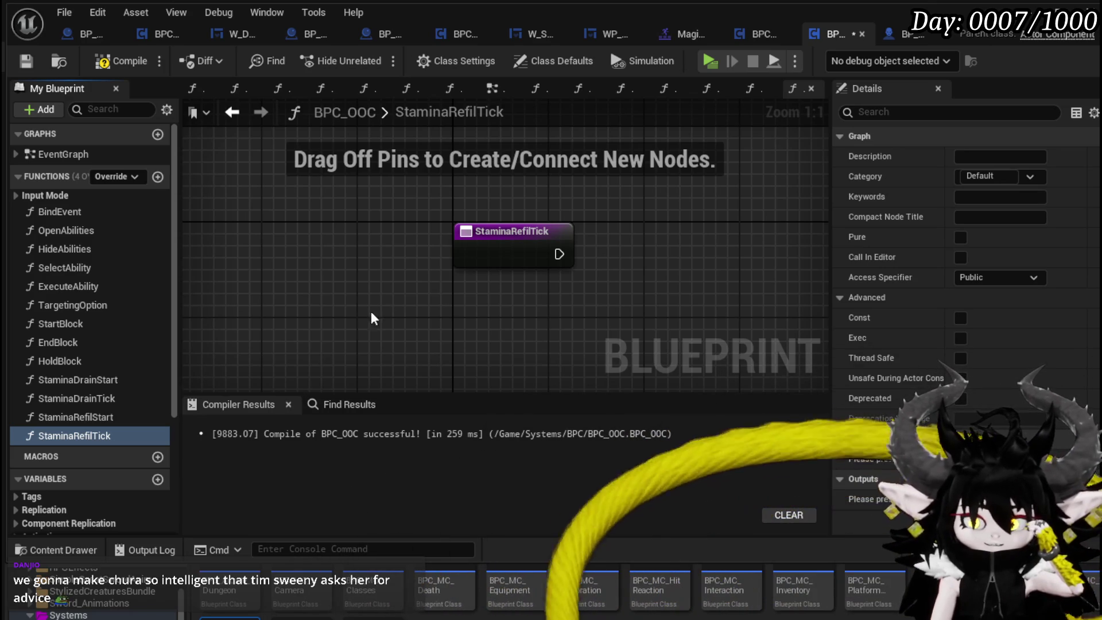
left_click(113, 63)
left_click(37, 62)
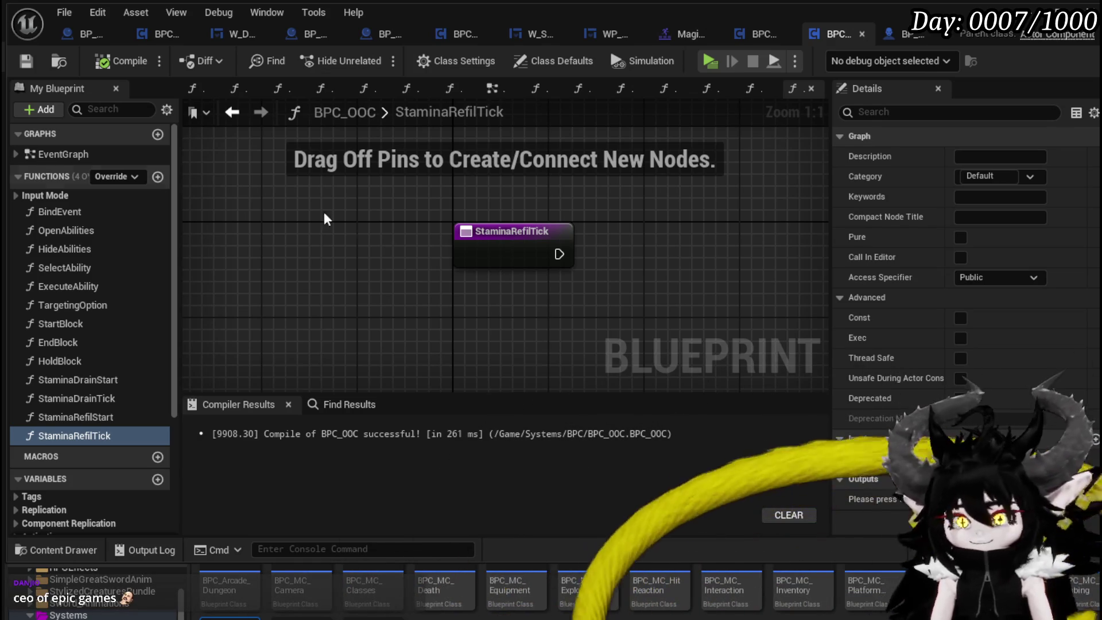
Glance at the StaminaRefilStart graph, then view StaminaDrainStart's Set Timer node.
double_click(83, 417)
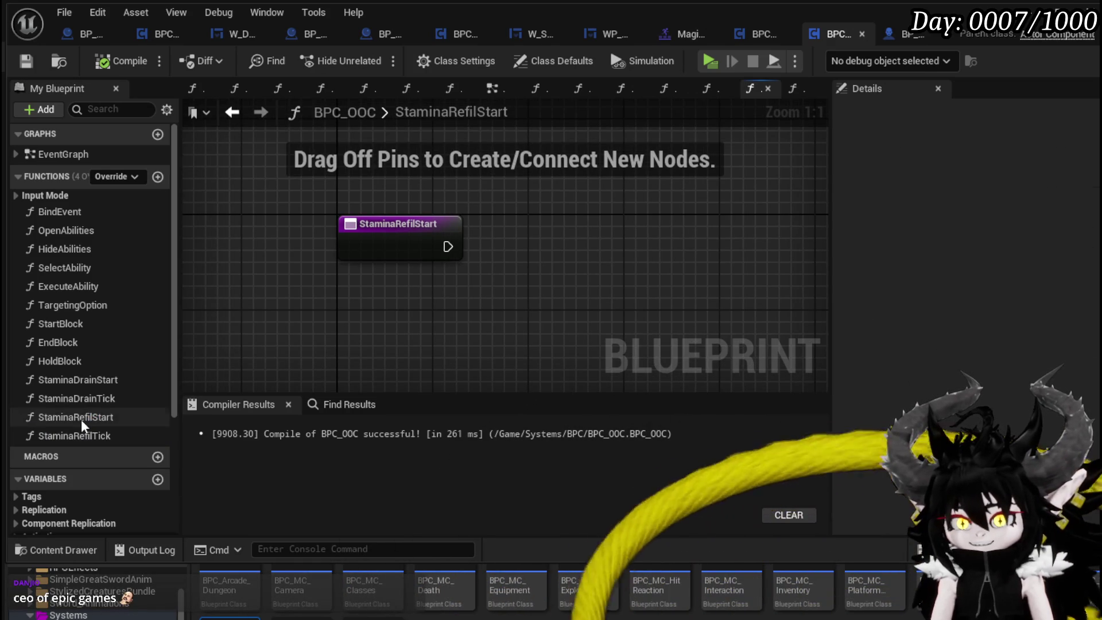
left_click_drag(528, 304, 393, 288)
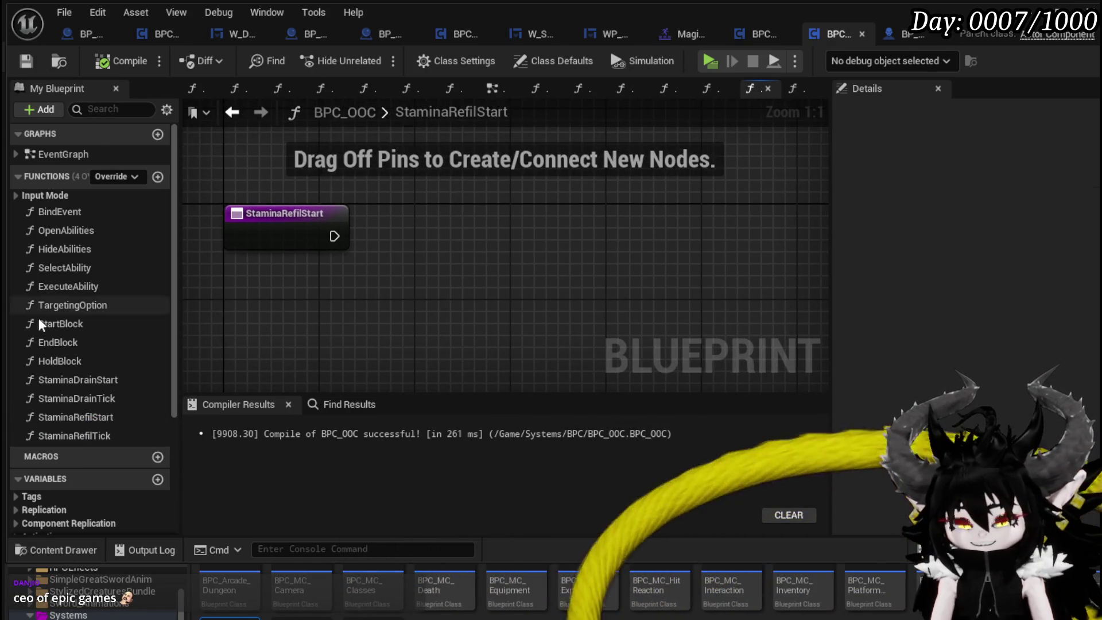
double_click(85, 379)
mouse_move(357, 347)
left_mouse_down()
mouse_move(339, 262)
mouse_move(270, 277)
mouse_move(251, 299)
mouse_move(278, 302)
left_mouse_up()
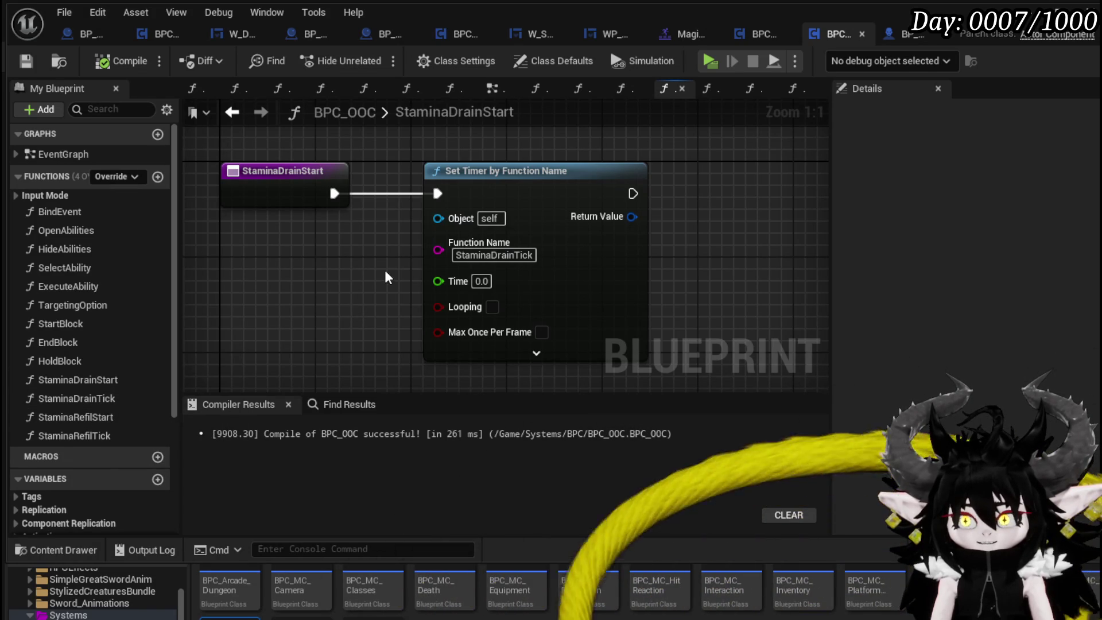
In StaminaRefilStart, add Set Timer by Function Name calling StaminaRefilTick and compile.
double_click(84, 417)
left_click_drag(334, 235, 430, 240)
type("Set timer by")
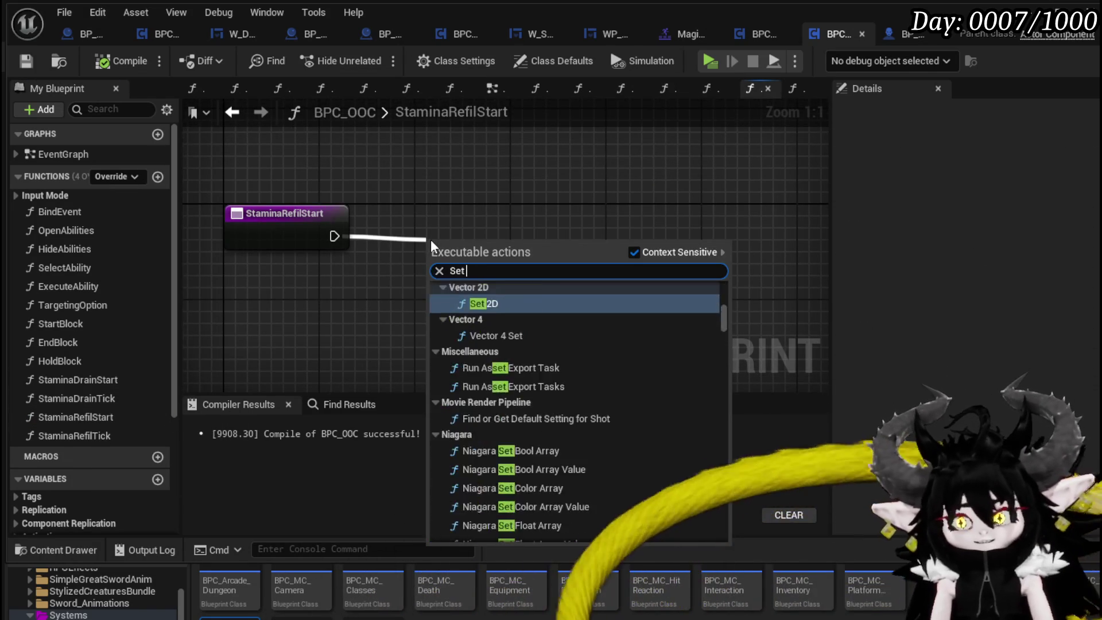
key("Return")
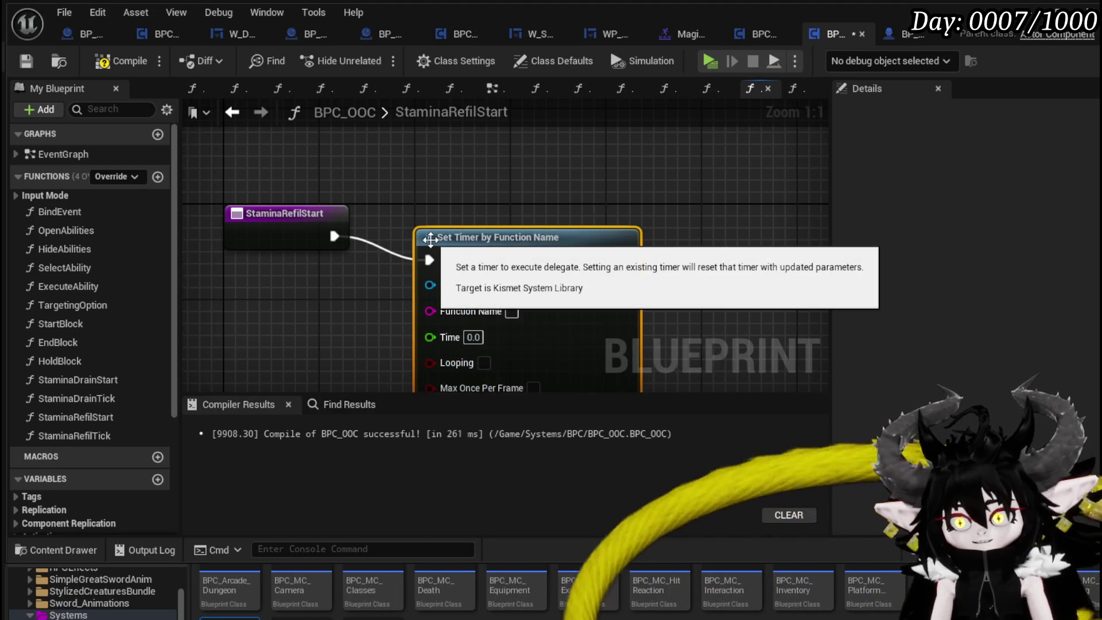
left_click_drag(522, 305, 534, 281)
left_click(523, 287)
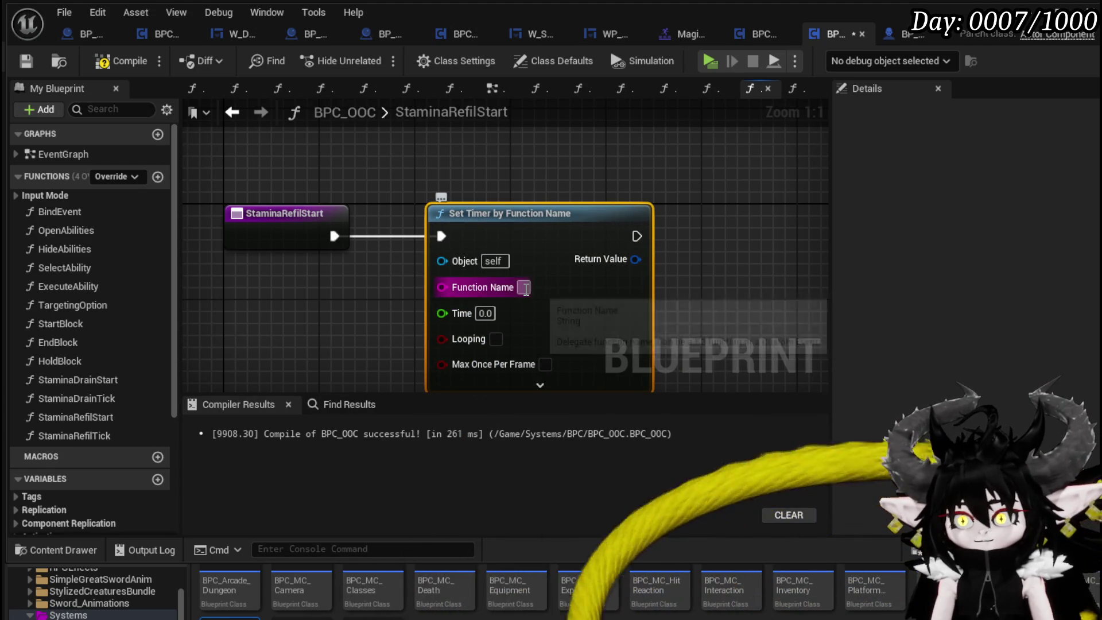
type("StaminaRef")
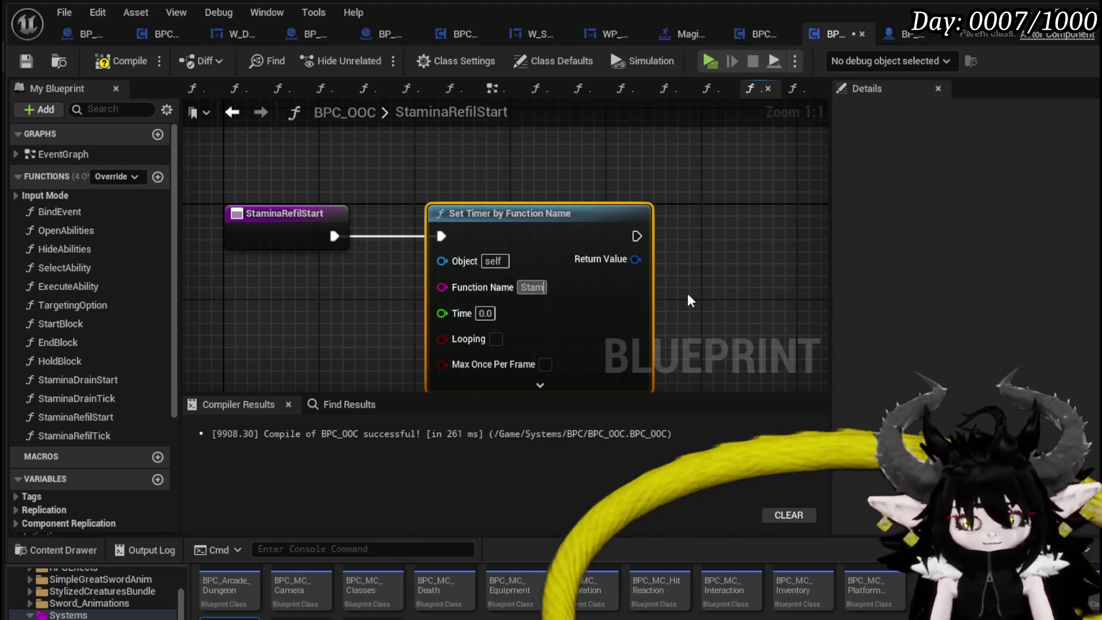
type("ilTick")
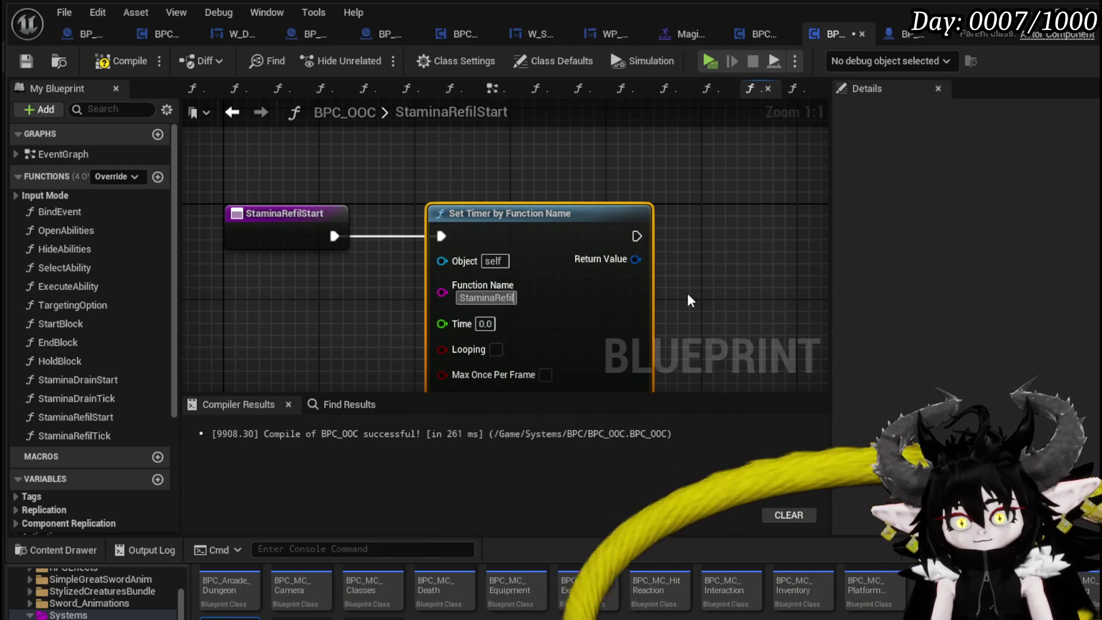
key("Return")
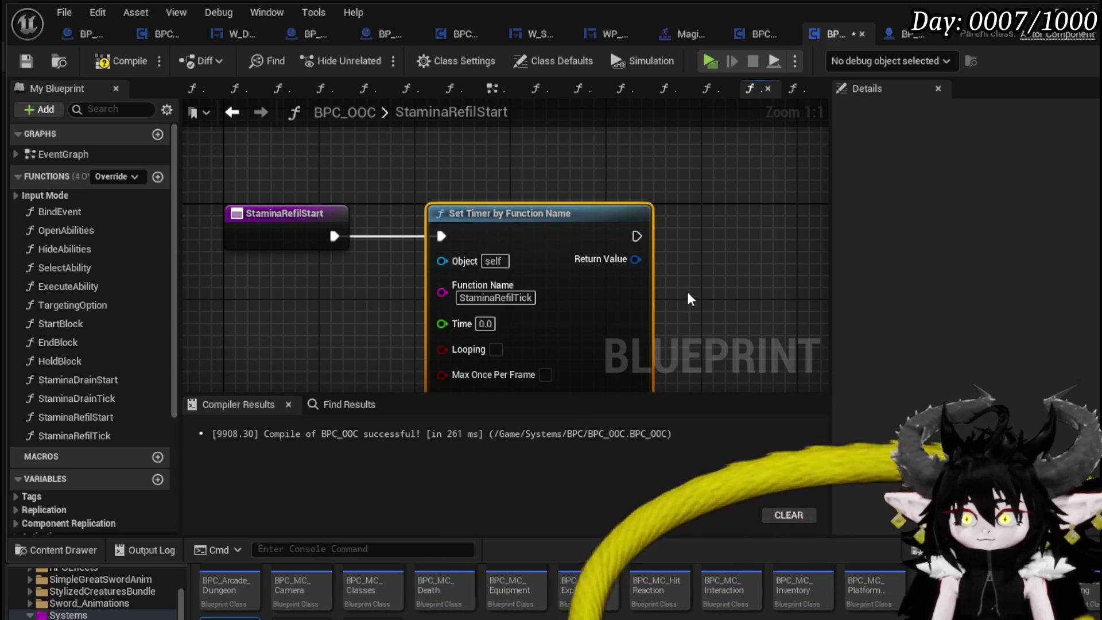
left_click(31, 61)
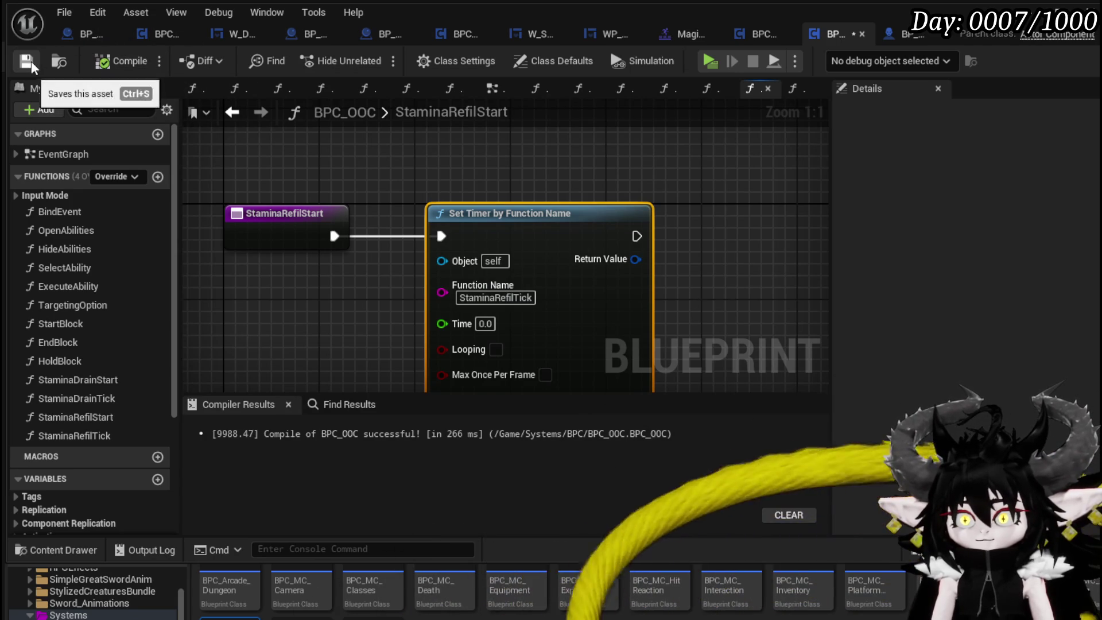
Set the timer Time to 0.5, promote its Return Value to StaminaRefilHandler, then save.
left_click(383, 279)
type("0.5")
key("Return")
left_click(552, 224)
right_click(542, 223)
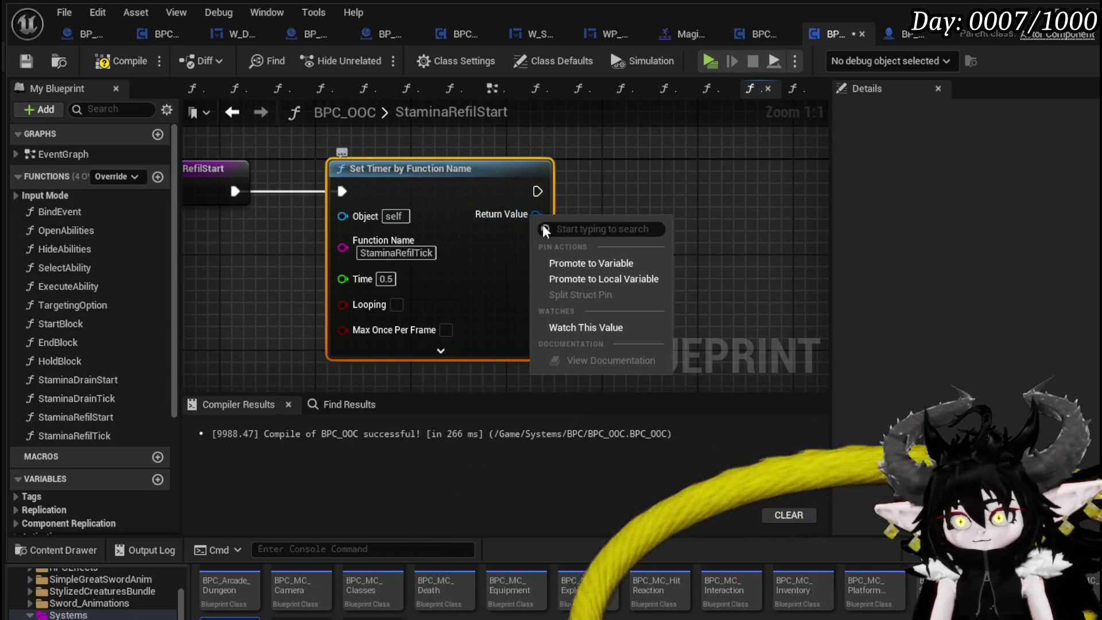
left_click(601, 265)
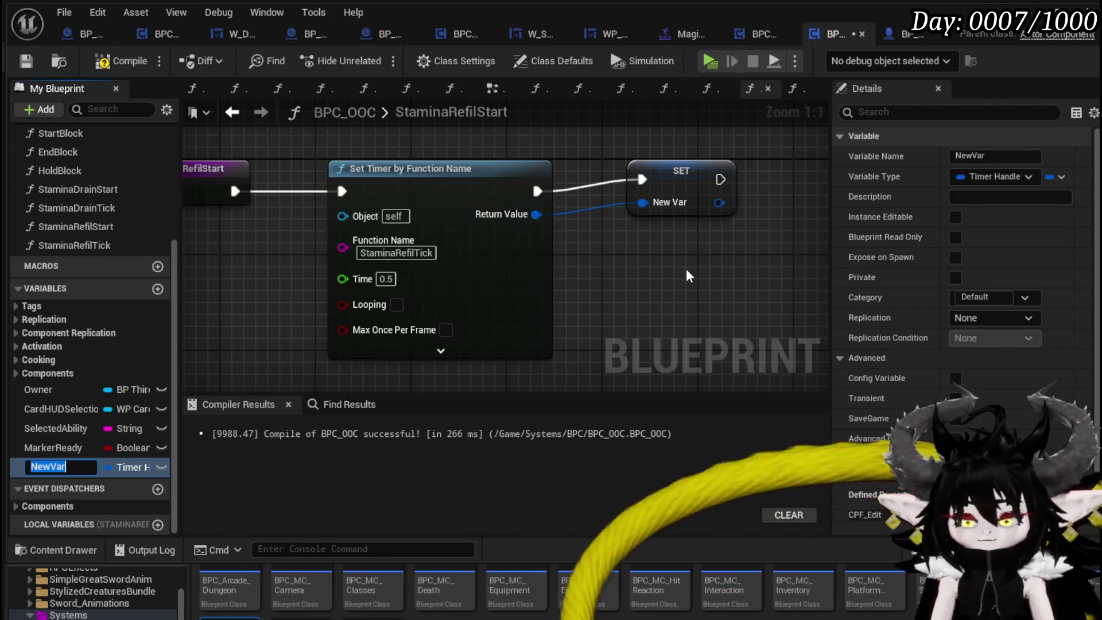
type("Sta")
type("mina")
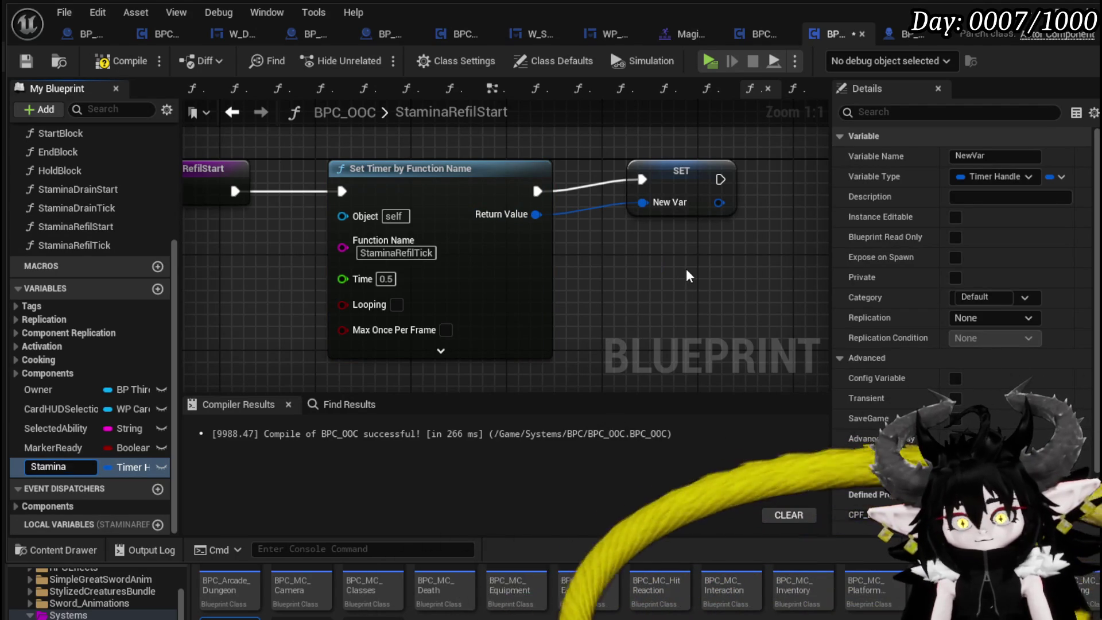
type("Refilndler")
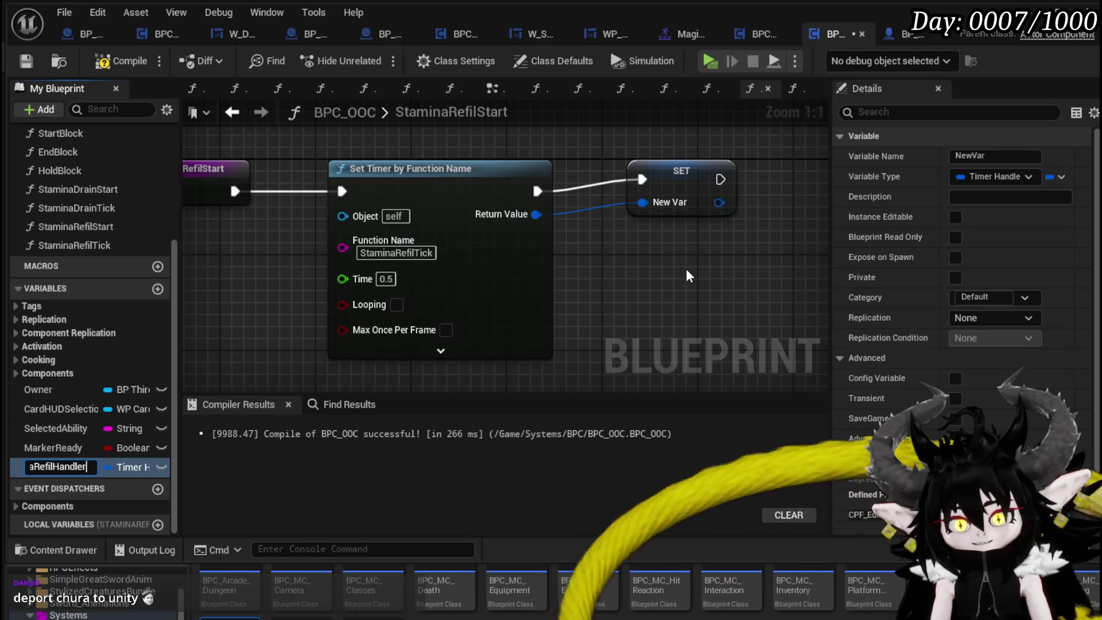
key("Return")
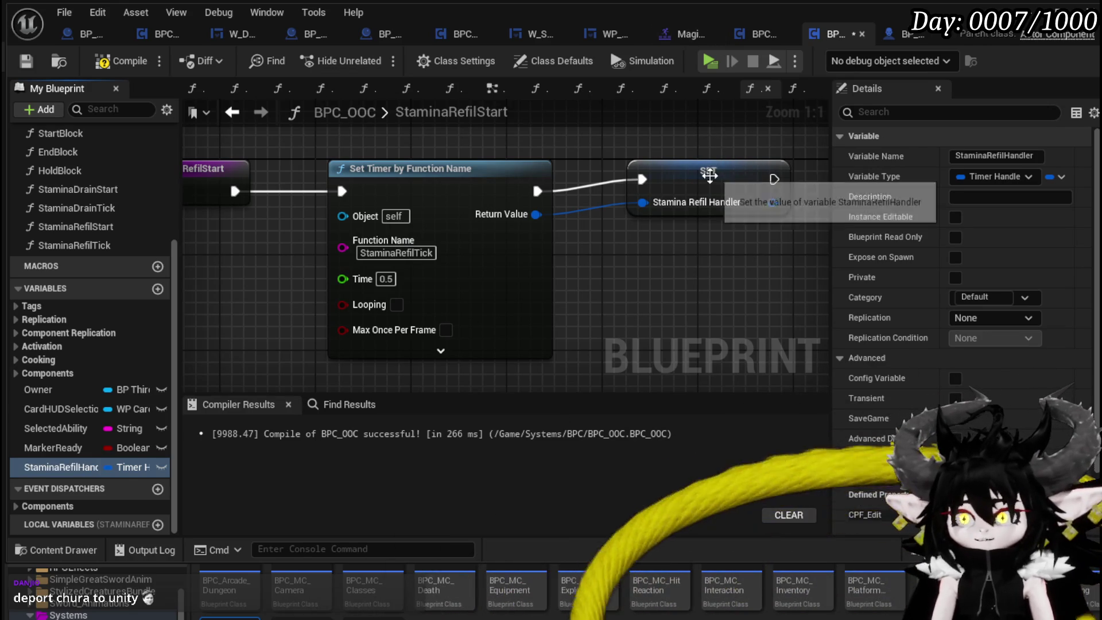
left_click_drag(720, 172, 708, 183)
left_click(147, 95)
left_click(105, 63)
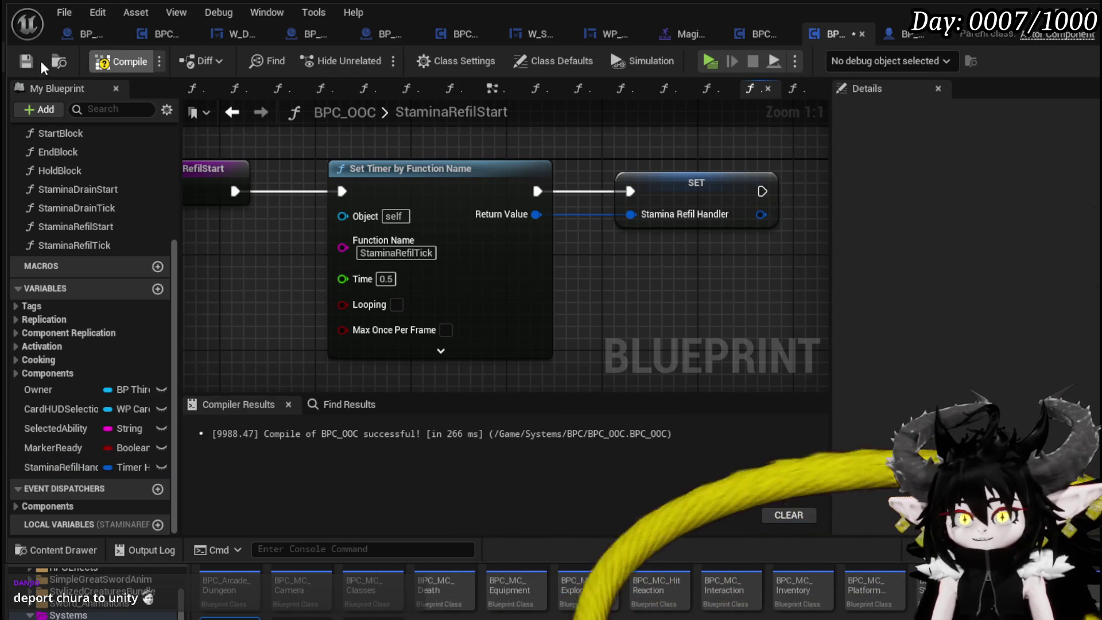
left_click(27, 62)
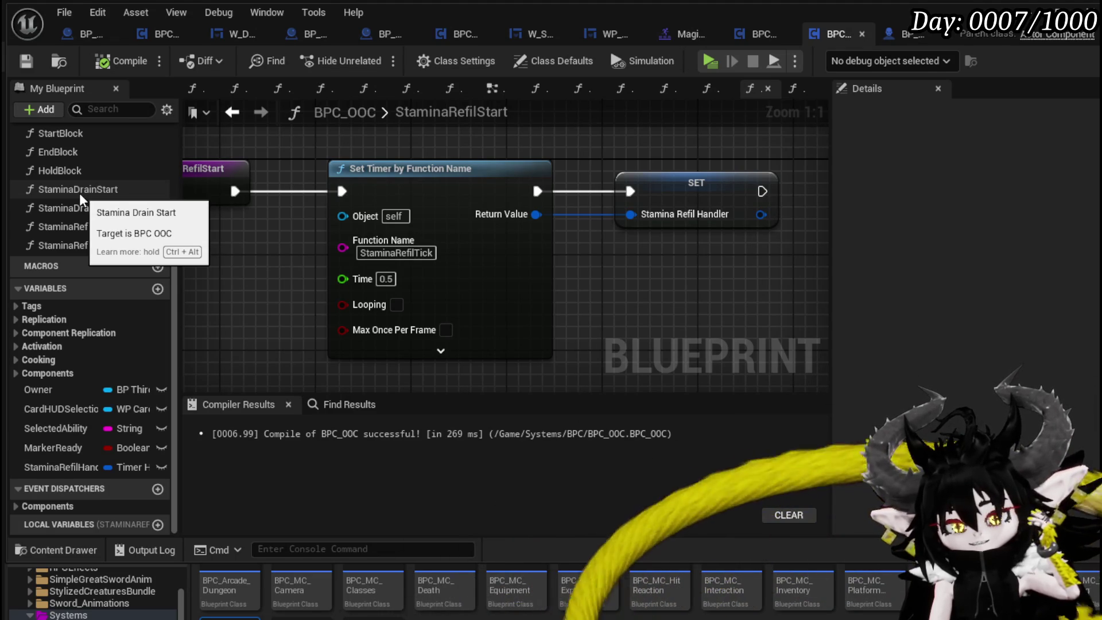
double_click(78, 191)
Promote the drain timer's Return Value to a StaminaDrainHandle variable, then compile and save.
left_click_drag(518, 260, 324, 269)
right_click(439, 226)
left_click(501, 272)
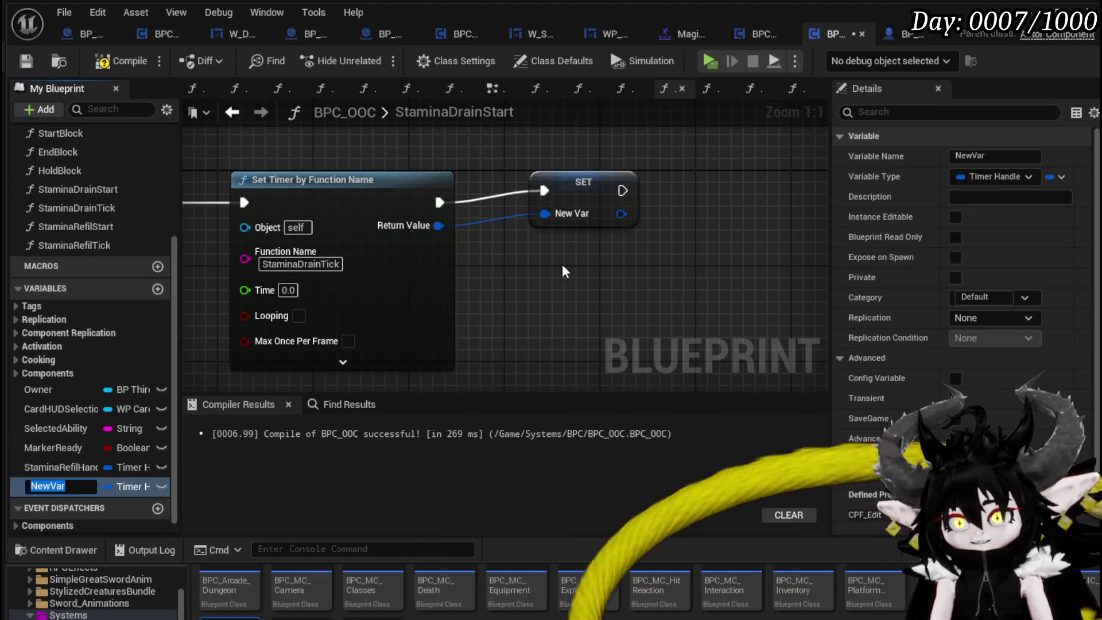
type("St")
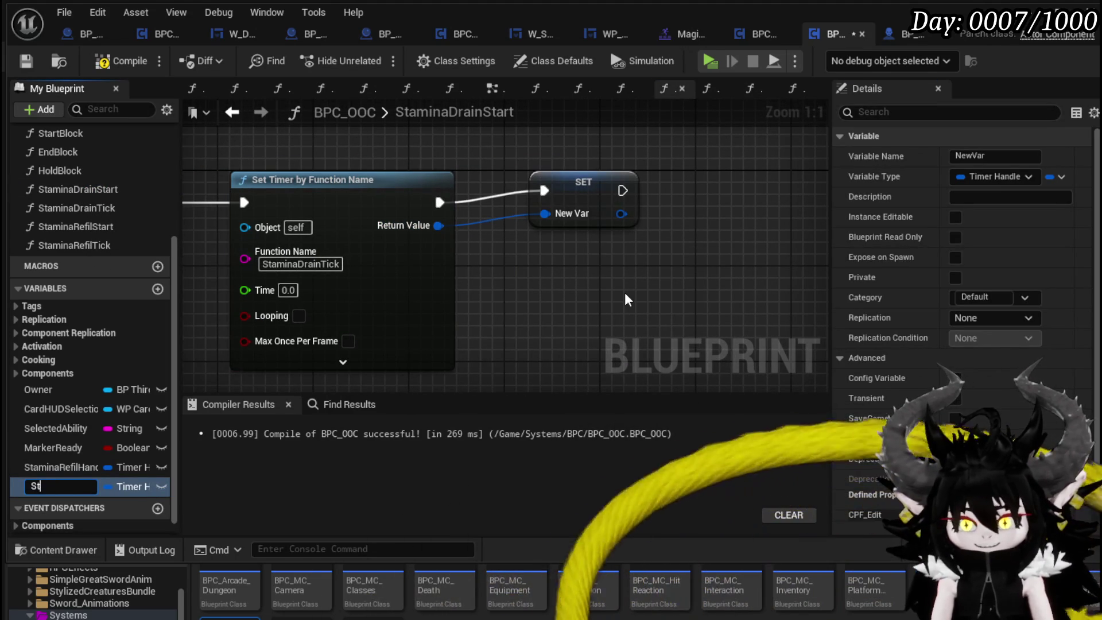
type("amina")
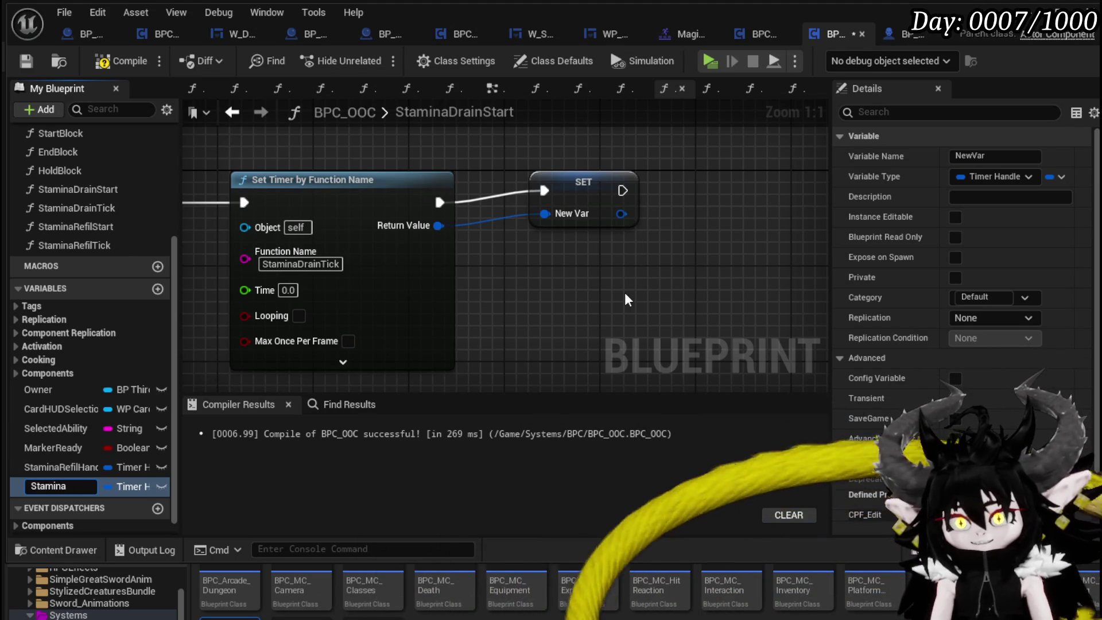
type("DrainT")
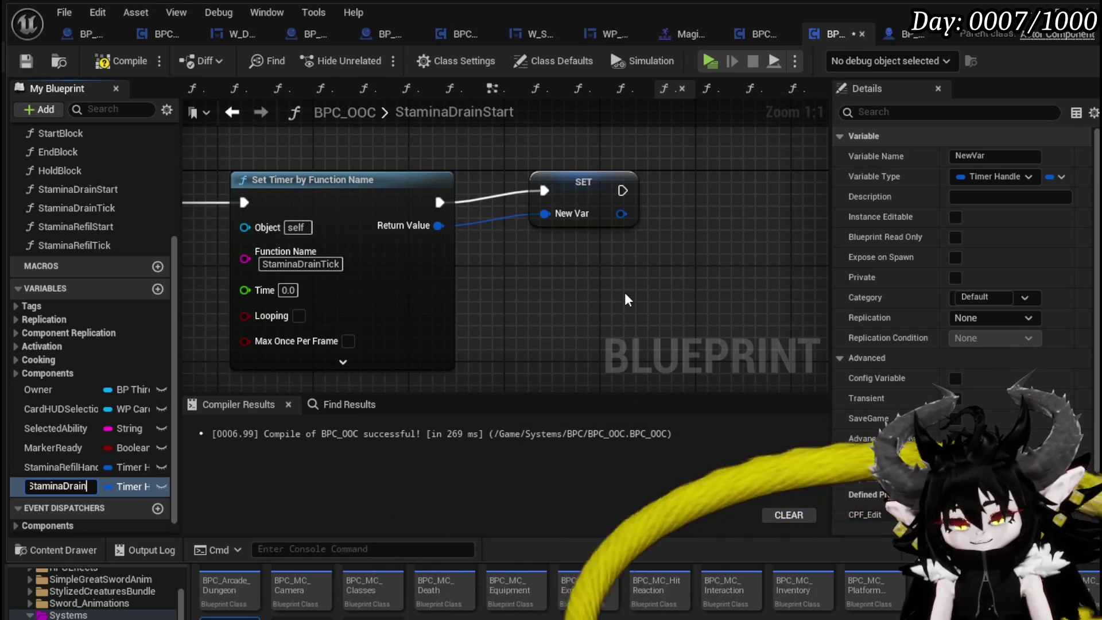
type("Handle")
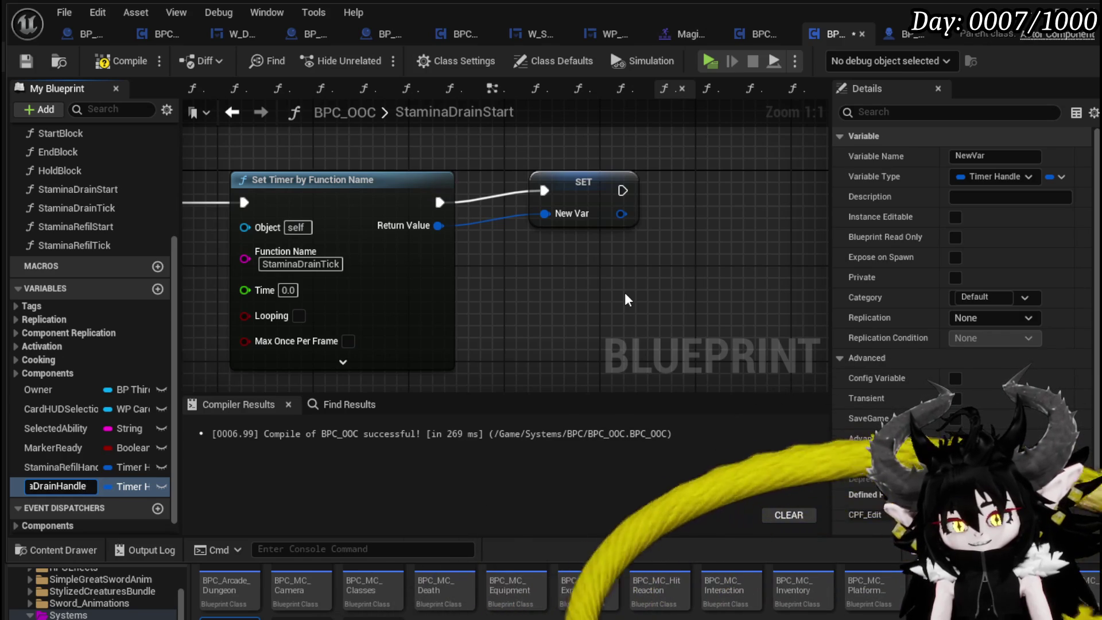
key("Return")
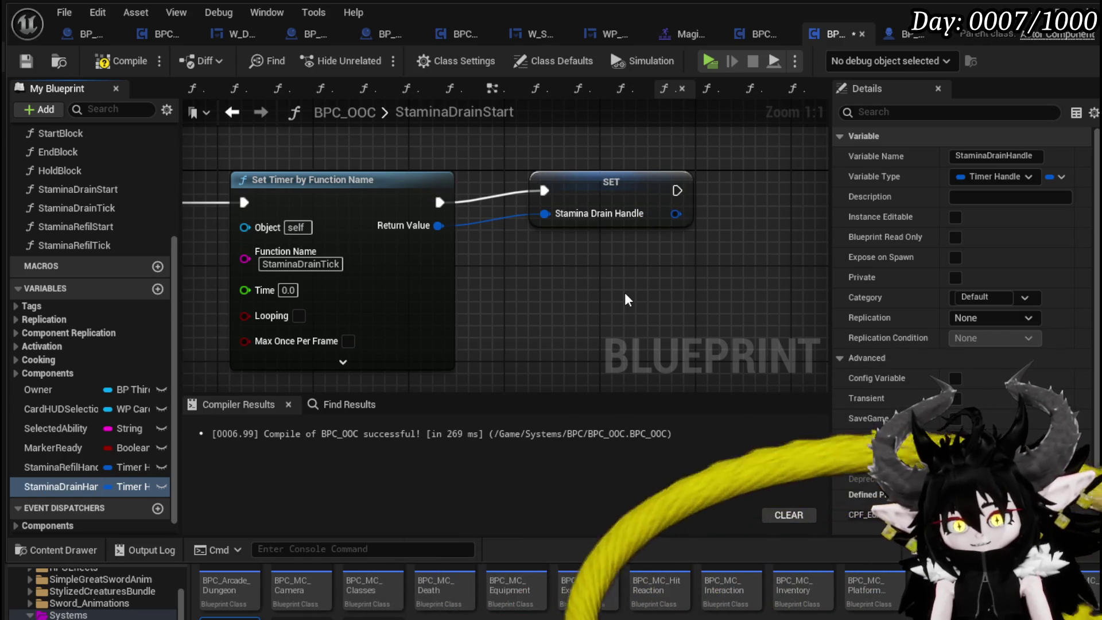
left_click(606, 186)
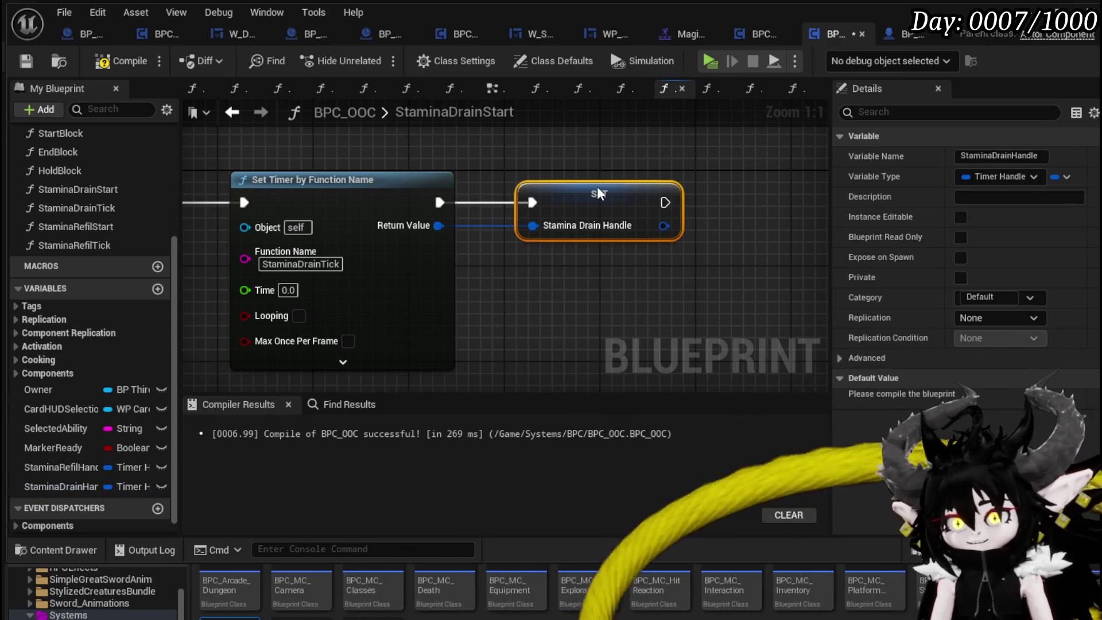
left_click(580, 165)
mouse_move(580, 165)
left_mouse_down()
mouse_move(701, 185)
mouse_move(646, 161)
mouse_move(590, 167)
mouse_move(617, 165)
left_mouse_up()
left_click(122, 60)
left_click(27, 60)
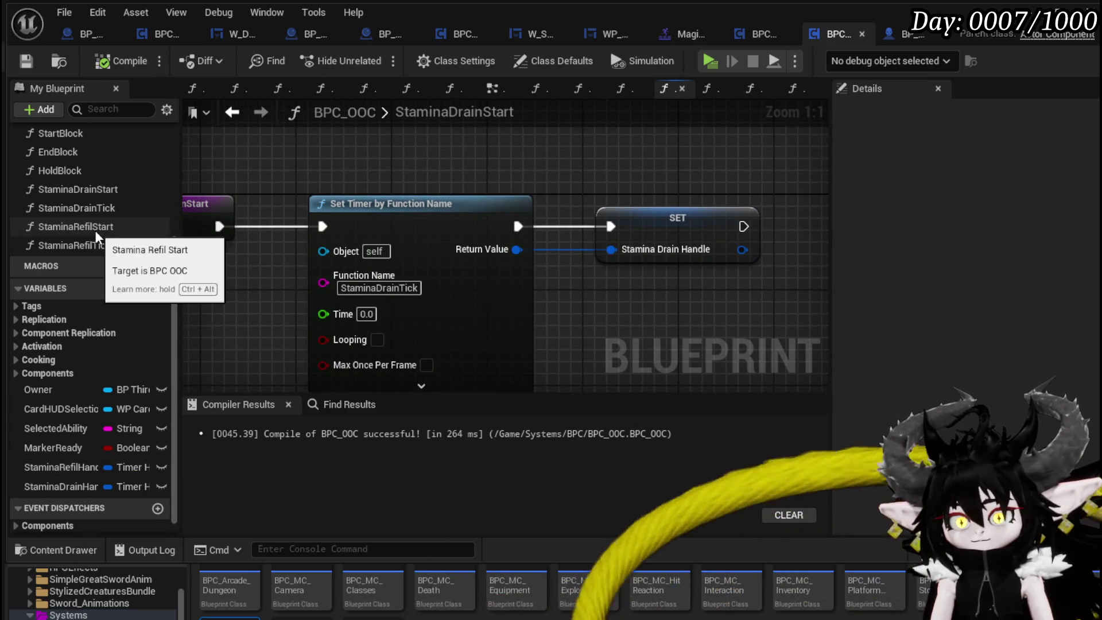
left_click_drag(273, 172, 361, 162)
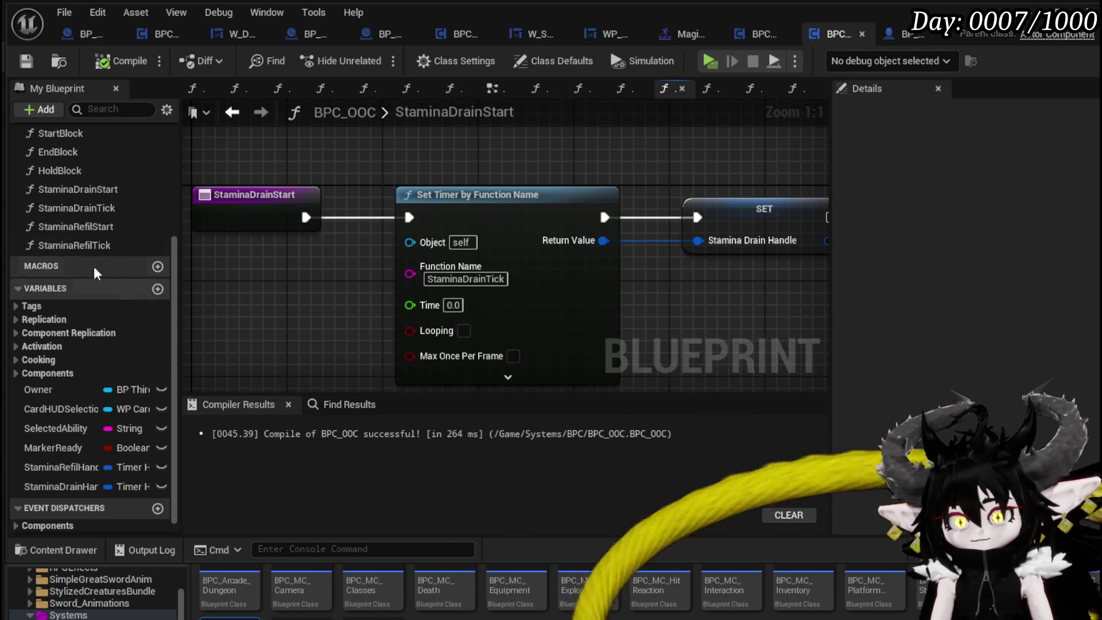
left_click(84, 196)
mouse_move(739, 297)
left_mouse_down()
mouse_move(634, 276)
mouse_move(488, 293)
left_mouse_up()
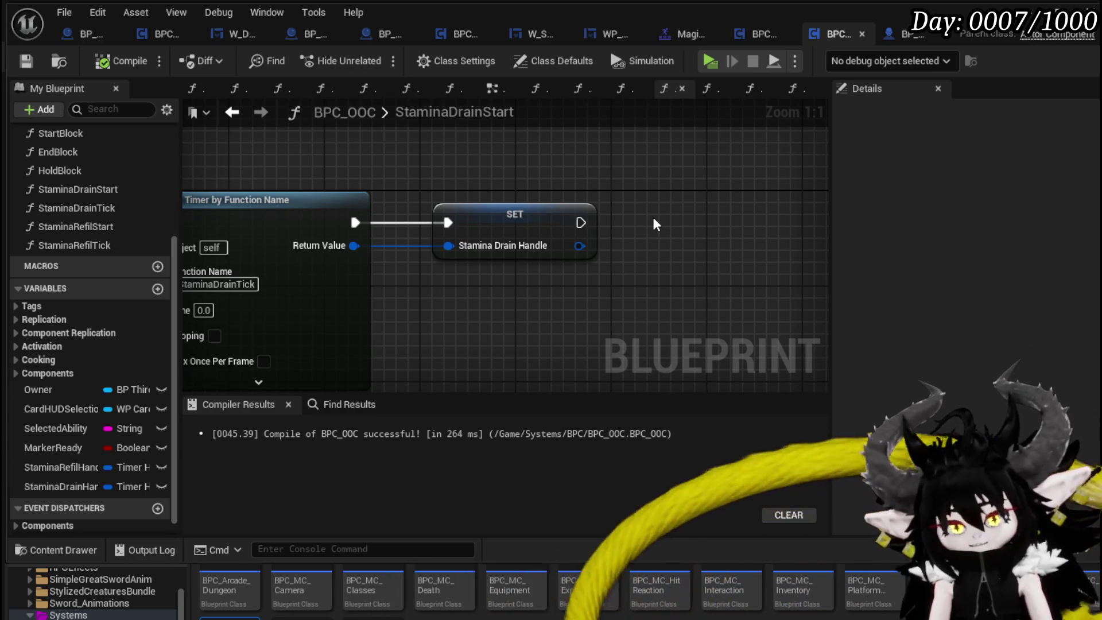
mouse_move(627, 172)
left_mouse_down()
mouse_move(504, 159)
mouse_move(449, 178)
left_mouse_up()
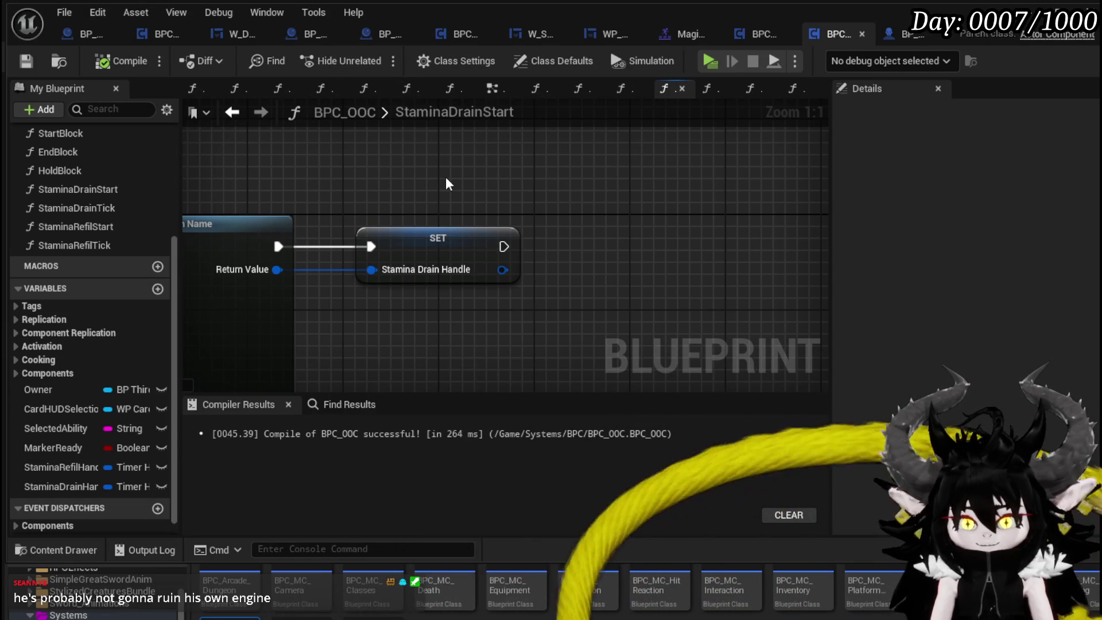
left_click_drag(446, 178, 395, 169)
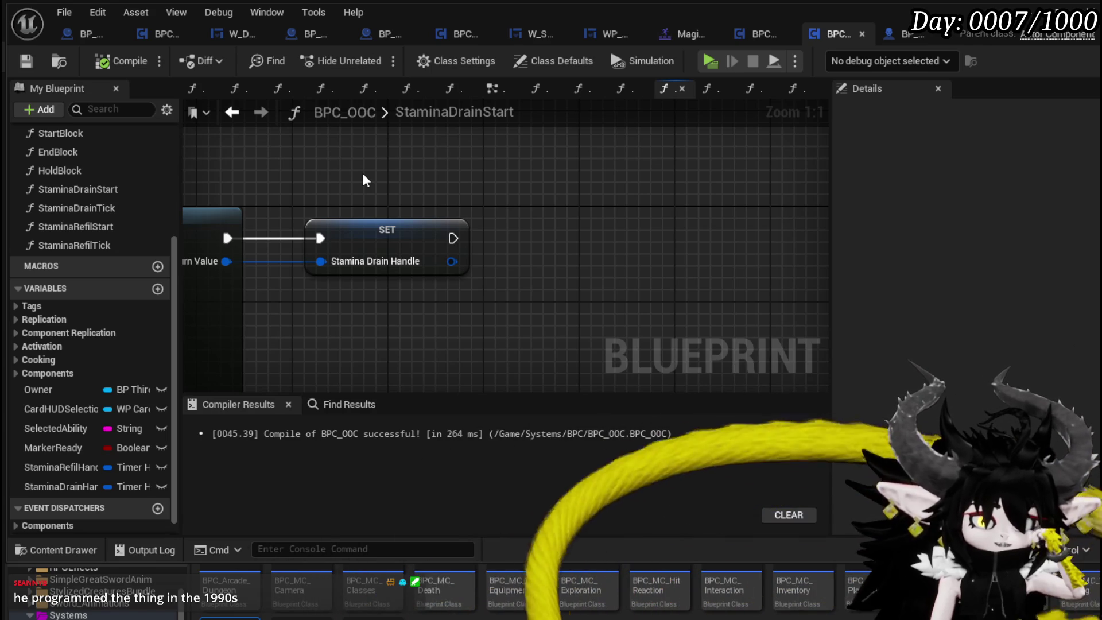
left_click(25, 63)
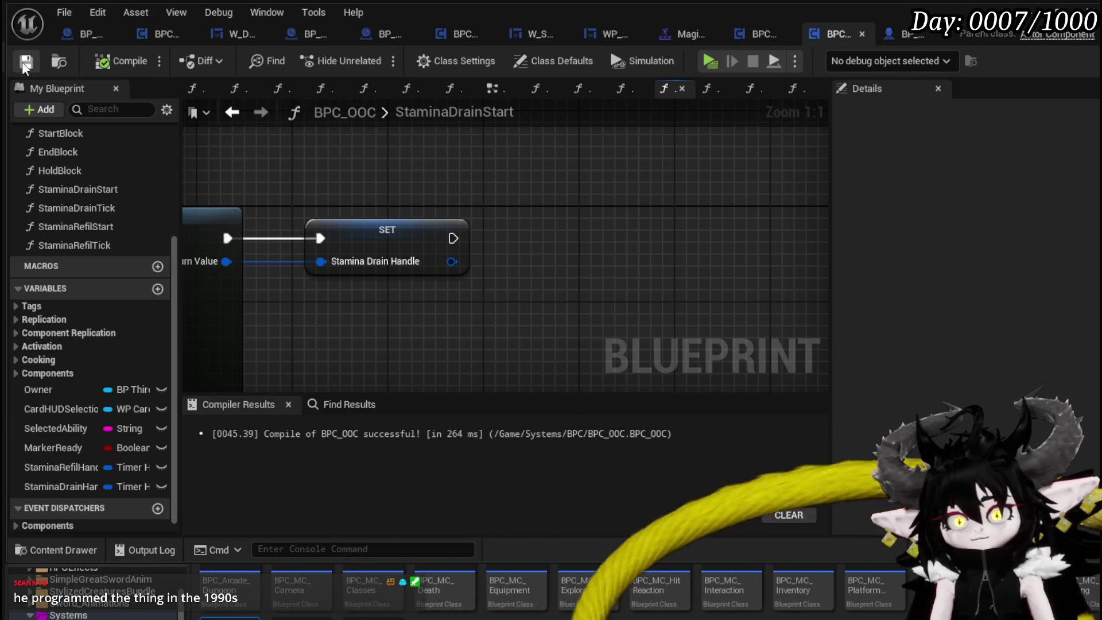
Set StaminaDrainStart's timer time to 0.1 seconds, then compile and save BPC_OOC.
scroll(743, 187, "down", 3)
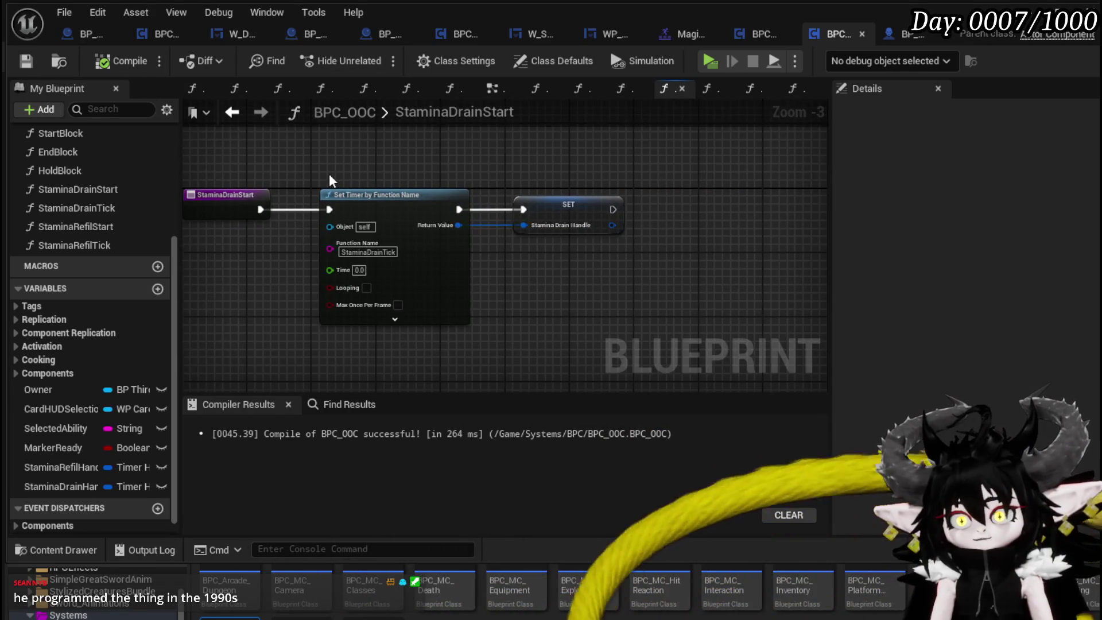
scroll(431, 253, "up", 3)
type("0.5")
key("Return")
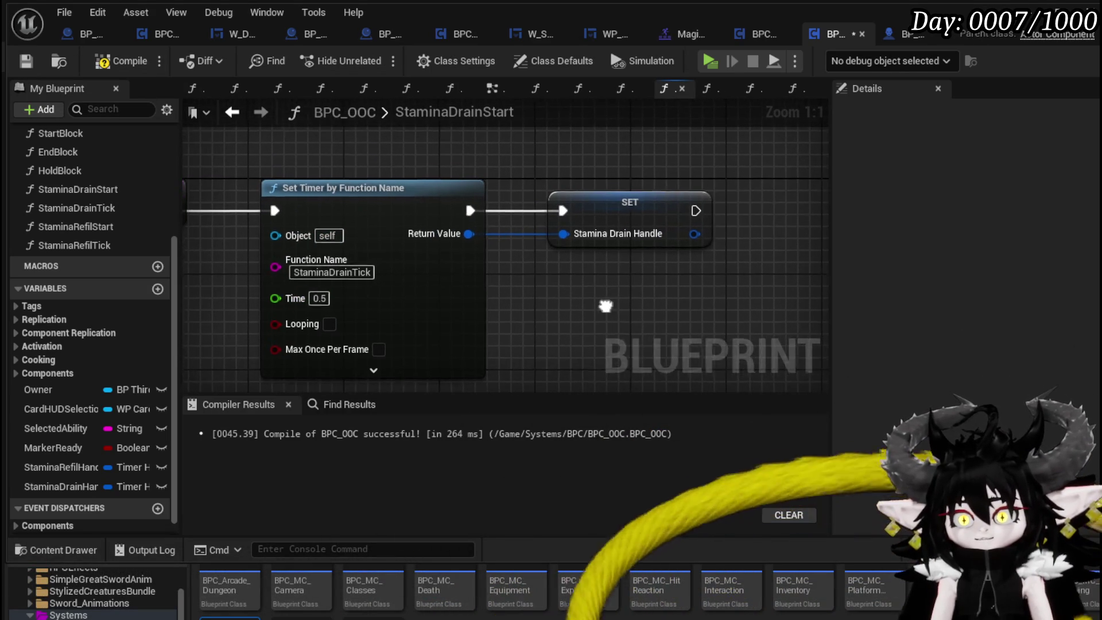
left_click(26, 62)
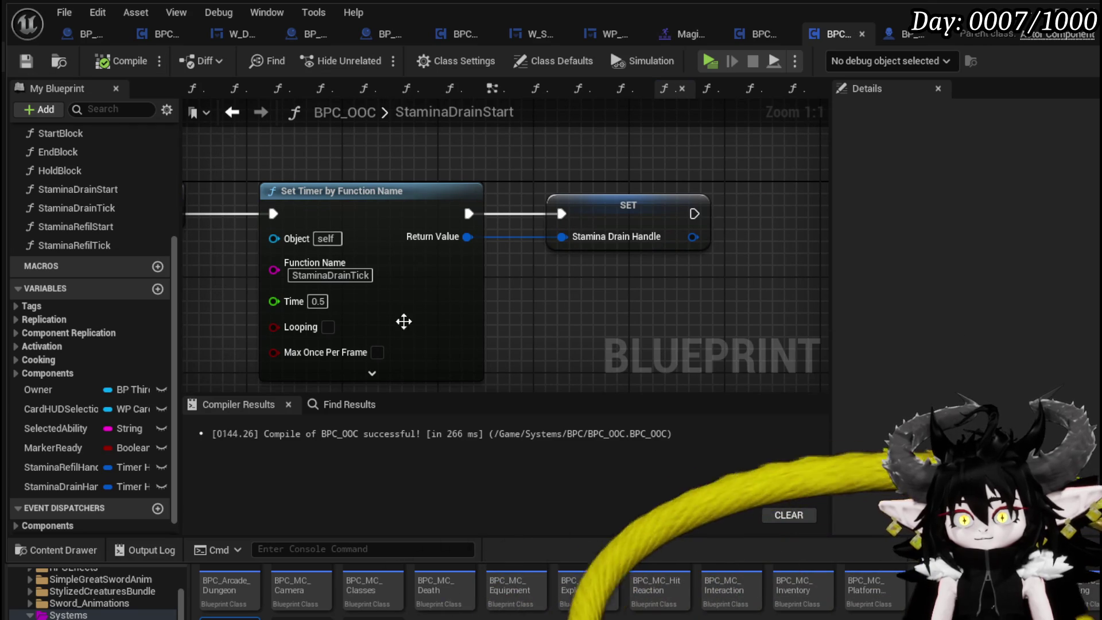
type("1")
key("Return")
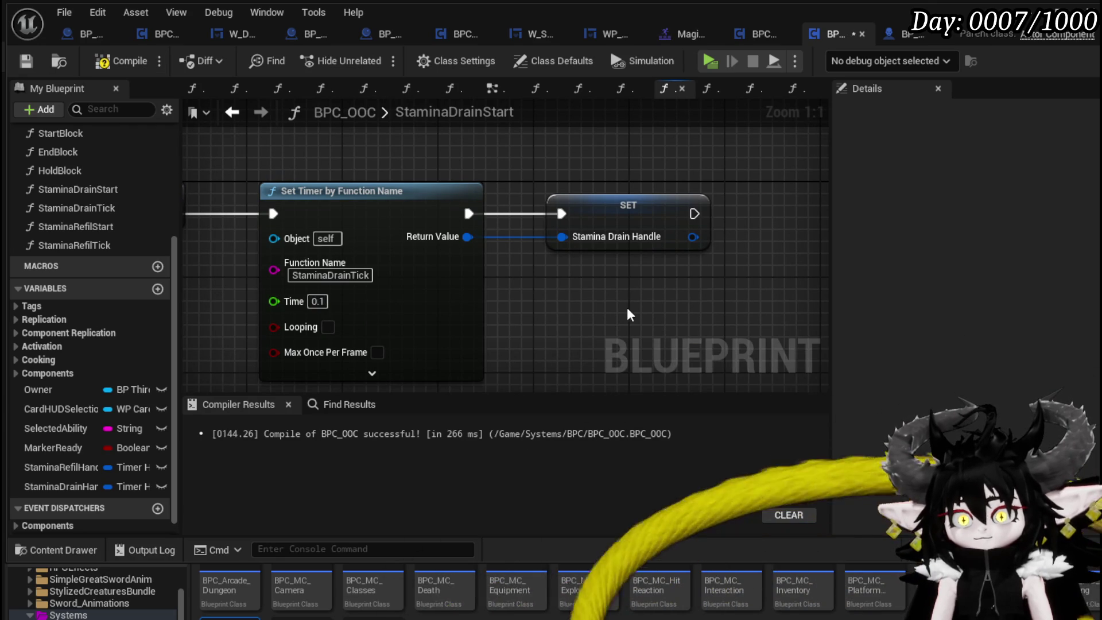
left_click(119, 61)
left_click(21, 63)
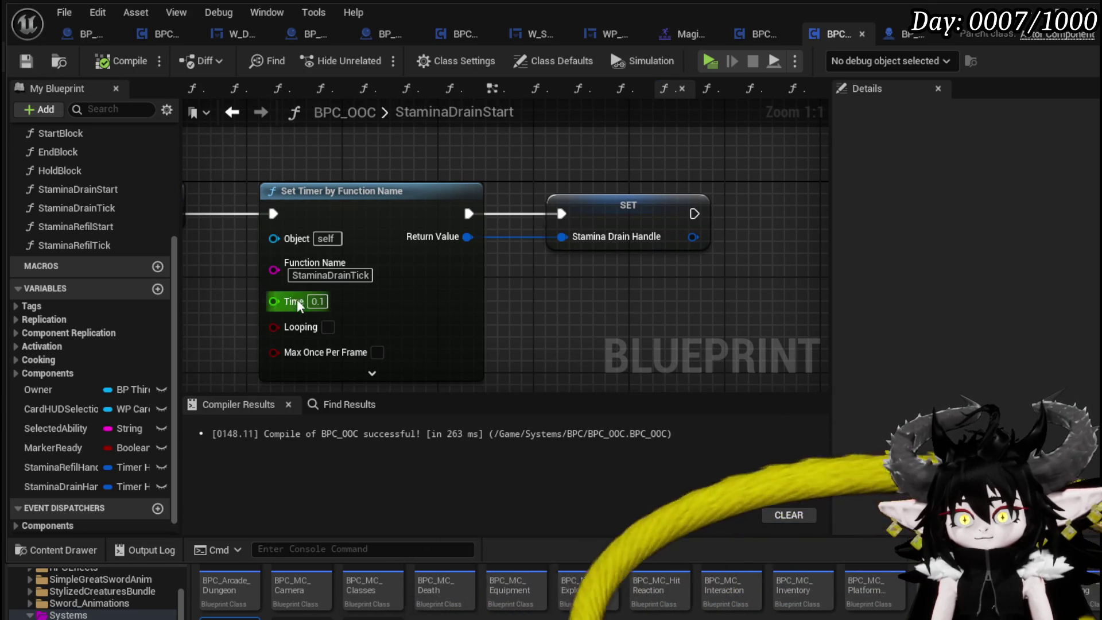
After the SET node, clear and invalidate the StaminaRefilHandler timer, then compile and save.
mouse_move(638, 298)
left_mouse_down()
mouse_move(423, 312)
mouse_move(659, 271)
left_mouse_up()
scroll(505, 315, "down", 1)
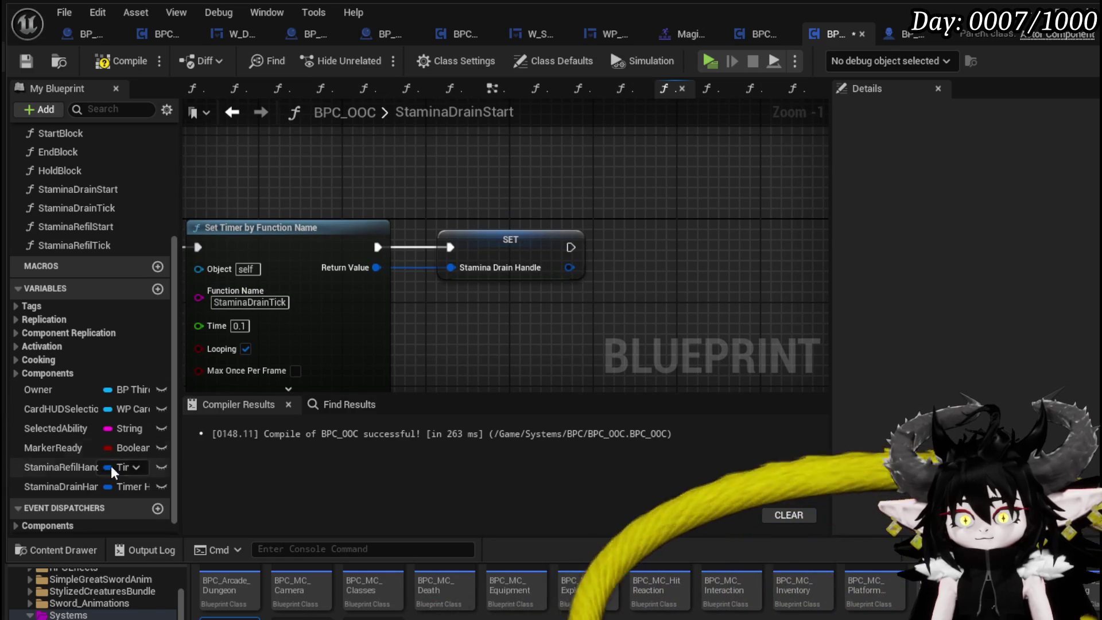
mouse_move(78, 467)
left_mouse_down()
mouse_move(449, 177)
mouse_move(468, 178)
left_mouse_up()
left_click(508, 194)
left_click_drag(560, 169, 654, 198)
type("clear")
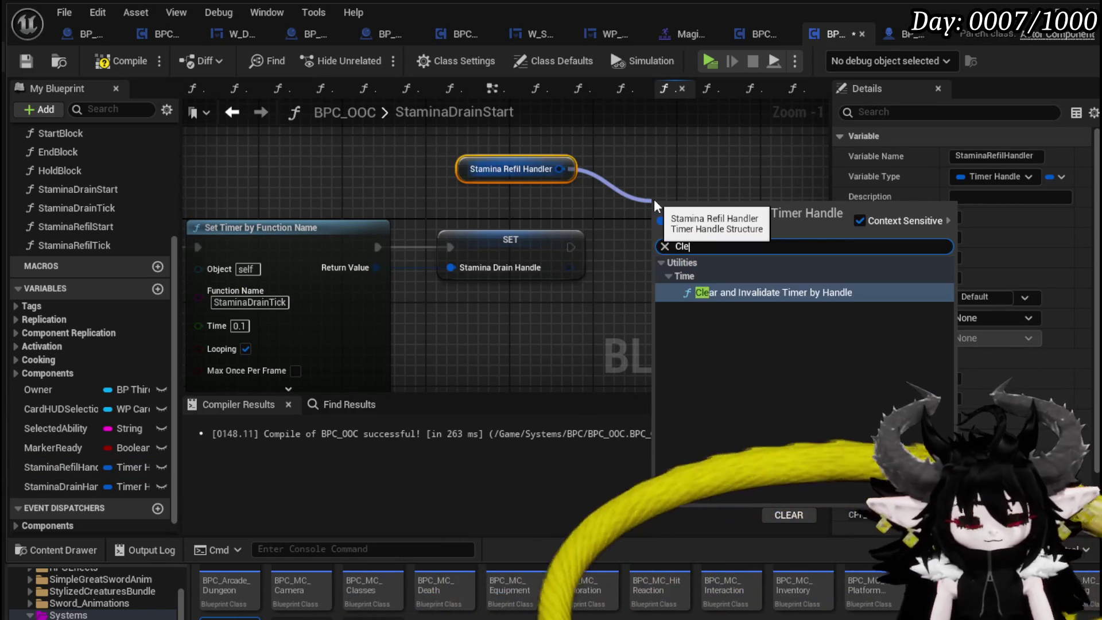
left_click(729, 294)
left_click_drag(691, 213, 649, 234)
left_click_drag(579, 248, 619, 251)
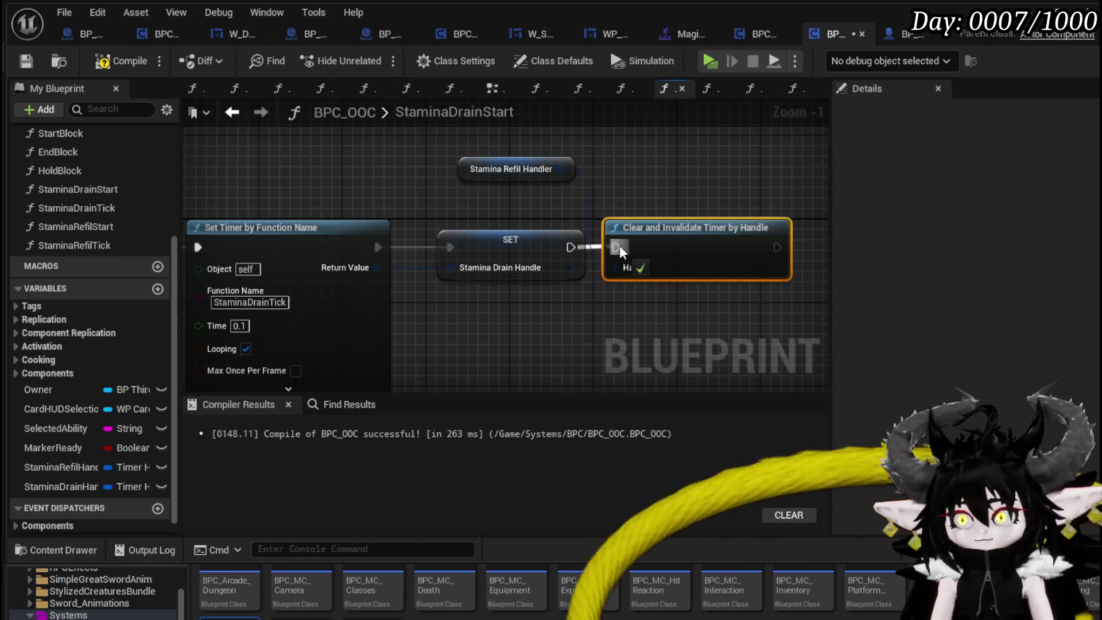
left_click_drag(504, 158, 647, 190)
scroll(645, 167, "down", 3)
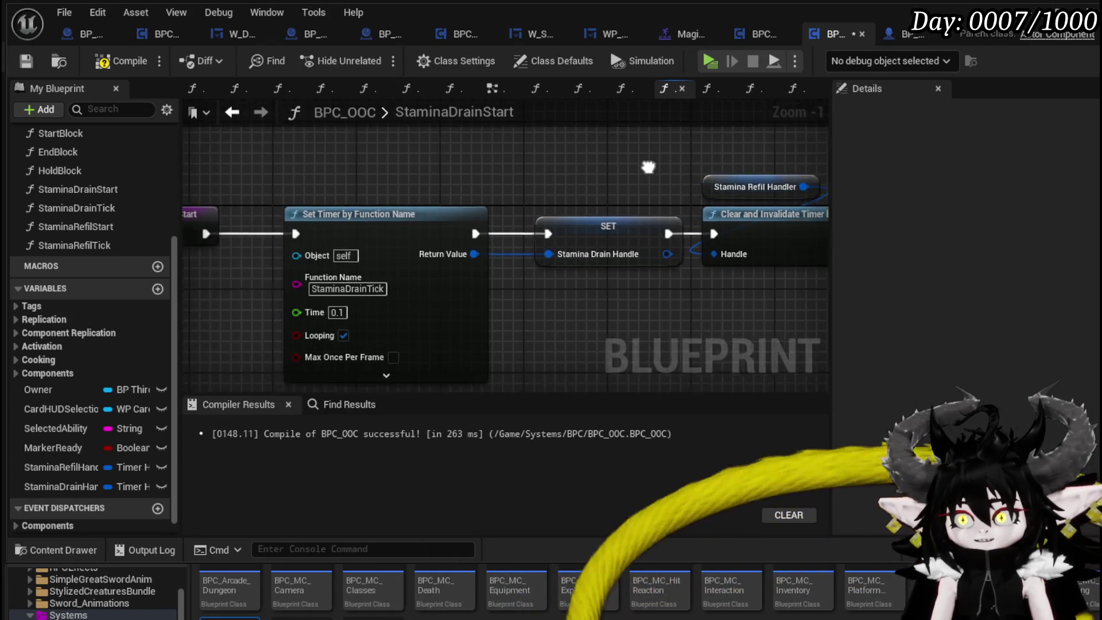
left_click(34, 59)
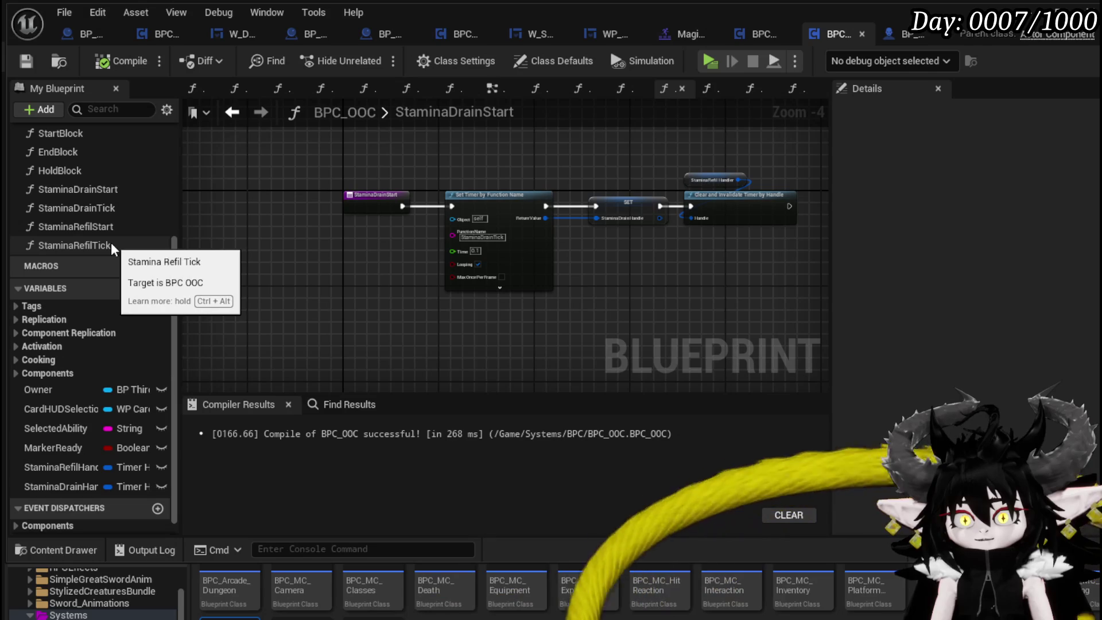
double_click(109, 227)
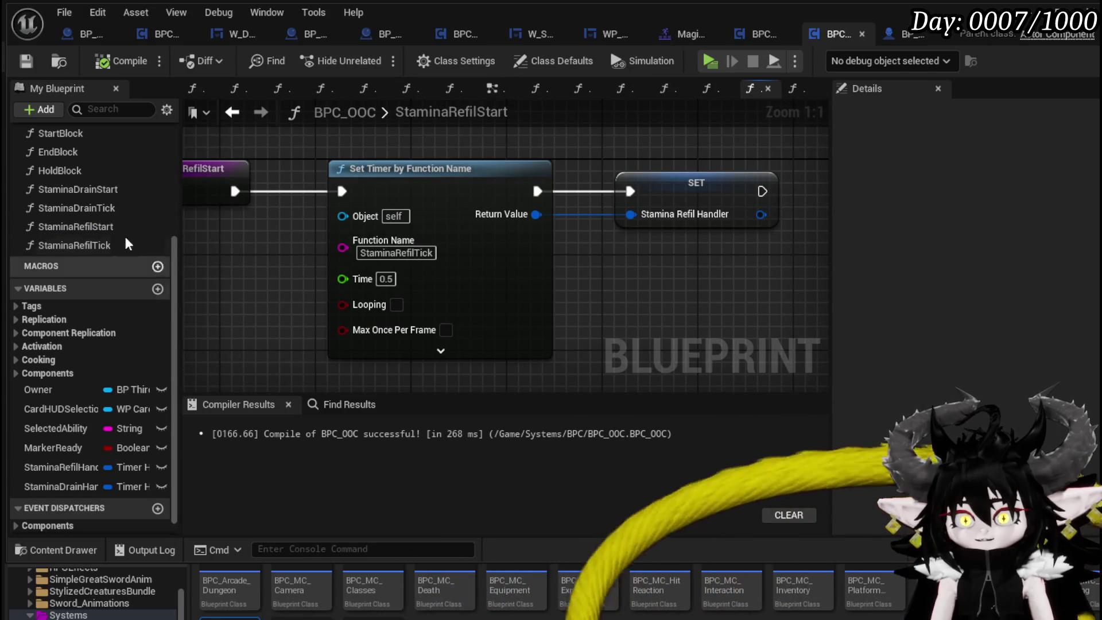
Make StaminaRefilStart clear and invalidate StaminaDrainHandle right after its entry node.
mouse_move(79, 485)
left_mouse_down()
mouse_move(625, 171)
mouse_move(637, 133)
mouse_move(746, 178)
left_mouse_up()
left_click(660, 158)
type("Clear")
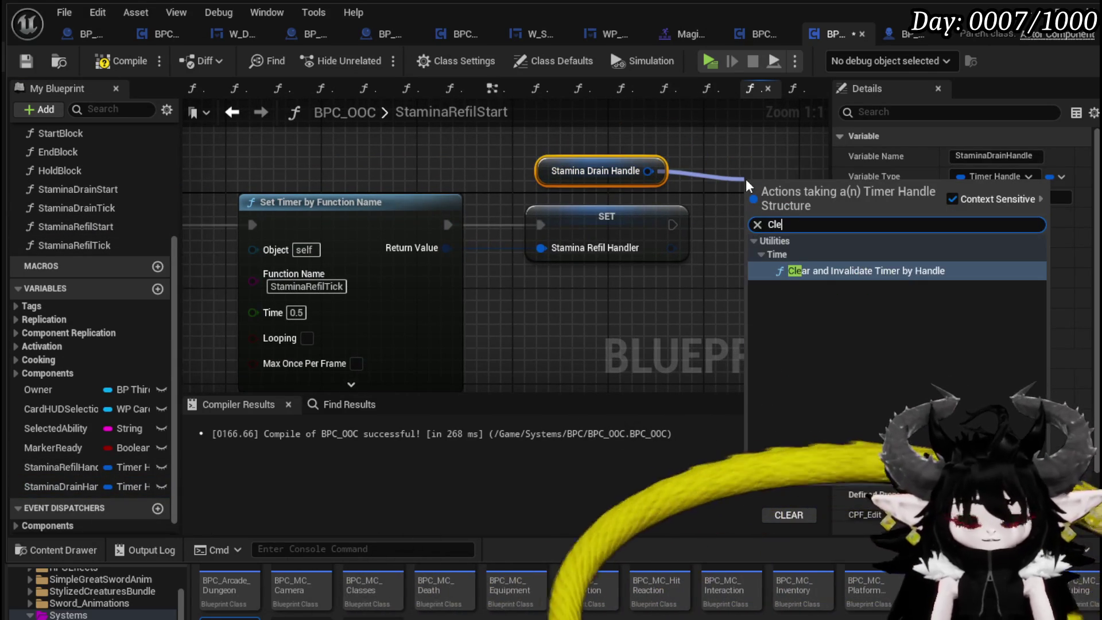
key("Return")
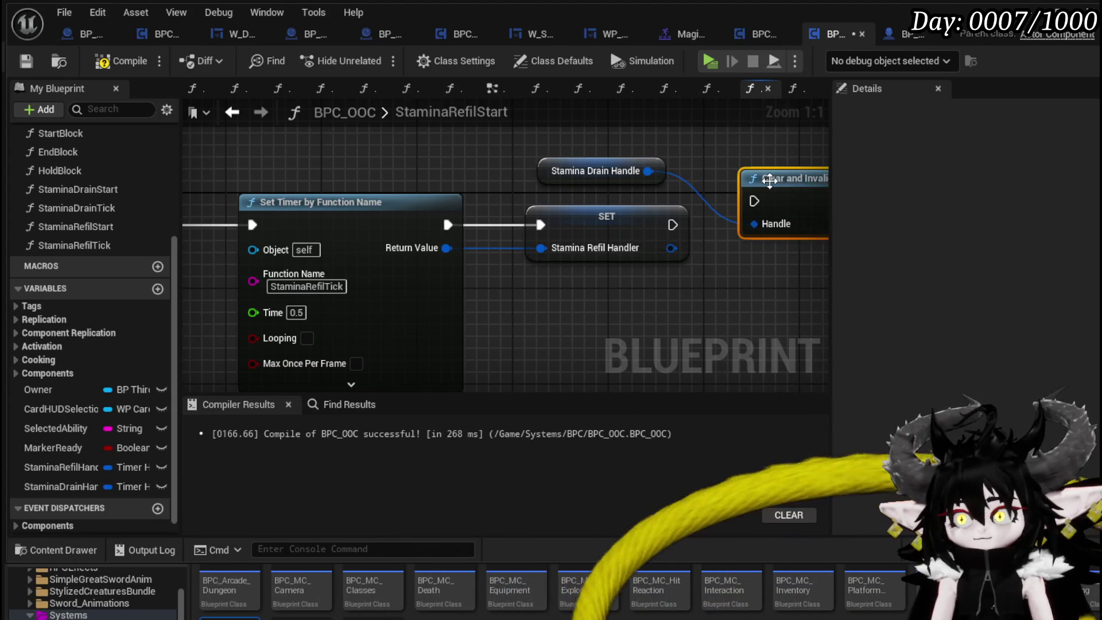
scroll(631, 199, "down", 2)
mouse_move(646, 175)
left_mouse_down()
mouse_move(792, 229)
mouse_move(363, 158)
left_mouse_up()
left_click_drag(463, 229, 336, 229)
left_click_drag(599, 142, 486, 219)
left_click(389, 229)
left_click_drag(389, 228, 577, 229)
left_click_drag(376, 130, 412, 229)
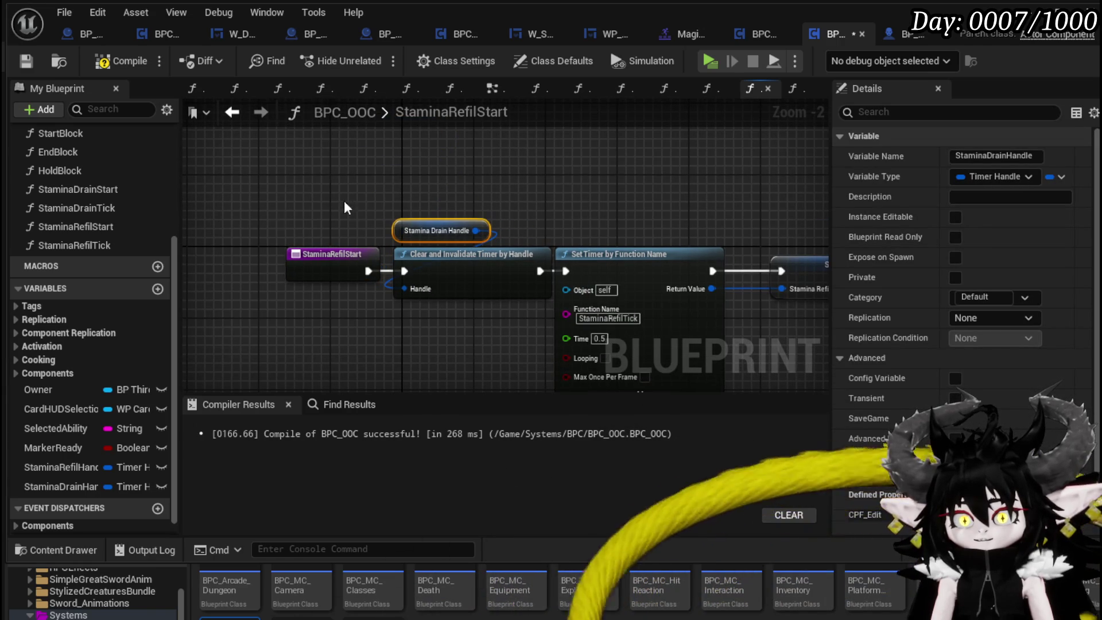
In StaminaDrainStart, place the refill-timer clear between the entry and Set Timer, then compile.
double_click(81, 191)
mouse_move(687, 150)
left_mouse_down()
mouse_move(711, 195)
mouse_move(396, 161)
left_mouse_up()
left_click_drag(358, 212, 263, 211)
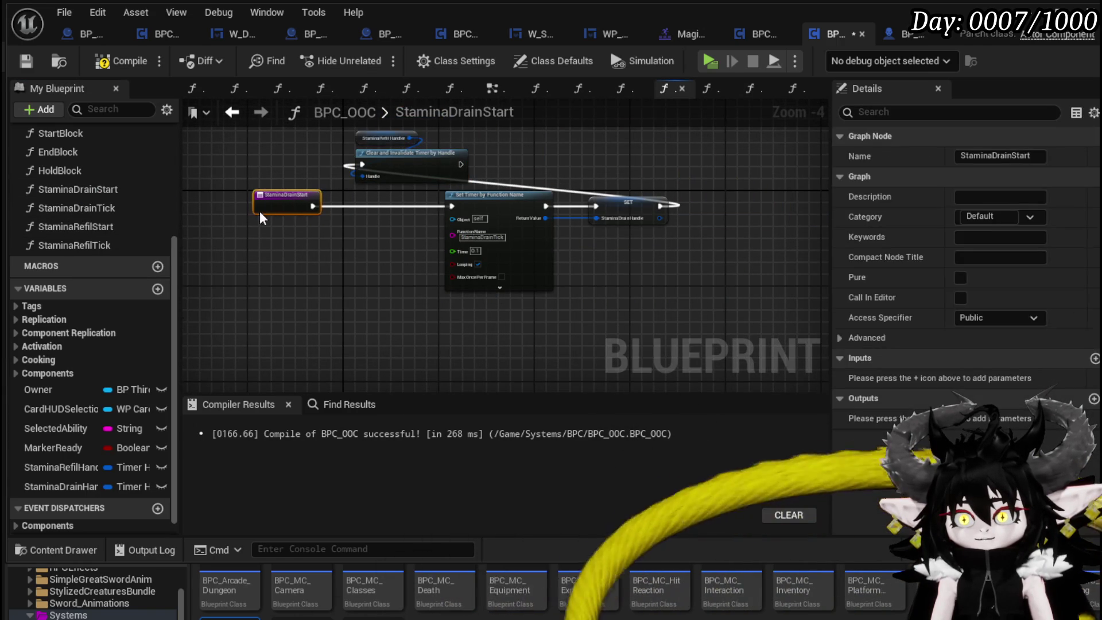
left_click_drag(351, 241, 333, 242)
mouse_move(446, 214)
left_mouse_down()
mouse_move(435, 240)
mouse_move(514, 249)
left_mouse_up()
left_click(721, 249, "alt")
left_click(109, 63)
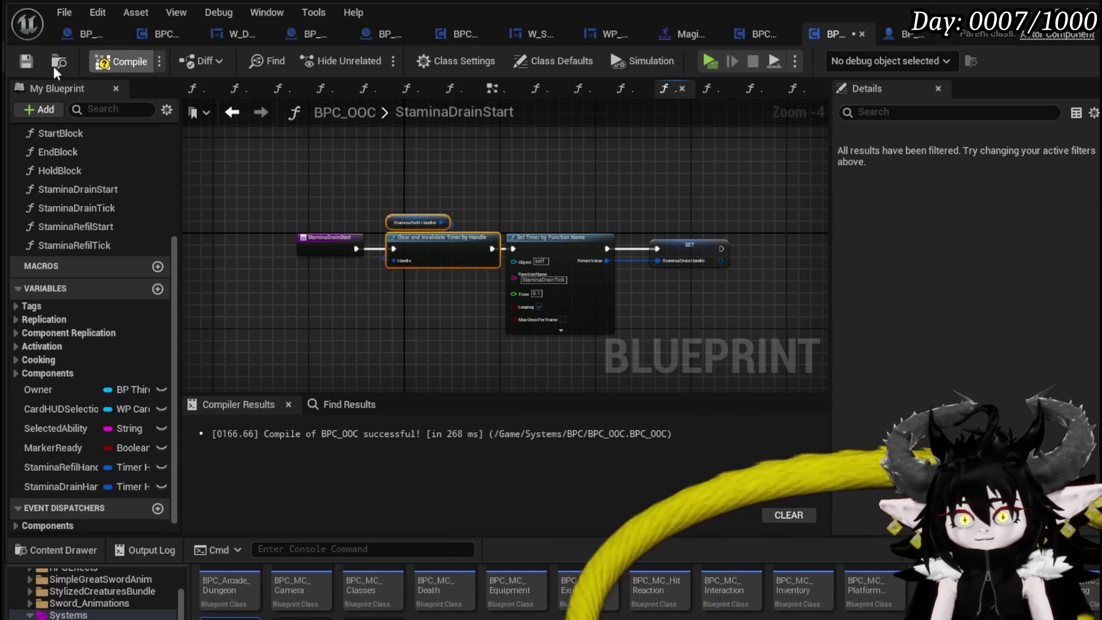
scroll(642, 174, "up", 3)
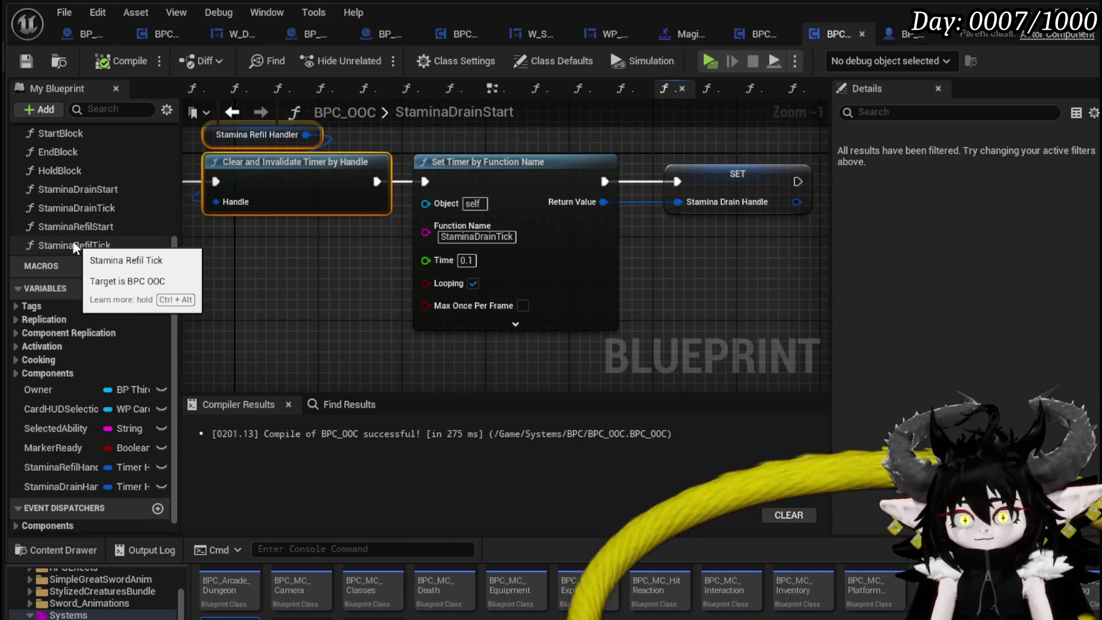
double_click(109, 228)
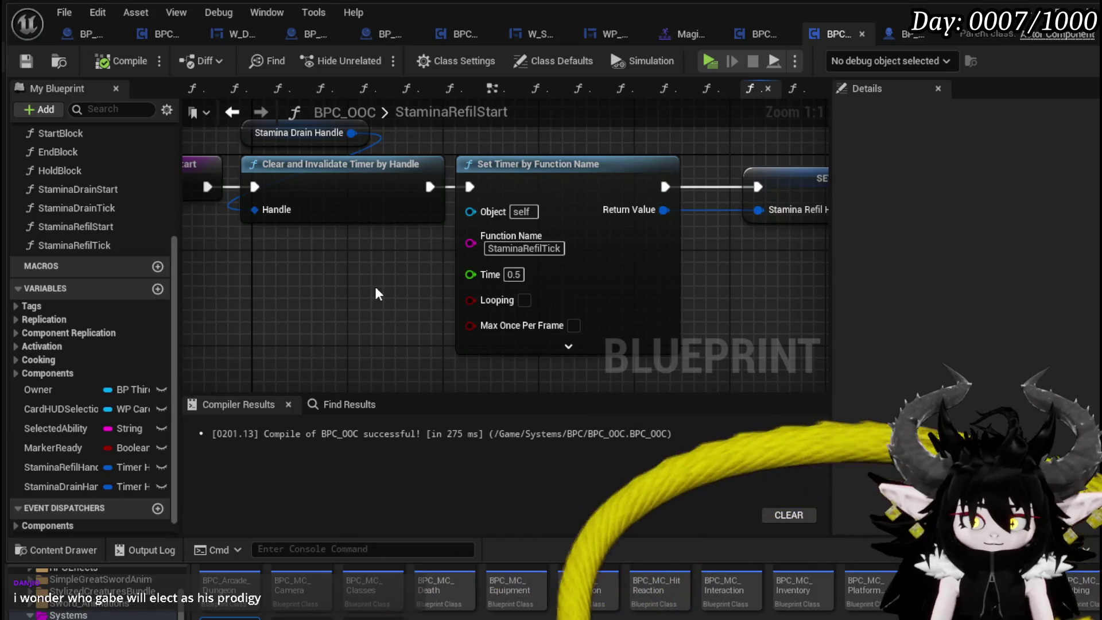
Set the StaminaRefilStart timer to 0.1 seconds and make it looping, compiling after each change.
left_click(514, 274)
type("0.1")
key("Return")
left_click(121, 61)
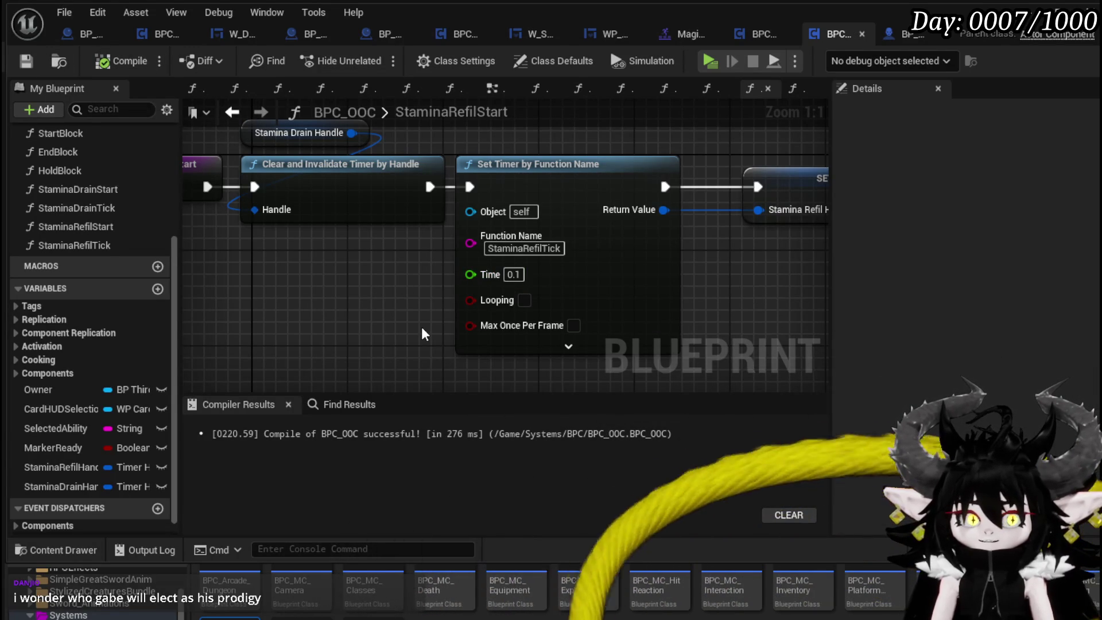
mouse_move(421, 326)
left_mouse_down()
mouse_move(337, 292)
mouse_move(396, 297)
mouse_move(397, 318)
left_mouse_up()
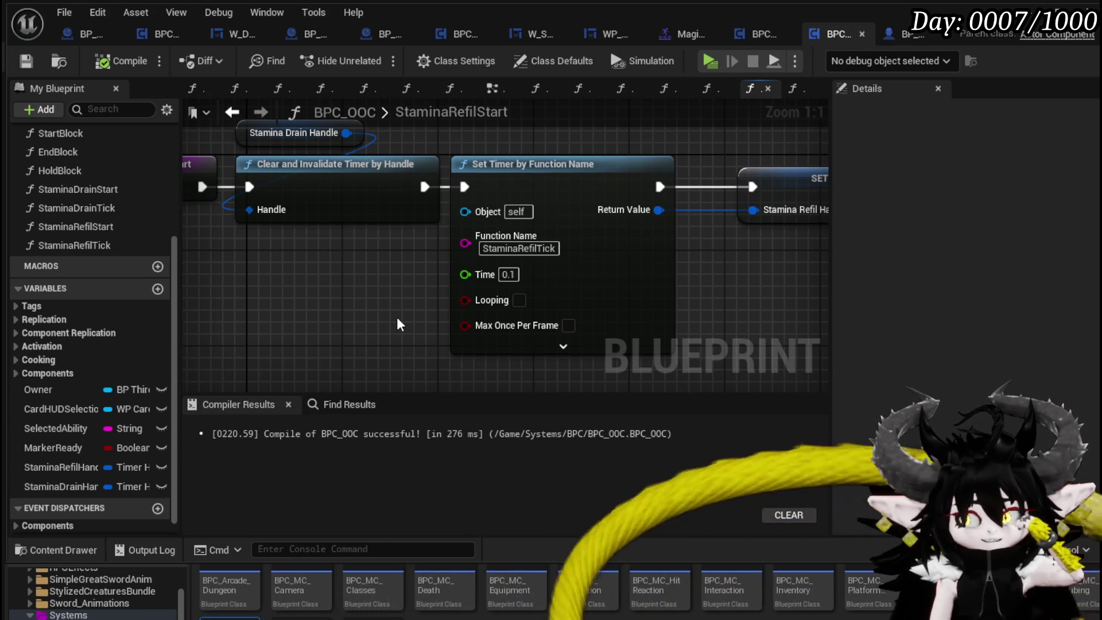
left_click_drag(397, 318, 343, 282)
left_click(493, 280)
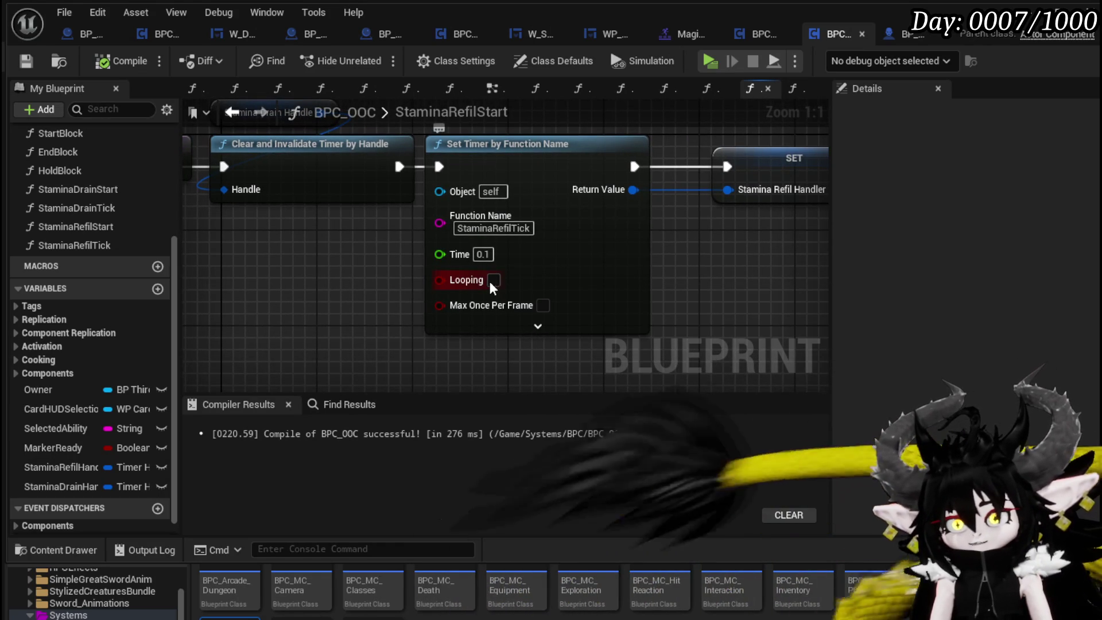
left_click(123, 53)
Nudge the drain handle and clear-timer nodes in StaminaRefilStart and save BPC_OOC.
scroll(252, 235, "down", 2)
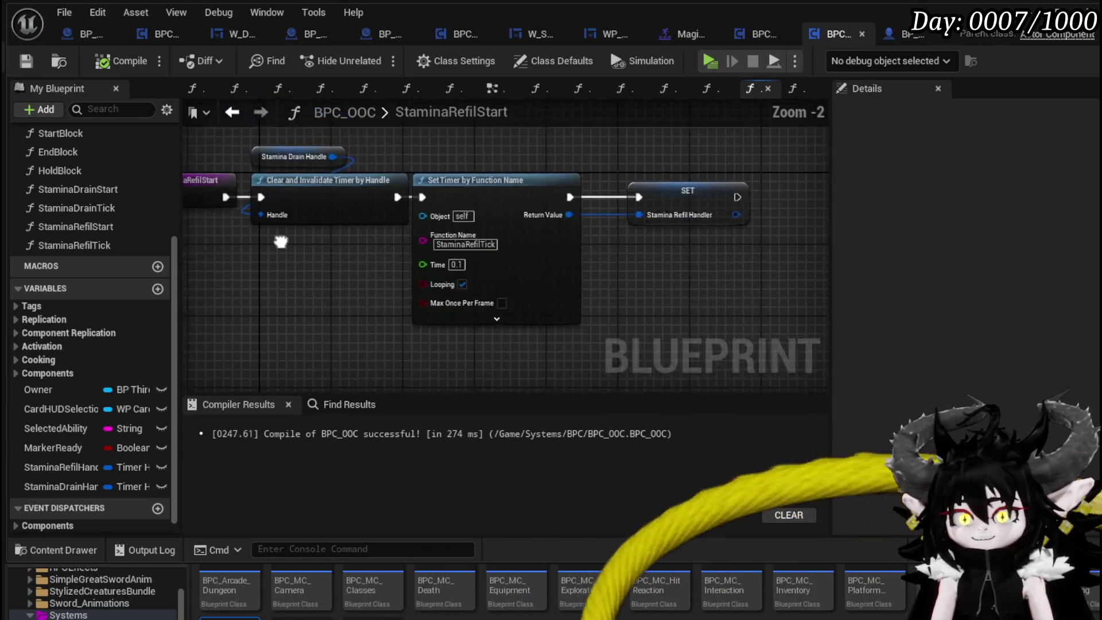
left_click_drag(253, 236, 400, 247)
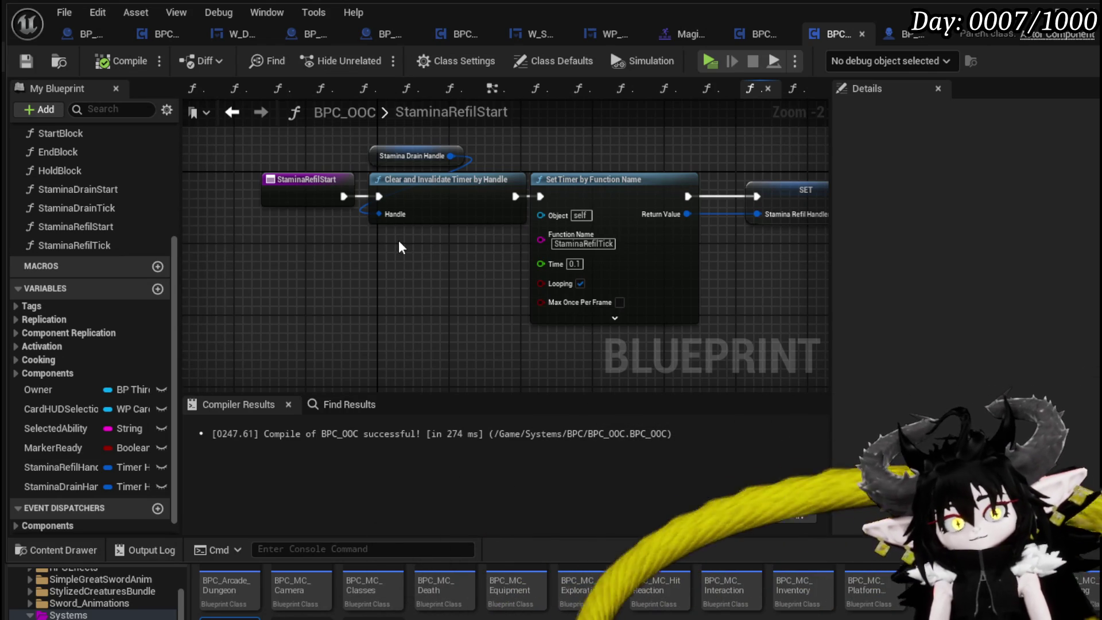
left_click_drag(401, 236, 335, 256)
mouse_move(739, 198)
left_mouse_down()
mouse_move(700, 205)
mouse_move(736, 205)
left_mouse_up()
left_click(577, 163)
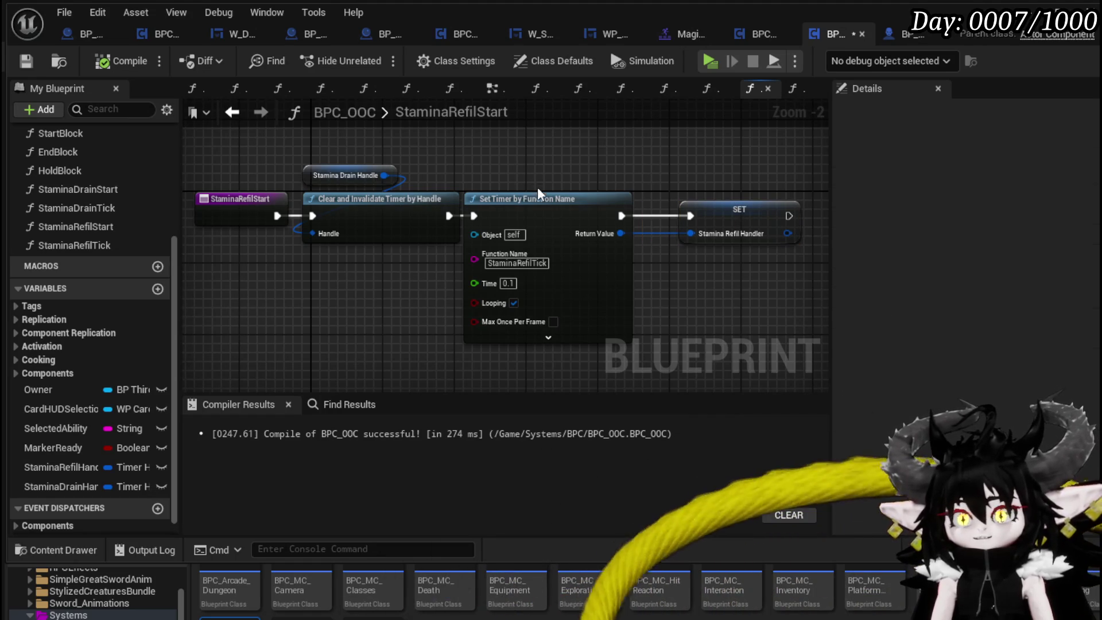
left_click_drag(555, 161, 635, 184)
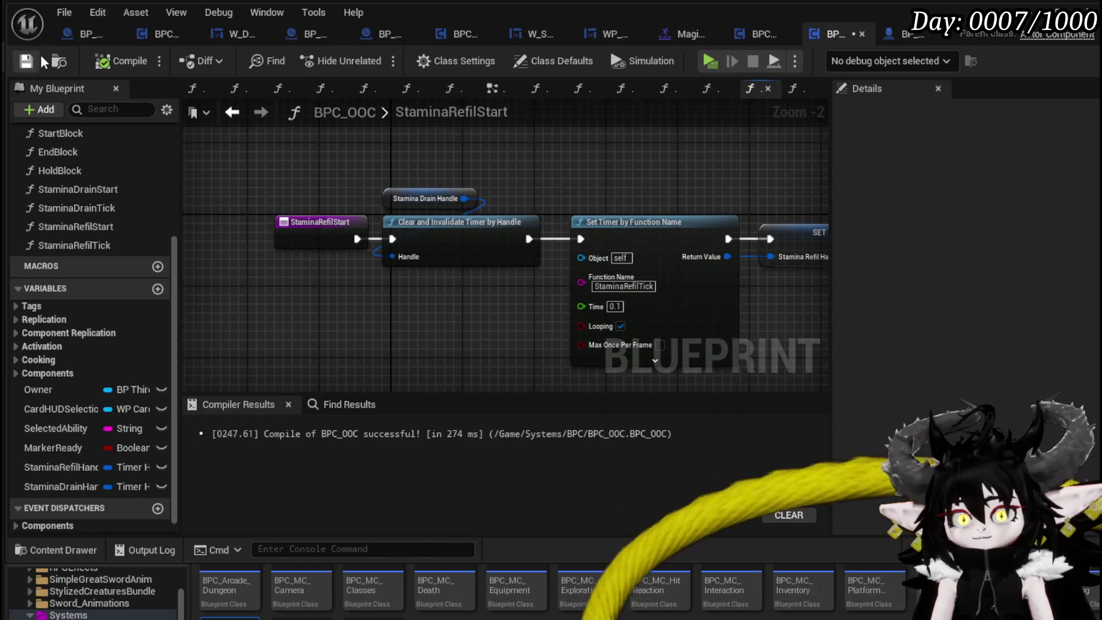
left_click(29, 61)
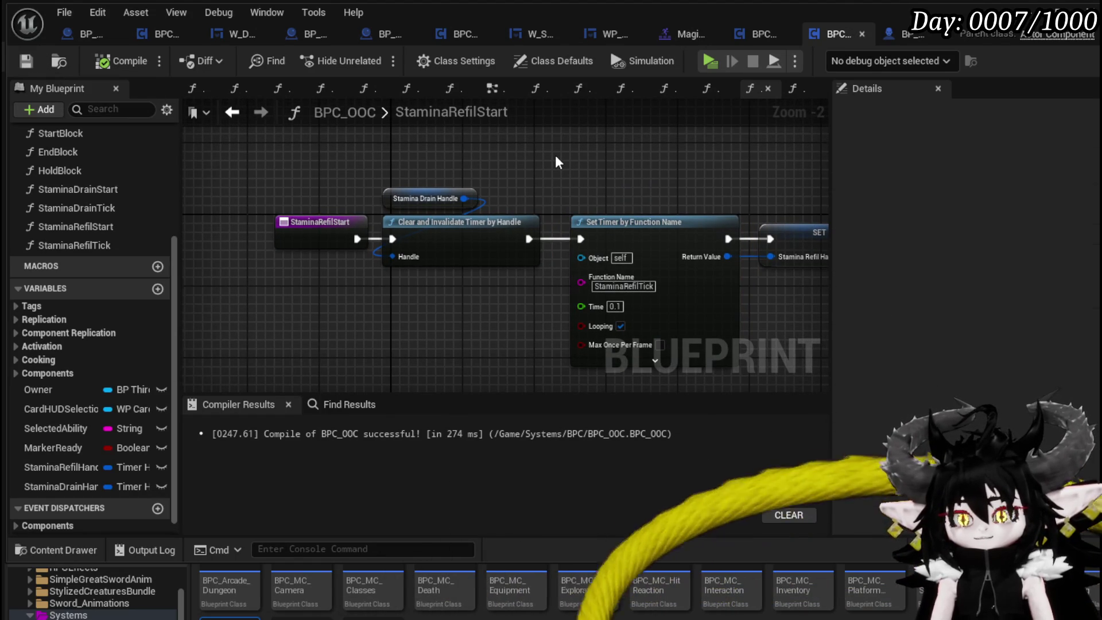
left_click_drag(556, 162, 595, 168)
left_click_drag(436, 175, 514, 252)
left_click(321, 182)
left_click(26, 61)
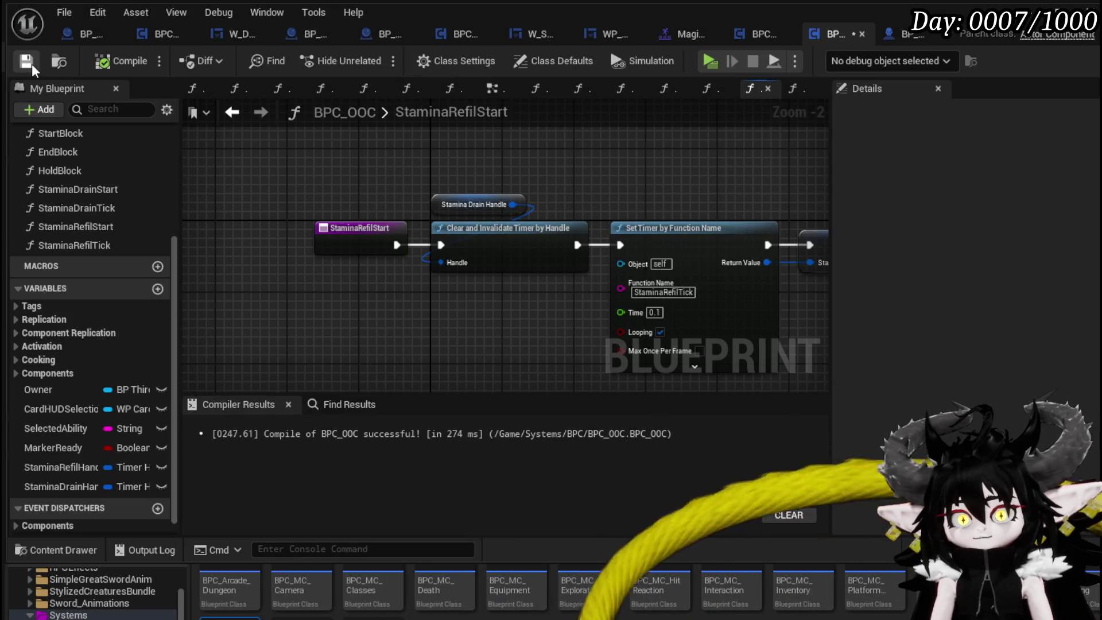
Widen the graph panel and review the StaminaDrainStart and StaminaRefilStart graphs.
left_click_drag(614, 182, 538, 166)
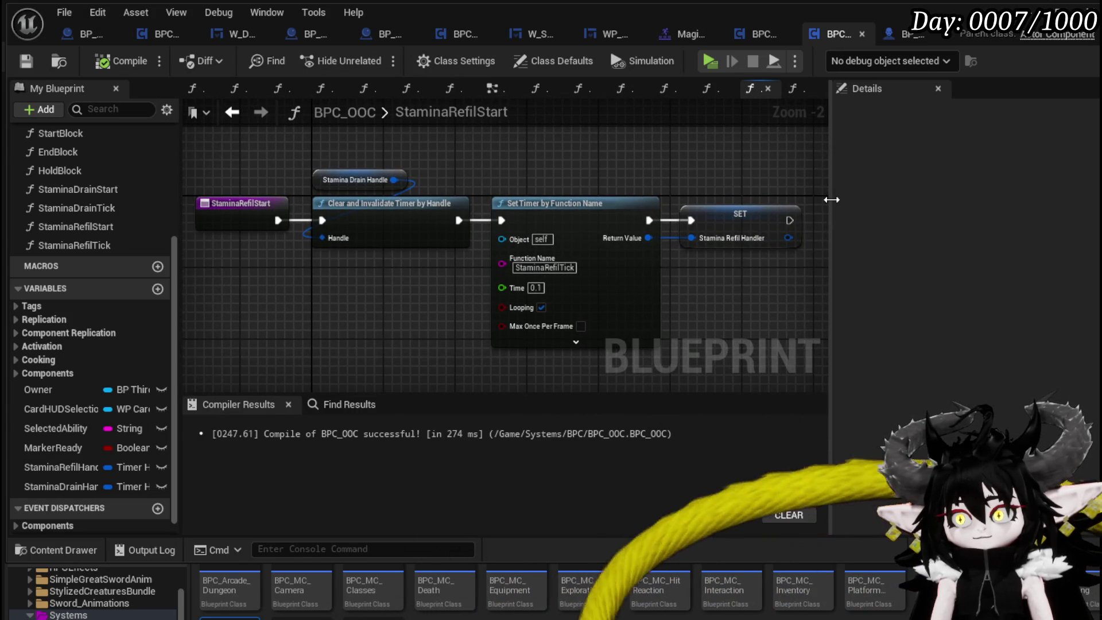
left_click_drag(832, 199, 900, 197)
mouse_move(770, 192)
left_mouse_down()
mouse_move(791, 190)
mouse_move(782, 187)
left_mouse_up()
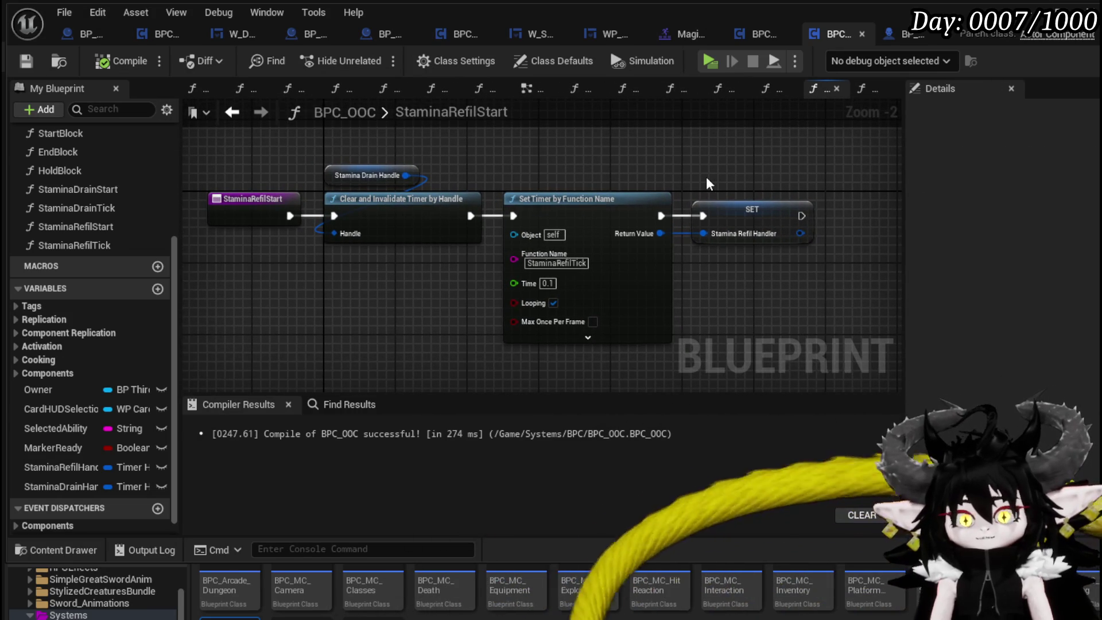
left_click_drag(459, 163, 504, 184)
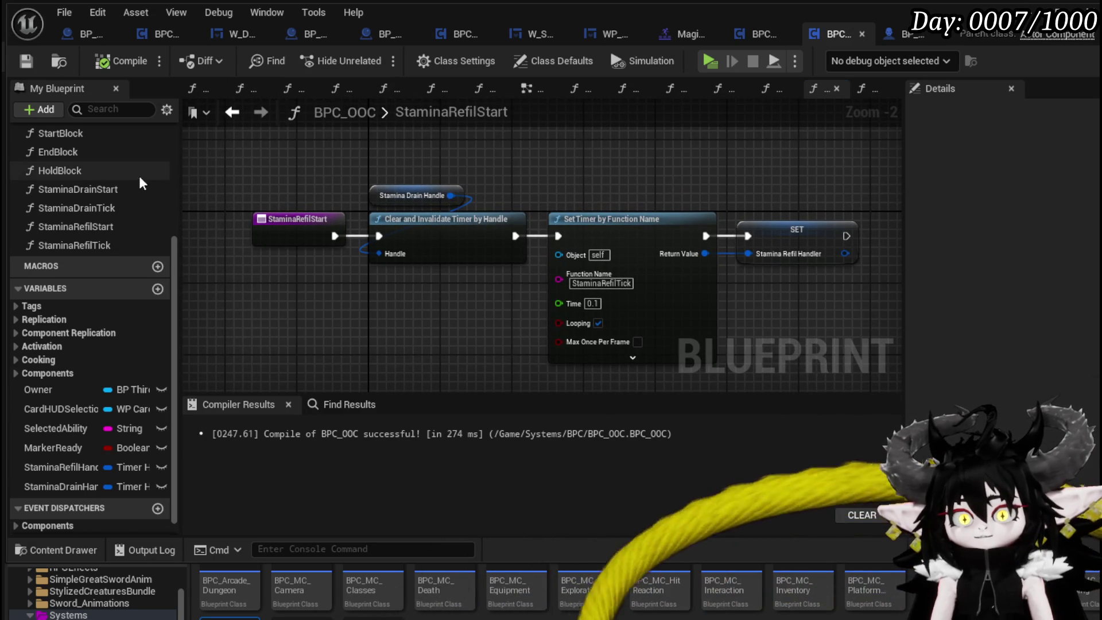
double_click(113, 190)
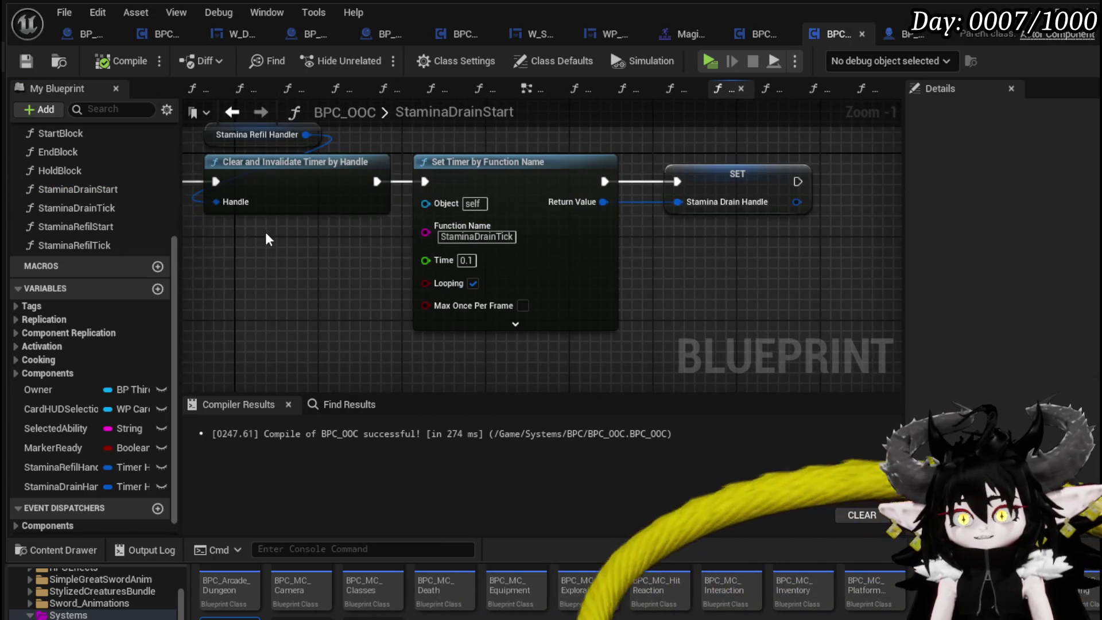
left_click_drag(325, 248, 369, 250)
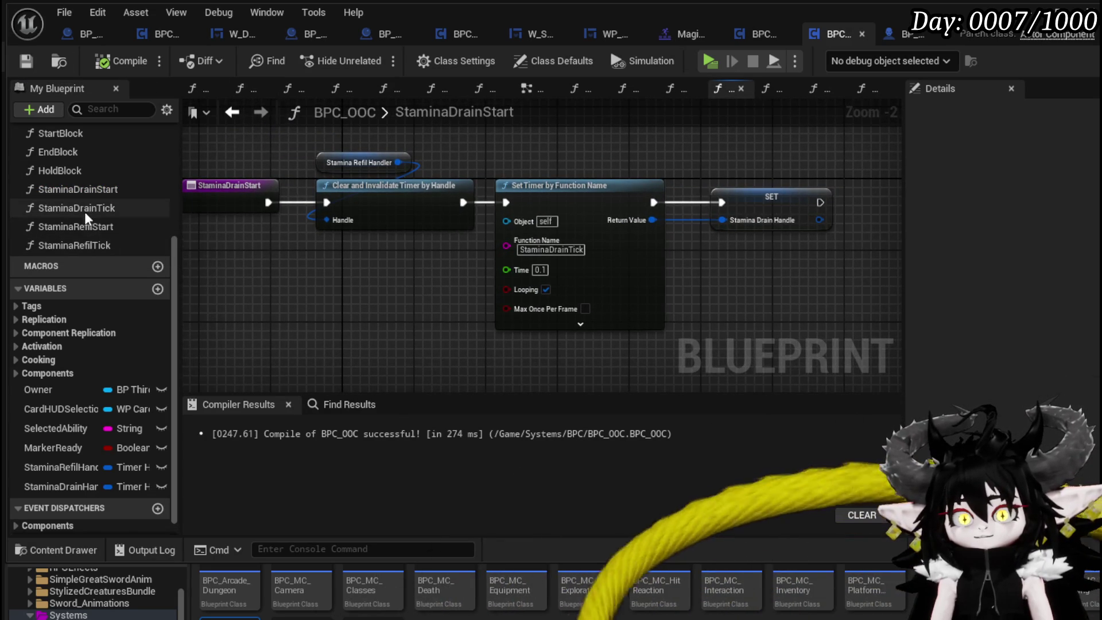
left_click_drag(242, 242, 264, 242)
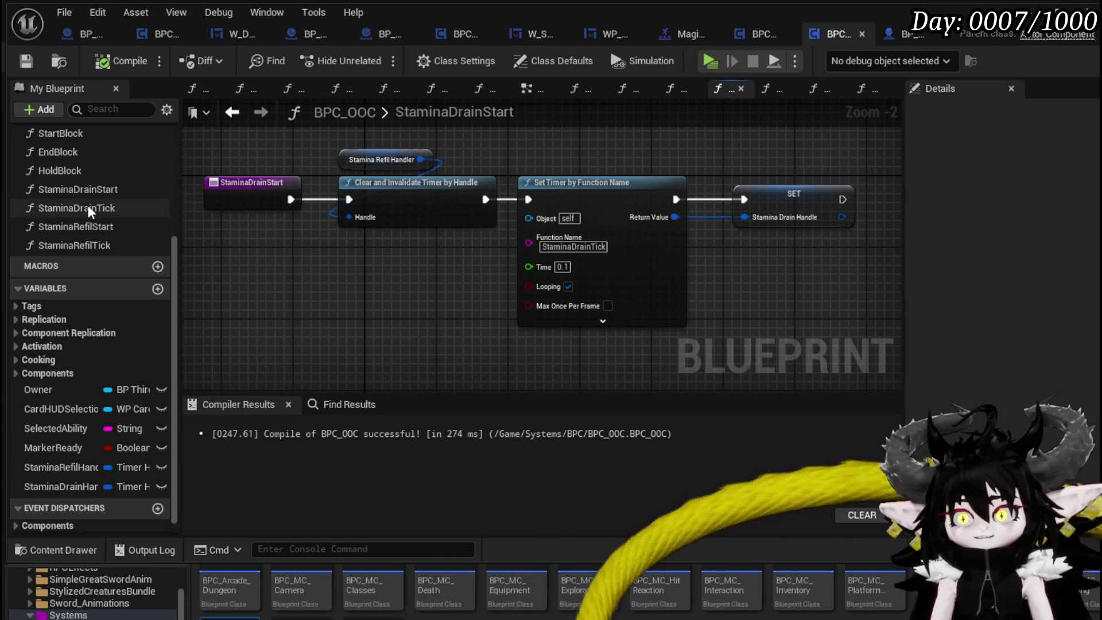
double_click(91, 228)
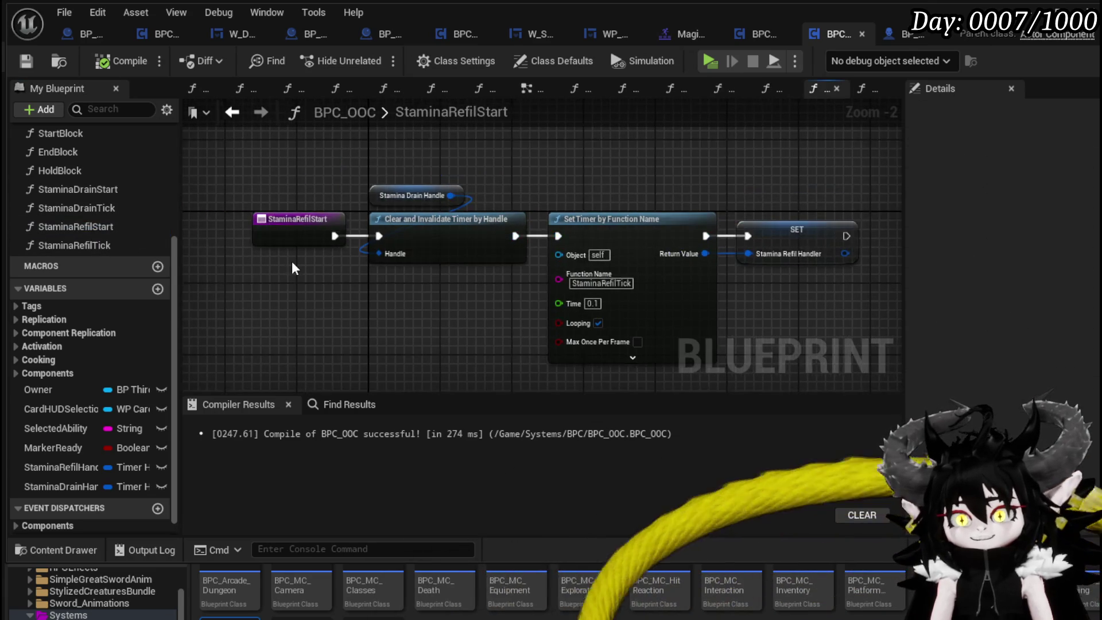
left_click_drag(292, 261, 249, 217)
double_click(74, 190)
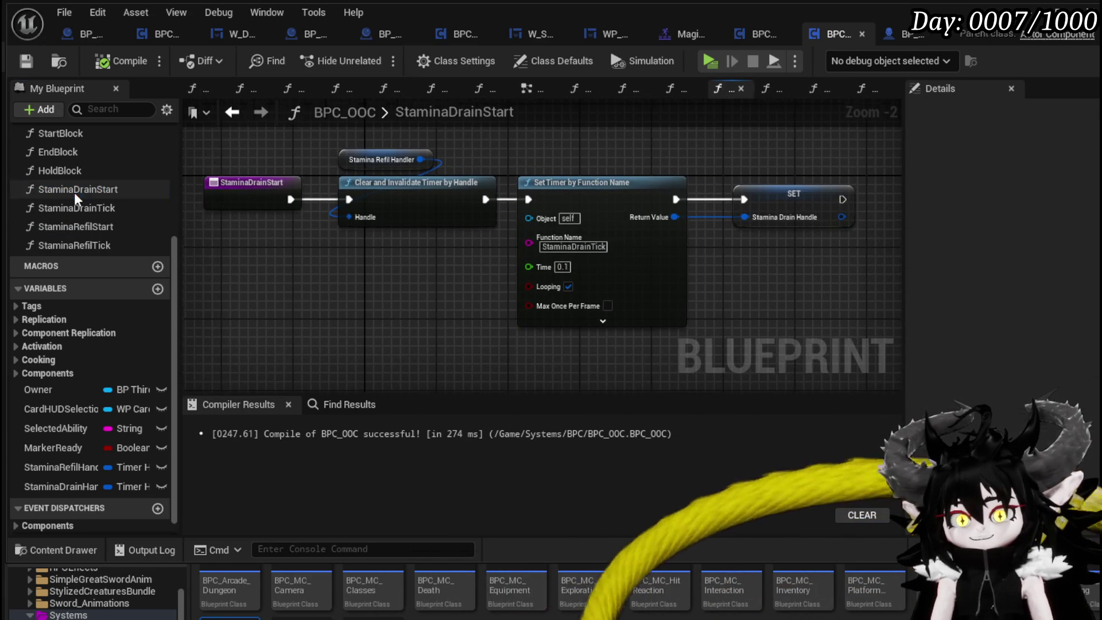
double_click(82, 230)
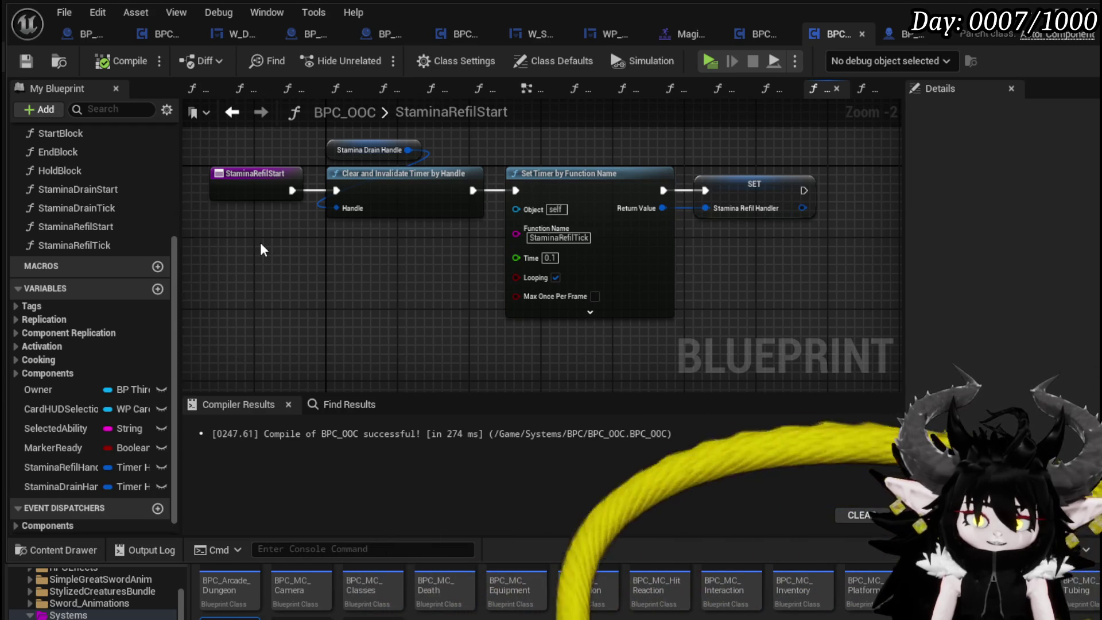
Box-select the five StaminaRefilStart nodes to check their wiring and save BPC_OOC.
scroll(260, 242, "down", 1)
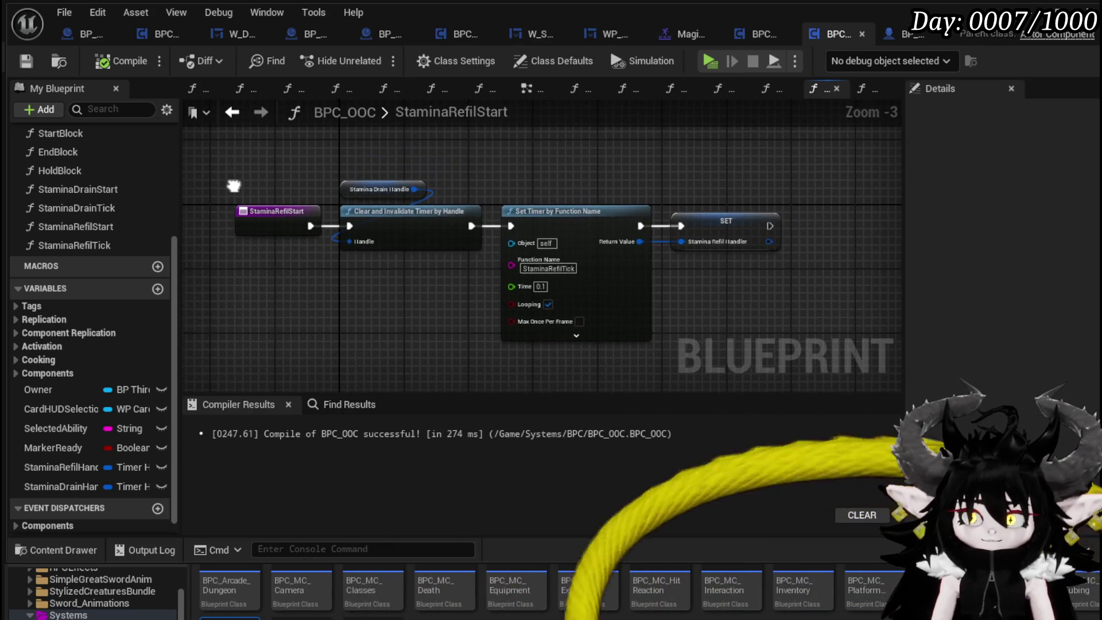
left_click_drag(212, 156, 607, 277)
left_click_drag(758, 335, 759, 335)
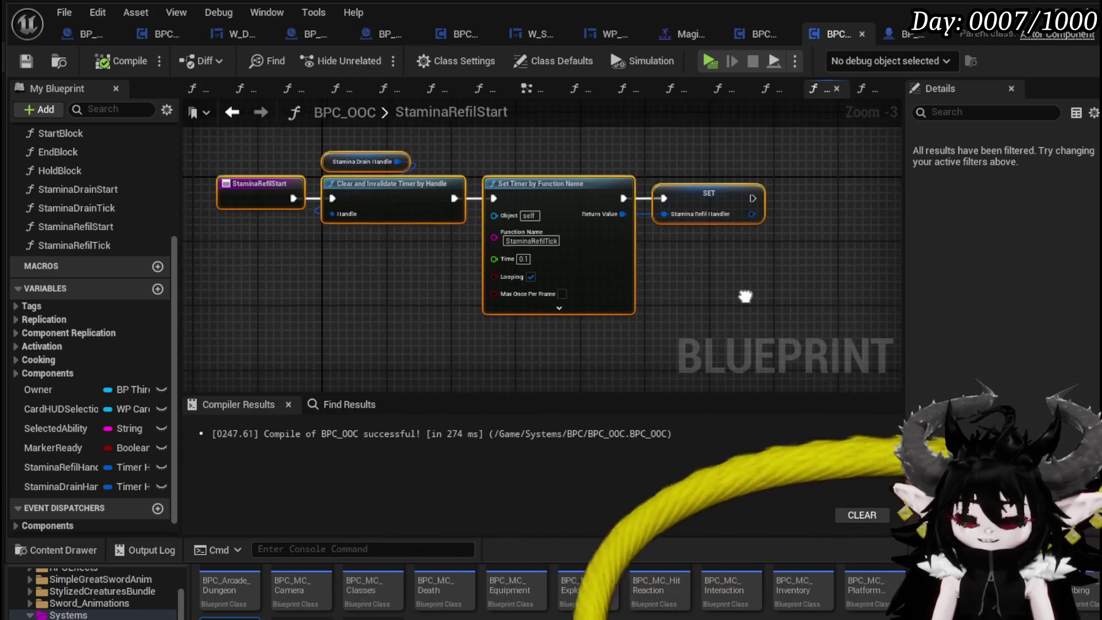
left_click(339, 285)
left_click_drag(339, 285, 354, 261)
left_click(26, 61)
mouse_move(384, 281)
left_mouse_down()
mouse_move(418, 315)
mouse_move(388, 301)
left_mouse_up()
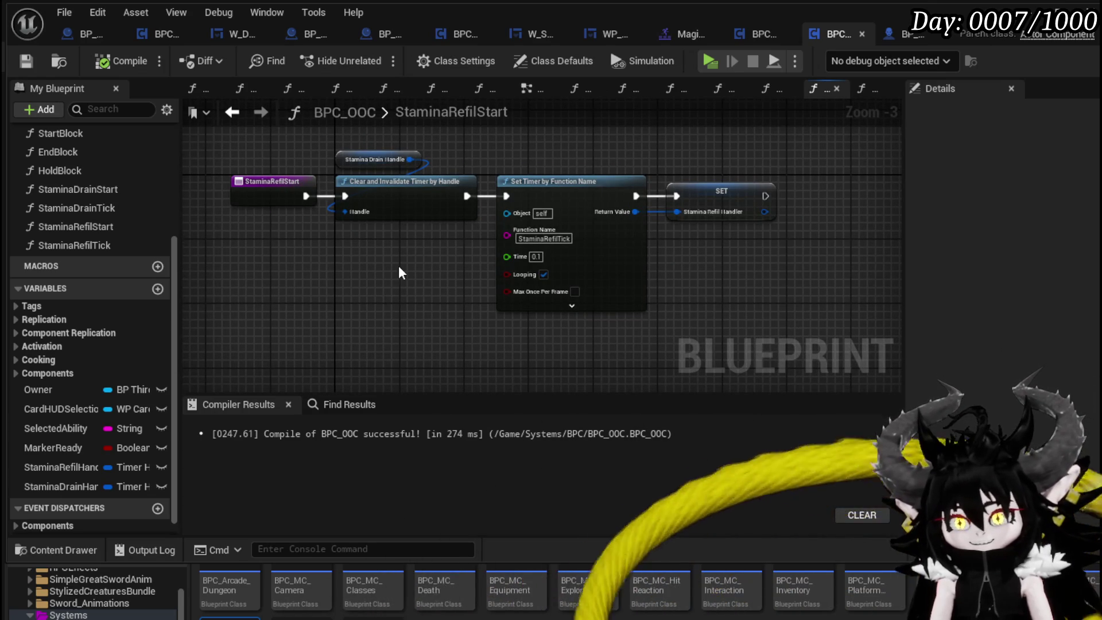
mouse_move(209, 342)
left_mouse_down()
mouse_move(717, 209)
mouse_move(840, 146)
left_mouse_up()
left_click(841, 146)
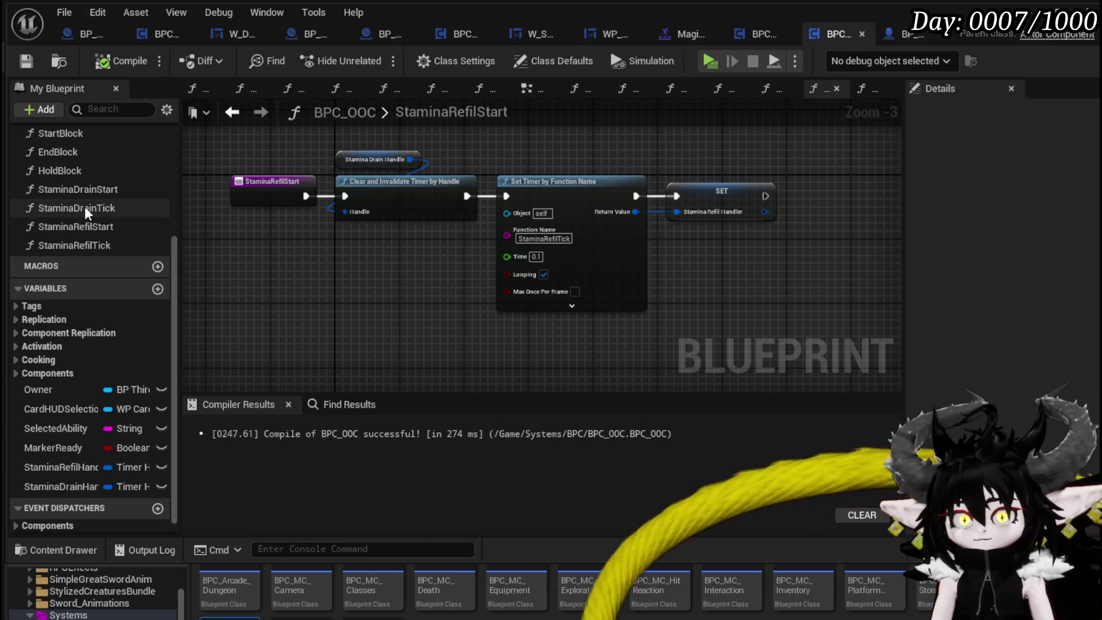
Open the empty StaminaDrainTick function and close the separate BP_ThirdPersonCharacter editor.
double_click(126, 212)
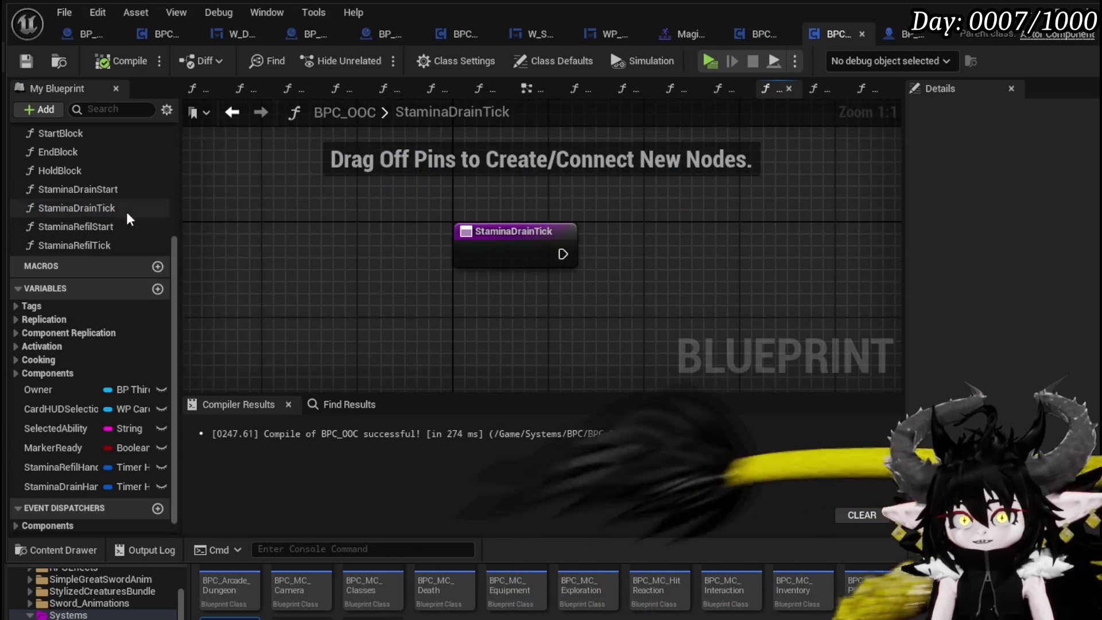
middle_click(911, 36)
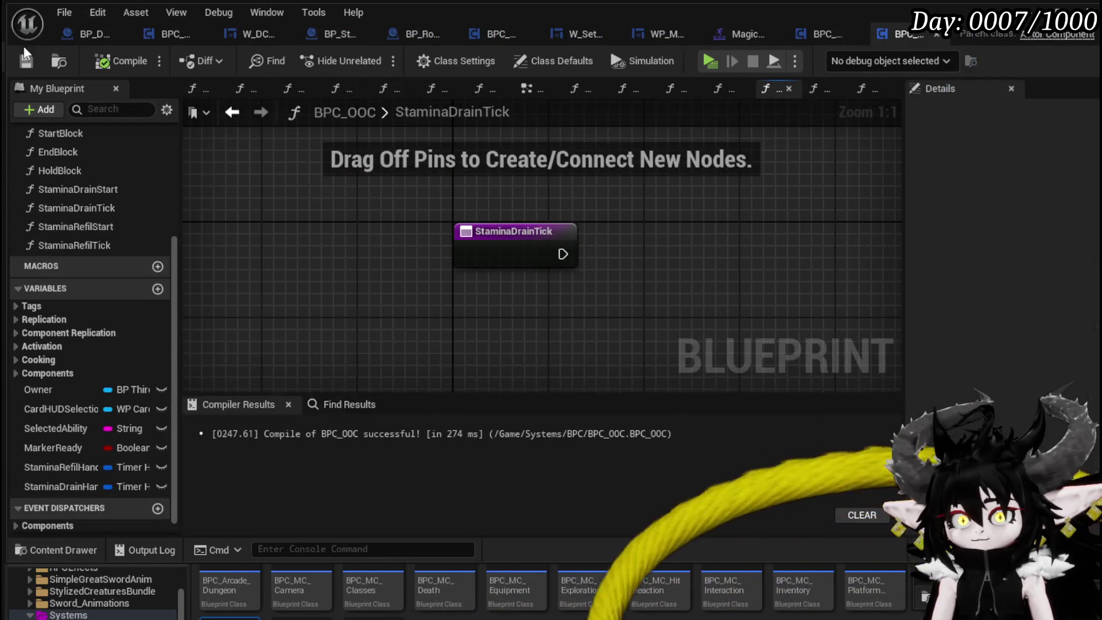
left_click(26, 63)
left_click(818, 46)
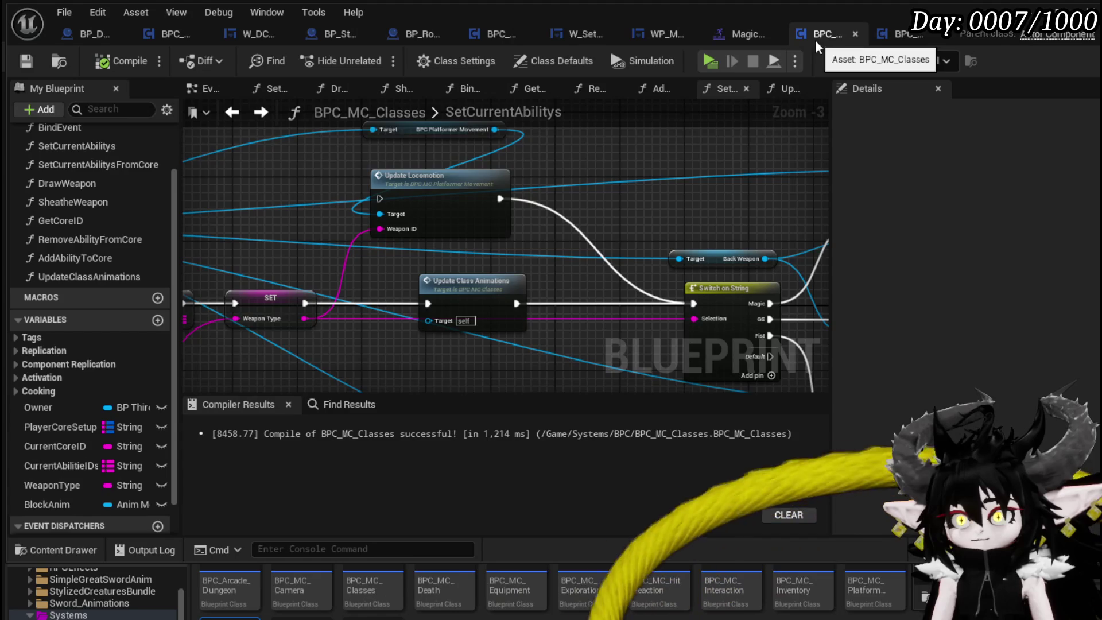
scroll(621, 156, "down", 3)
left_click_drag(621, 155, 537, 175)
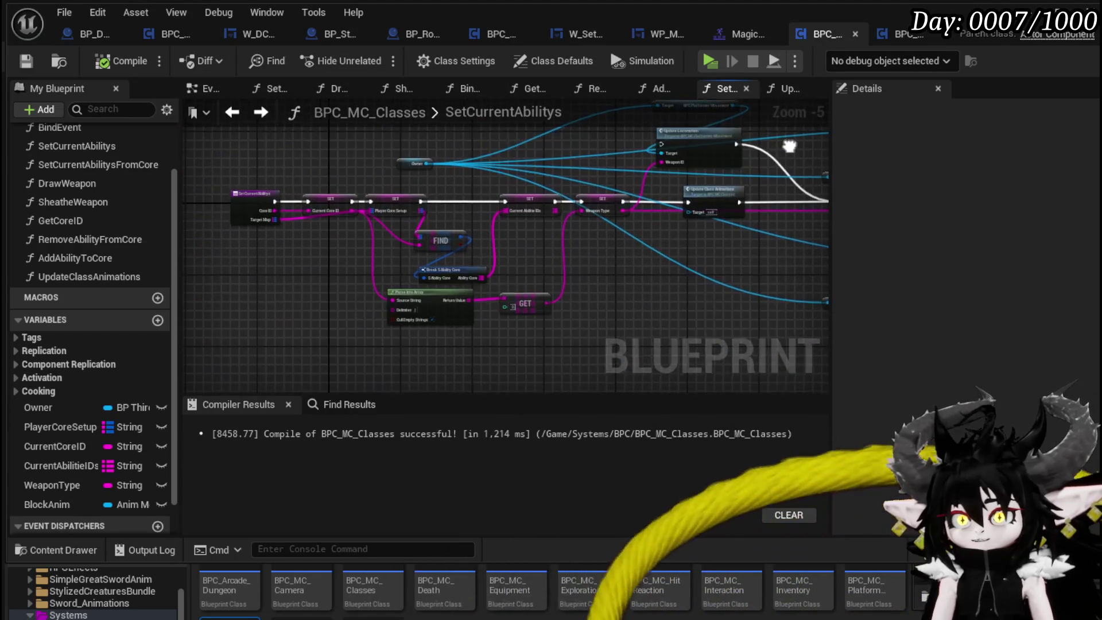
left_click(900, 37)
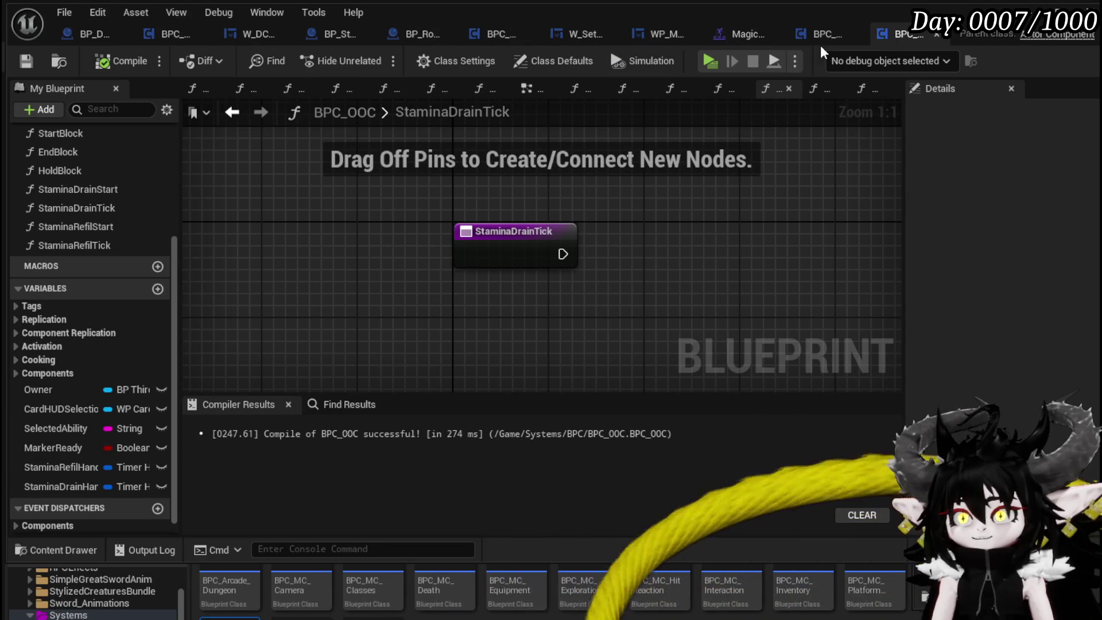
Dock BP_ThirdPersonCharacter into the main editor and inspect its Depleat Bar function graph.
key("alt+Tab")
left_click_drag(1030, 51, 116, 39)
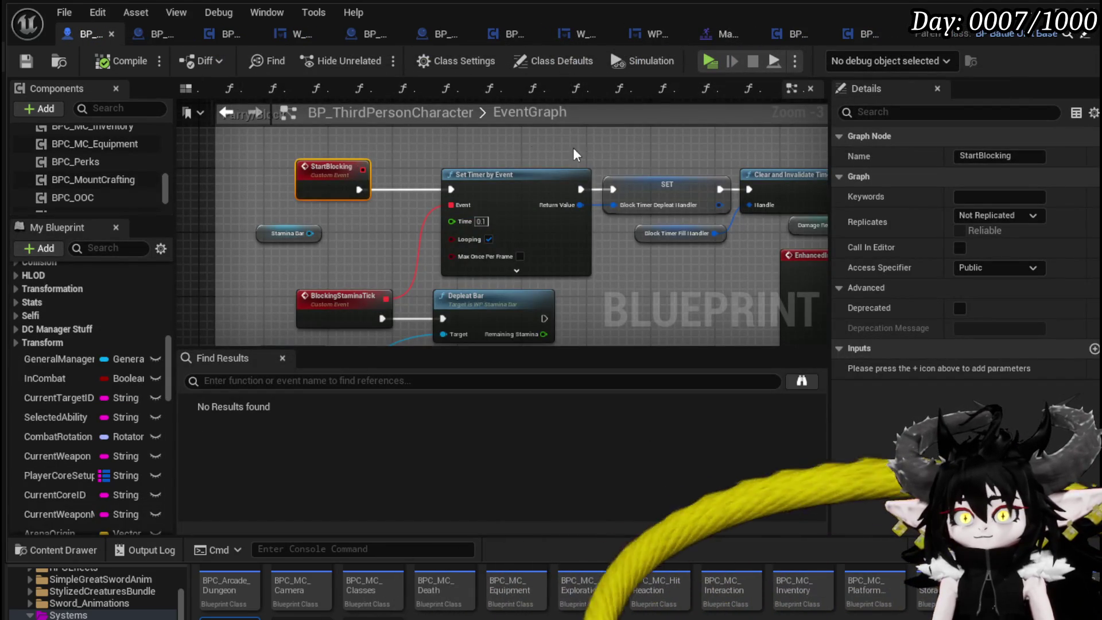
scroll(574, 154, "down", 2)
scroll(550, 209, "up", 3)
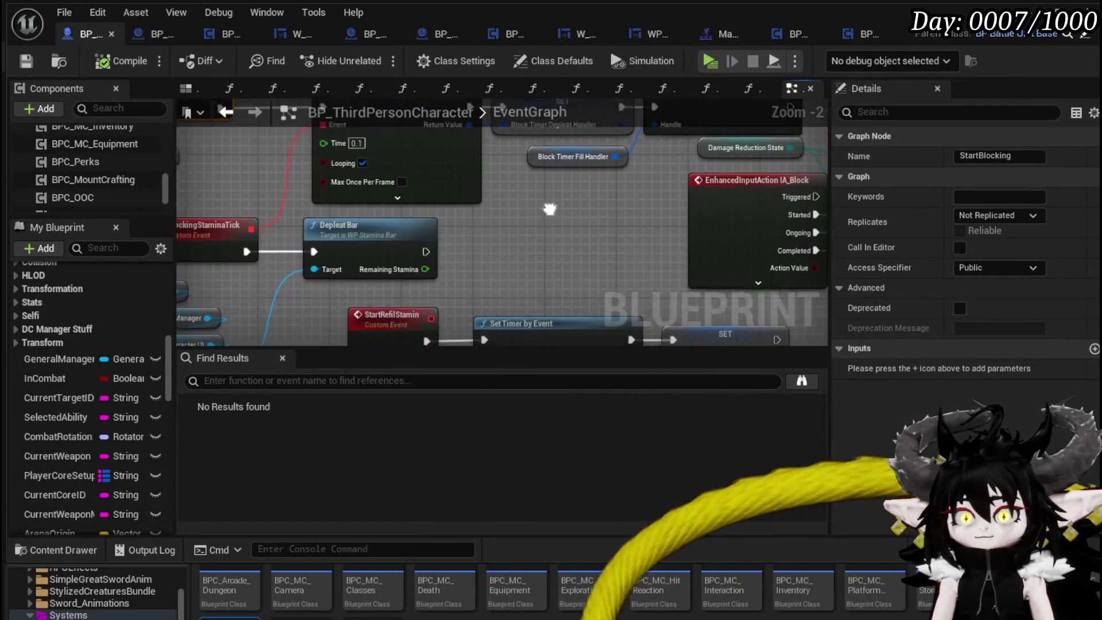
left_click_drag(550, 209, 691, 139)
double_click(528, 167)
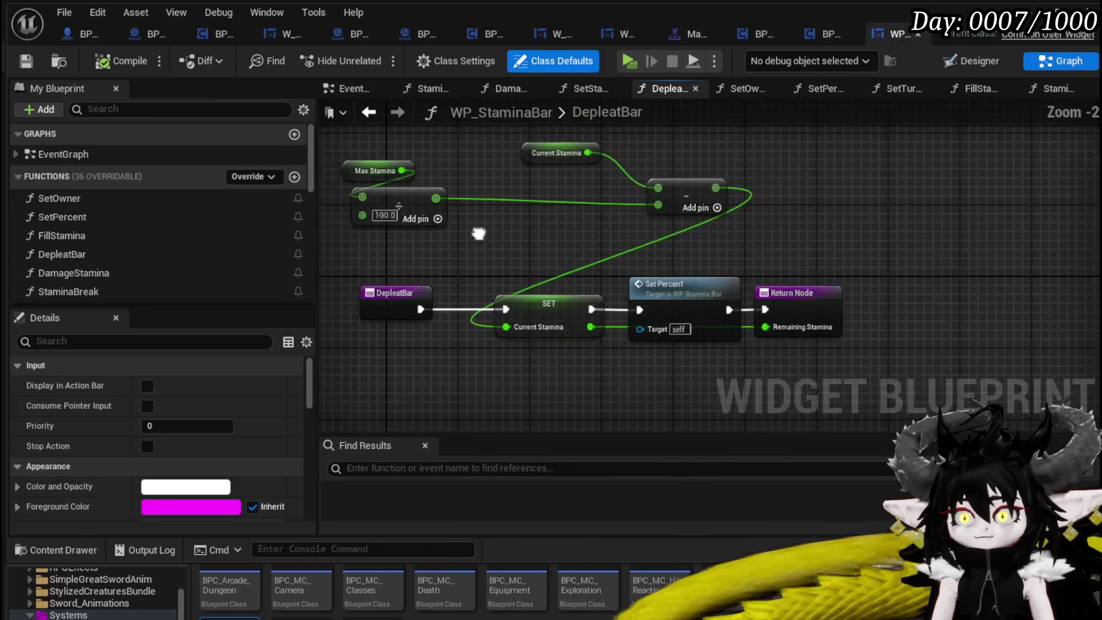
mouse_move(478, 233)
left_mouse_down()
mouse_move(557, 261)
mouse_move(539, 258)
left_mouse_up()
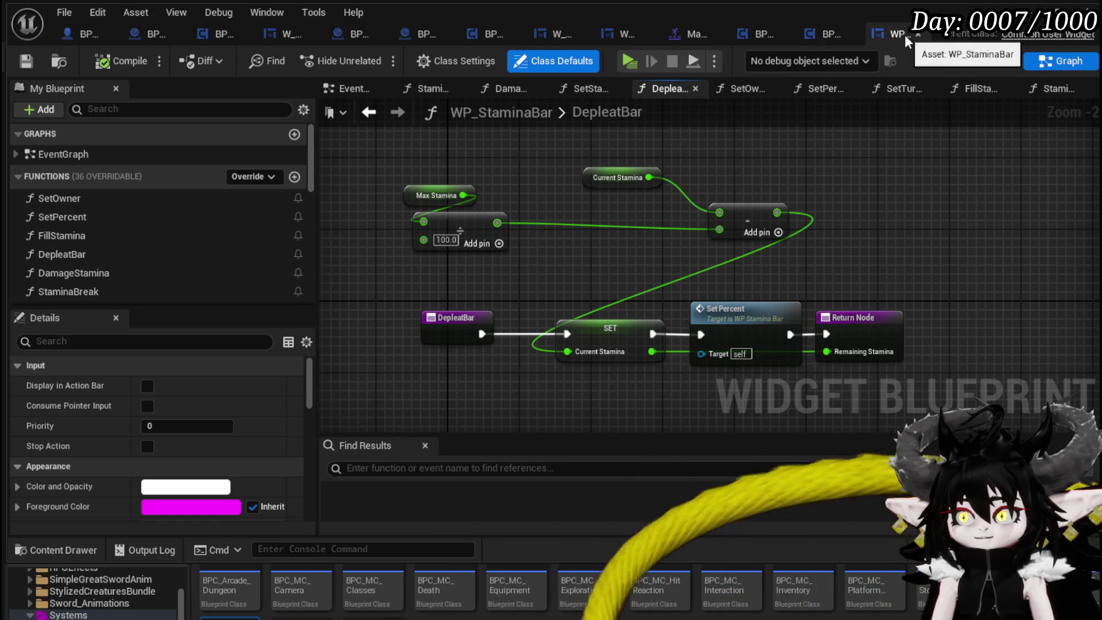
left_click(827, 34)
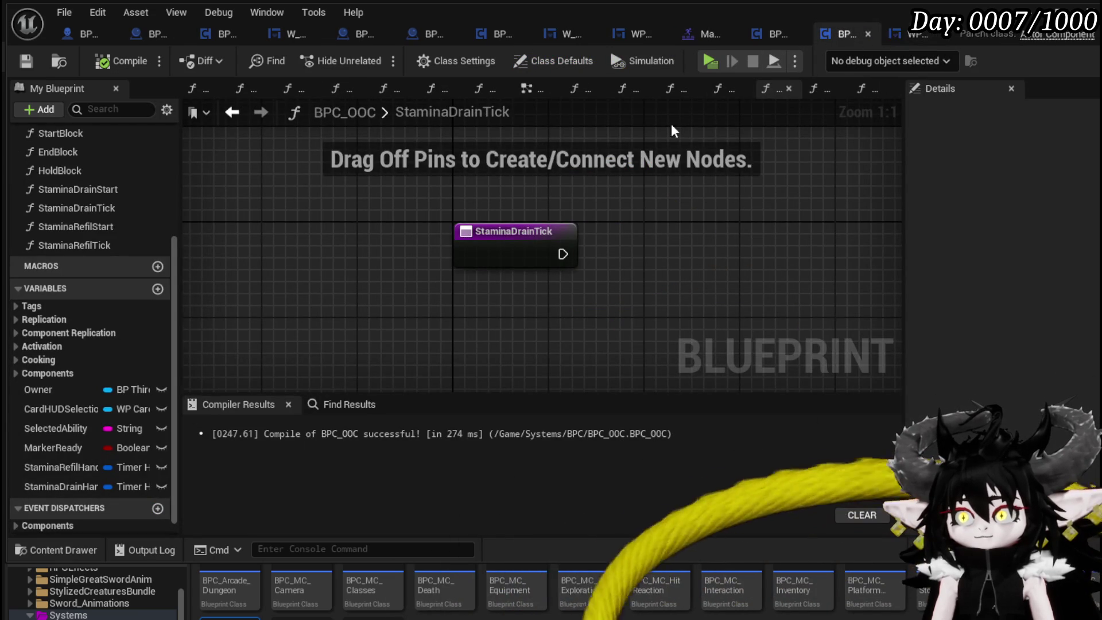
Place Owner in StaminaDrainTick and copy the character's stamina-bar reference and Depleat Bar nodes.
mouse_move(71, 390)
left_mouse_down()
mouse_move(405, 202)
mouse_move(464, 198)
left_mouse_up()
left_click(909, 33)
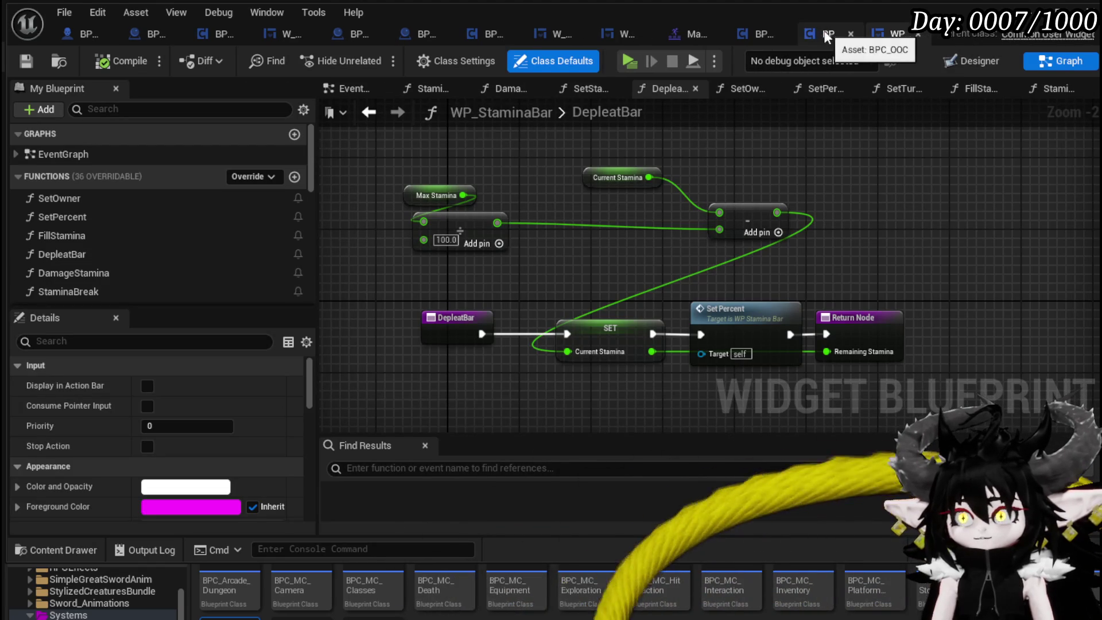
left_click(81, 34)
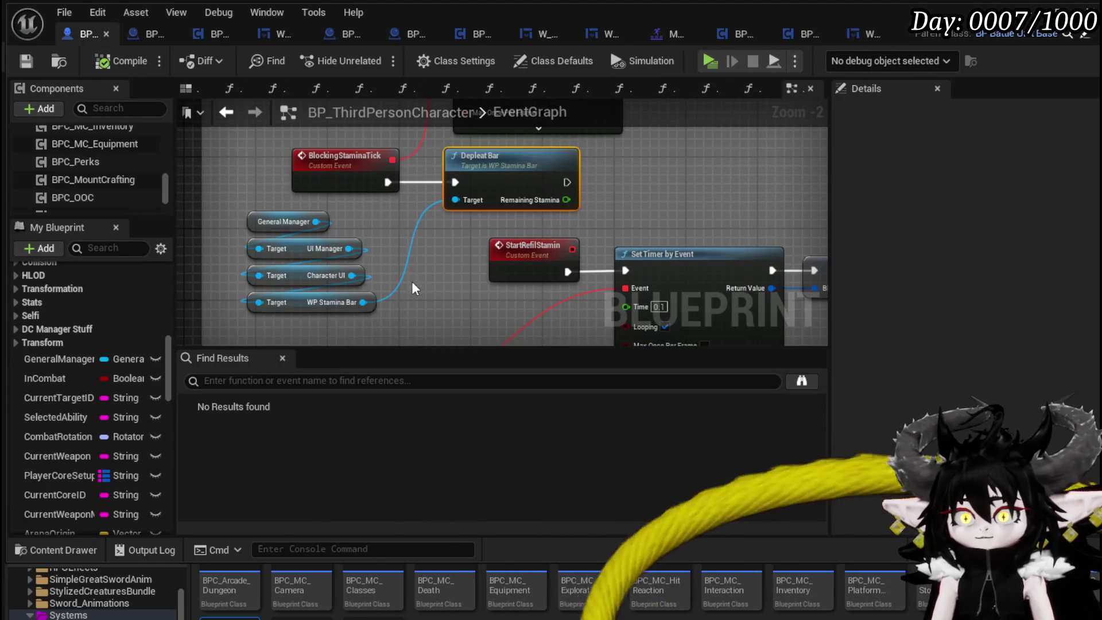
left_click_drag(304, 324, 374, 223)
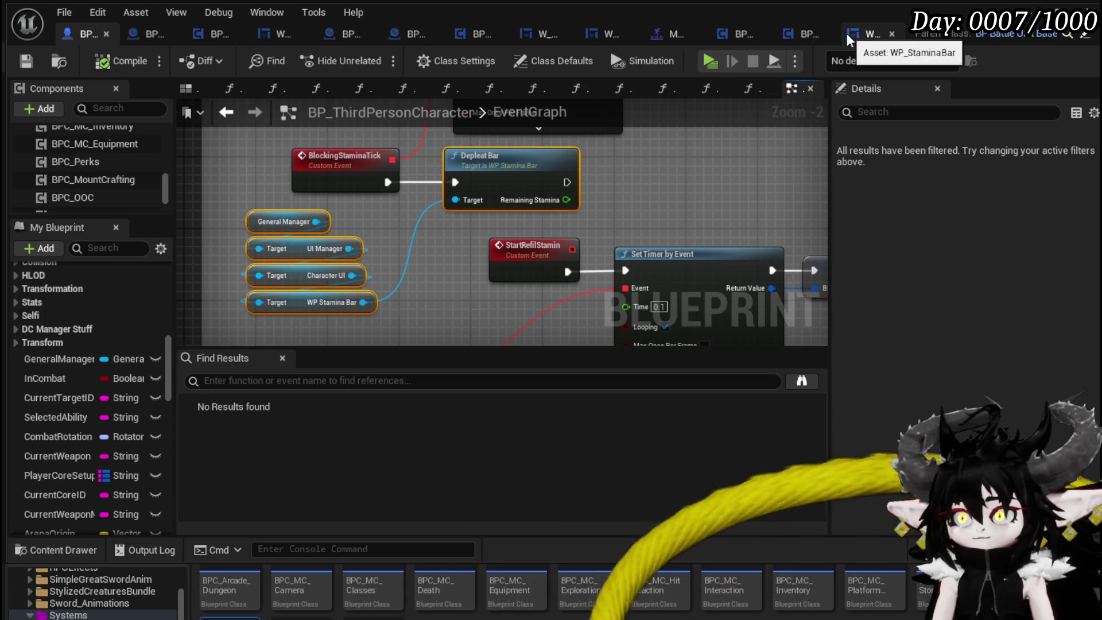
left_click(811, 34)
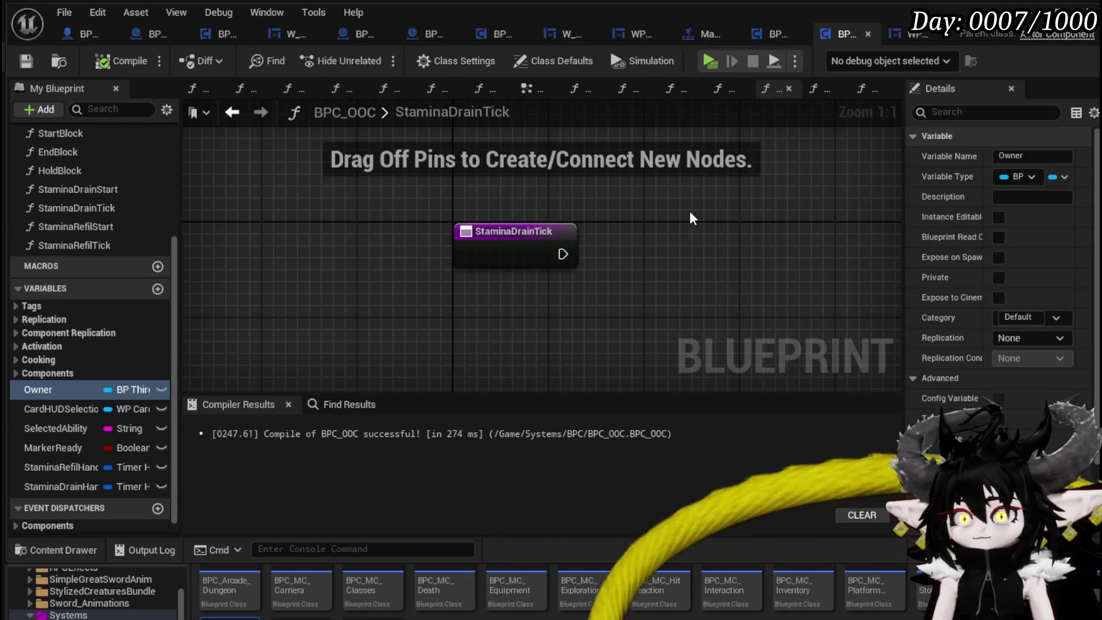
Paste the Depleat Bar nodes, wire them to StaminaDrainTick, and add an Owner getter.
key("ctrl+v")
mouse_move(562, 254)
left_mouse_down()
mouse_move(600, 257)
mouse_move(843, 192)
mouse_move(801, 177)
mouse_move(809, 166)
mouse_move(798, 291)
mouse_move(651, 274)
mouse_move(645, 262)
left_mouse_up()
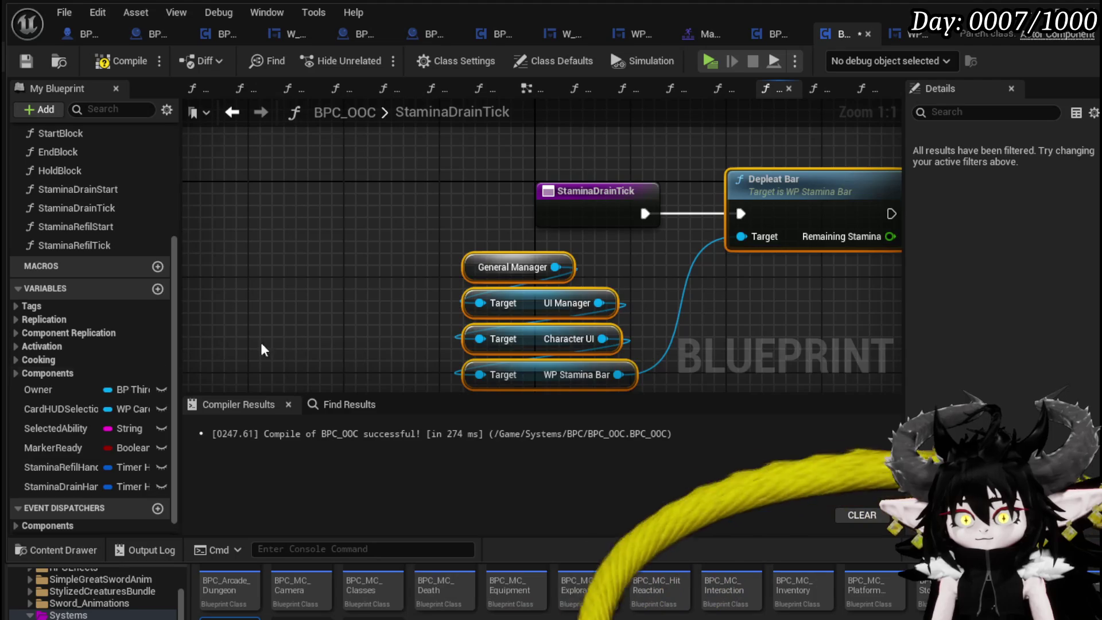
left_click_drag(66, 393, 327, 205)
left_click(352, 228)
Feed Owner's Get General Manager into the UI Manager target, then compile and save.
mouse_move(400, 207)
left_mouse_down()
mouse_move(353, 246)
mouse_move(325, 253)
left_mouse_up()
type("g")
type(" general")
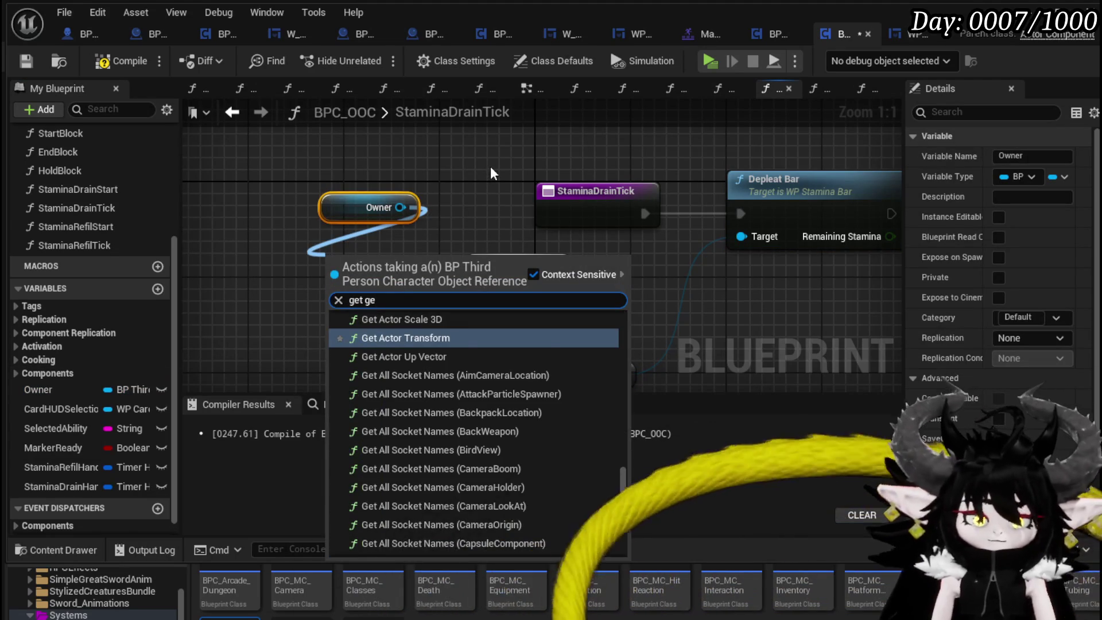
key("Return")
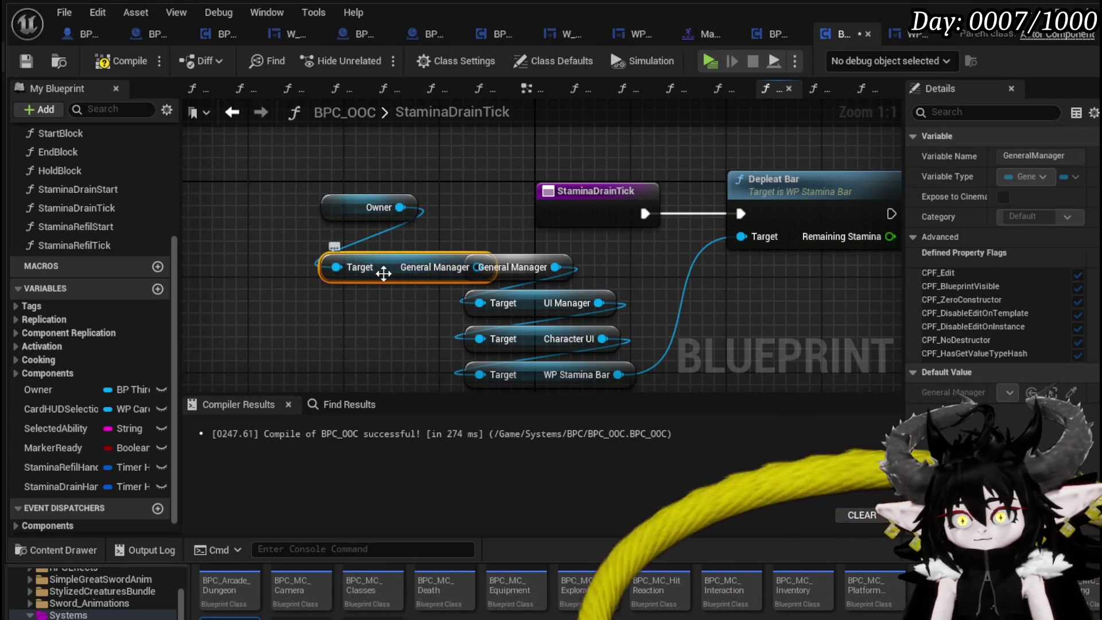
left_click_drag(381, 271, 356, 259)
left_click_drag(454, 254, 481, 306)
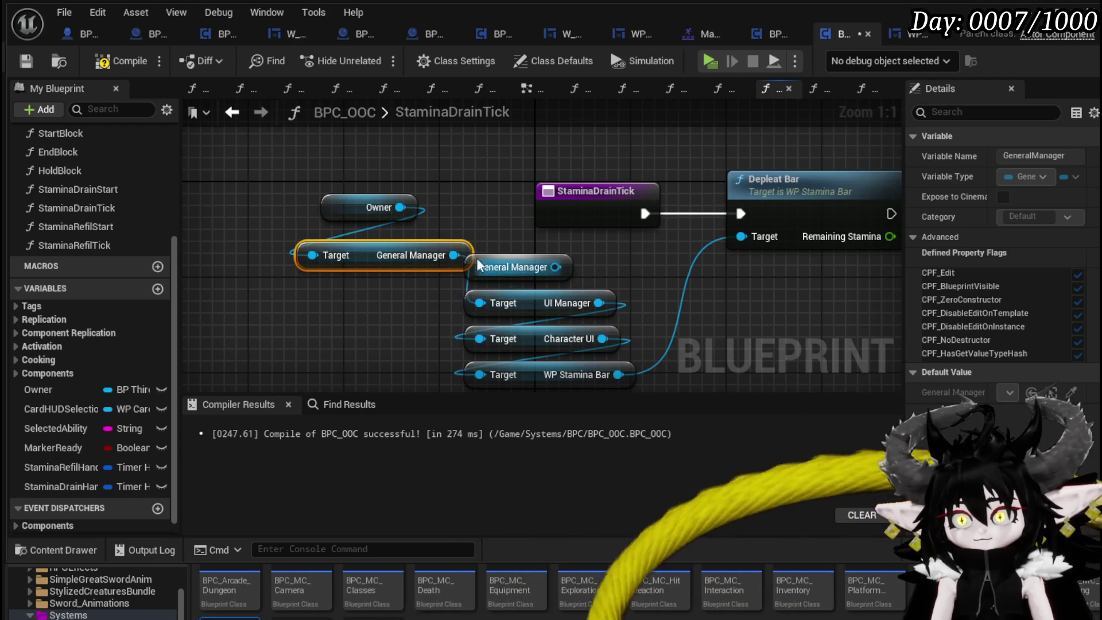
left_click(508, 270)
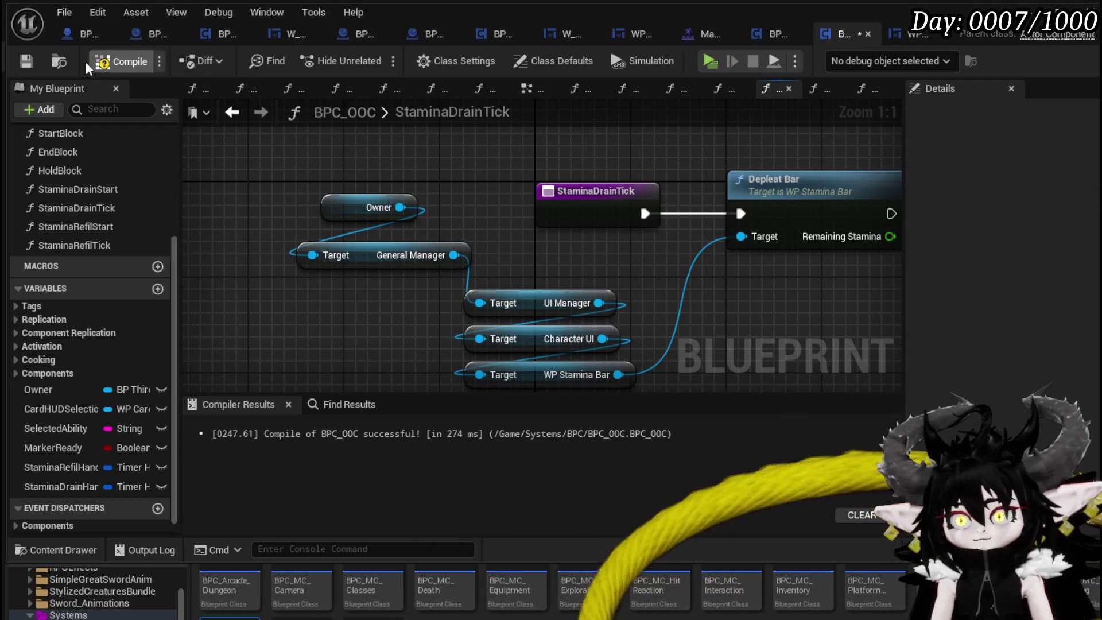
left_click(25, 65)
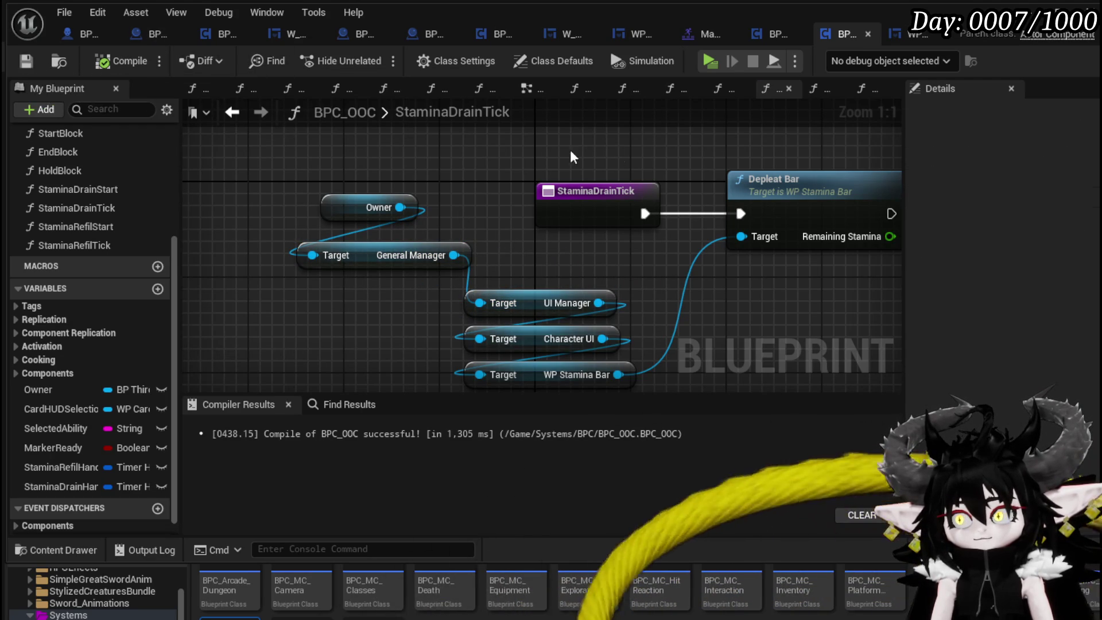
scroll(570, 150, "down", 2)
left_click(450, 173)
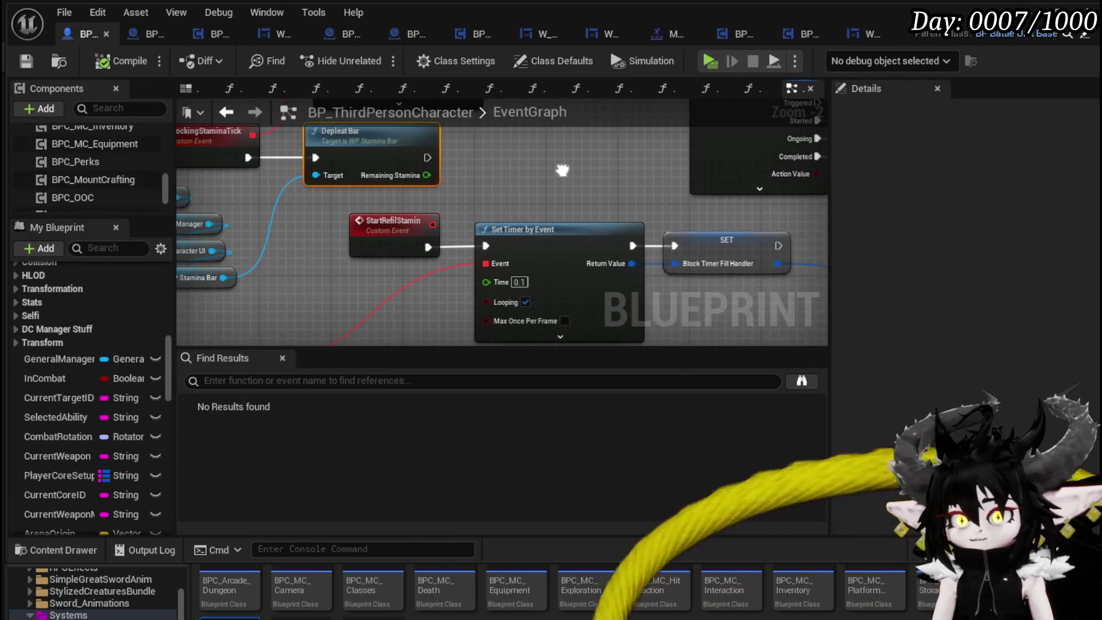
Copy the General Manager to WP Stamina Bar getters beside Fill Stamina, then reopen StaminaRefilStart.
mouse_move(562, 170)
left_mouse_down()
mouse_move(534, 153)
mouse_move(868, 105)
left_mouse_up()
scroll(533, 152, "down", 1)
left_click_drag(378, 114, 373, 184)
mouse_move(536, 322)
left_mouse_down()
mouse_move(247, 247)
mouse_move(484, 262)
mouse_move(464, 274)
mouse_move(340, 239)
mouse_move(517, 247)
left_mouse_up()
left_click(549, 192)
left_click_drag(252, 252, 314, 227)
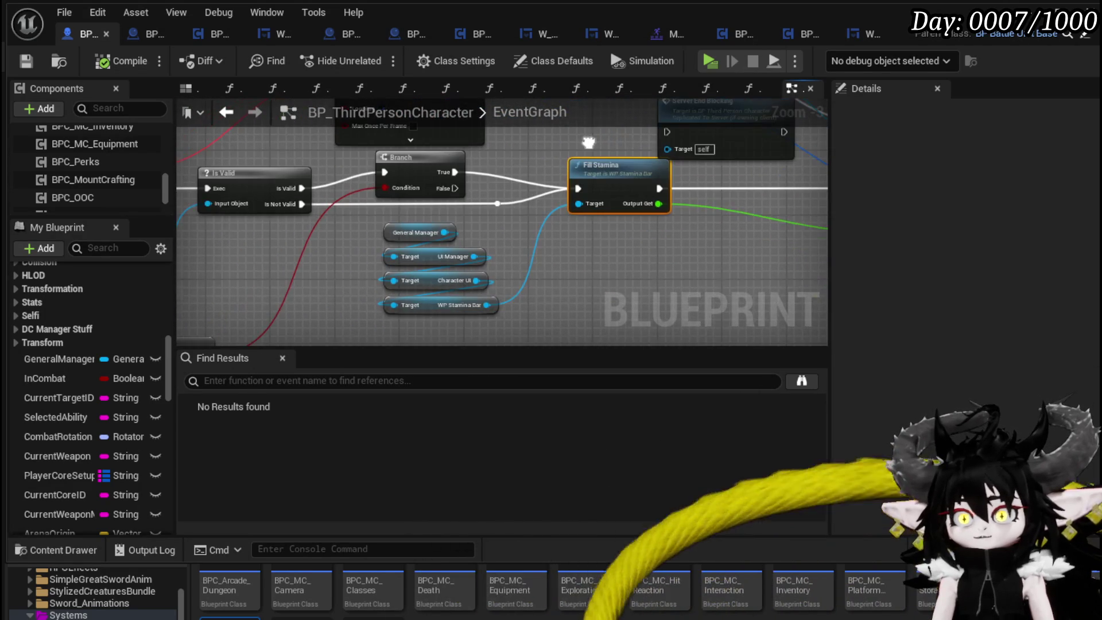
left_click_drag(398, 331, 459, 224)
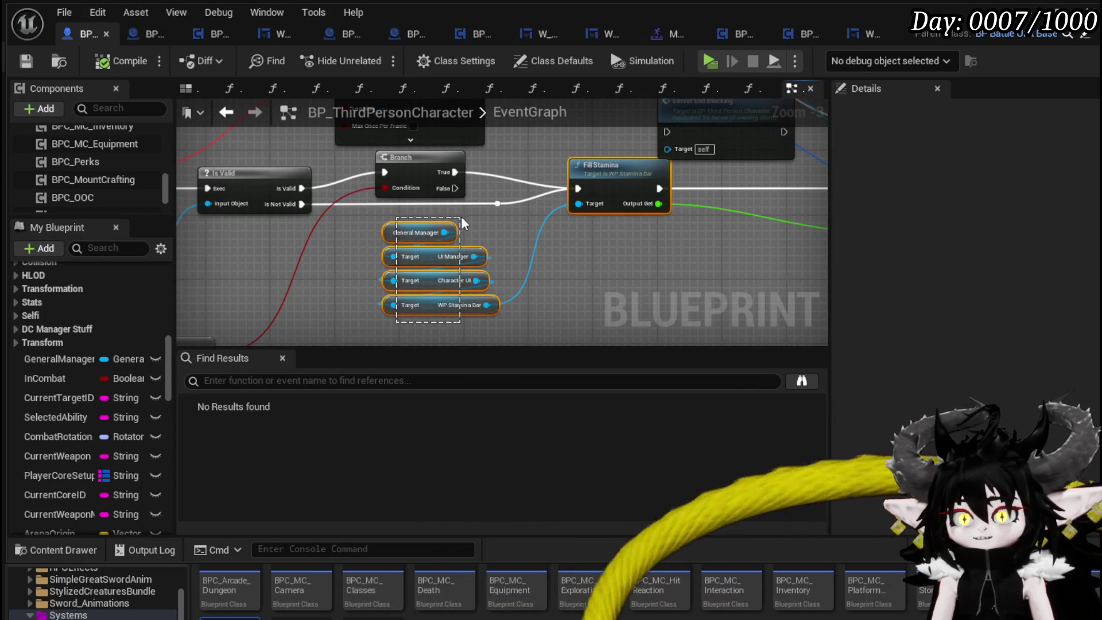
left_click(33, 60)
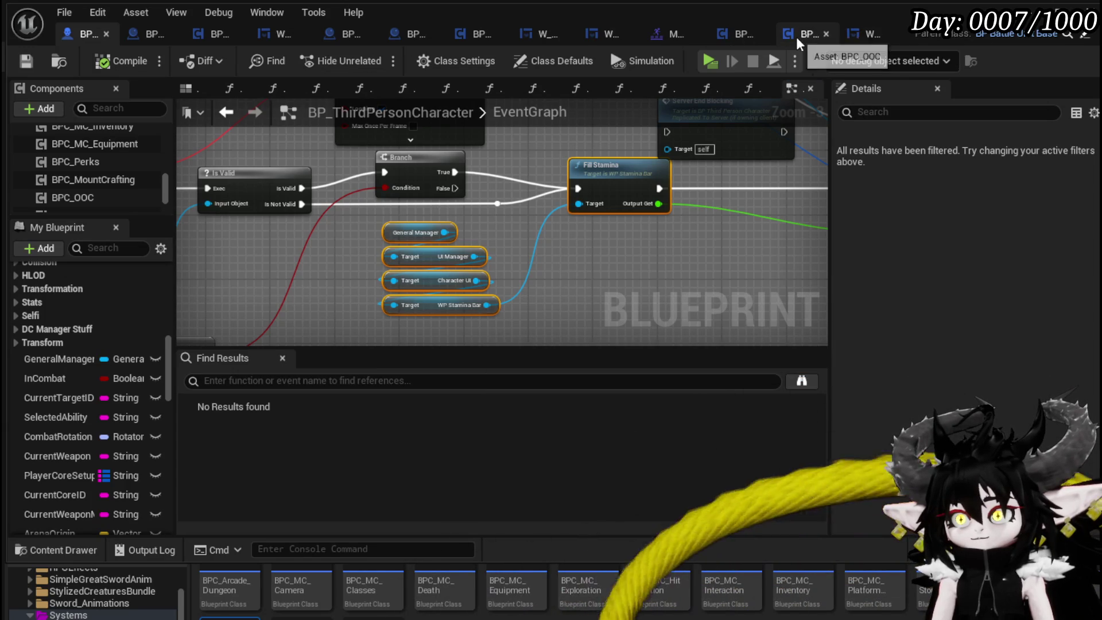
left_click(796, 38)
double_click(112, 227)
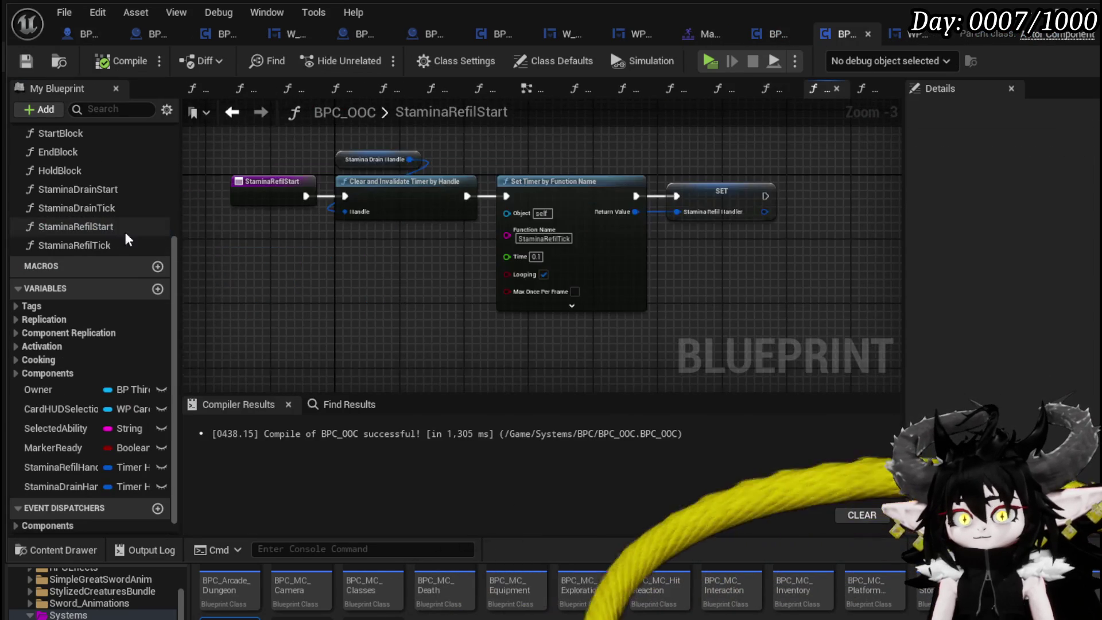
Paste the stamina-bar getters into StaminaRefilTick and line them up with Fill Stamina.
double_click(129, 246)
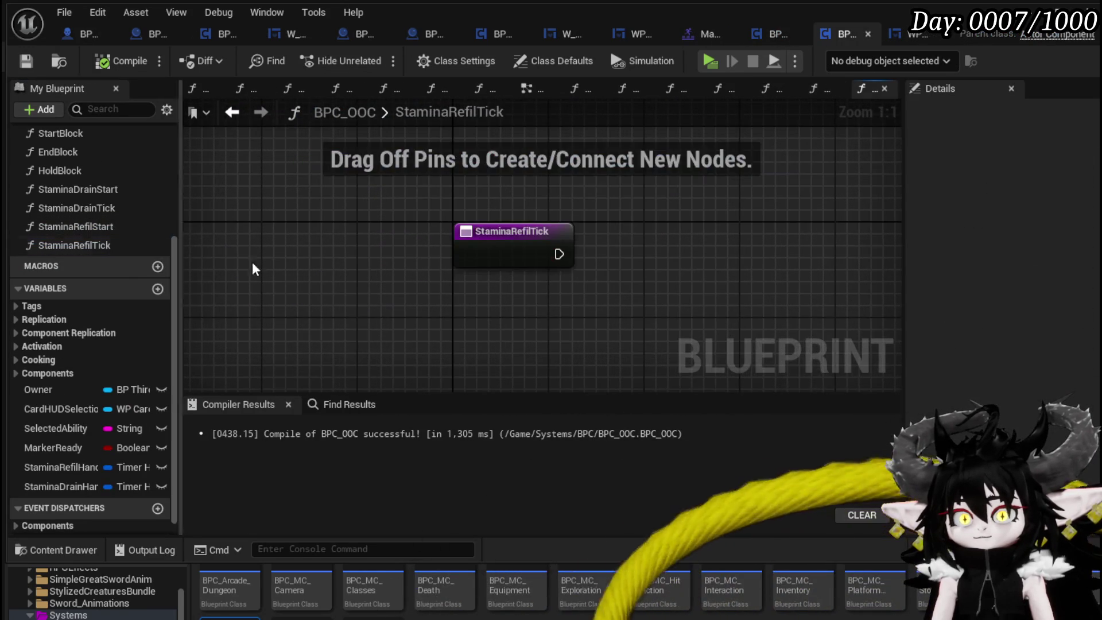
key("ctrl+v")
left_click_drag(692, 165, 365, 258)
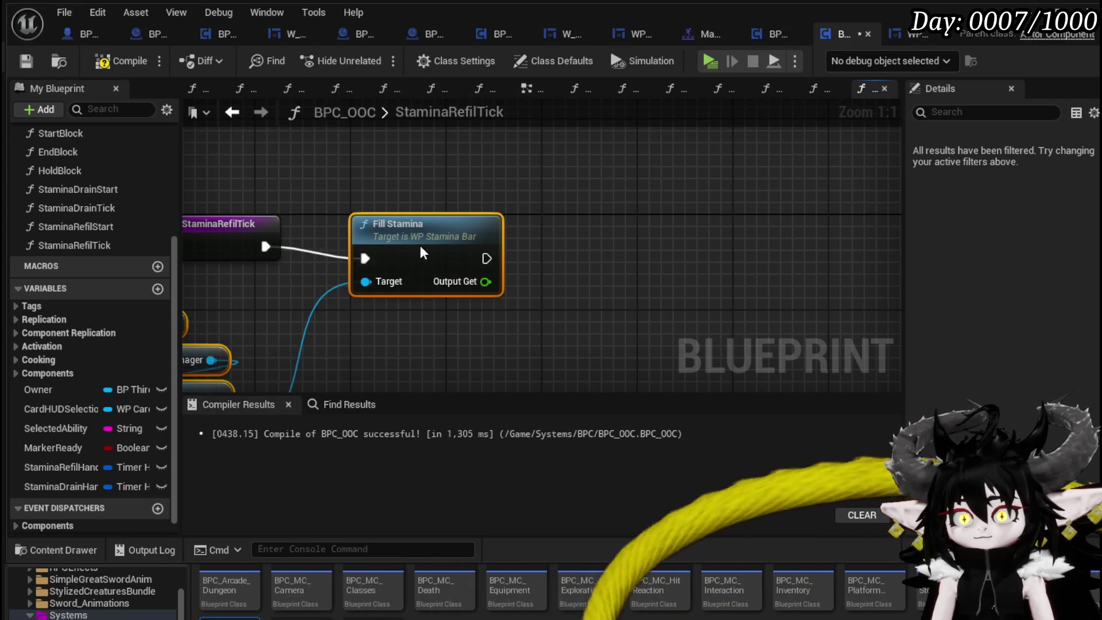
key("q")
key("Home")
right_click(308, 216)
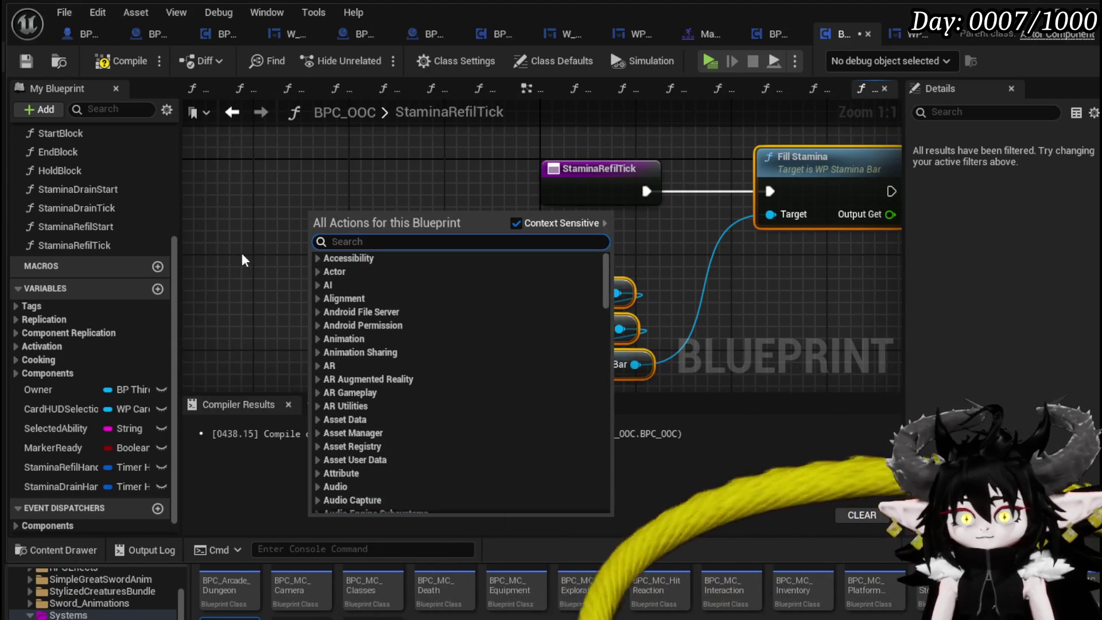
left_click(242, 252)
Feed UI Manager from Owner's Get General Manager, delete the old getter, and compile.
left_click_drag(58, 388, 356, 191)
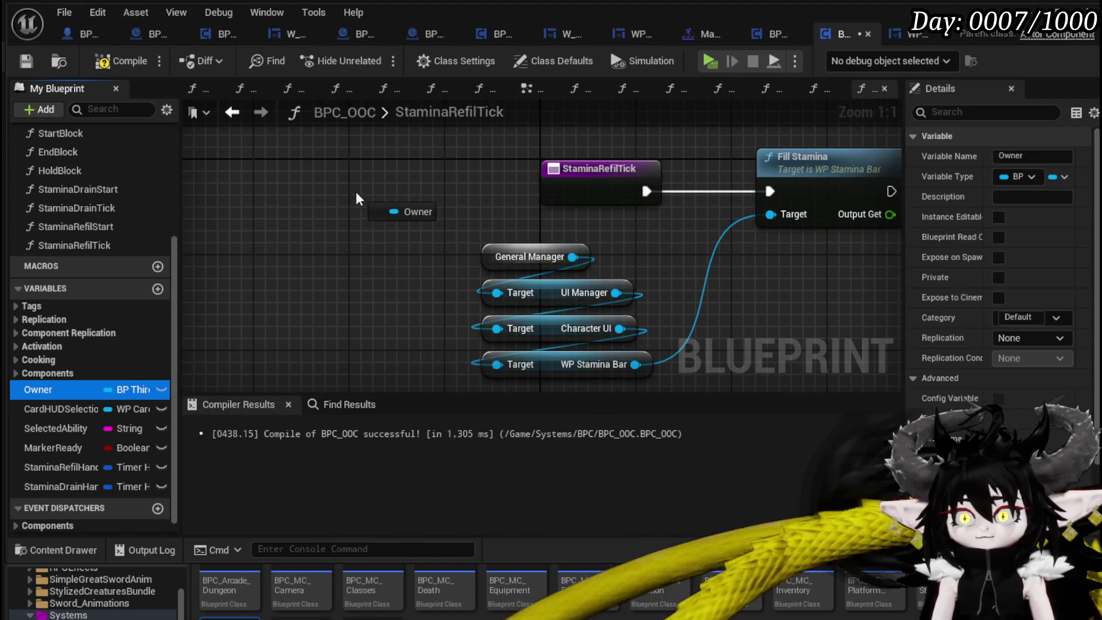
left_click(401, 228)
left_click_drag(429, 209, 373, 277)
type("get gener")
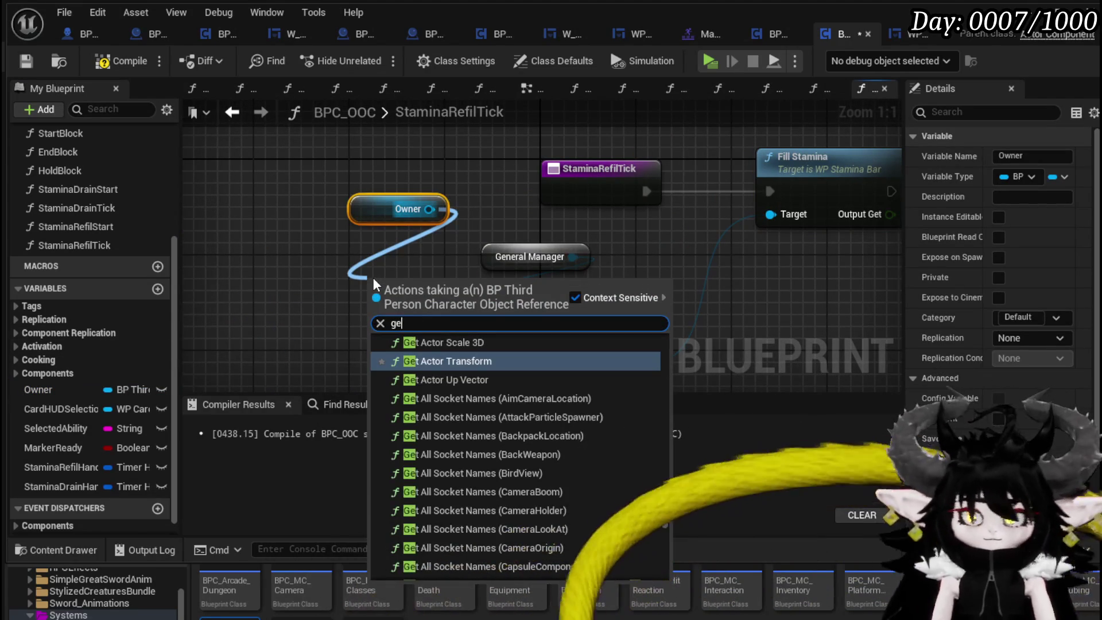
type("al")
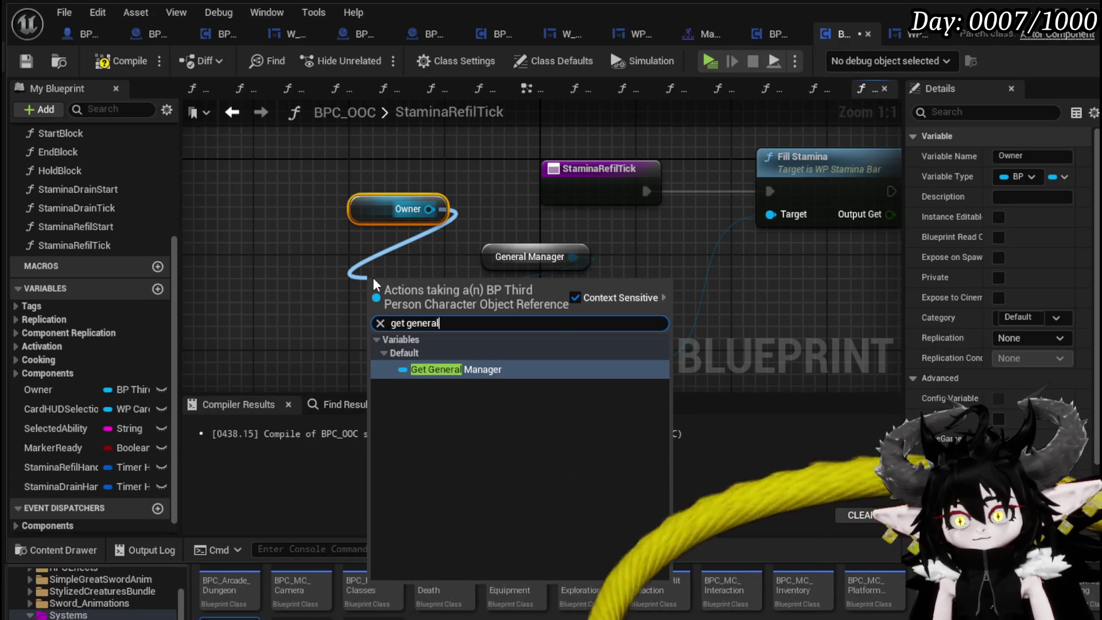
key("Return")
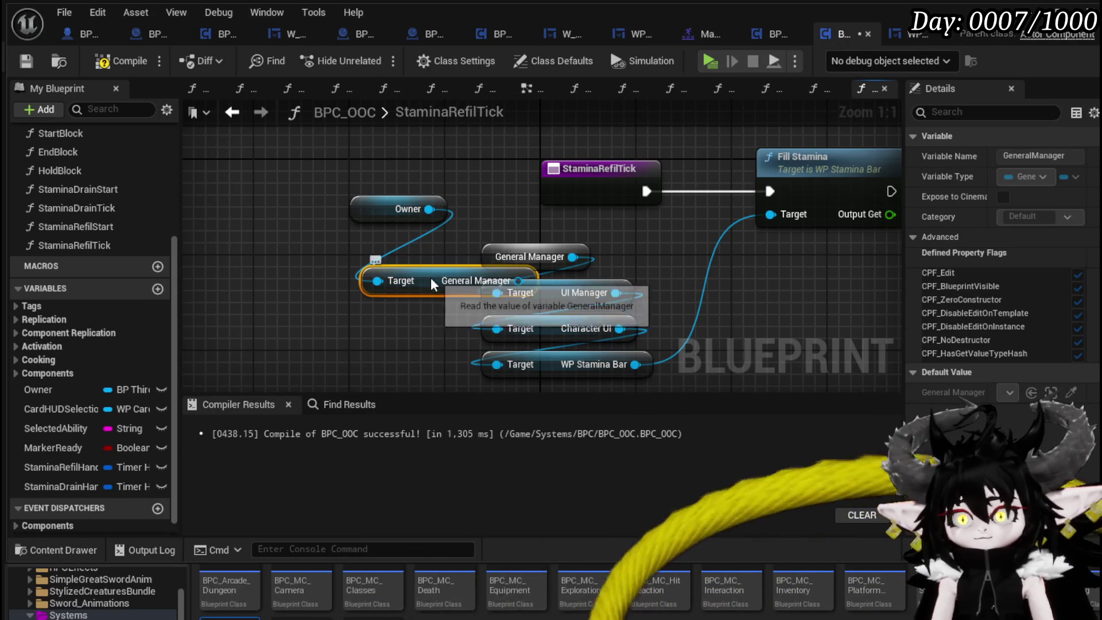
left_click_drag(430, 277, 334, 241)
left_click_drag(436, 245, 498, 291)
left_click(522, 253)
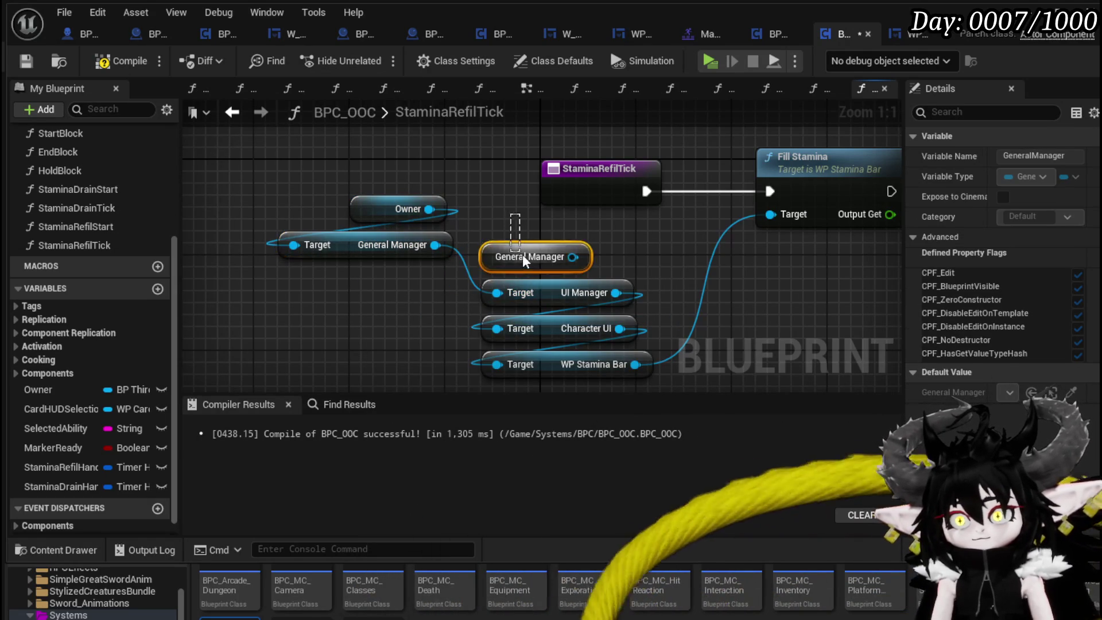
key("Delete")
key("F7")
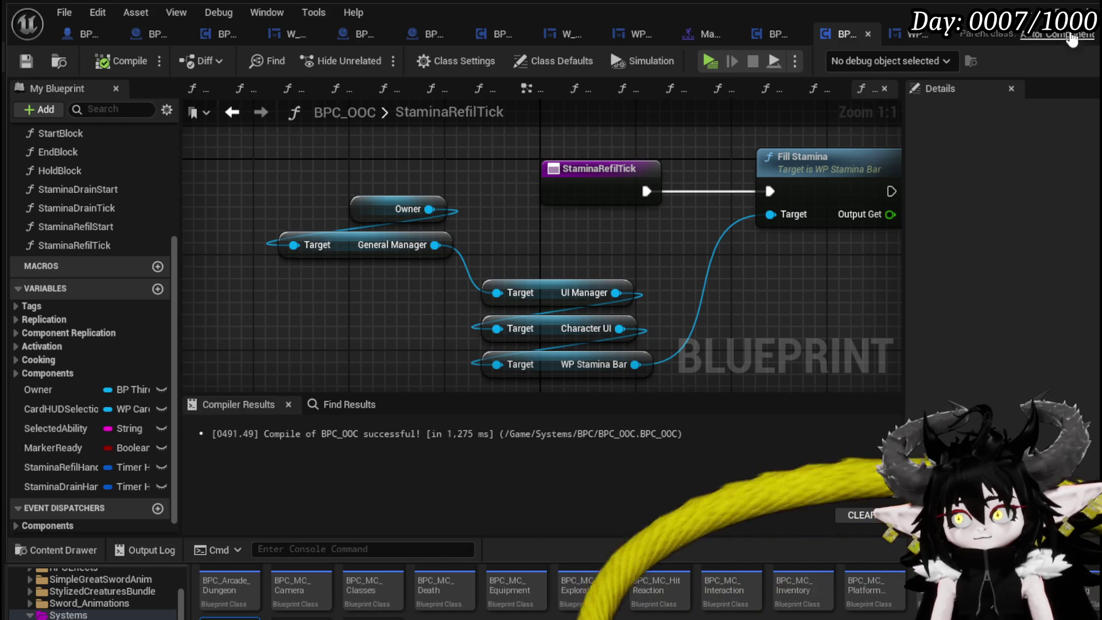
left_click(1027, 13)
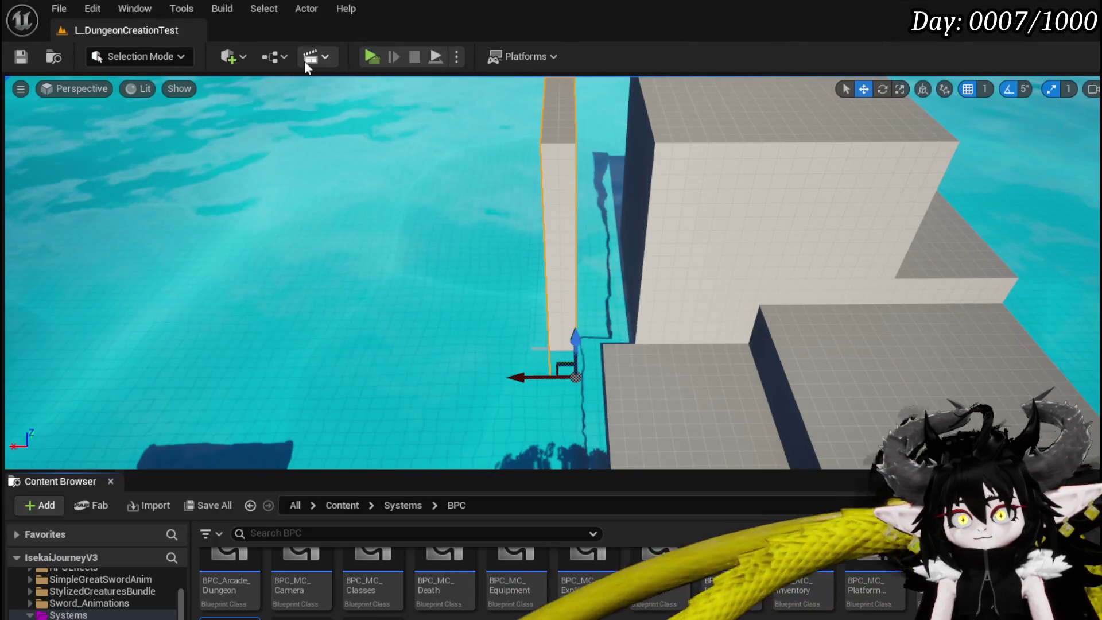
left_click(368, 54)
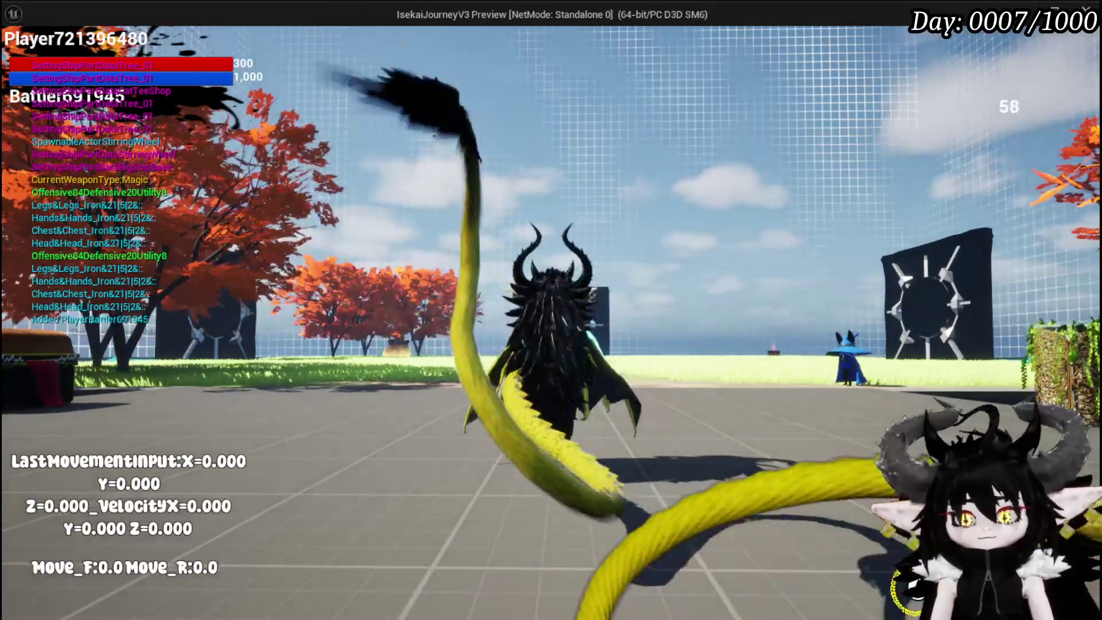
key("Escape")
left_click(558, 241)
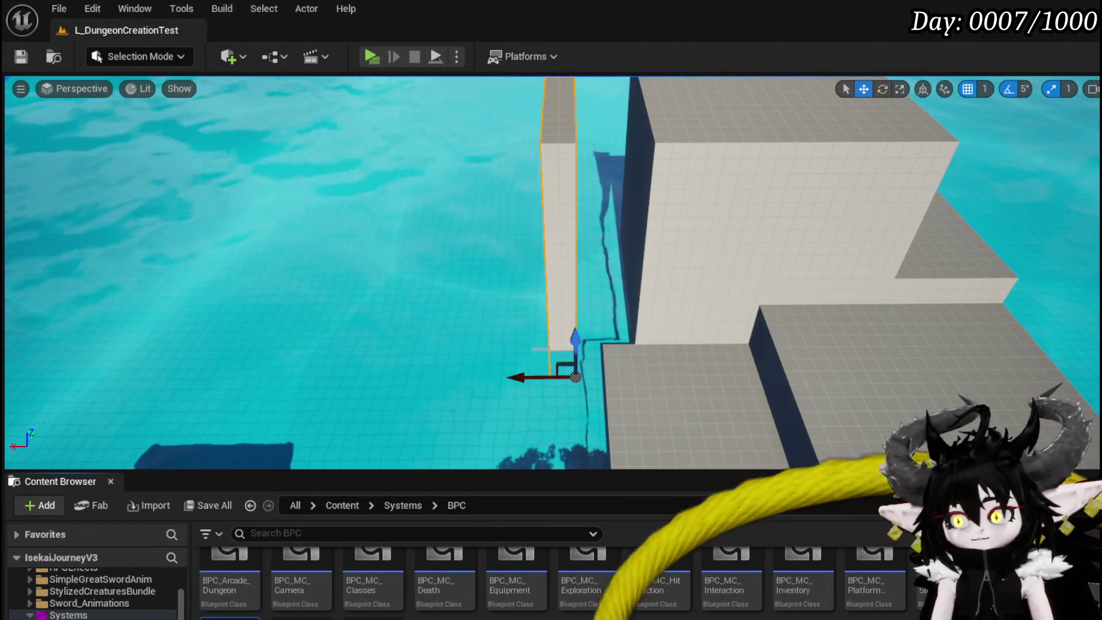
key("alt+Tab")
scroll(109, 182, "up", 2)
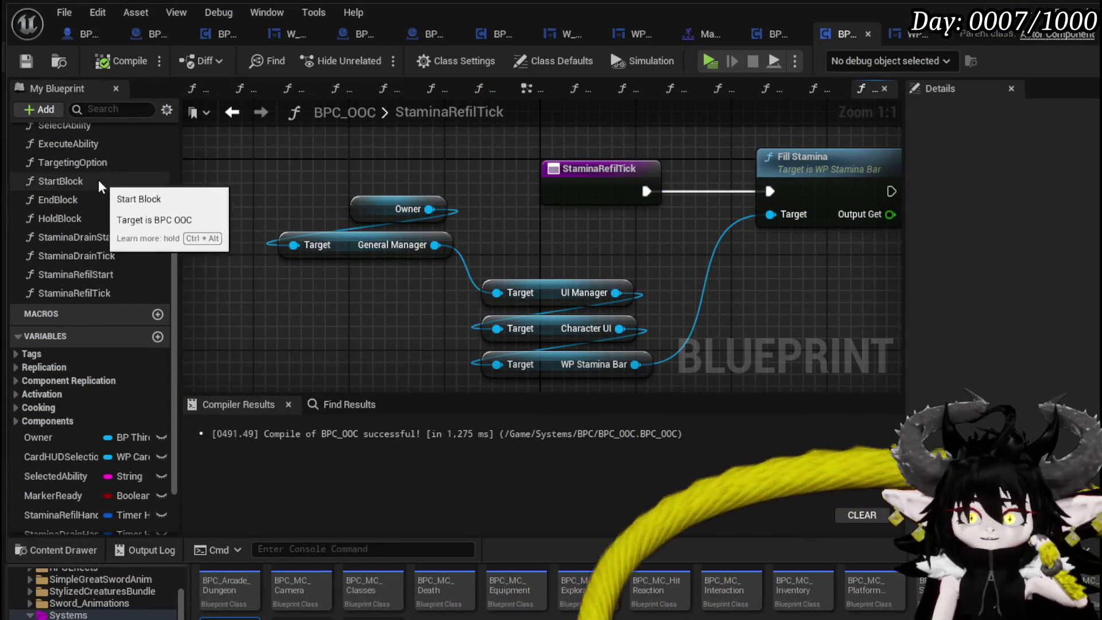
In StartBlock, replace Set Timer and Print String with a Stamina Drain Start call.
double_click(95, 180)
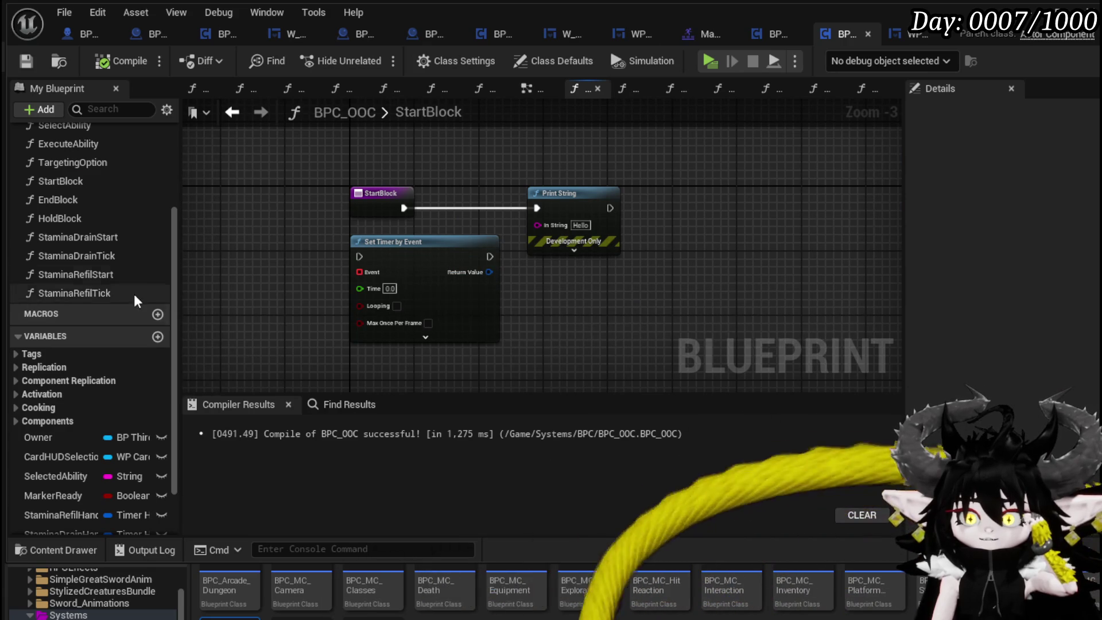
mouse_move(98, 234)
left_mouse_down()
mouse_move(741, 182)
mouse_move(667, 185)
left_mouse_up()
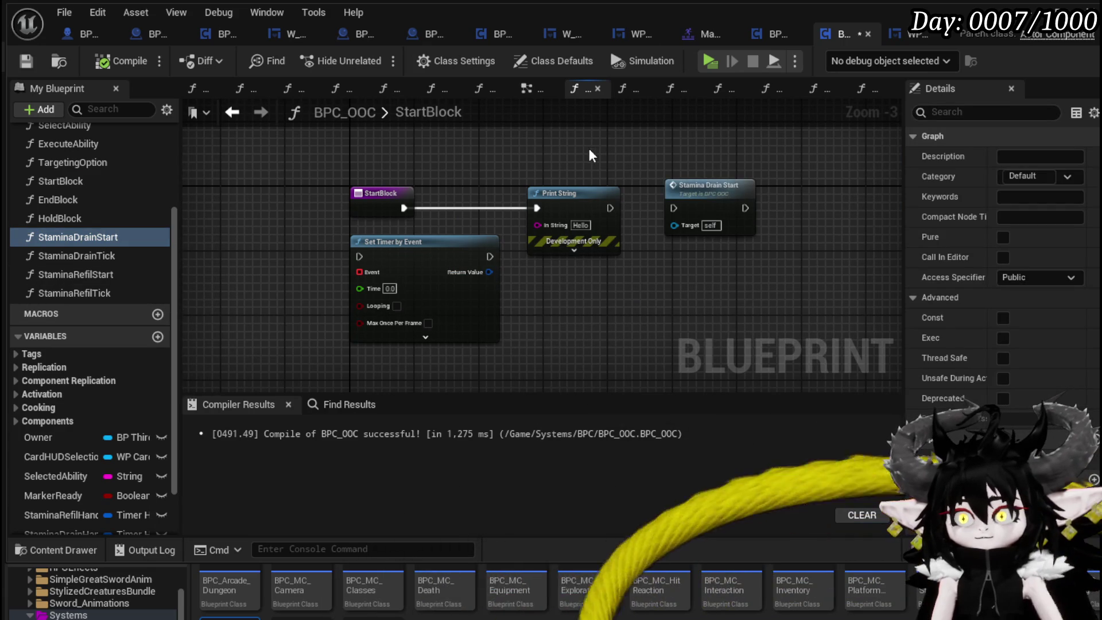
key("Delete")
mouse_move(400, 214)
left_mouse_down()
mouse_move(463, 199)
mouse_move(424, 209)
mouse_move(675, 208)
mouse_move(517, 207)
left_mouse_up()
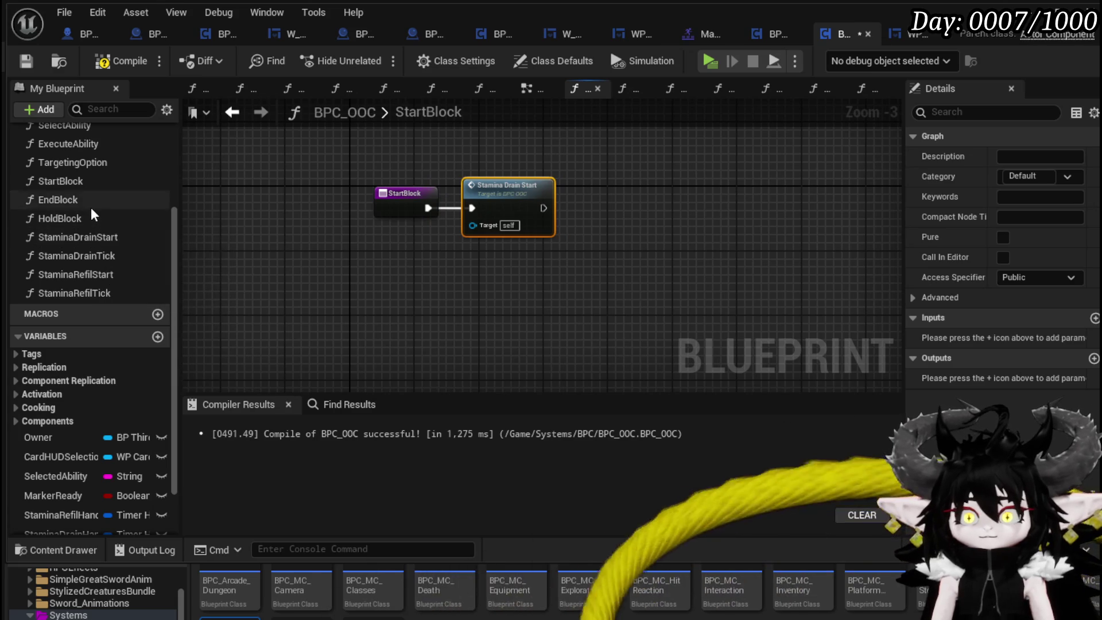
In EndBlock, wire in a Stamina Refil Start call, then compile and save BPC_OOC.
double_click(92, 208)
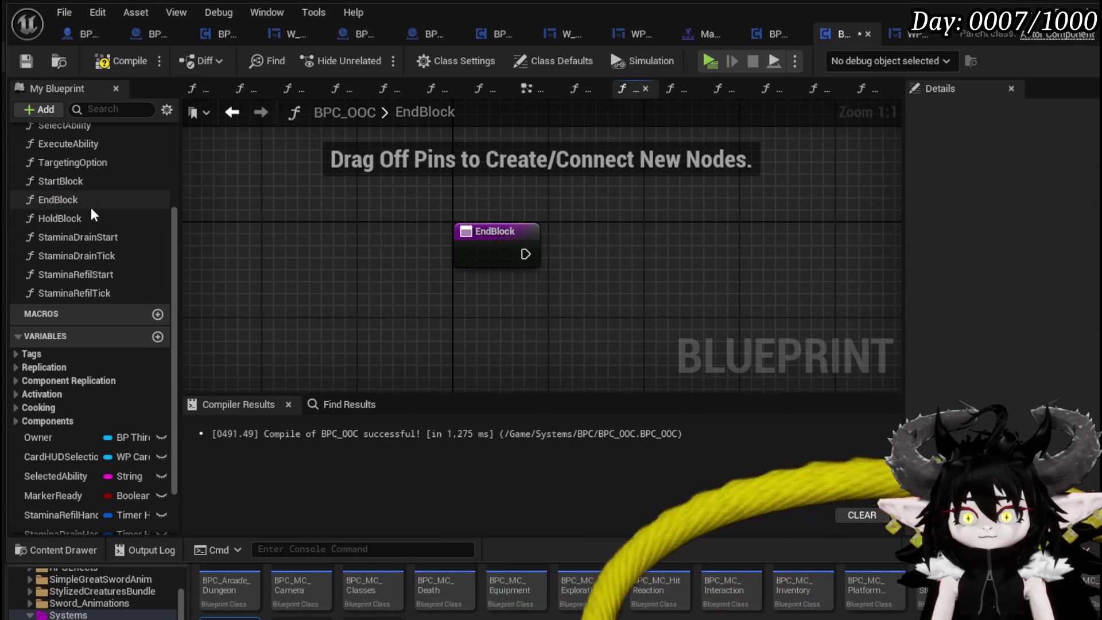
left_click(85, 272)
mouse_move(85, 272)
left_mouse_down()
mouse_move(608, 260)
mouse_move(576, 227)
left_mouse_up()
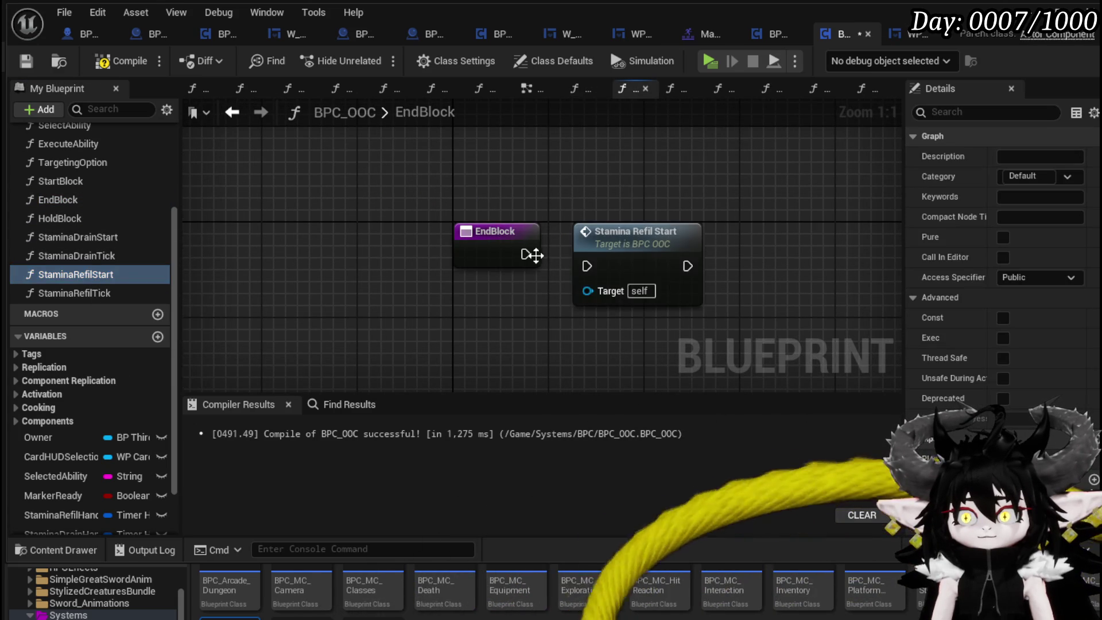
left_click_drag(581, 268, 581, 268)
left_click_drag(635, 243, 635, 231)
left_click(481, 135)
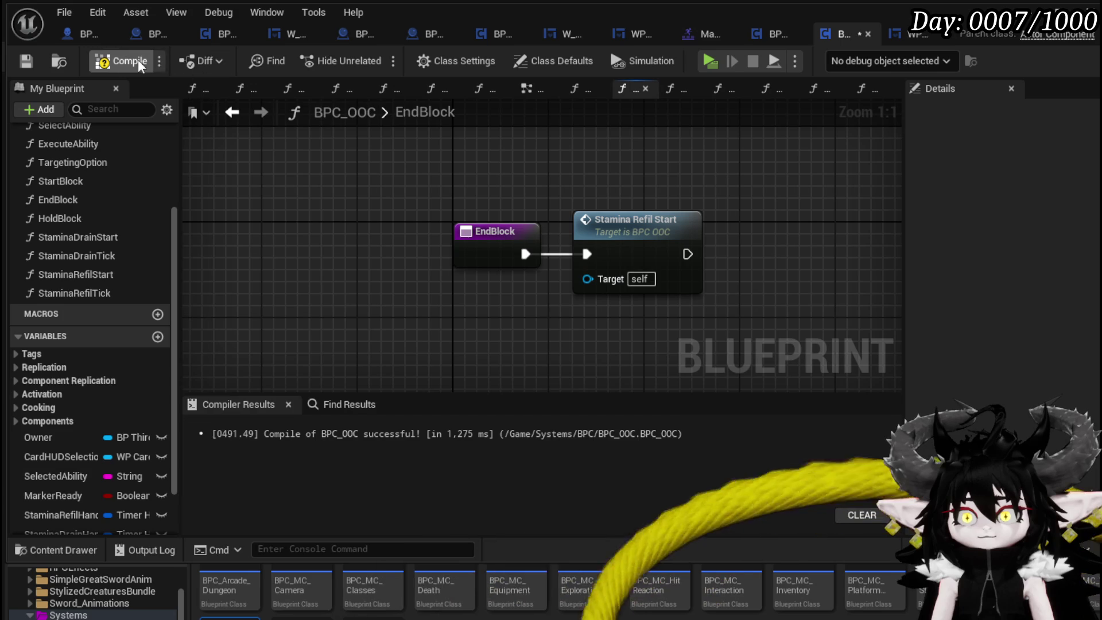
left_click(23, 61)
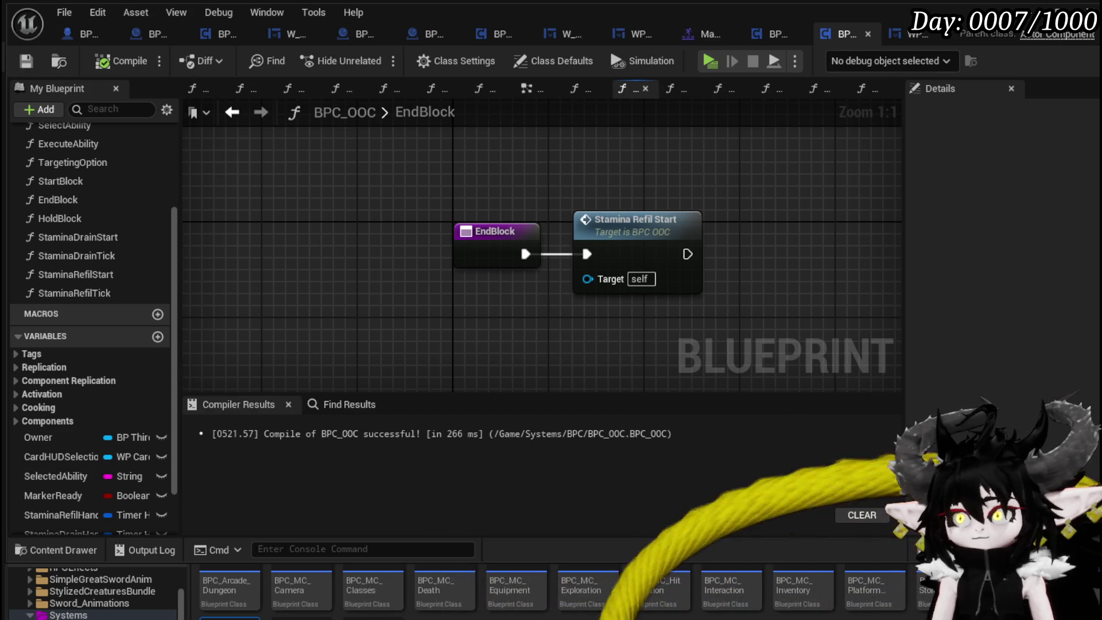
key("alt+Tab")
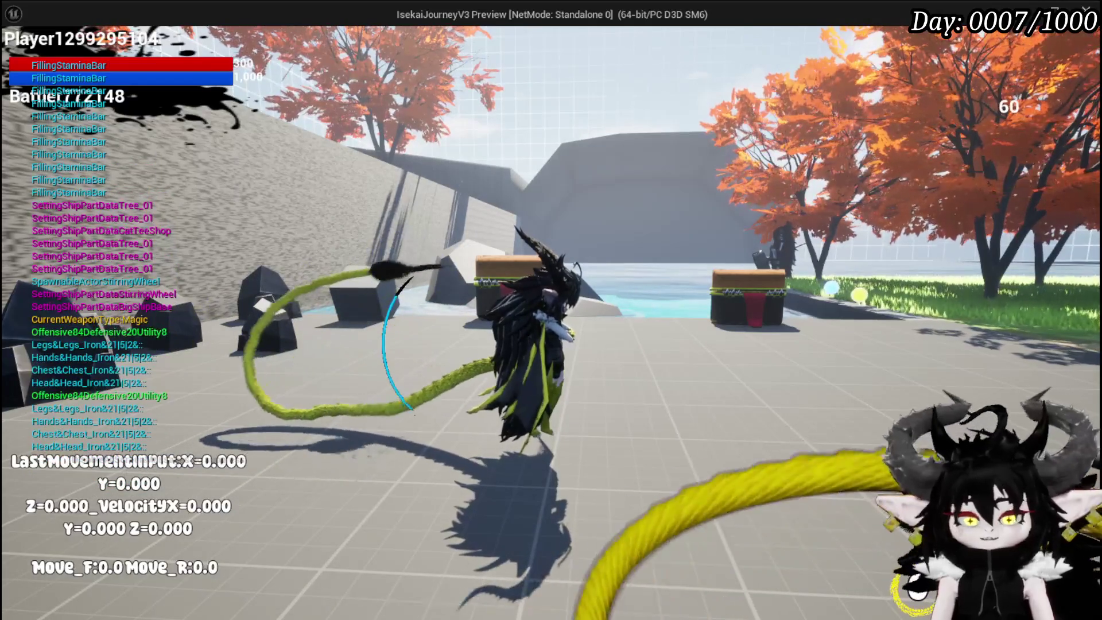
key("Escape")
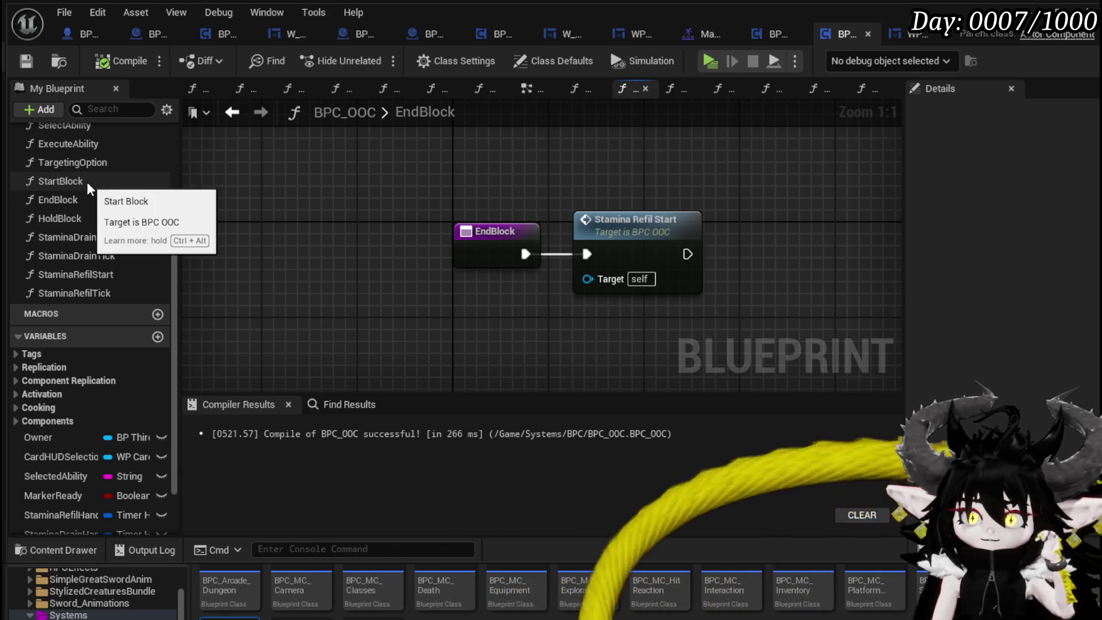
left_click(92, 37)
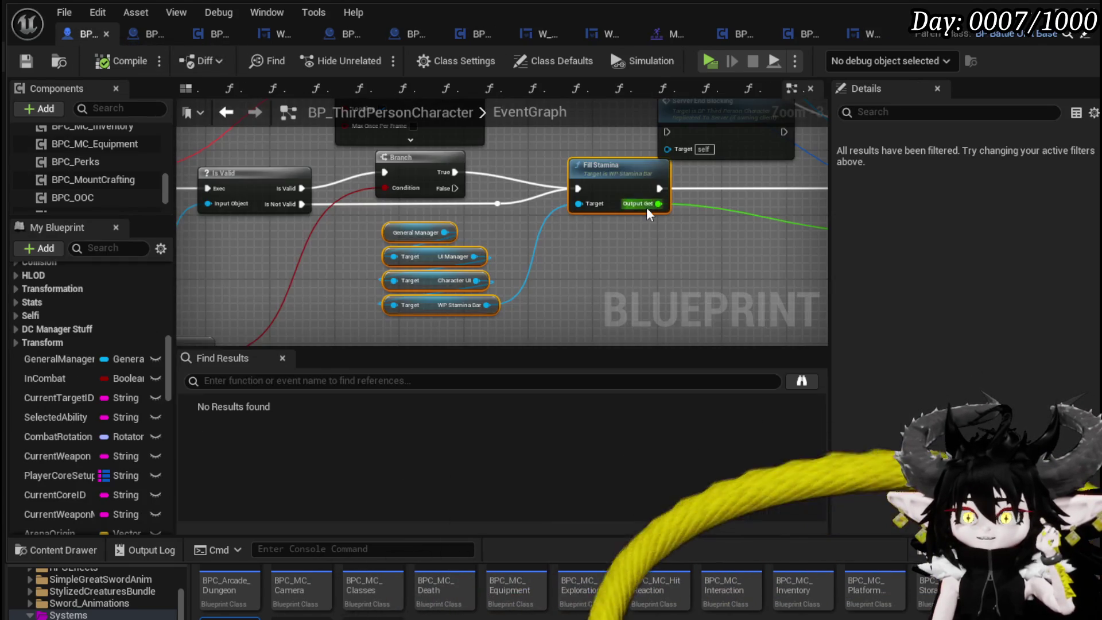
Rename the Server_Block custom event to PlayBlockAnimation and save BP_ThirdPersonCharacter.
scroll(649, 215, "down", 5)
scroll(431, 230, "up", 5)
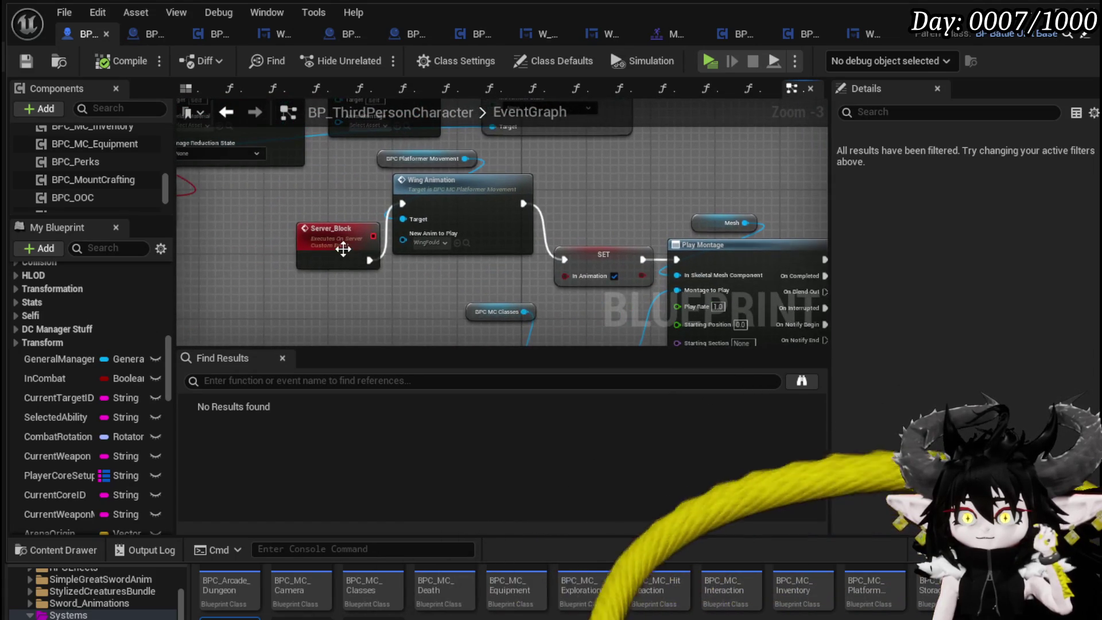
left_click(338, 246)
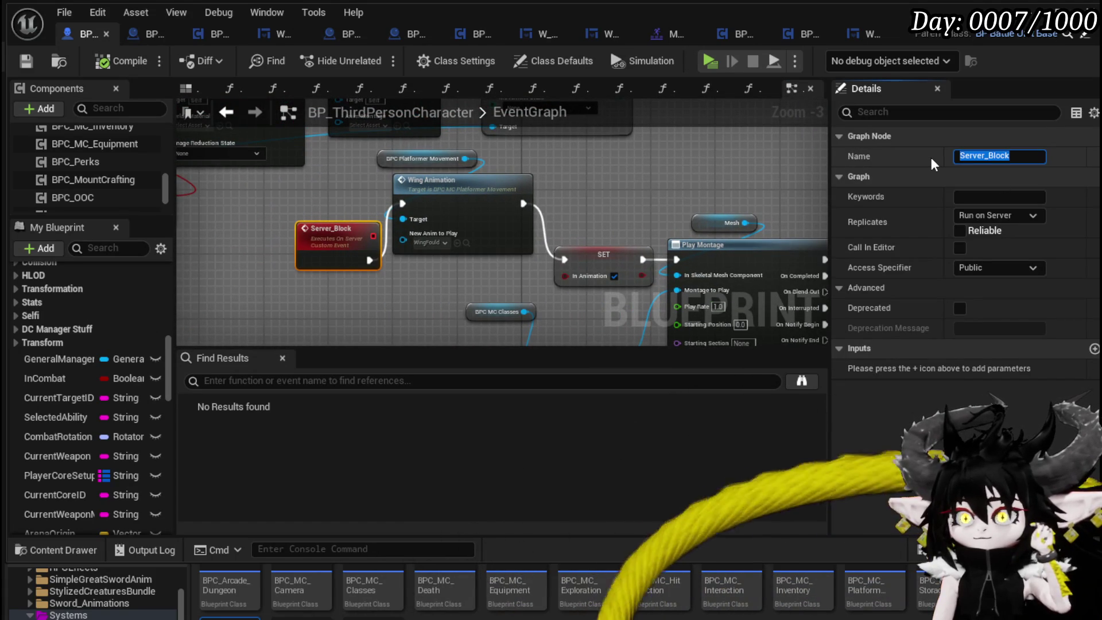
type("Play")
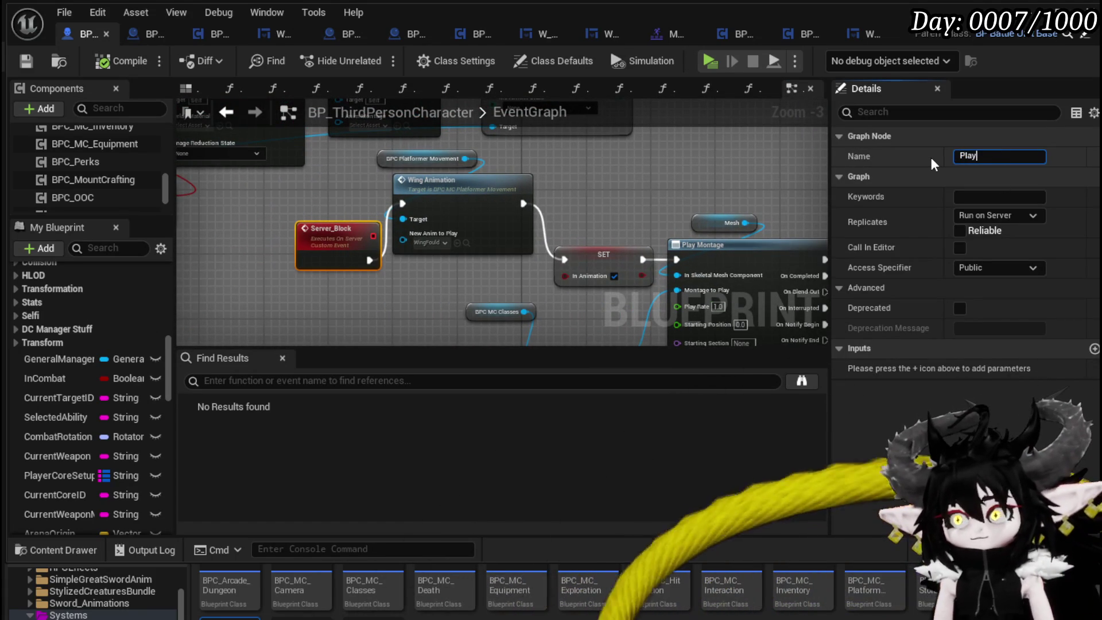
type("BlockAnimation")
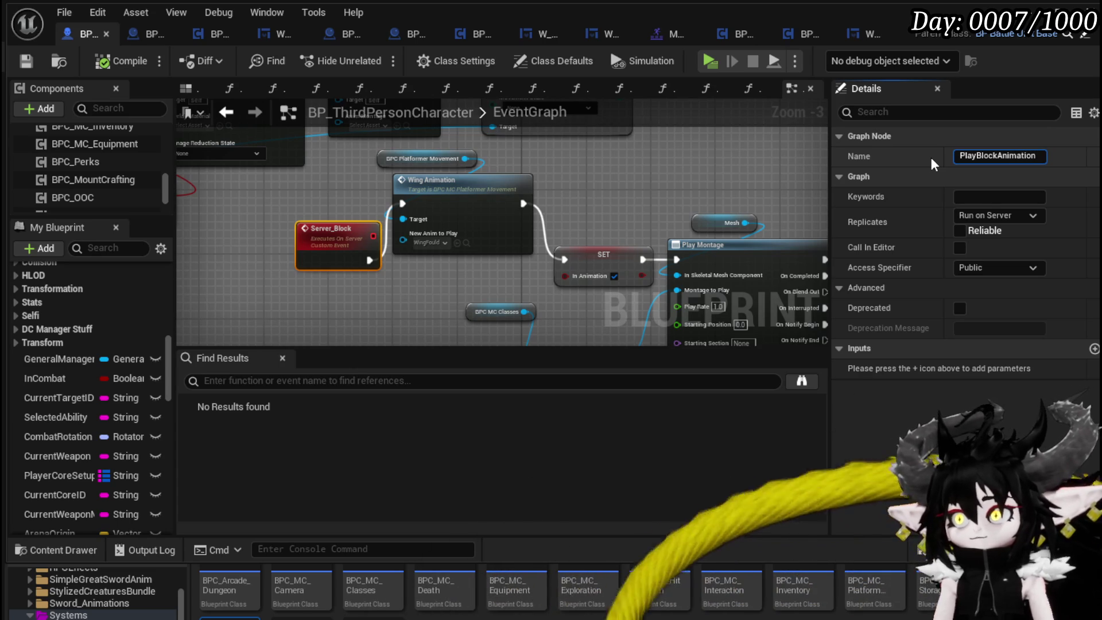
key("Return")
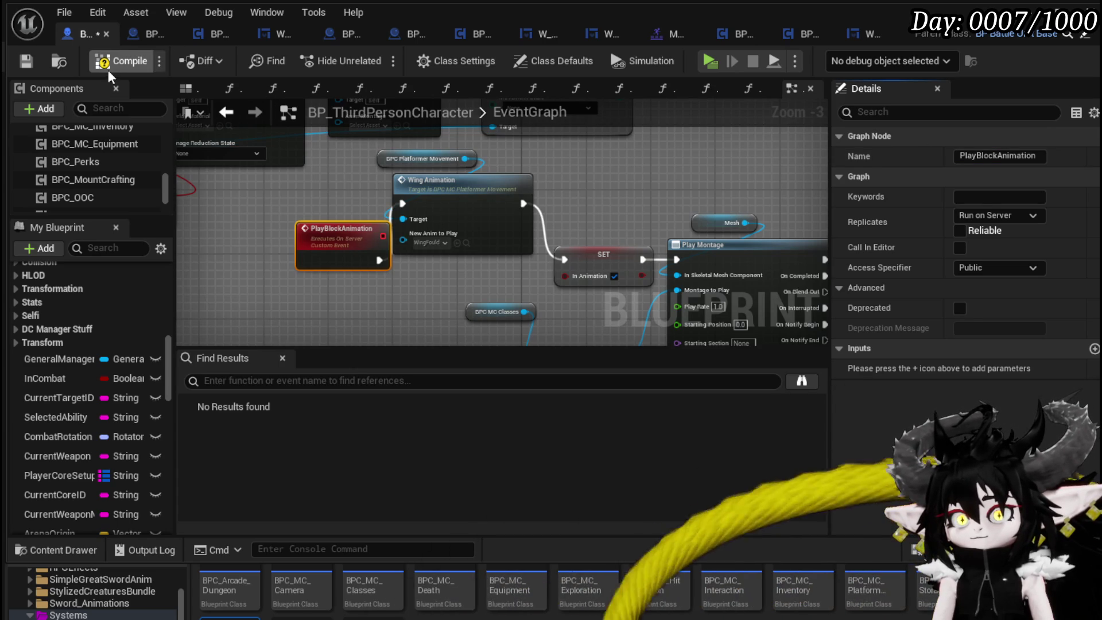
left_click(27, 57)
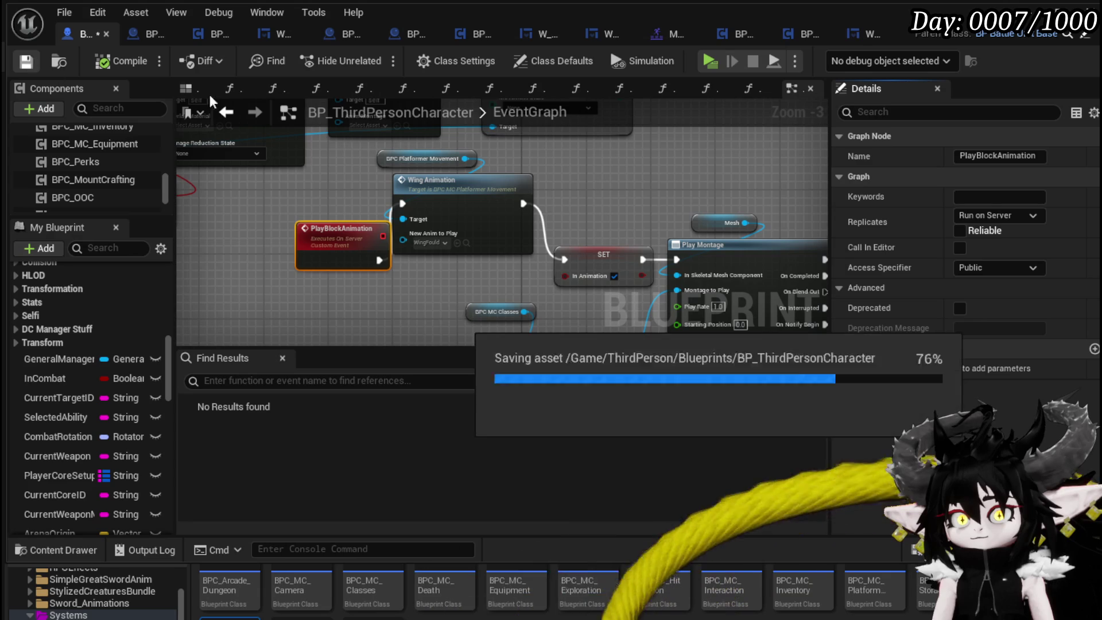
left_click(798, 36)
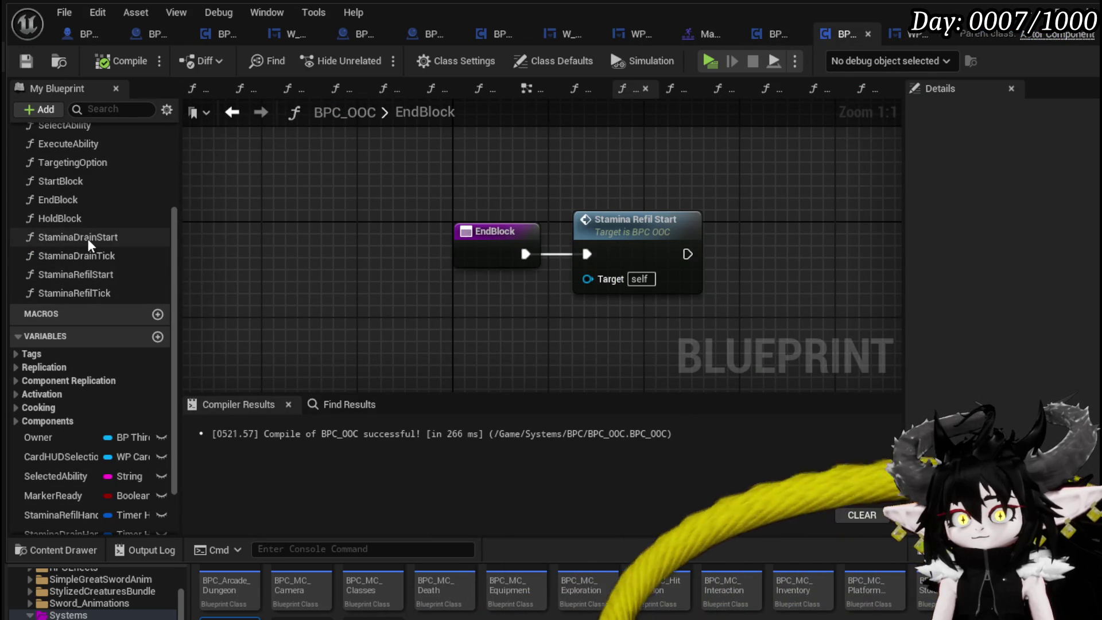
In StartBlock, call Play Block Animation on Owner after Stamina Drain Start.
left_click(83, 183)
double_click(81, 183)
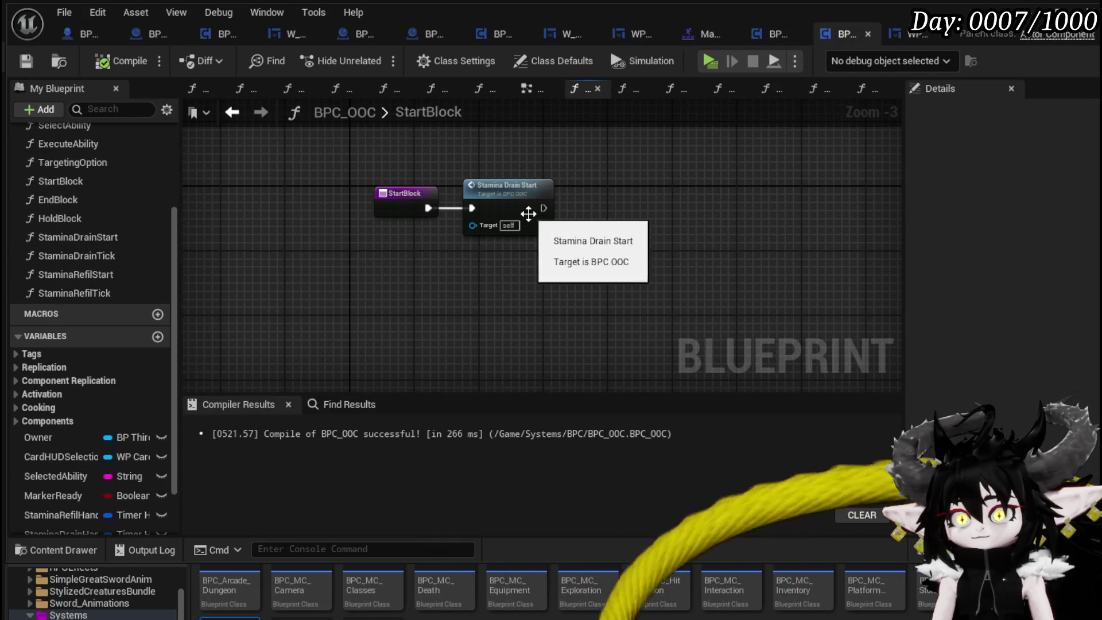
left_click_drag(542, 208, 614, 221)
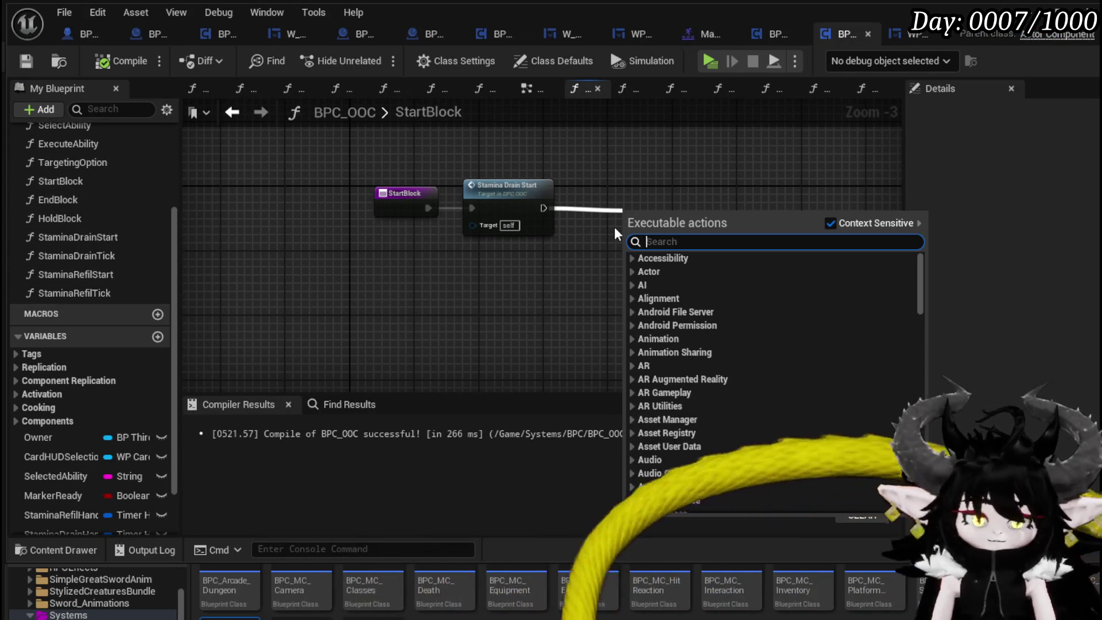
type("PlayBlock")
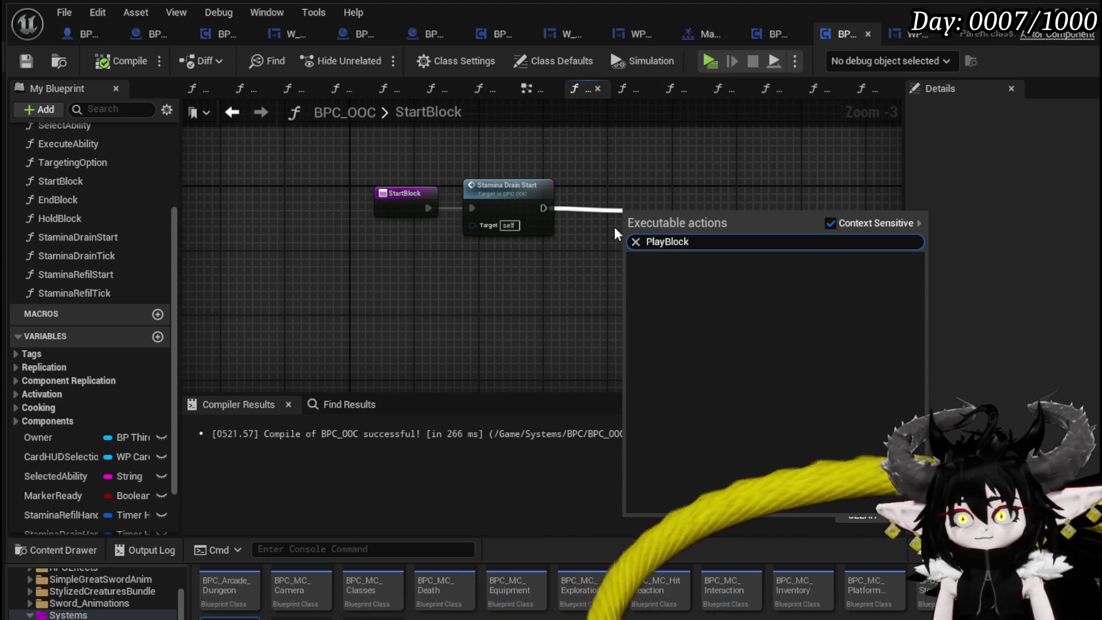
mouse_move(56, 438)
left_mouse_down()
mouse_move(543, 147)
mouse_move(619, 199)
mouse_move(614, 187)
left_mouse_up()
left_click(597, 178)
type("Pla")
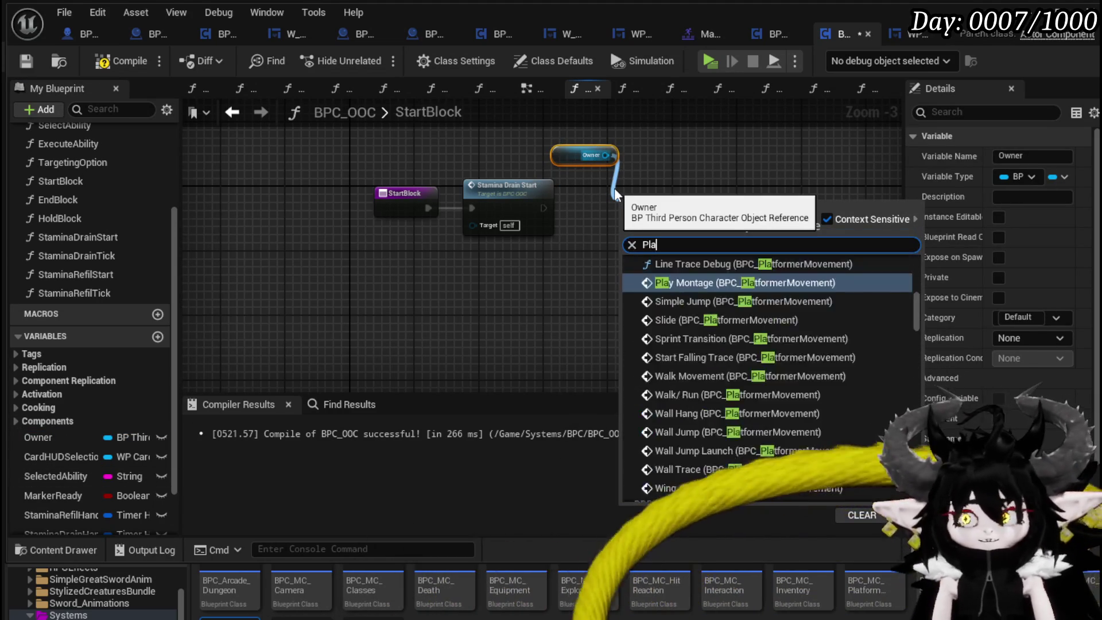
type("yBlock")
key("Return")
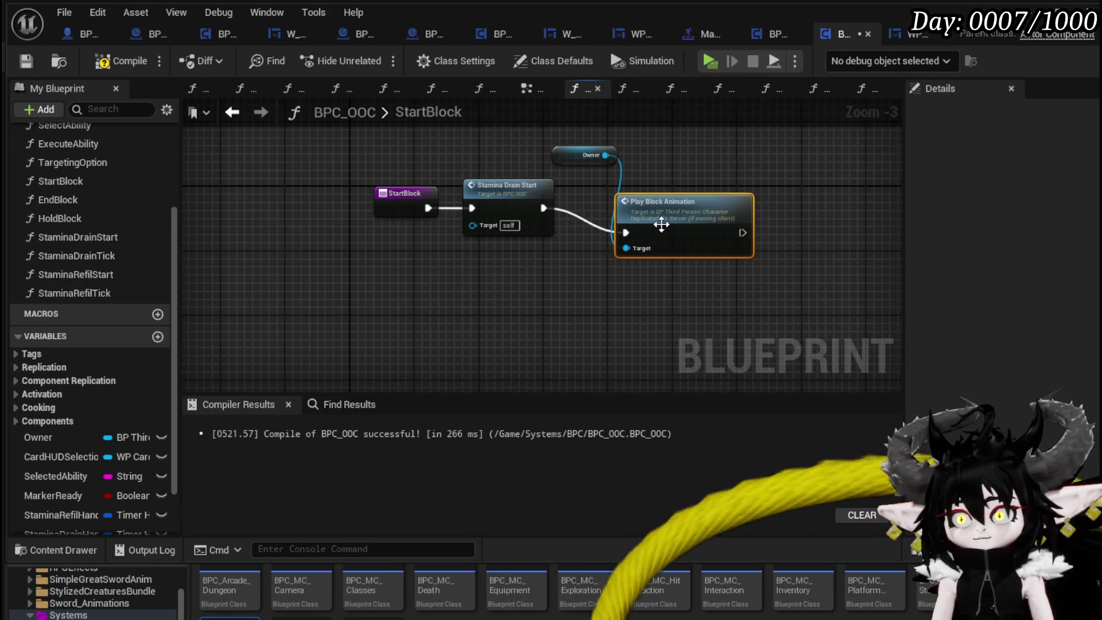
left_click_drag(661, 224, 669, 200)
left_click_drag(559, 155, 637, 148)
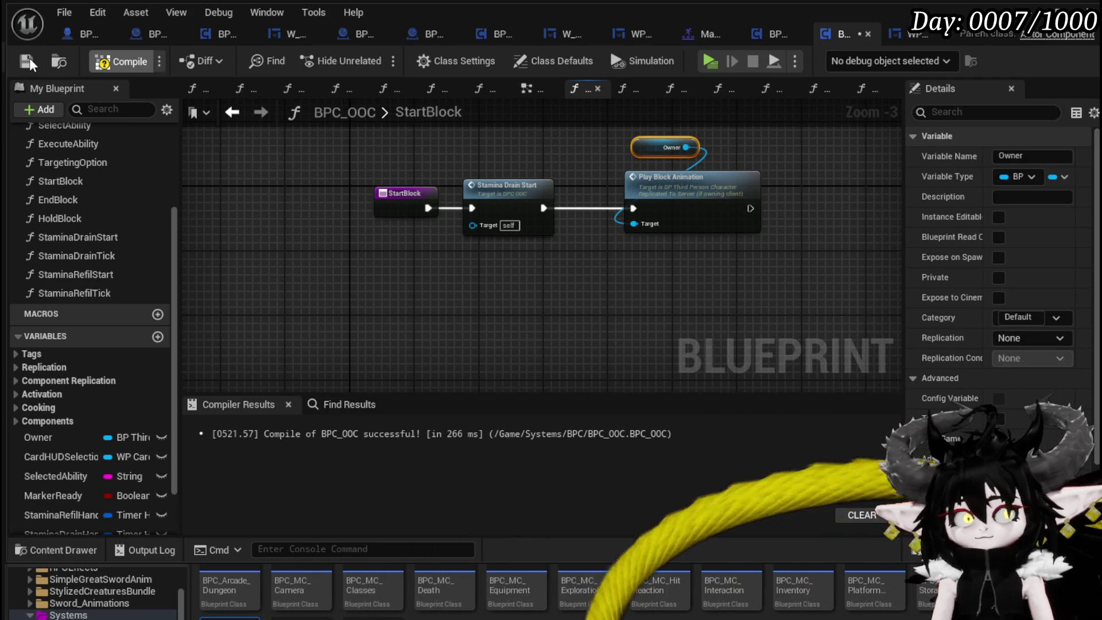
Compile BPC_OOC and launch a play test.
left_click(106, 62)
left_click(1027, 12)
left_click(378, 60)
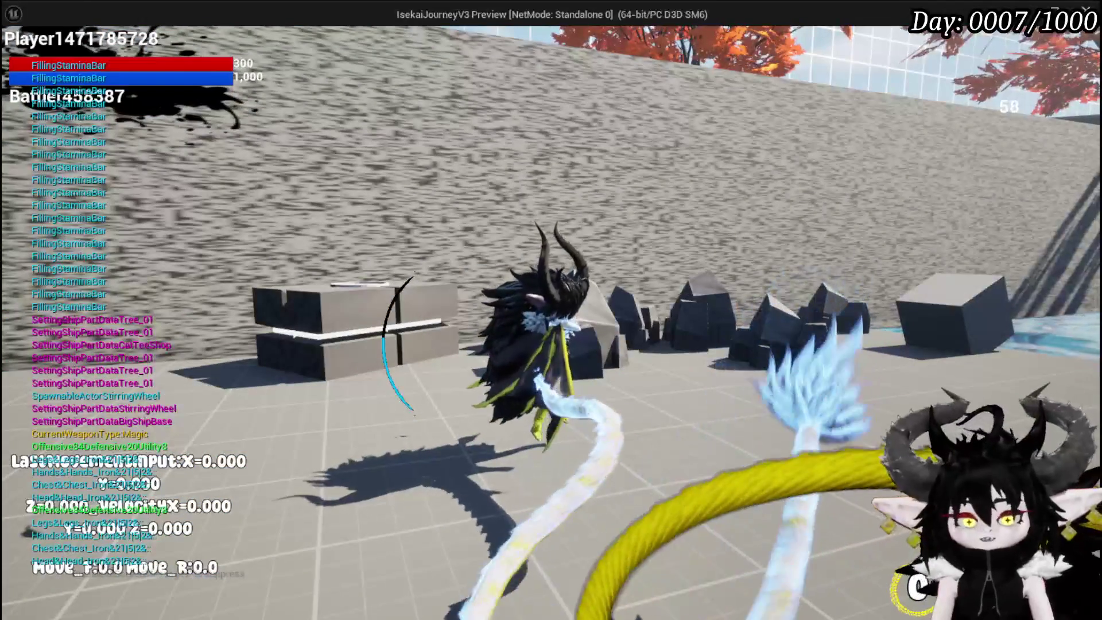
Stop the play test, save all, and jump to the character's PlayBlockAnimation event.
key("Escape")
left_click(17, 57)
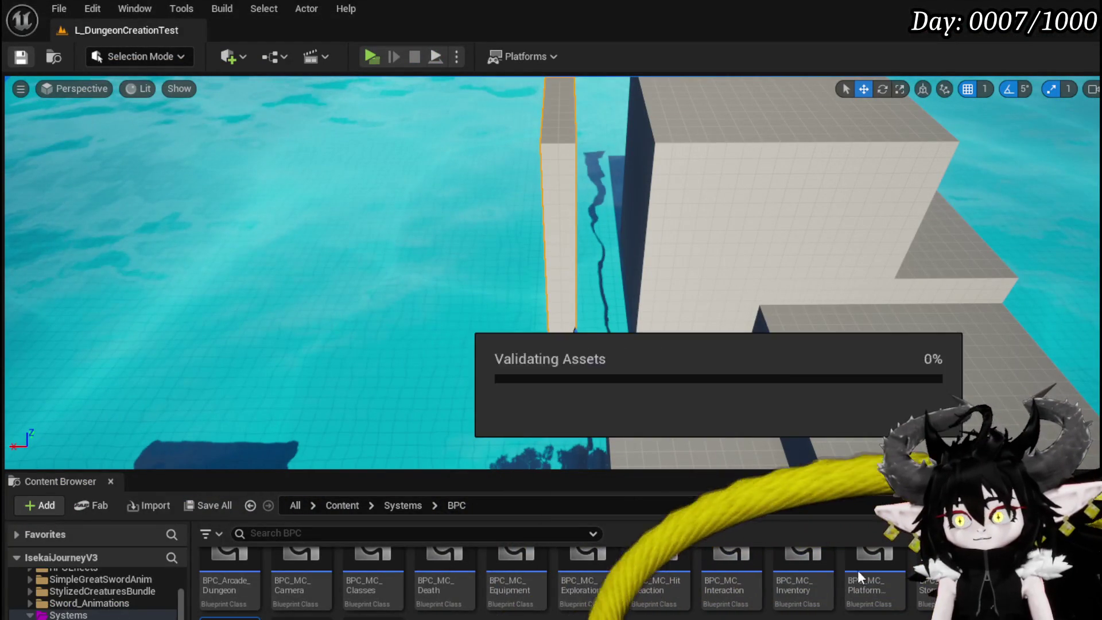
key("alt+Tab")
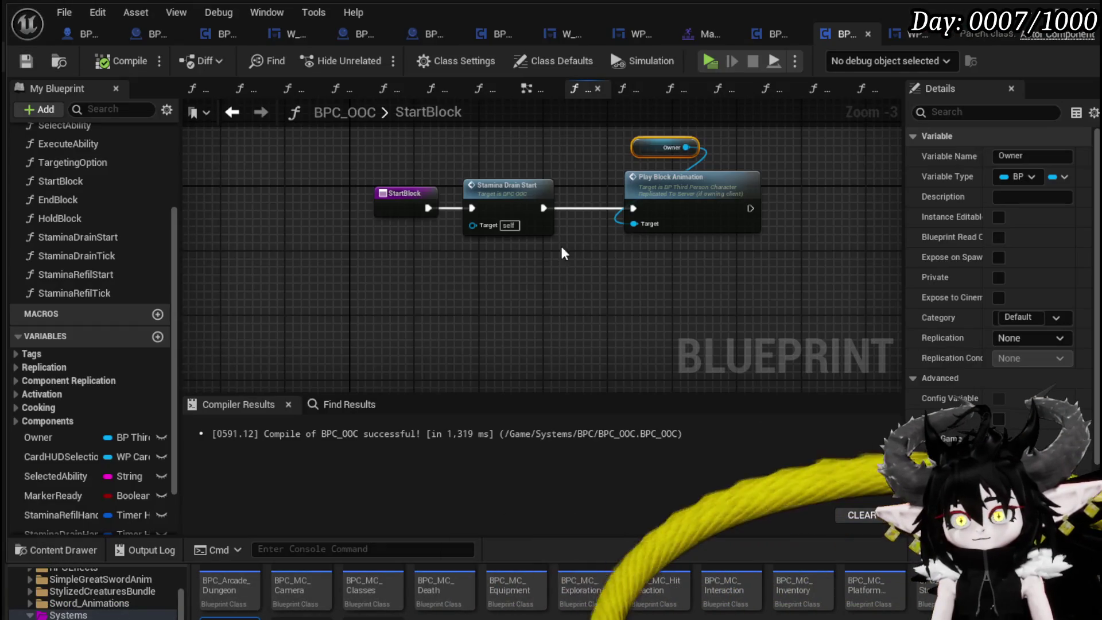
left_click(627, 180)
left_click_drag(627, 180, 619, 180)
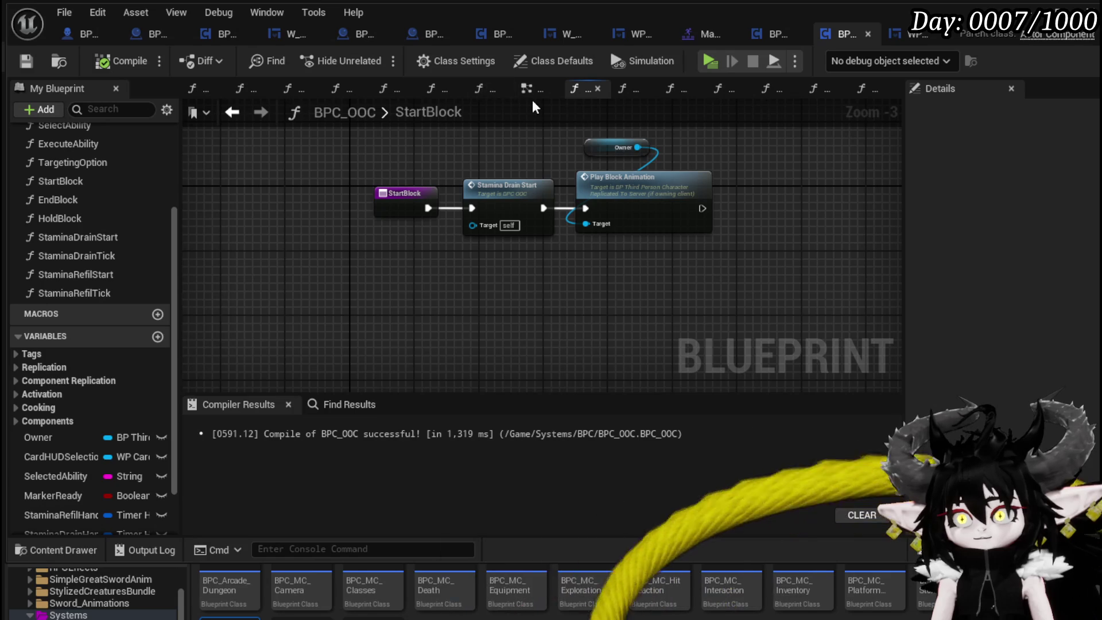
double_click(701, 200)
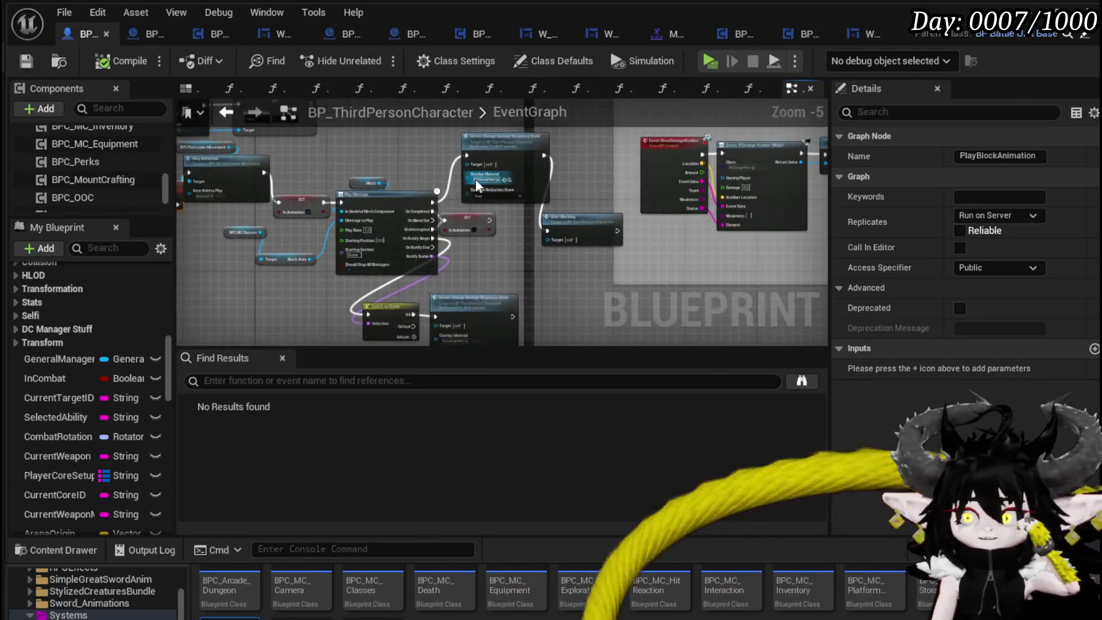
Review the character's end-blocking chain (Branch, Clear Timer, Stop Anim Montage) and save it.
mouse_move(574, 209)
left_mouse_down()
mouse_move(641, 211)
mouse_move(671, 255)
mouse_move(570, 209)
mouse_move(537, 231)
mouse_move(554, 153)
mouse_move(369, 89)
mouse_move(476, 205)
left_mouse_up()
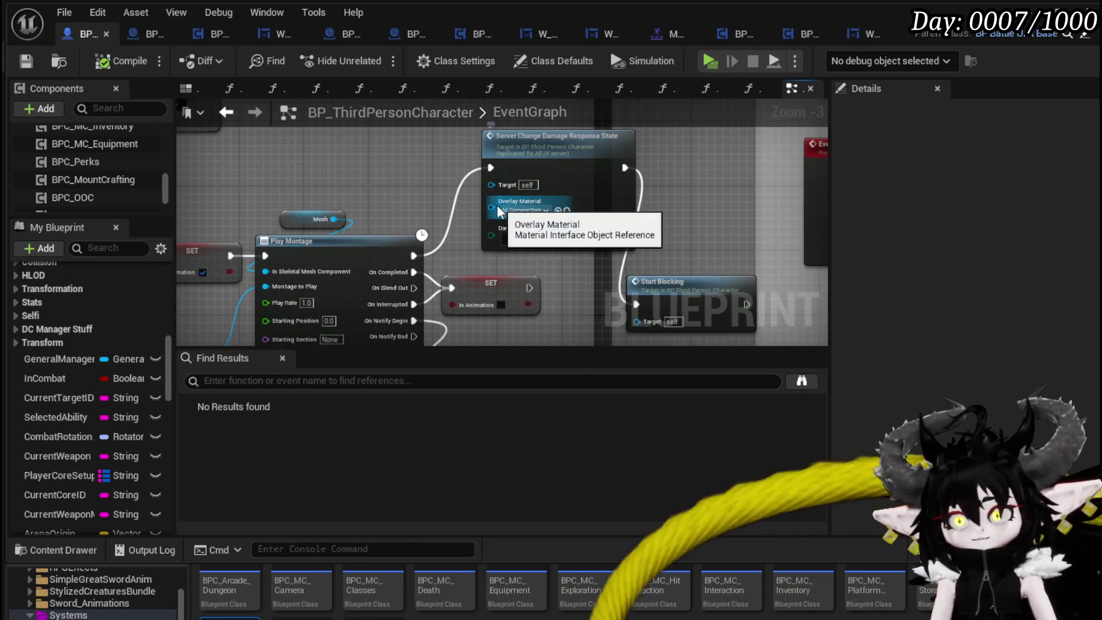
scroll(367, 200, "down", 1)
mouse_move(367, 201)
left_mouse_down()
mouse_move(587, 198)
mouse_move(383, 280)
mouse_move(299, 189)
left_mouse_up()
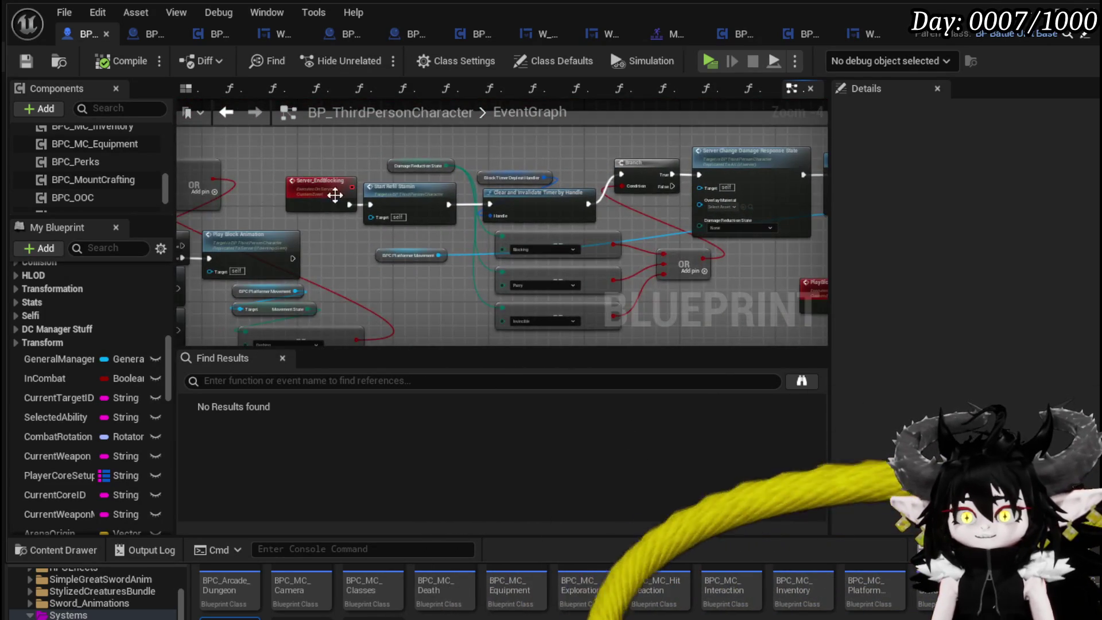
scroll(298, 184, "up", 3)
scroll(407, 230, "down", 1)
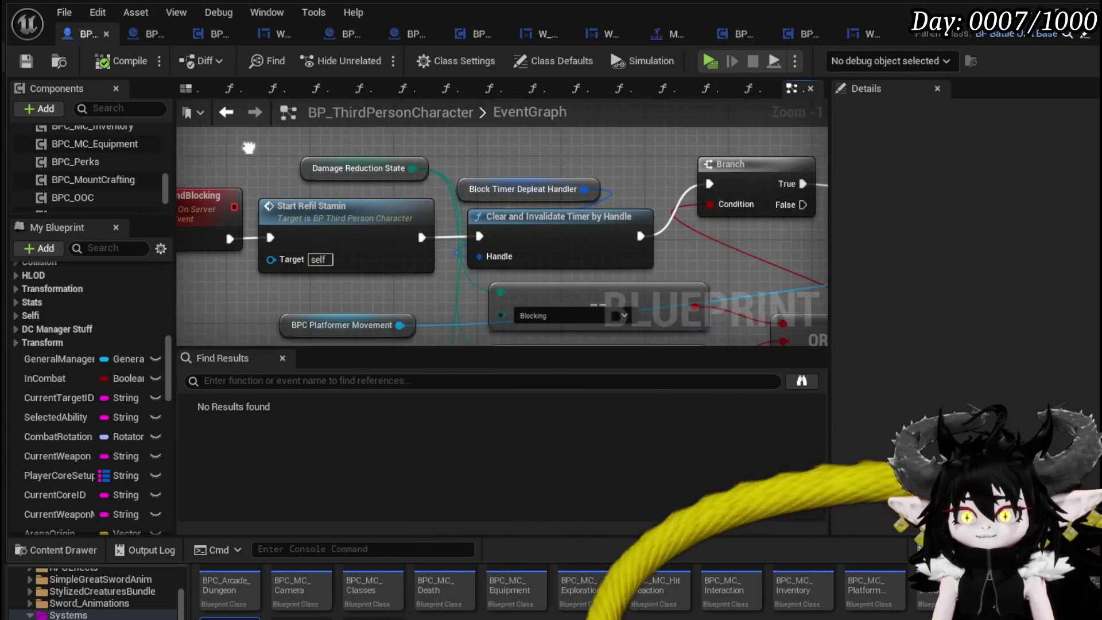
left_click_drag(408, 230, 300, 204)
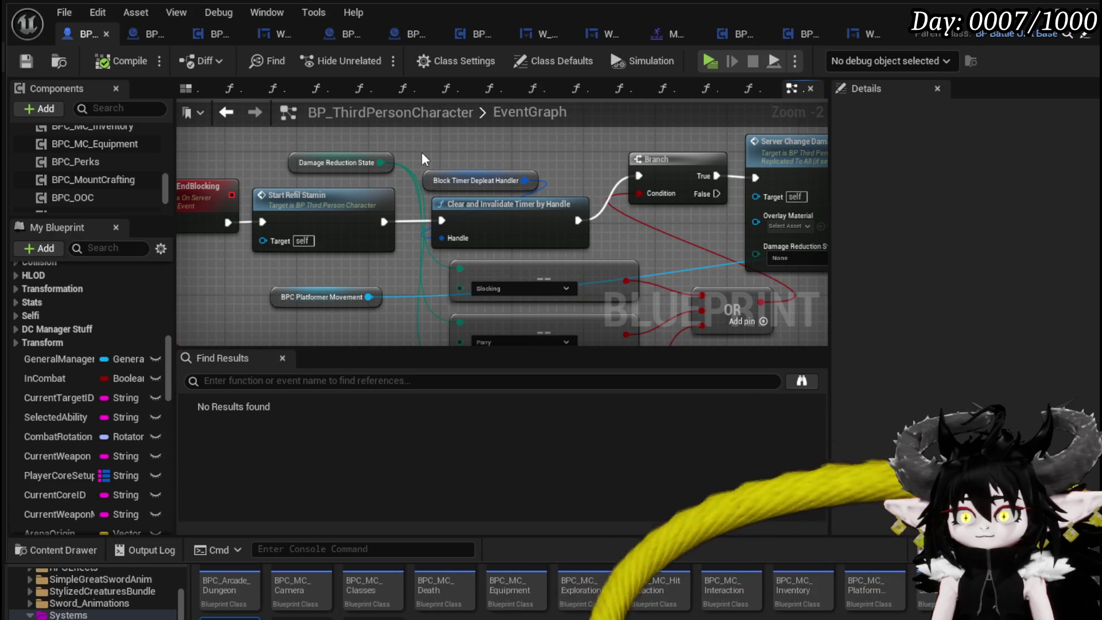
mouse_move(439, 157)
left_mouse_down()
mouse_move(318, 141)
mouse_move(240, 170)
left_mouse_up()
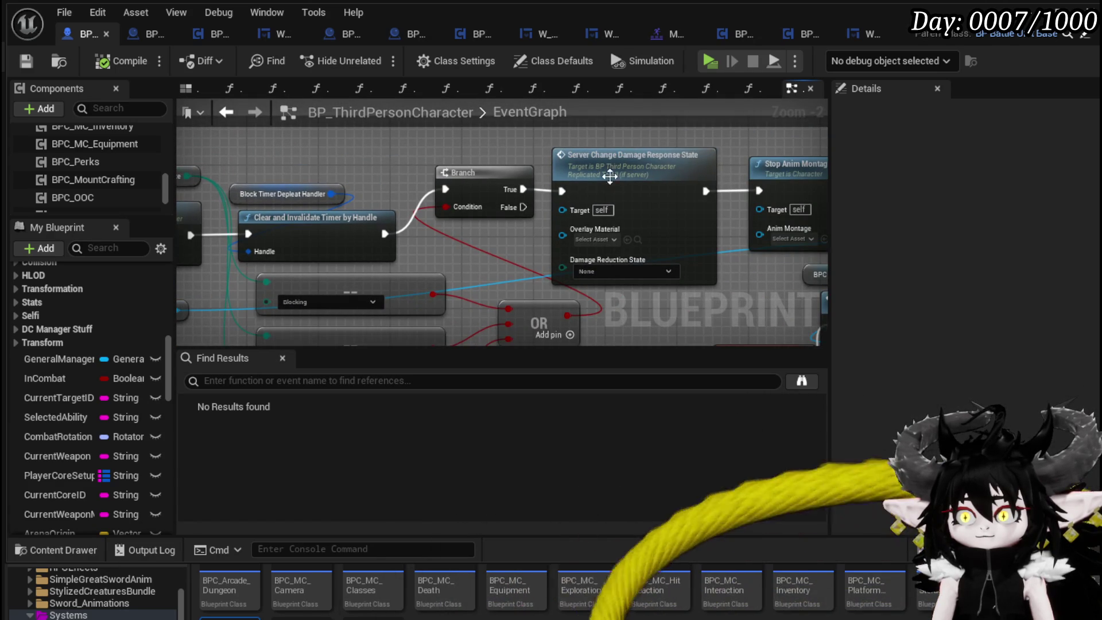
mouse_move(609, 176)
left_mouse_down()
mouse_move(356, 153)
mouse_move(543, 253)
left_mouse_up()
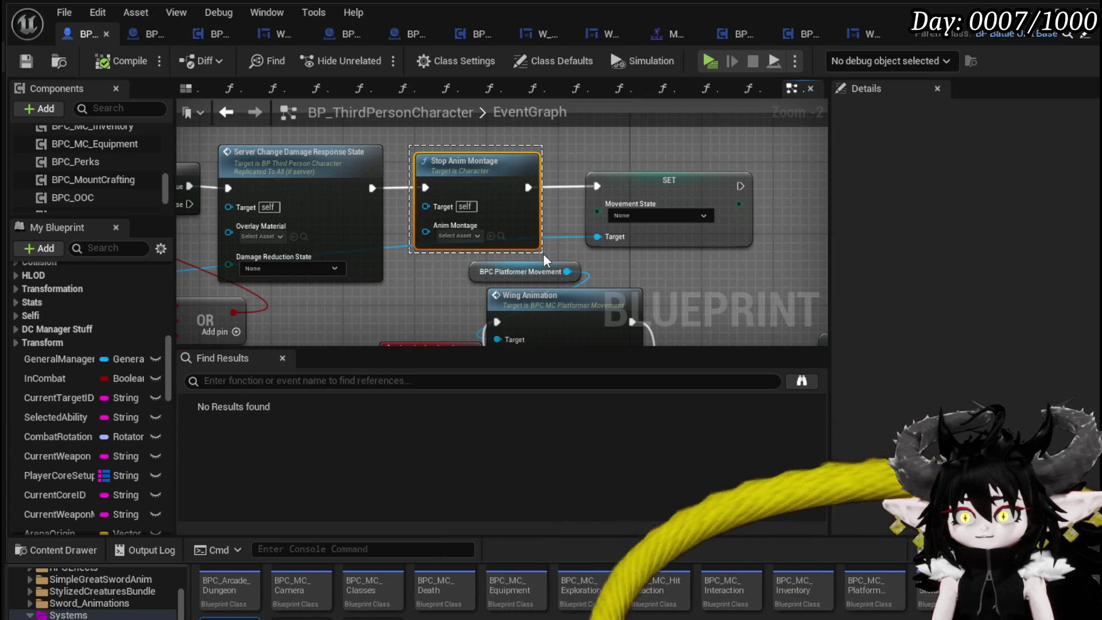
left_click_drag(543, 253, 828, 279)
left_click(331, 190)
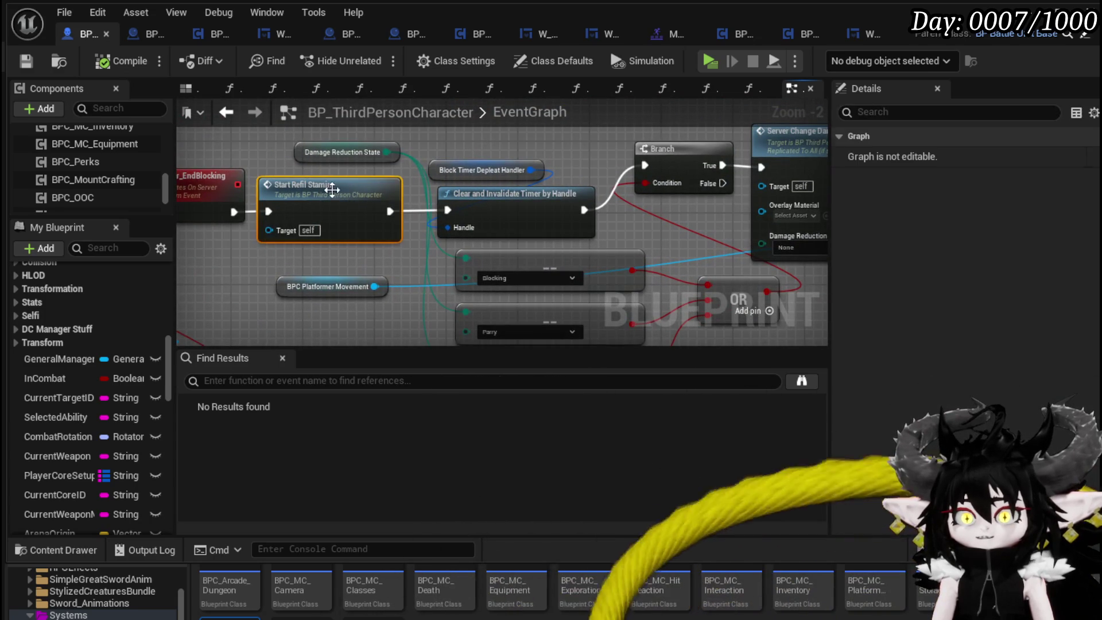
left_click(23, 60)
scroll(432, 229, "down", 3)
left_click_drag(433, 229, 529, 280)
left_click(810, 34)
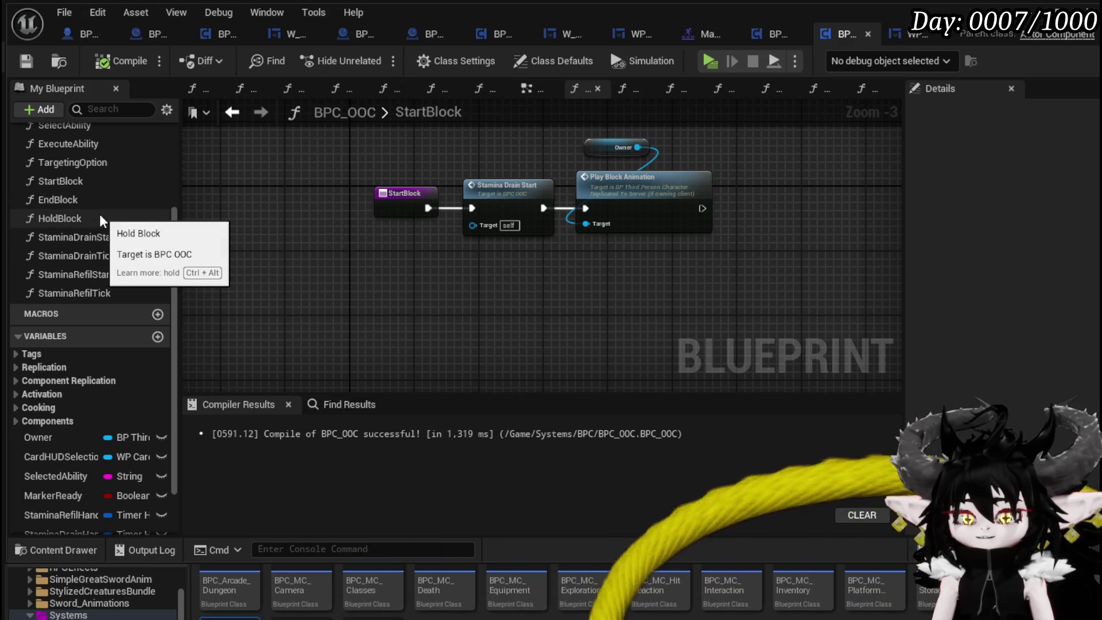
Open BPC_OOC's EndBlock function from the character's End Block call and make room.
left_click(79, 36)
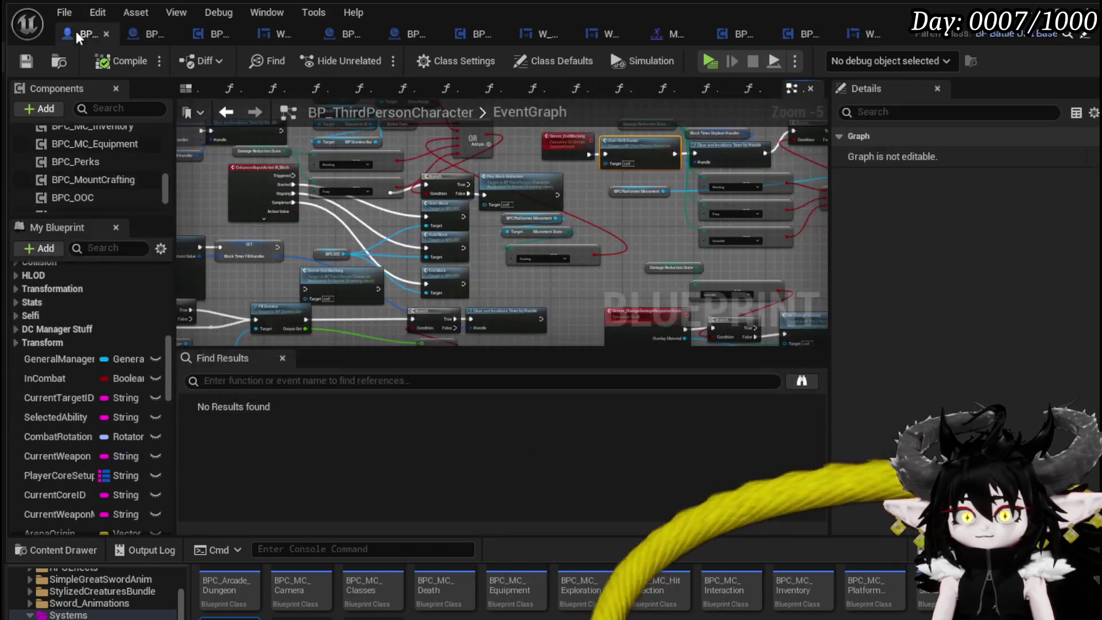
scroll(397, 251, "up", 3)
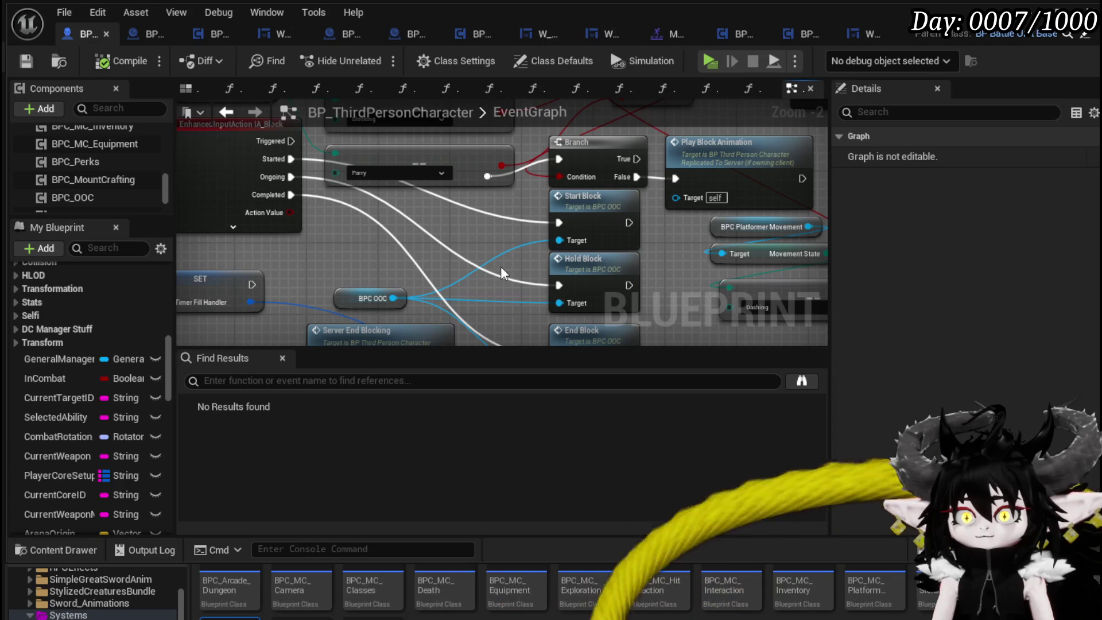
mouse_move(459, 257)
left_mouse_down()
mouse_move(432, 209)
mouse_move(402, 229)
mouse_move(449, 264)
mouse_move(260, 194)
mouse_move(329, 213)
left_mouse_up()
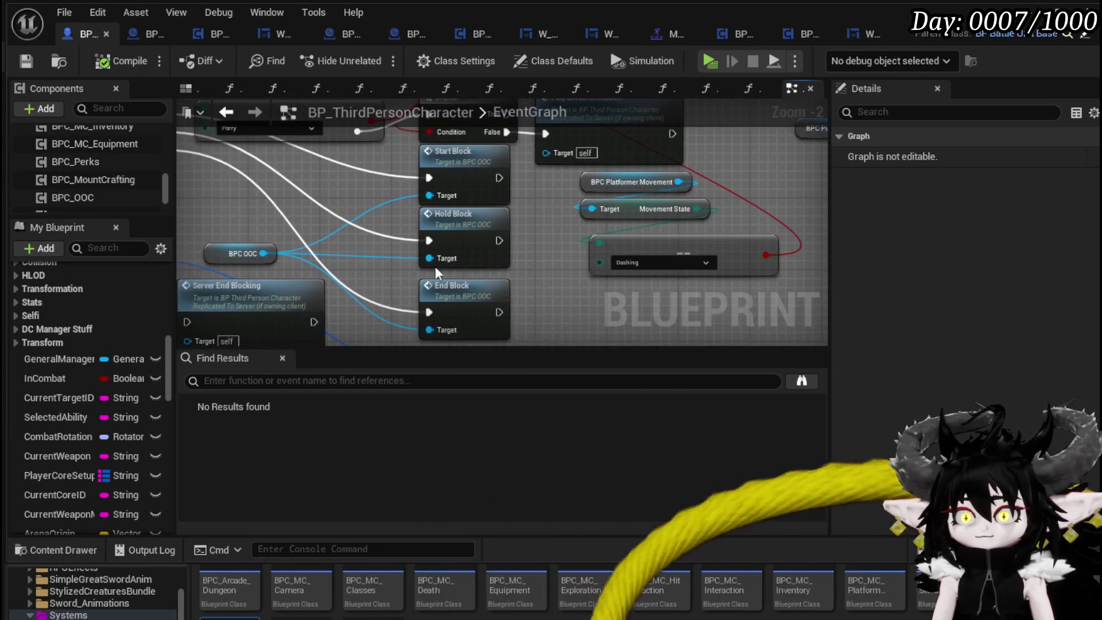
double_click(451, 309)
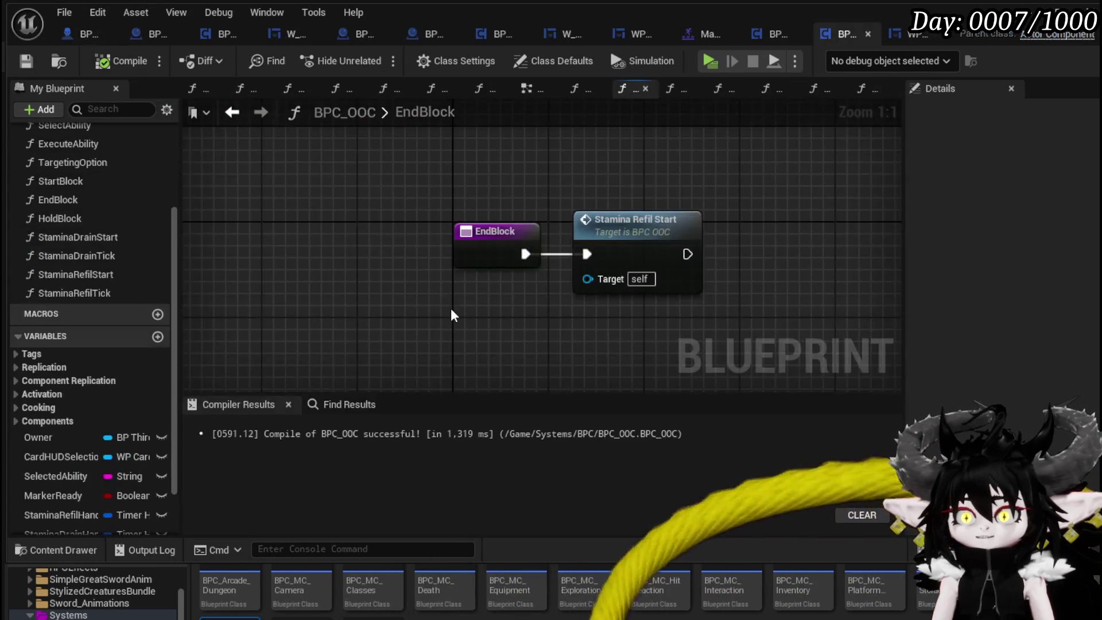
left_click_drag(537, 267, 343, 276)
mouse_move(279, 248)
left_mouse_down()
mouse_move(500, 255)
mouse_move(429, 262)
left_mouse_up()
Add Stop Anim Montage on Owner after Stamina Refil Start, then compile and save.
left_click_drag(69, 437, 473, 252)
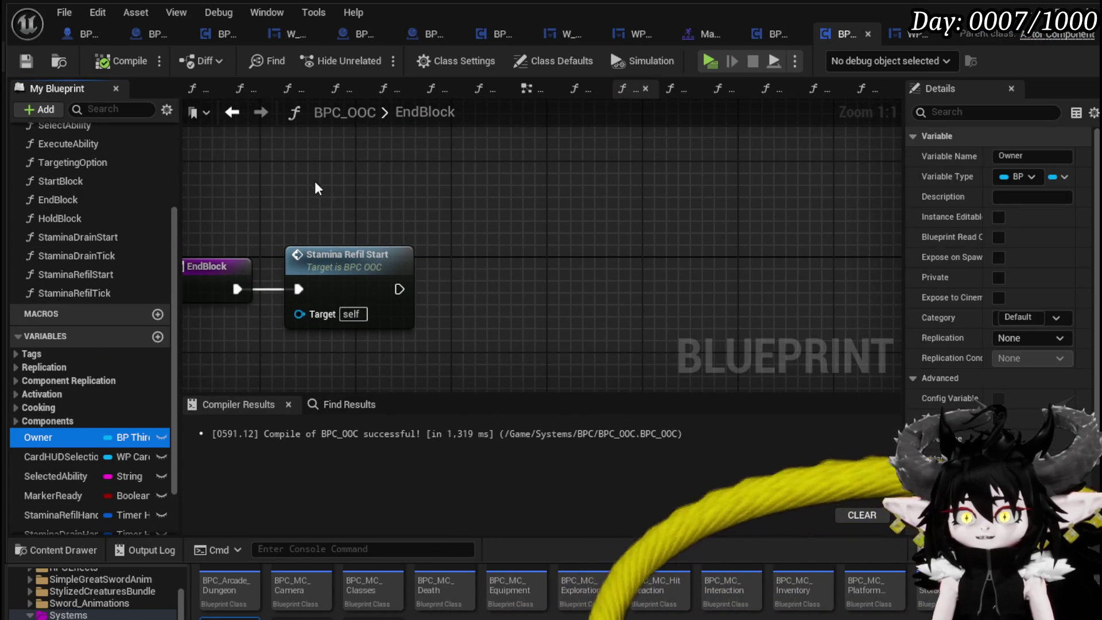
left_click_drag(314, 189, 317, 190)
left_click_drag(388, 187, 500, 229)
type("Stop anim")
key("Return")
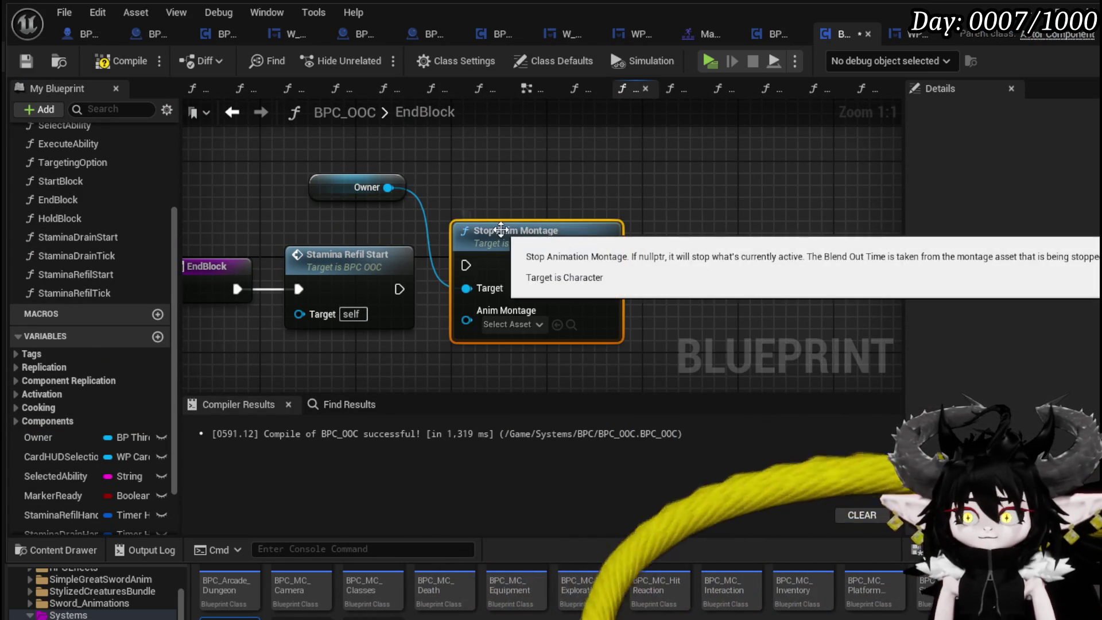
mouse_move(399, 288)
left_mouse_down()
mouse_move(466, 265)
mouse_move(489, 280)
left_mouse_up()
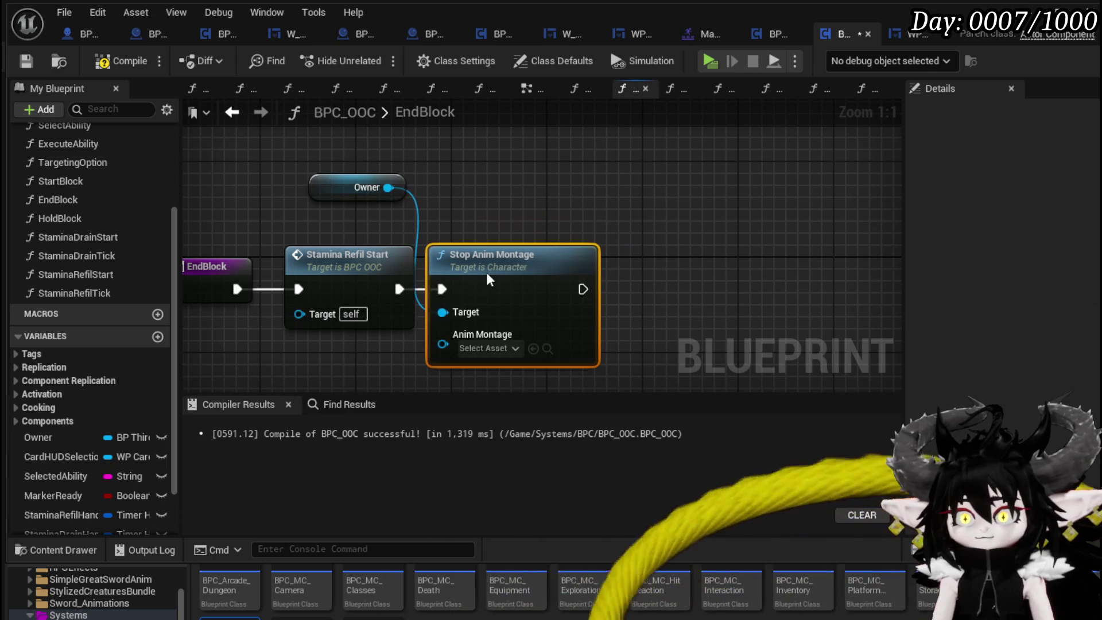
left_click(26, 64)
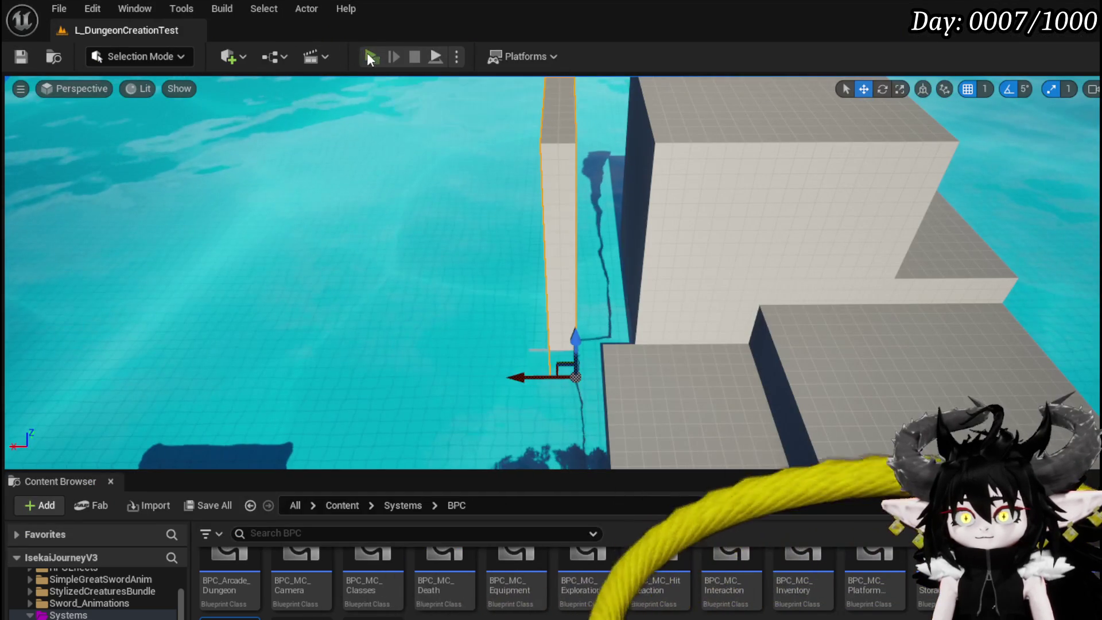
Run and stop a blocking play test, save the level, and tidy EndBlock's Owner node.
left_click(367, 53)
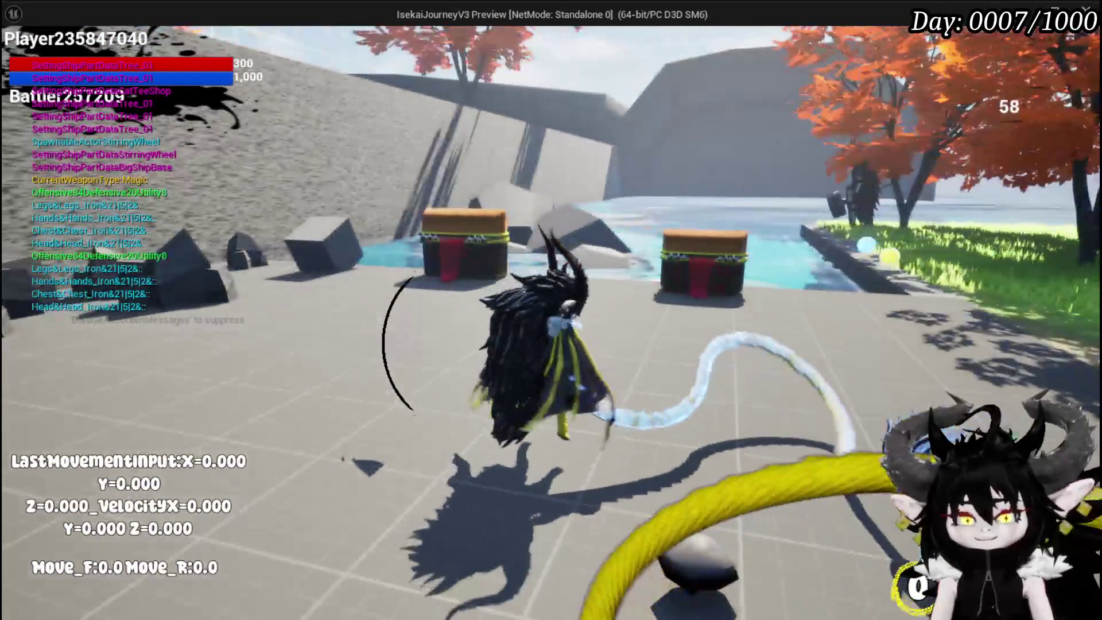
key("Escape")
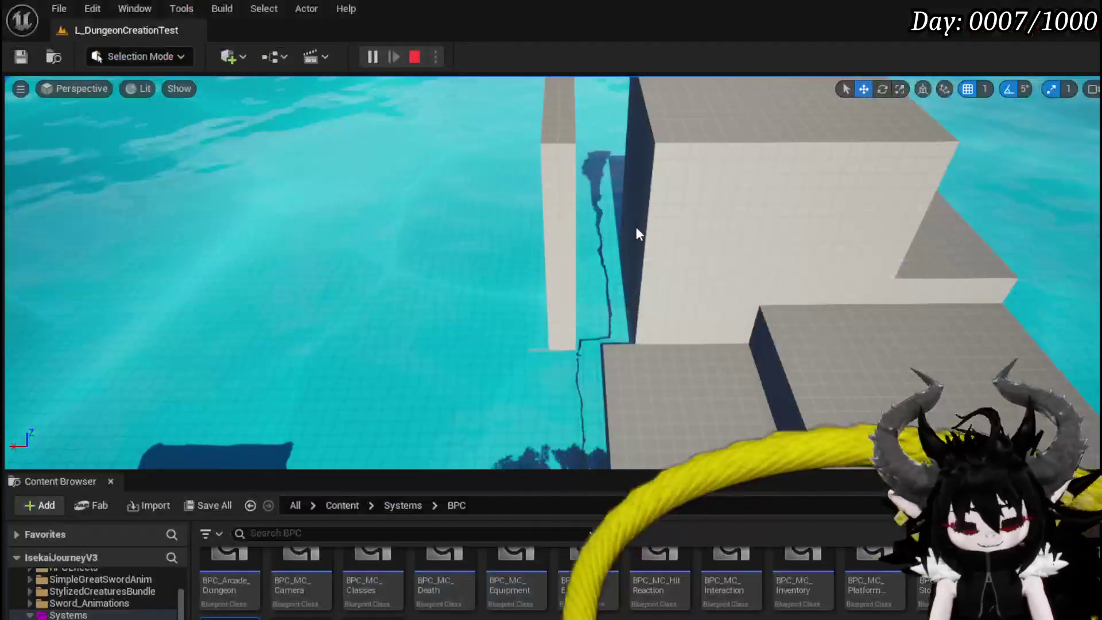
left_click(16, 52)
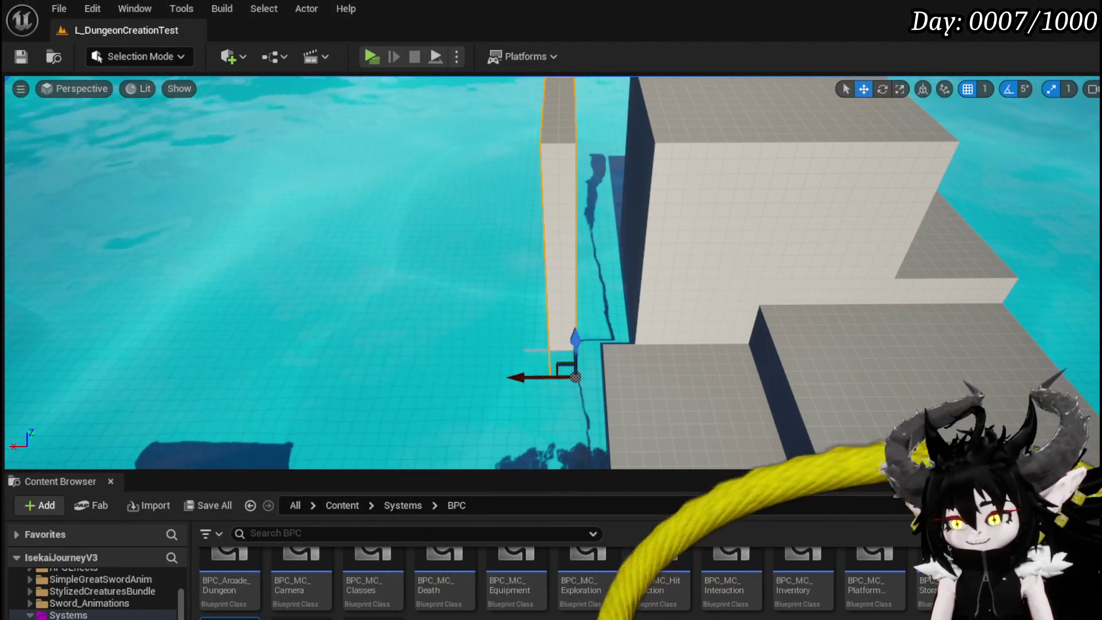
key("alt+Tab")
left_click_drag(365, 181, 518, 218)
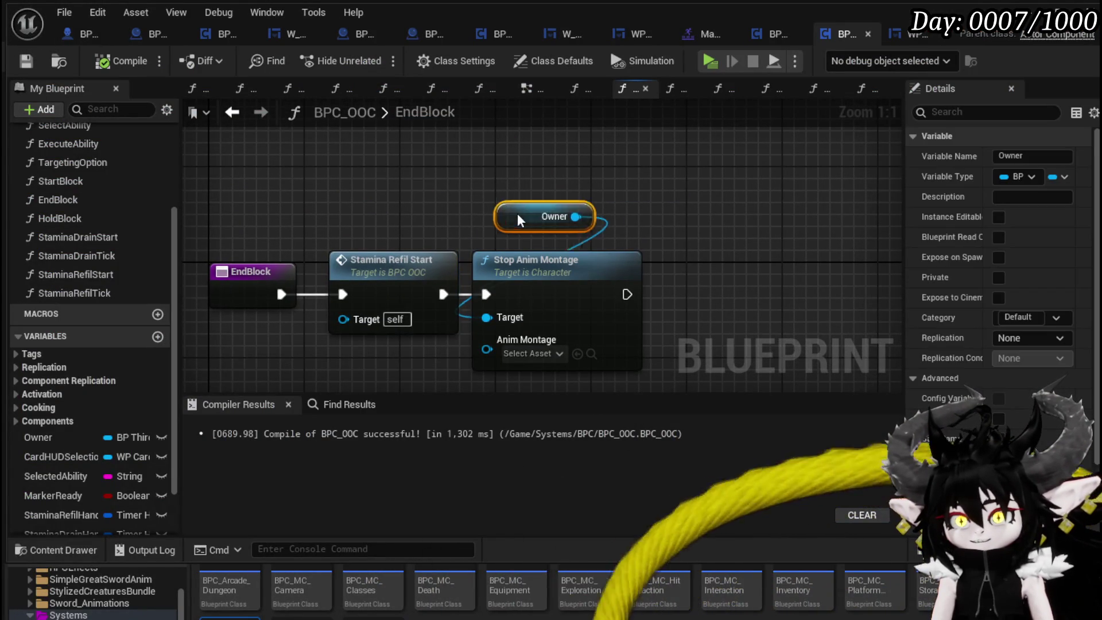
Tidy the EndBlock graph nodes and save BPC_OOC.
left_click(477, 210)
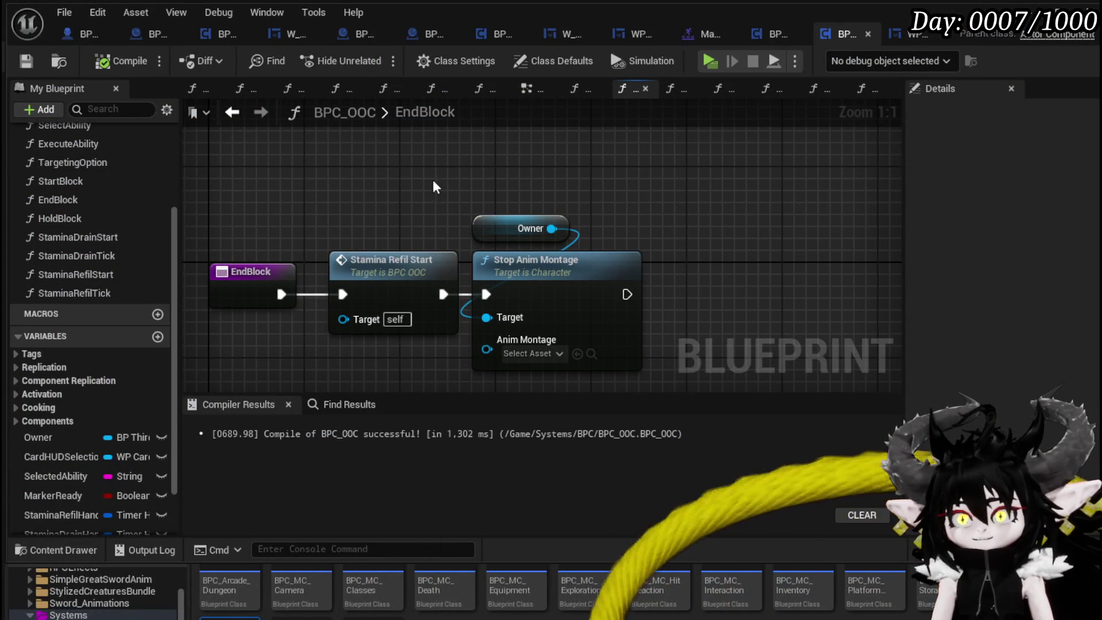
left_click_drag(247, 144, 652, 314)
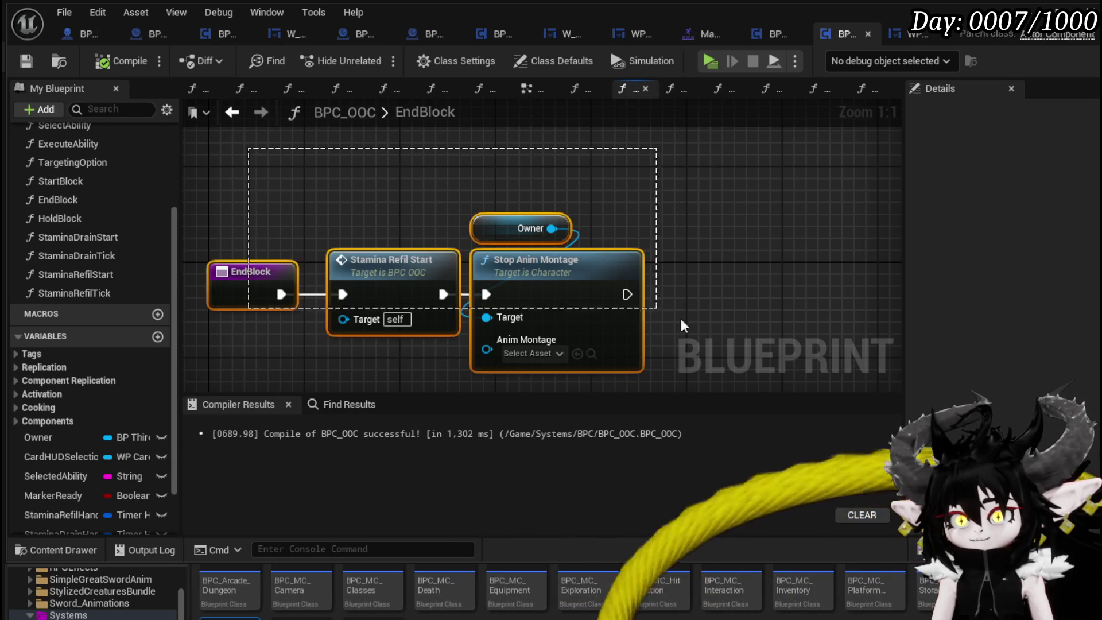
key("ctrl+s")
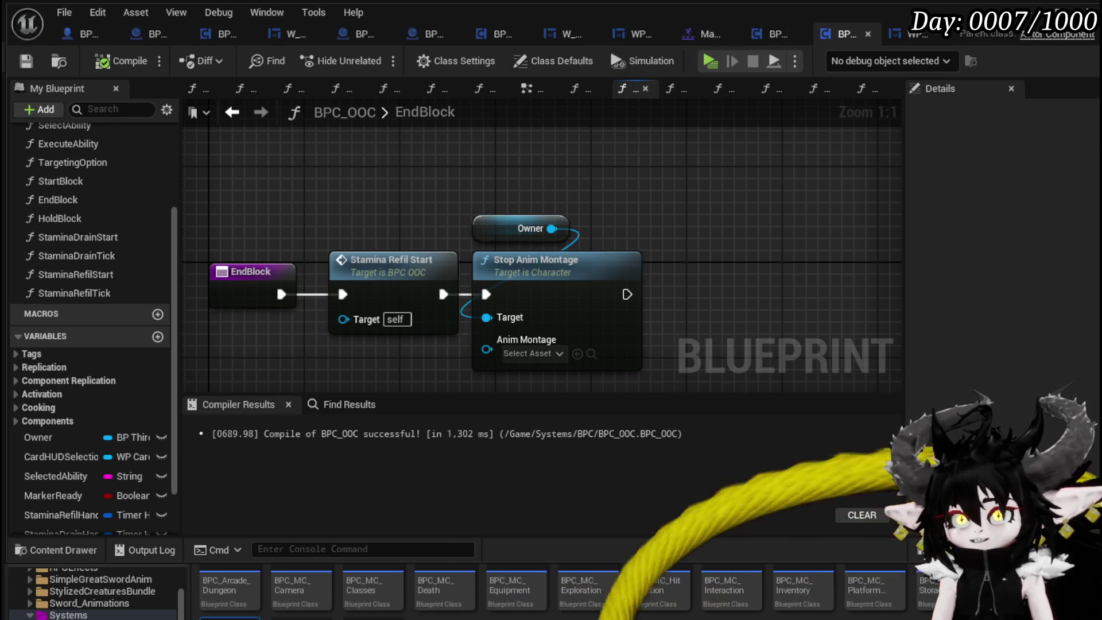
Locate the character's Server_ChangeDamageResponseState event and its SET Damage Reduction State node.
key("ctrl+Tab")
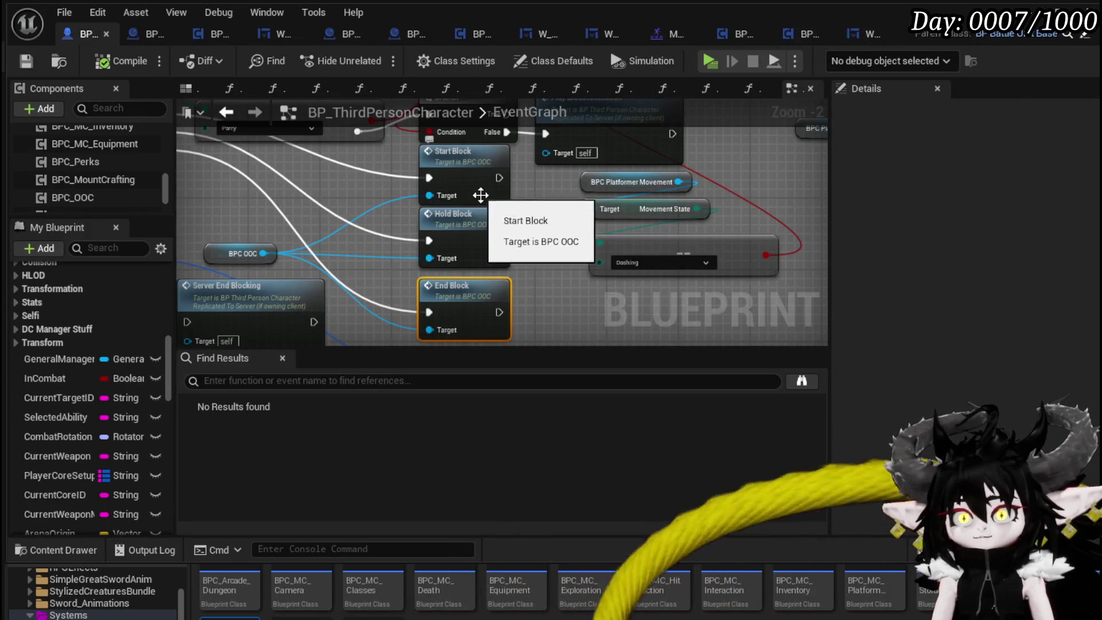
scroll(529, 219, "up", 3)
mouse_move(529, 219)
left_mouse_down()
mouse_move(450, 265)
mouse_move(335, 265)
mouse_move(216, 219)
left_mouse_up()
mouse_move(689, 218)
left_mouse_down()
mouse_move(557, 209)
mouse_move(571, 178)
mouse_move(536, 307)
mouse_move(424, 241)
left_mouse_up()
mouse_move(339, 156)
left_mouse_down()
mouse_move(465, 277)
mouse_move(548, 321)
mouse_move(544, 291)
mouse_move(570, 260)
mouse_move(532, 233)
left_mouse_up()
mouse_move(487, 273)
left_mouse_down()
mouse_move(346, 354)
mouse_move(319, 190)
mouse_move(491, 205)
left_mouse_up()
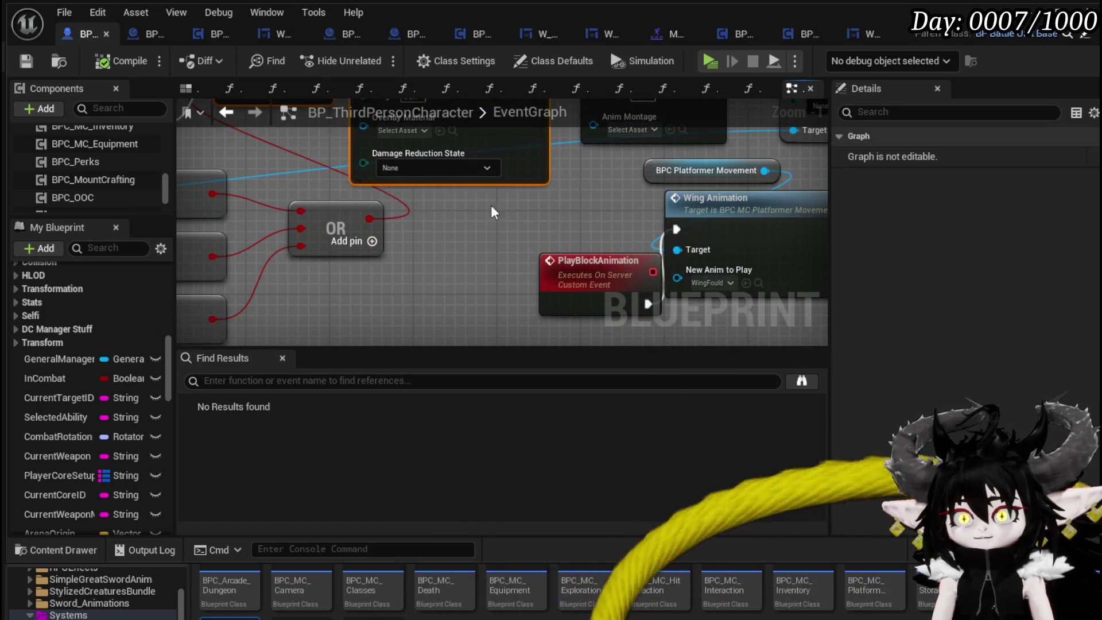
left_click(448, 230)
scroll(349, 232, "down", 2)
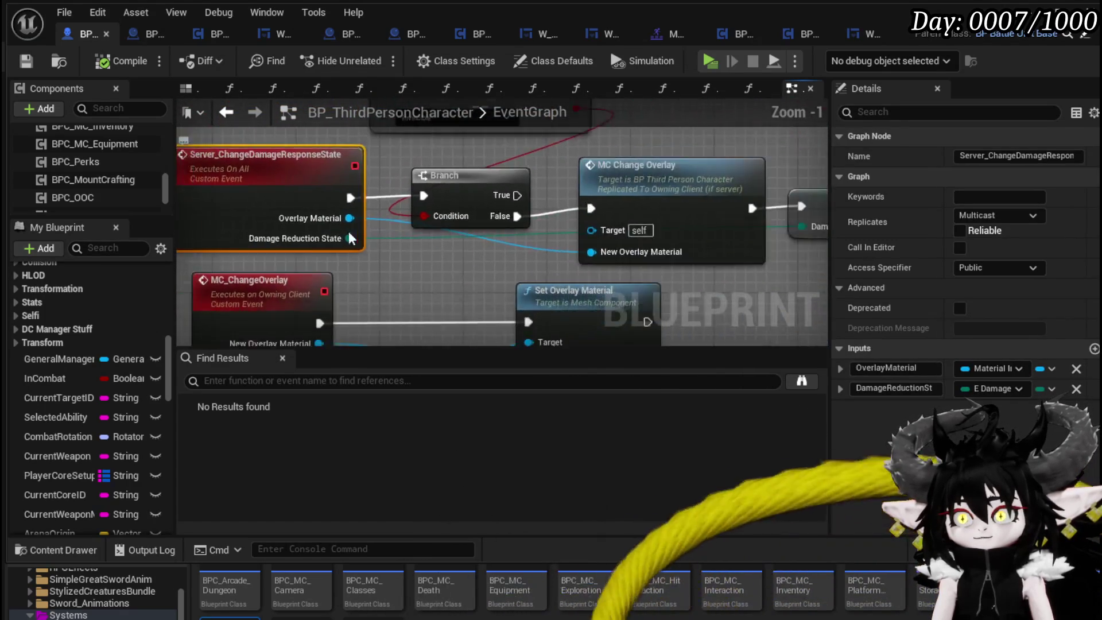
mouse_move(644, 156)
left_mouse_down()
mouse_move(666, 172)
mouse_move(791, 185)
left_mouse_up()
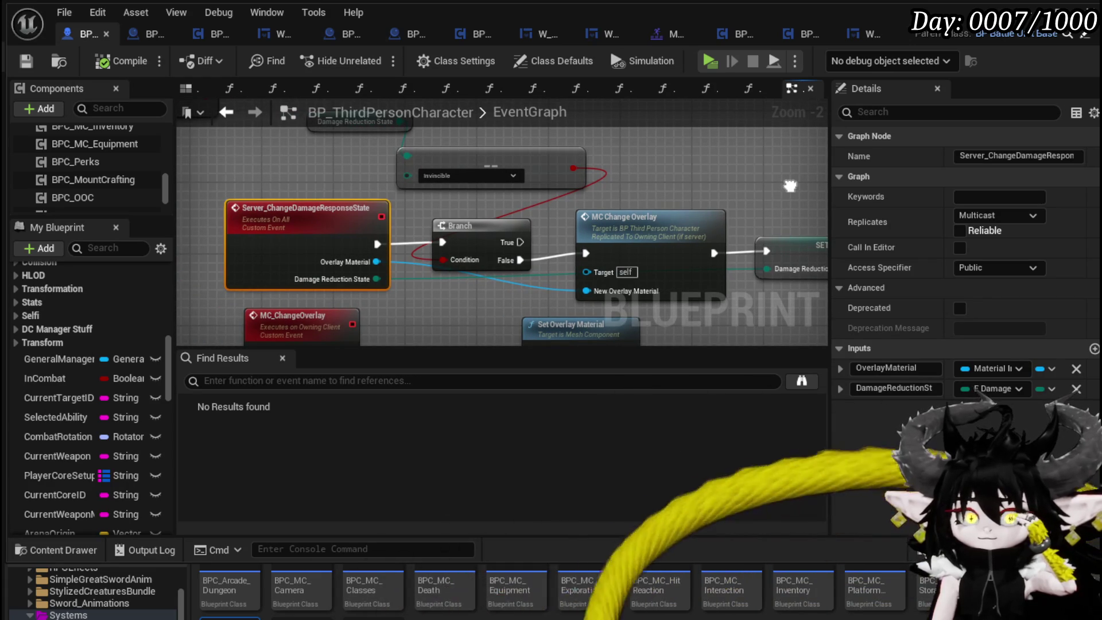
mouse_move(791, 185)
left_mouse_down()
mouse_move(761, 148)
mouse_move(765, 198)
mouse_move(823, 189)
mouse_move(819, 249)
mouse_move(819, 200)
mouse_move(730, 163)
mouse_move(613, 153)
left_mouse_up()
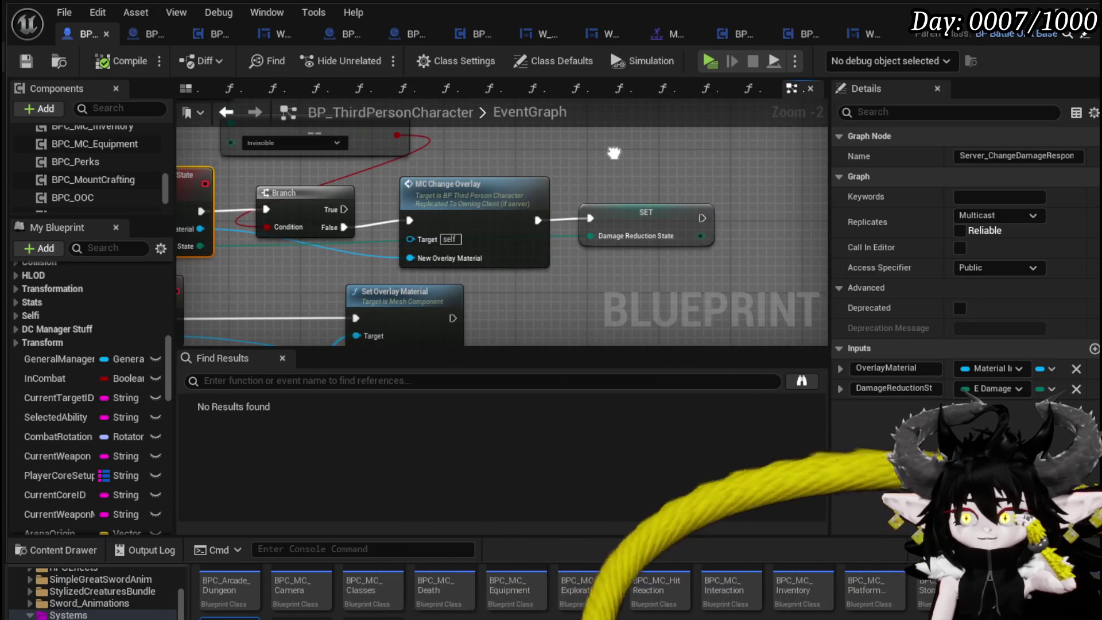
left_click_drag(613, 153, 779, 137)
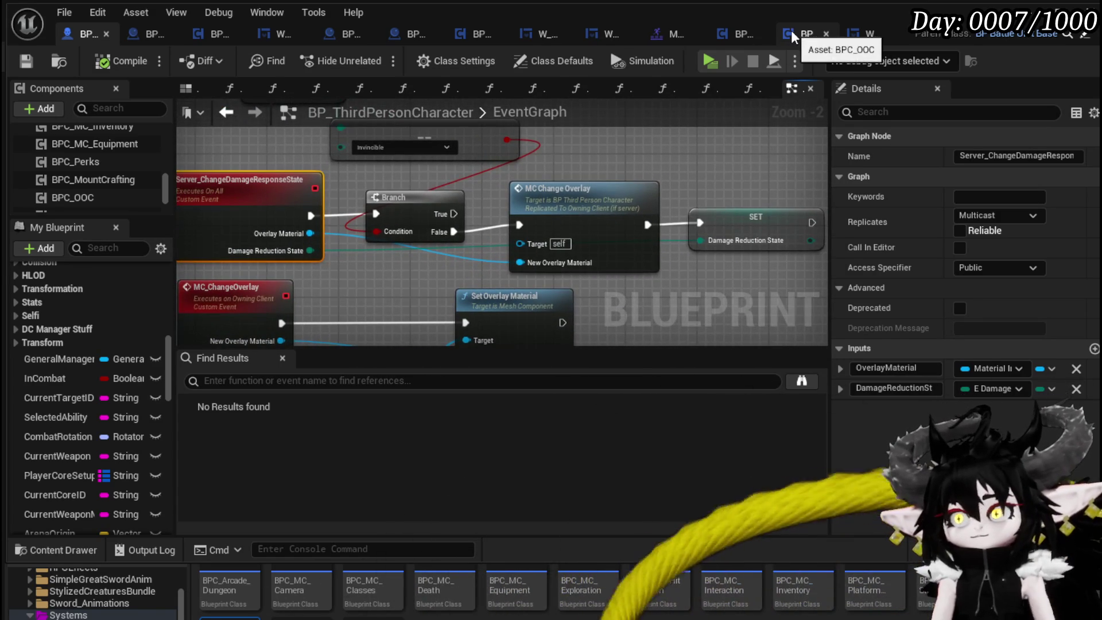
Chain Server Change Damage Response State on Owner after Stop Anim Montage, compile, save, and play-test.
left_click(793, 36)
left_click_drag(688, 237, 690, 238)
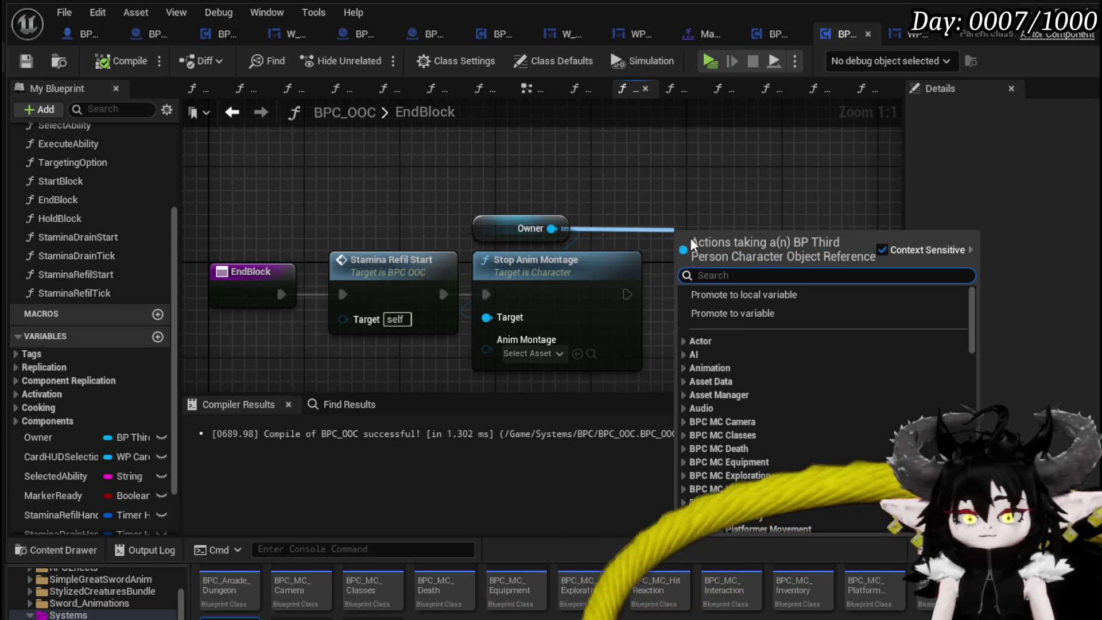
type("Change Damage")
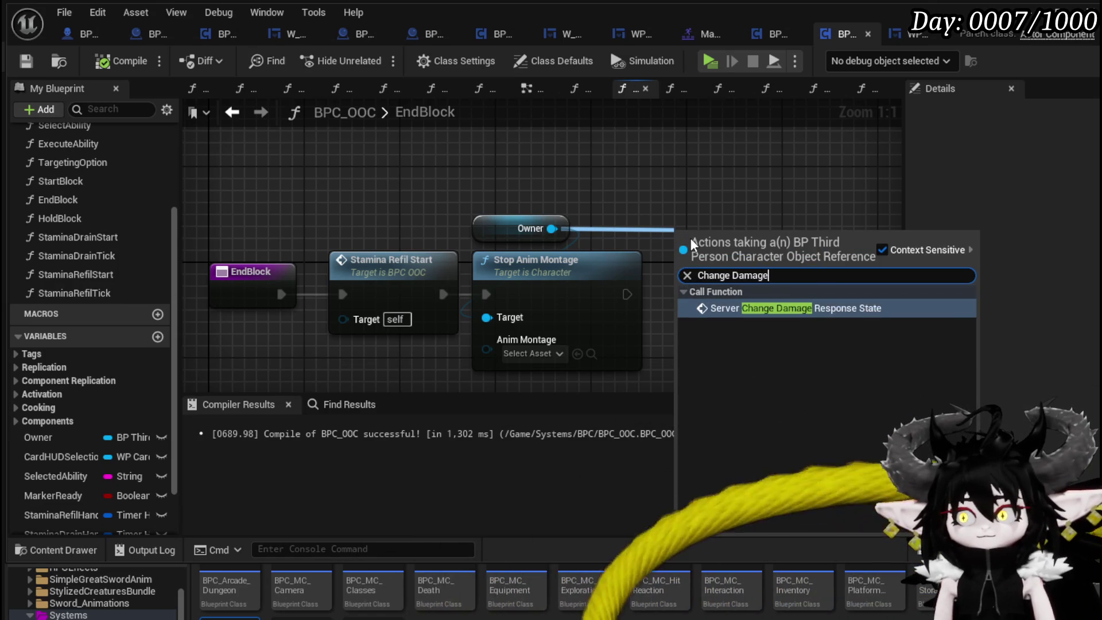
key("Return")
left_click_drag(627, 294, 677, 283)
mouse_move(735, 183)
left_mouse_down()
mouse_move(744, 206)
mouse_move(734, 194)
left_mouse_up()
left_click_drag(674, 325, 565, 317)
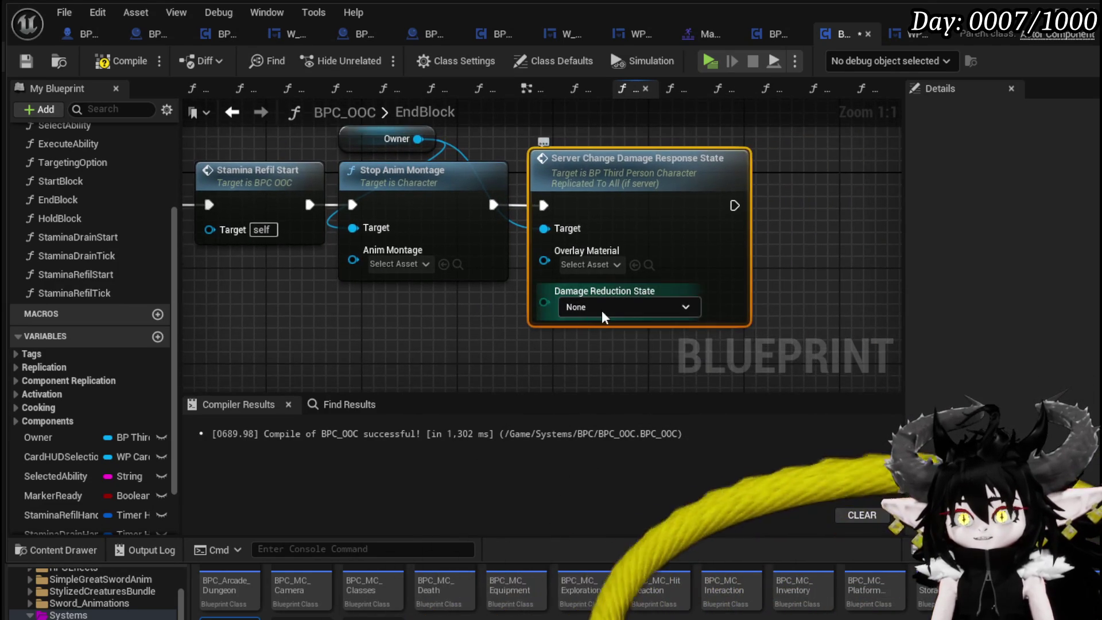
left_click(27, 65)
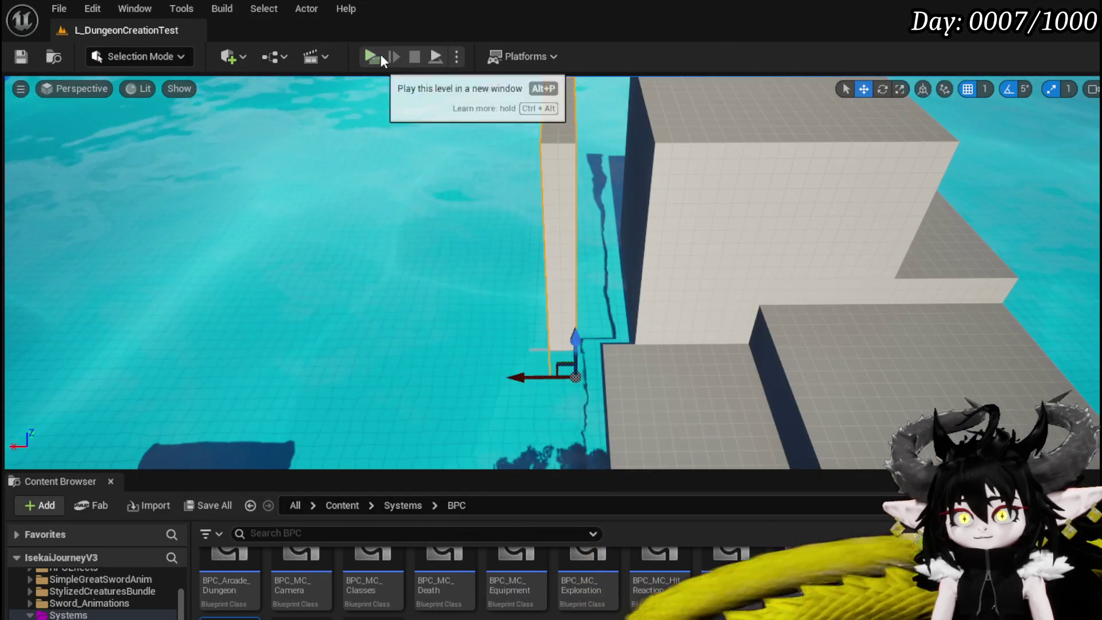
left_click(369, 55)
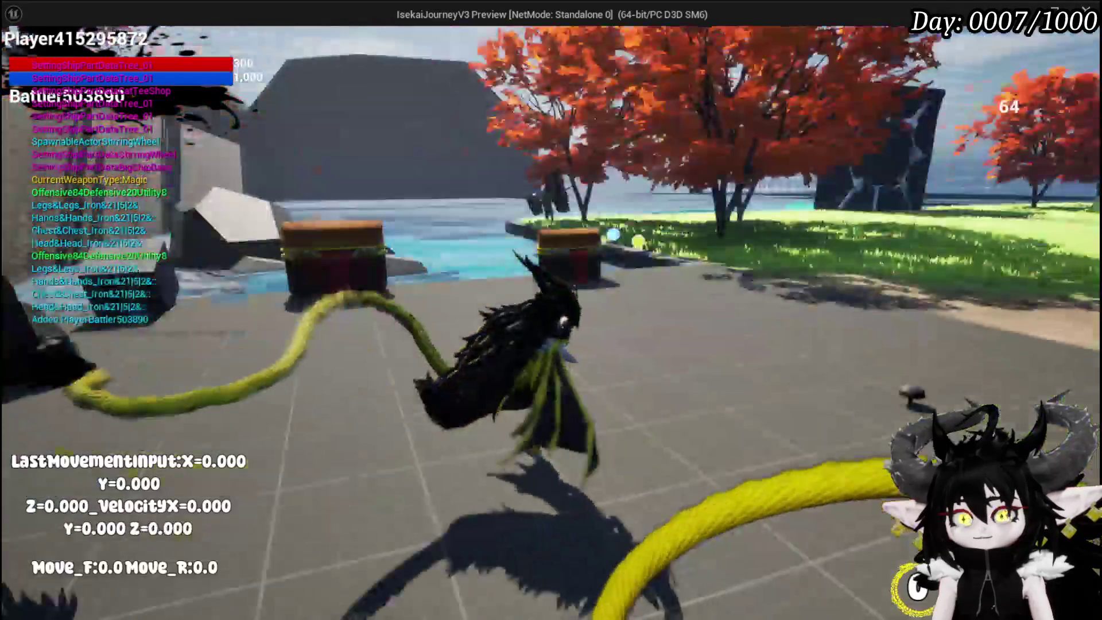
Test attacking and running in the play session, then stop it and save the level.
left_click(551, 310)
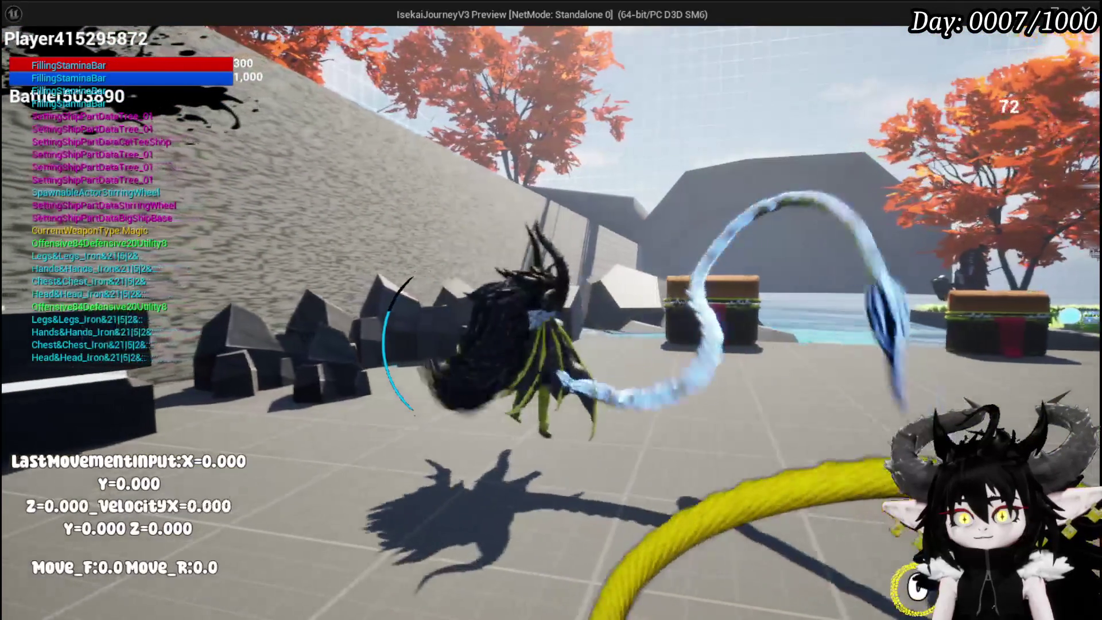
key("w+d")
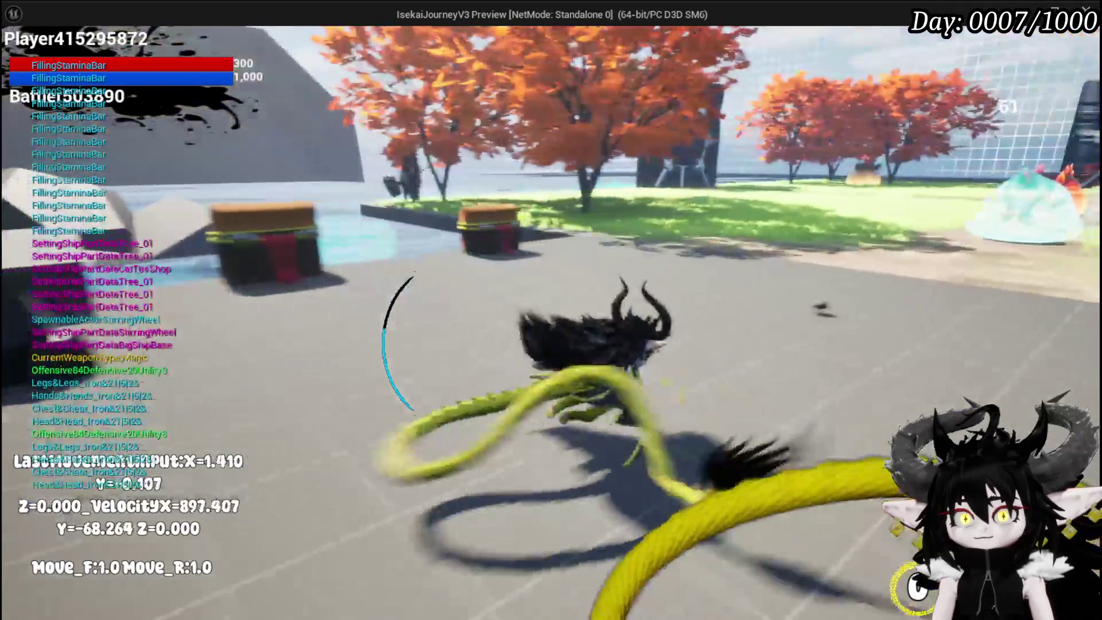
left_click(551, 310)
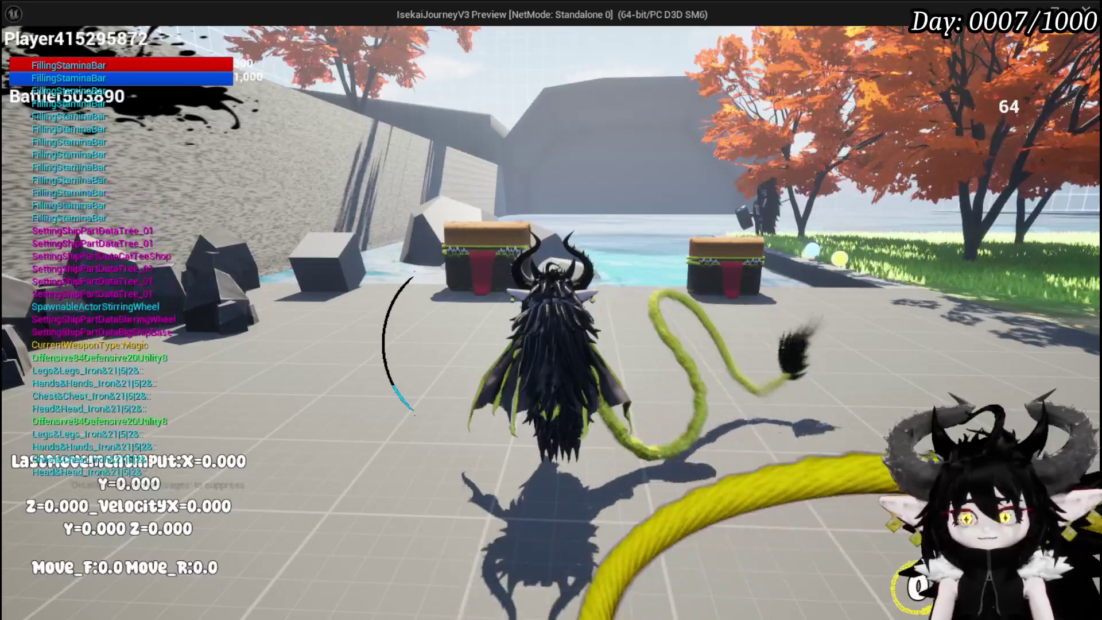
key("Escape")
left_click(20, 56)
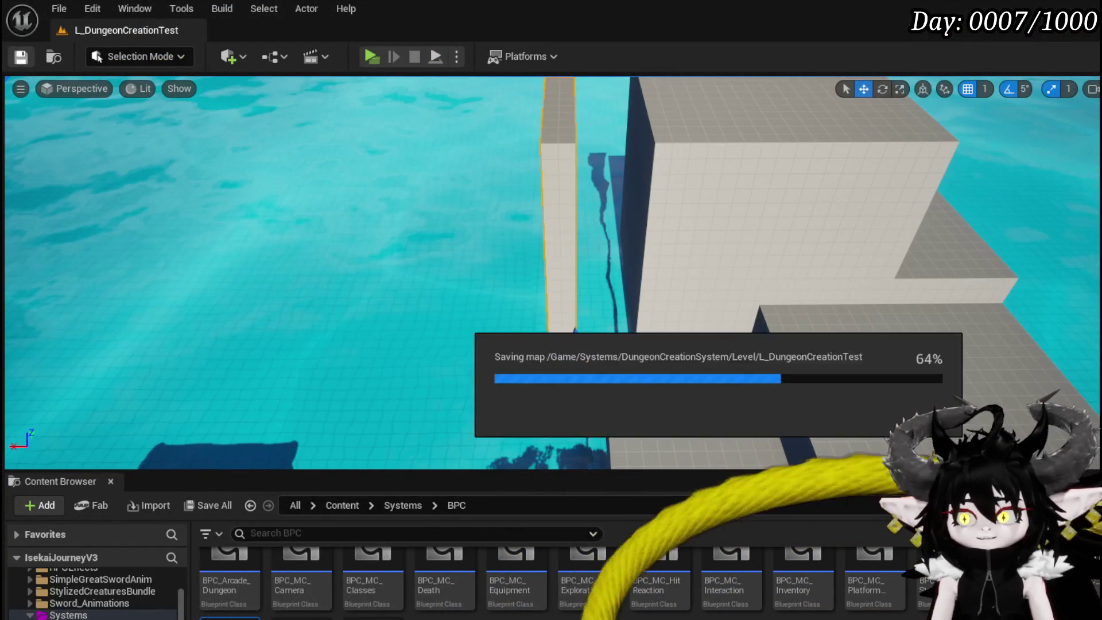
Return to BPC_OOC and open the StaminaRefilStart function graph.
key("alt+Tab")
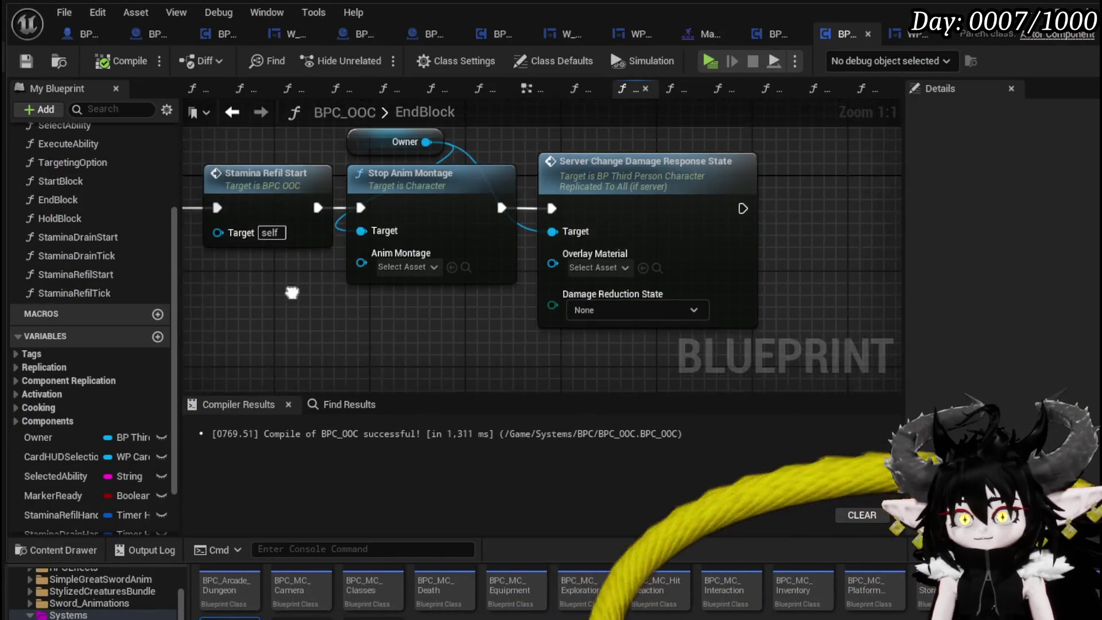
scroll(291, 293, "down", 4)
double_click(518, 228)
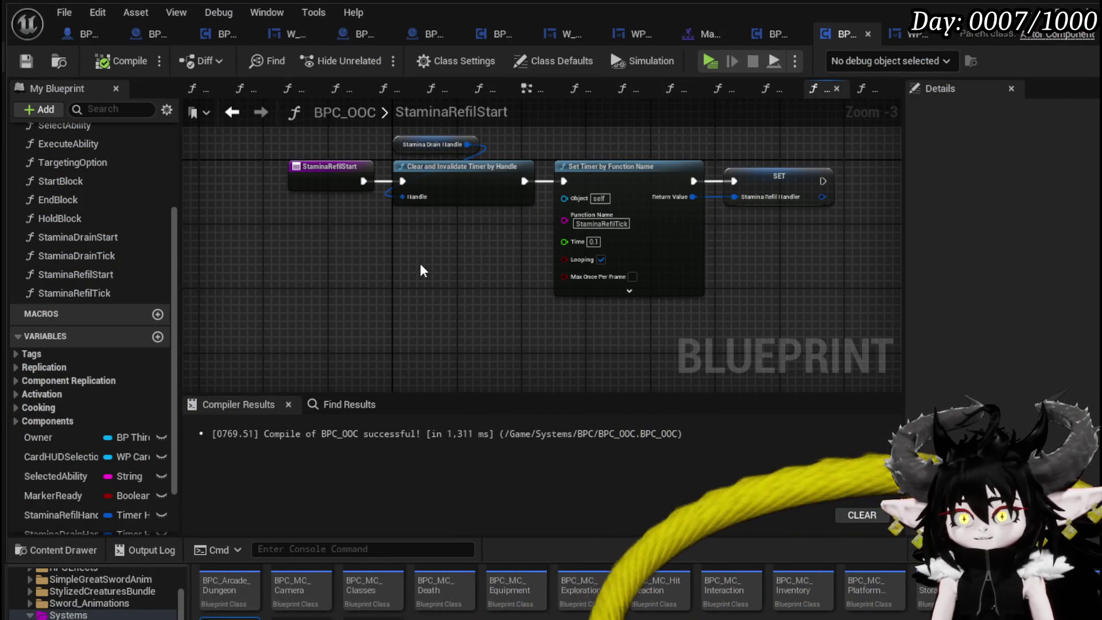
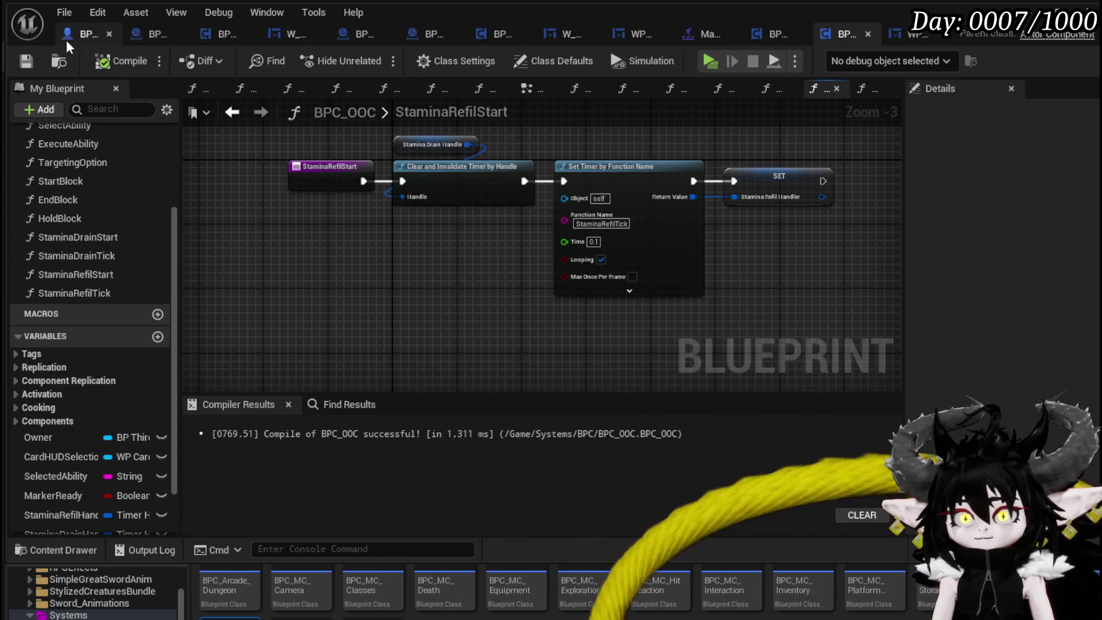
Close the BPC_OOC tab and delete the BlockingStaminaTick event with its getter nodes.
key("ctrl+w")
scroll(391, 247, "down", 1)
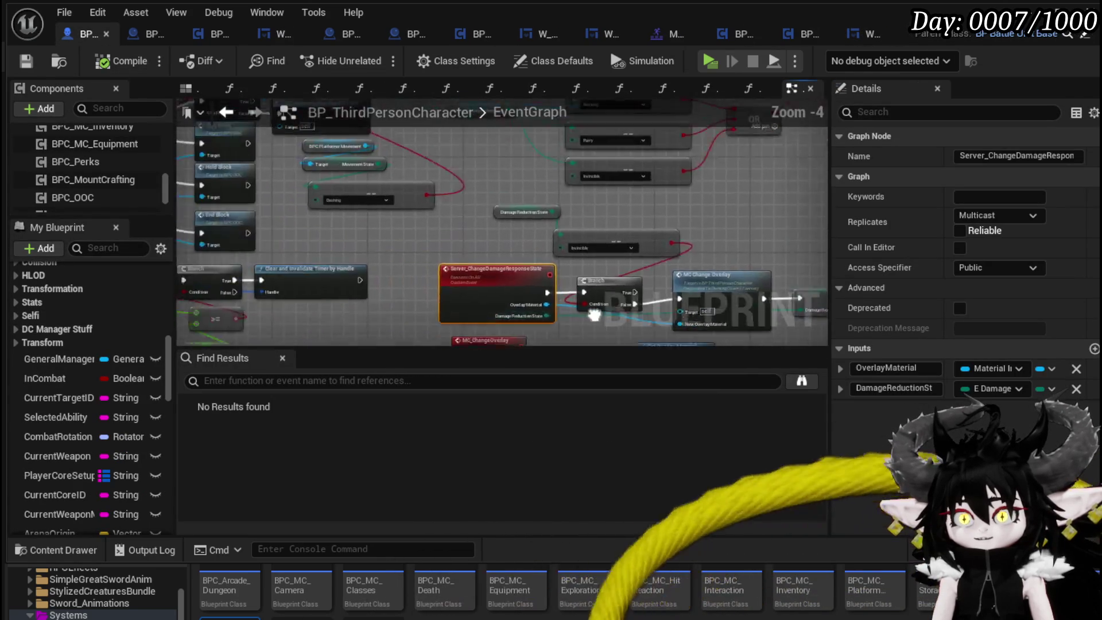
left_click_drag(516, 271, 556, 280)
scroll(359, 225, "up", 2)
mouse_move(359, 226)
left_mouse_down()
mouse_move(348, 255)
mouse_move(524, 239)
mouse_move(342, 226)
mouse_move(581, 284)
mouse_move(339, 192)
mouse_move(409, 185)
mouse_move(374, 237)
left_mouse_up()
scroll(396, 185, "down", 1)
scroll(374, 237, "down", 2)
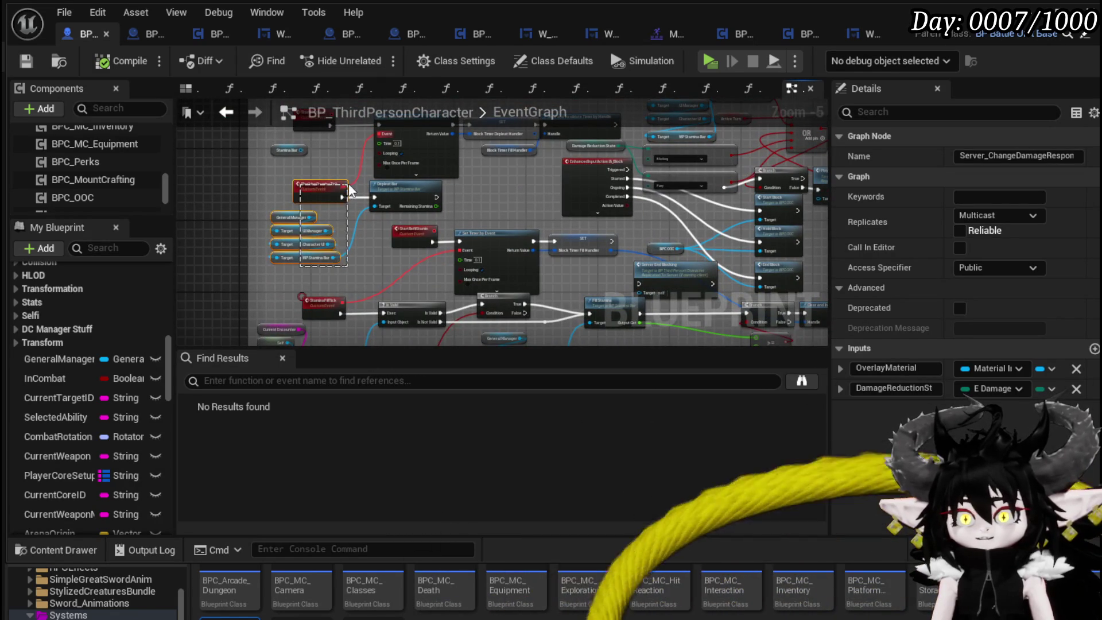
left_click_drag(349, 184, 349, 182)
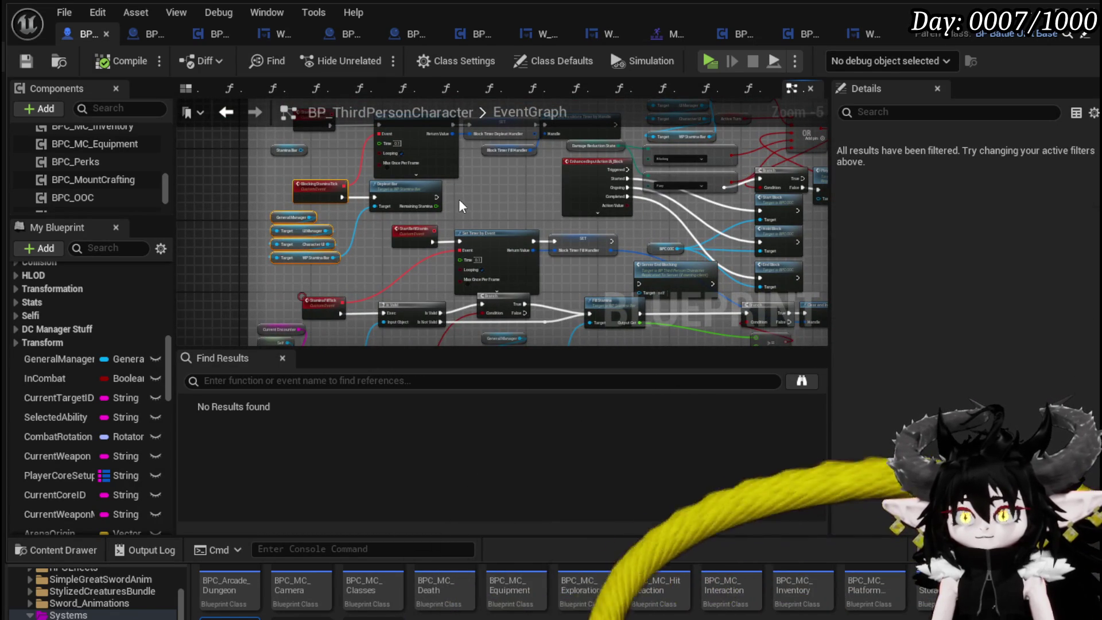
key("Delete")
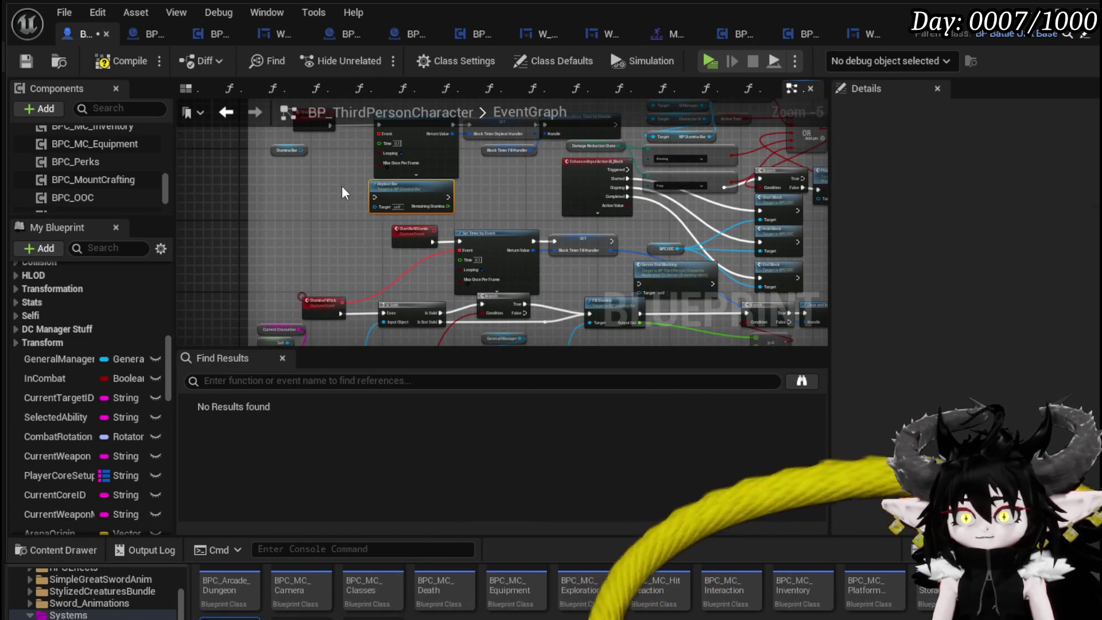
Delete the StartBlocking custom event.
scroll(356, 180, "up", 2)
left_click(252, 198)
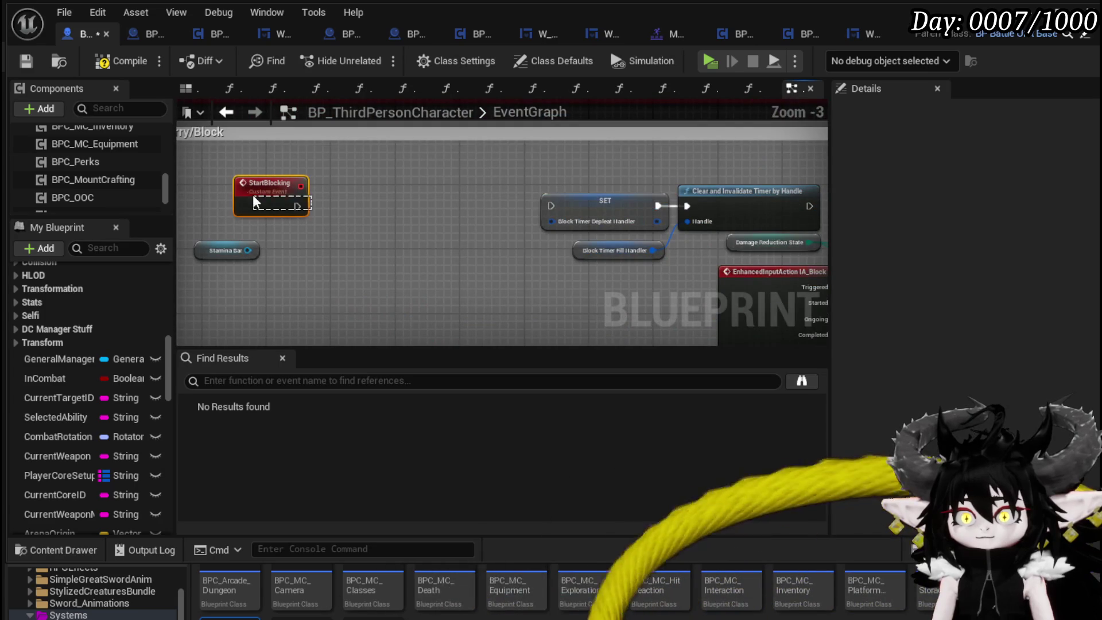
left_click_drag(254, 201, 255, 201)
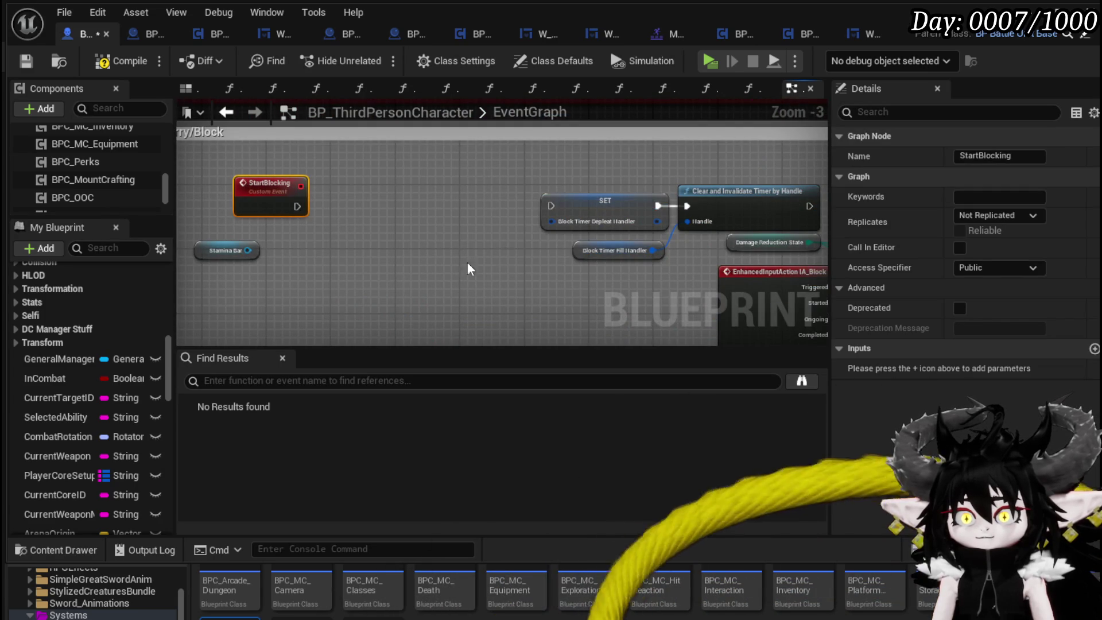
key("Delete")
Delete the BlockTimerDepleatHandler variable, confirming removal even though it is referenced.
left_click_drag(553, 208, 515, 167)
left_click_drag(581, 144, 642, 208)
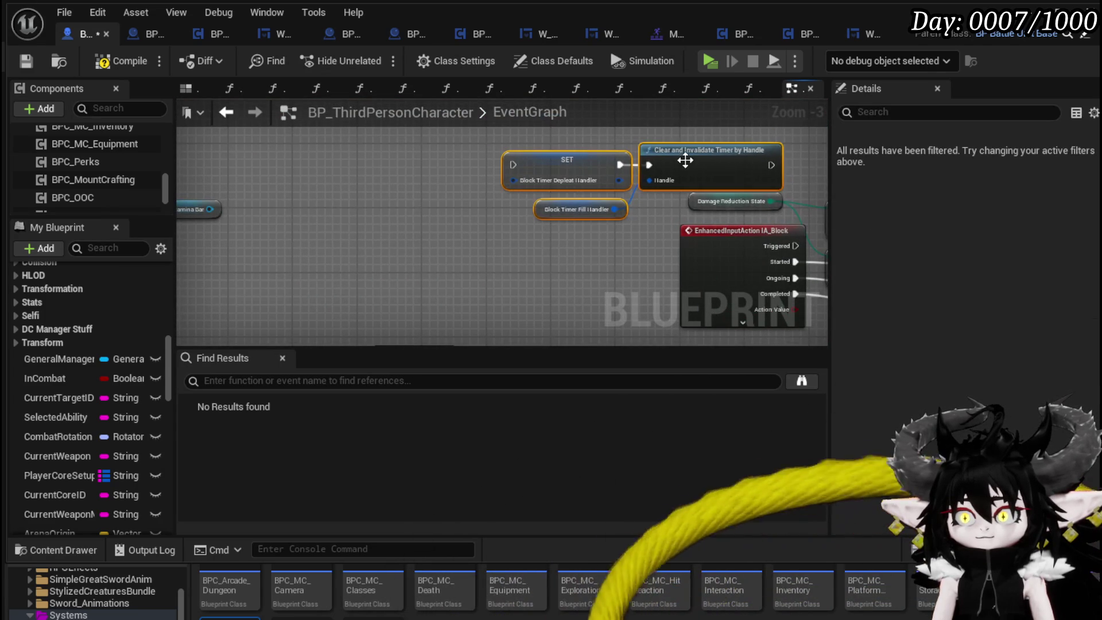
scroll(423, 223, "up", 3)
scroll(112, 409, "down", 2)
scroll(112, 409, "up", 2)
scroll(112, 409, "down", 3)
scroll(112, 409, "down", 5)
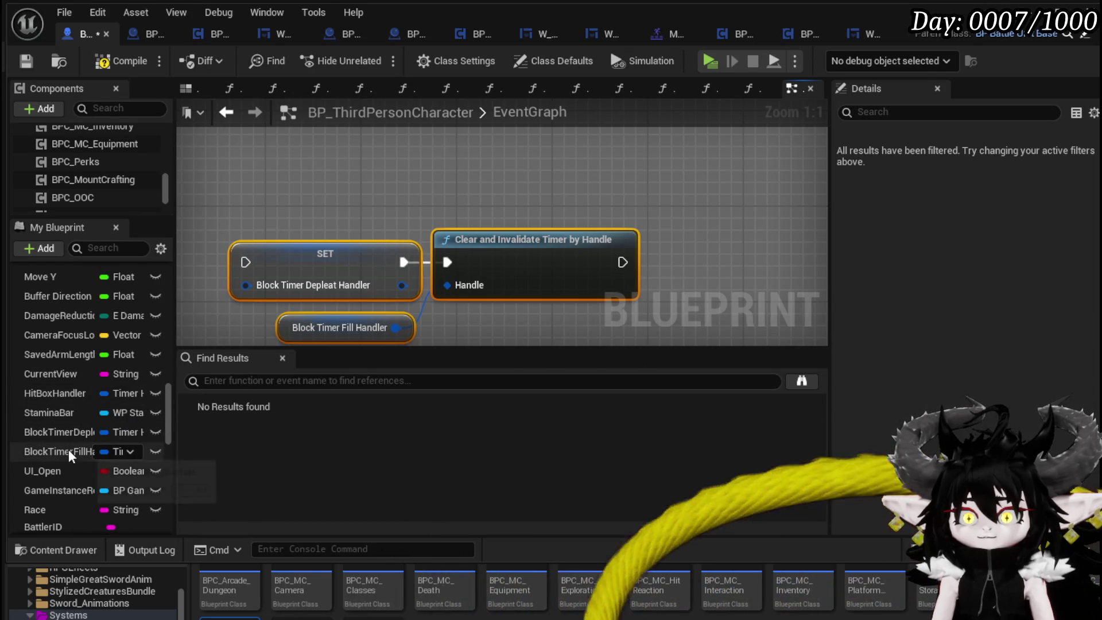
left_click(61, 431)
key("Delete")
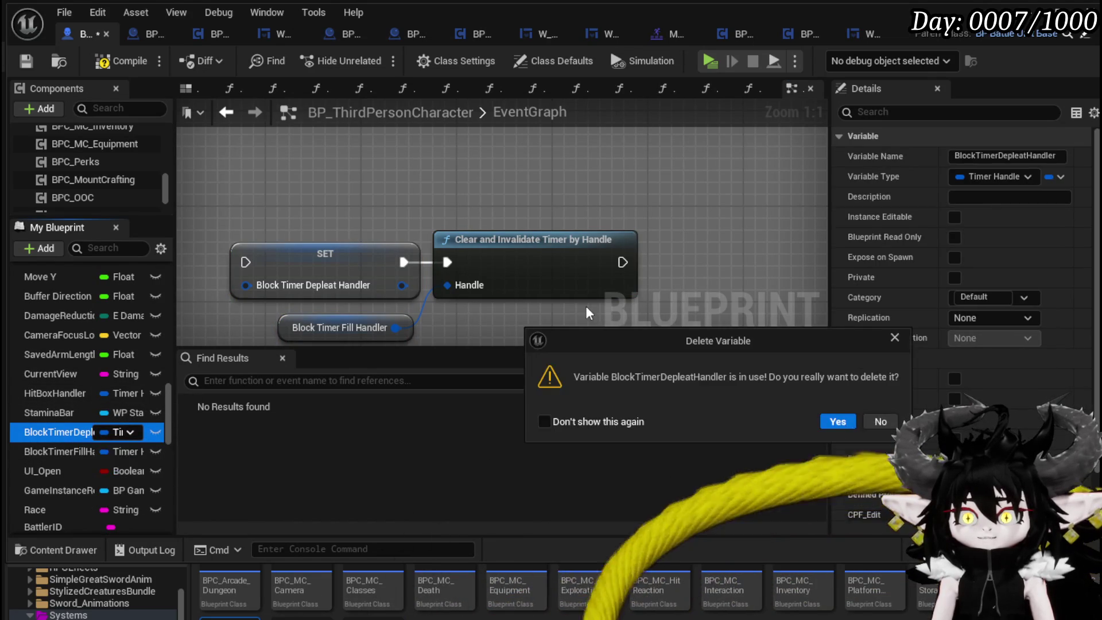
left_click(881, 421)
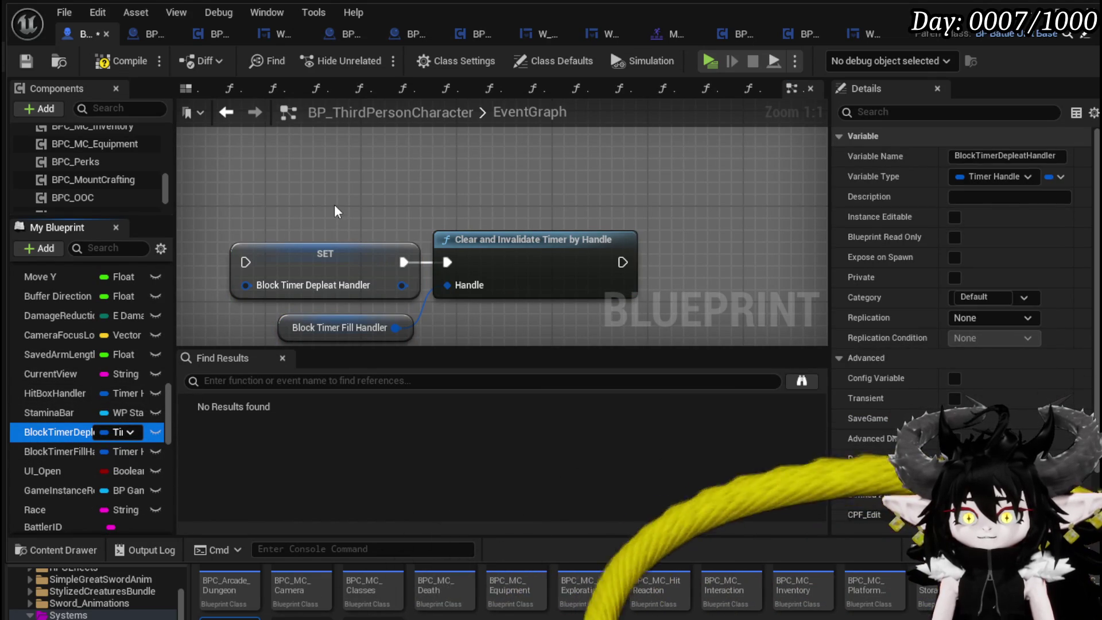
Remove the leftover clear-timer nodes and delete the BlockTimerFillHandler variable.
mouse_move(366, 217)
left_mouse_down()
mouse_move(412, 174)
mouse_move(566, 287)
left_mouse_up()
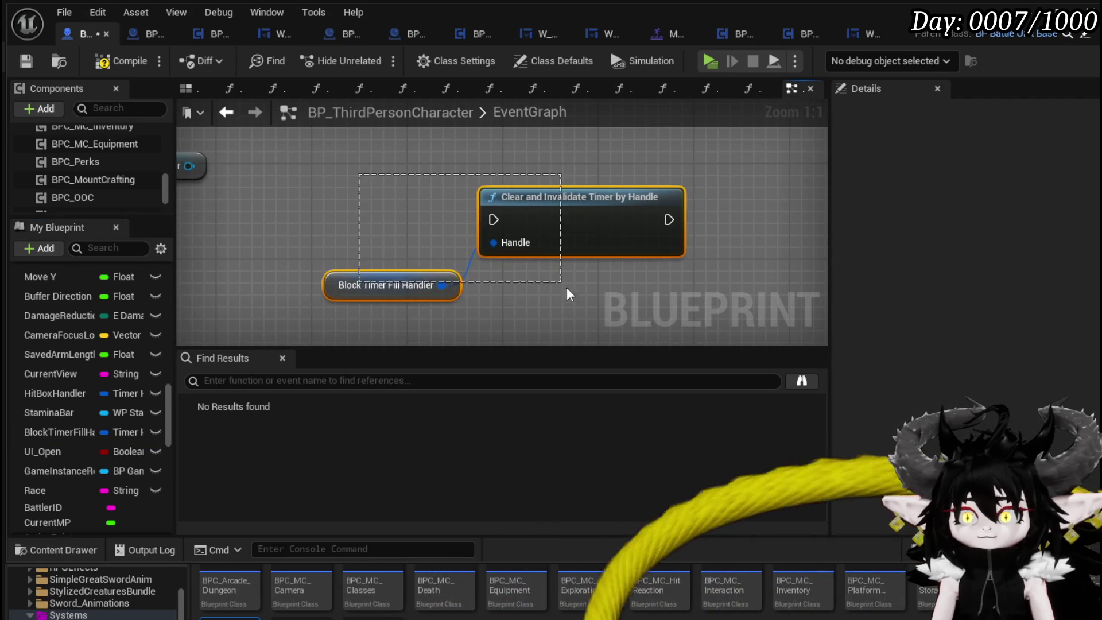
key("Delete")
left_click(61, 432)
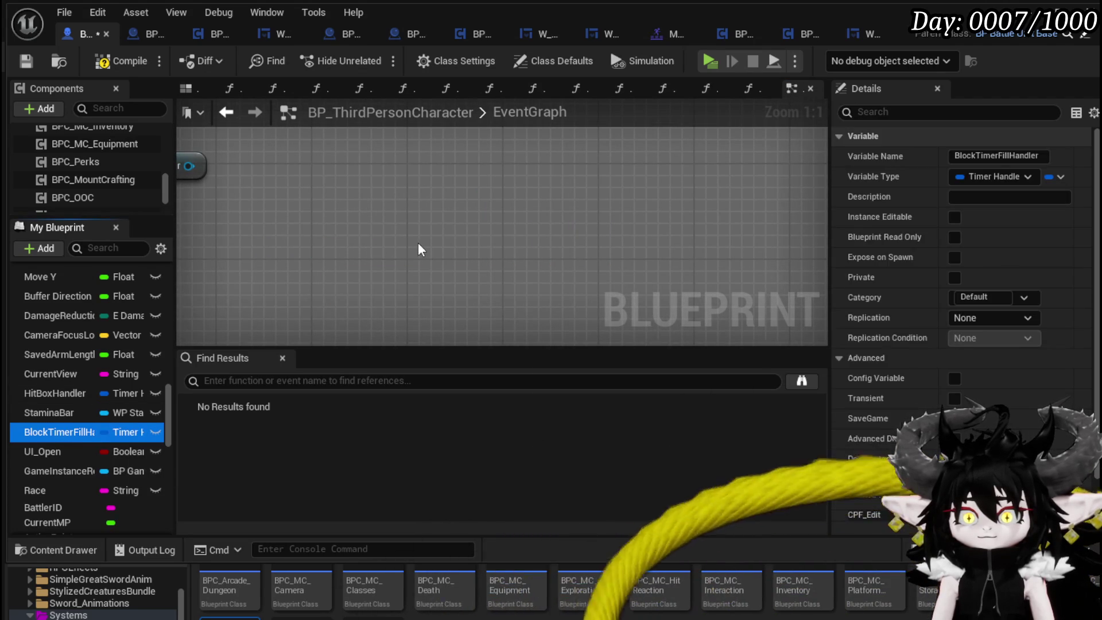
key("Delete")
left_click(828, 421)
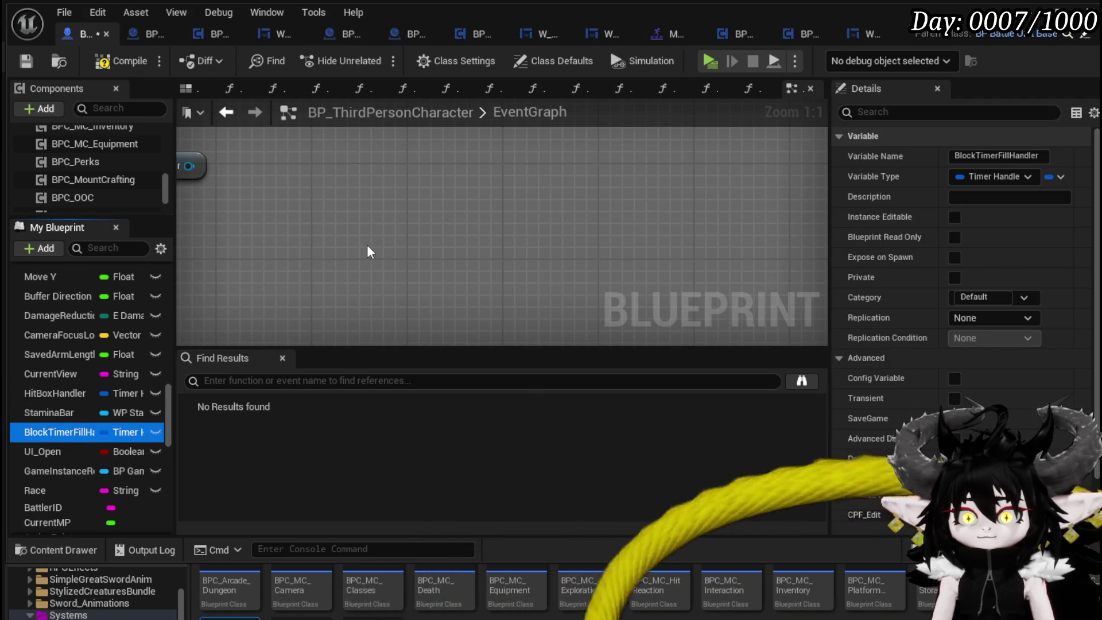
key("Delete")
Delete a stray leftover node near StartRefilStamina and Set Timer by Event.
scroll(367, 244, "down", 2)
left_click(310, 178)
key("Delete")
mouse_move(447, 250)
left_mouse_down()
mouse_move(439, 137)
mouse_move(545, 208)
left_mouse_up()
scroll(316, 183, "down", 2)
left_click_drag(421, 220, 403, 171)
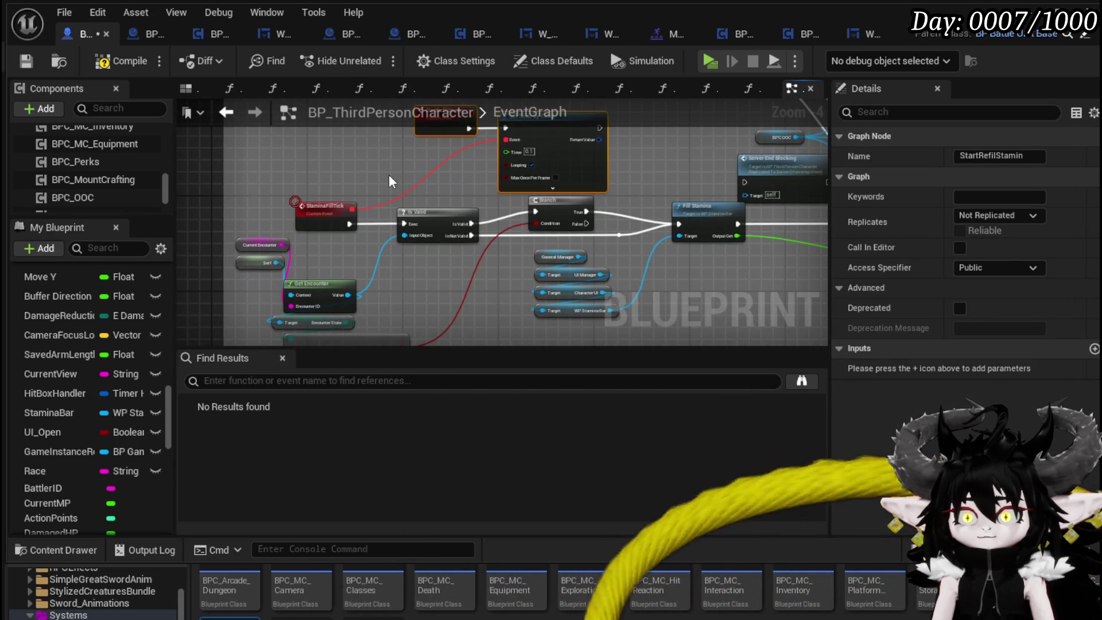
Delete the Clear and Invalidate Timer by Handle node.
left_click(388, 174)
scroll(424, 164, "up", 1)
mouse_move(477, 227)
left_mouse_down()
mouse_move(291, 278)
mouse_move(308, 272)
mouse_move(232, 269)
left_mouse_up()
left_click(728, 190)
key("Delete")
Delete the Server End Blocking node near the End Block and Hold Block nodes.
left_click(553, 257)
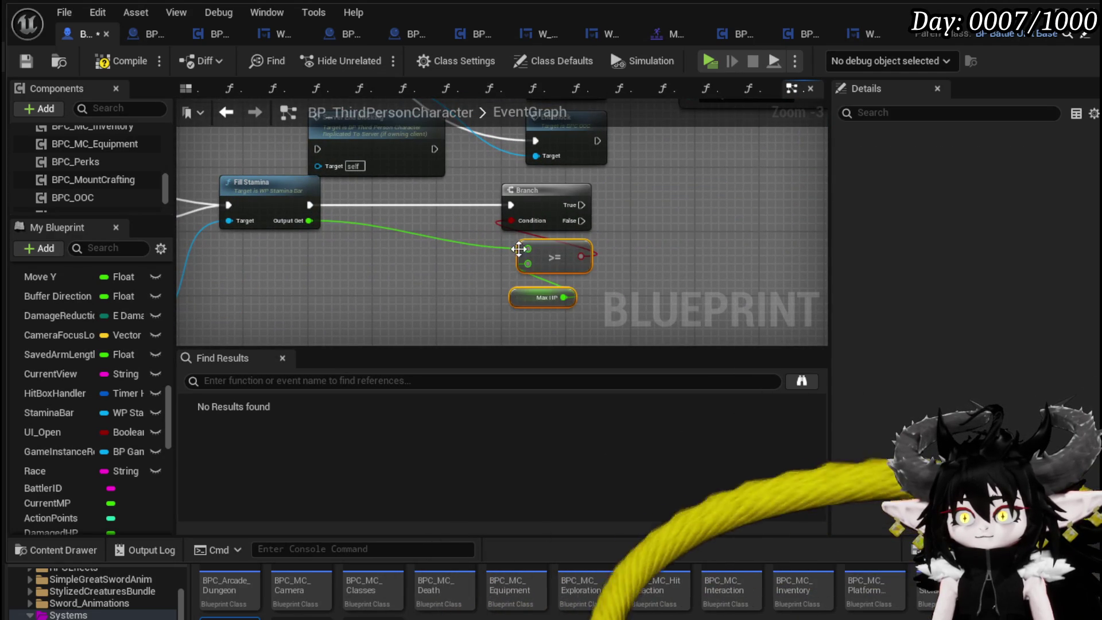
left_click_drag(452, 243, 455, 339)
mouse_move(304, 201)
left_mouse_down()
mouse_move(390, 262)
mouse_move(287, 224)
left_mouse_up()
key("Delete")
Delete the Play Block Animation node, the Branch and the Blocking/Parry comparison nodes.
mouse_move(446, 279)
left_mouse_down()
mouse_move(716, 143)
mouse_move(625, 189)
mouse_move(500, 183)
mouse_move(466, 207)
mouse_move(459, 304)
mouse_move(436, 217)
mouse_move(454, 236)
mouse_move(425, 215)
mouse_move(467, 248)
left_mouse_up()
left_click(574, 198)
key("Delete")
key("Delete")
key("Delete")
mouse_move(344, 259)
left_mouse_down()
mouse_move(357, 243)
mouse_move(611, 152)
left_mouse_up()
key("Delete")
key("Delete")
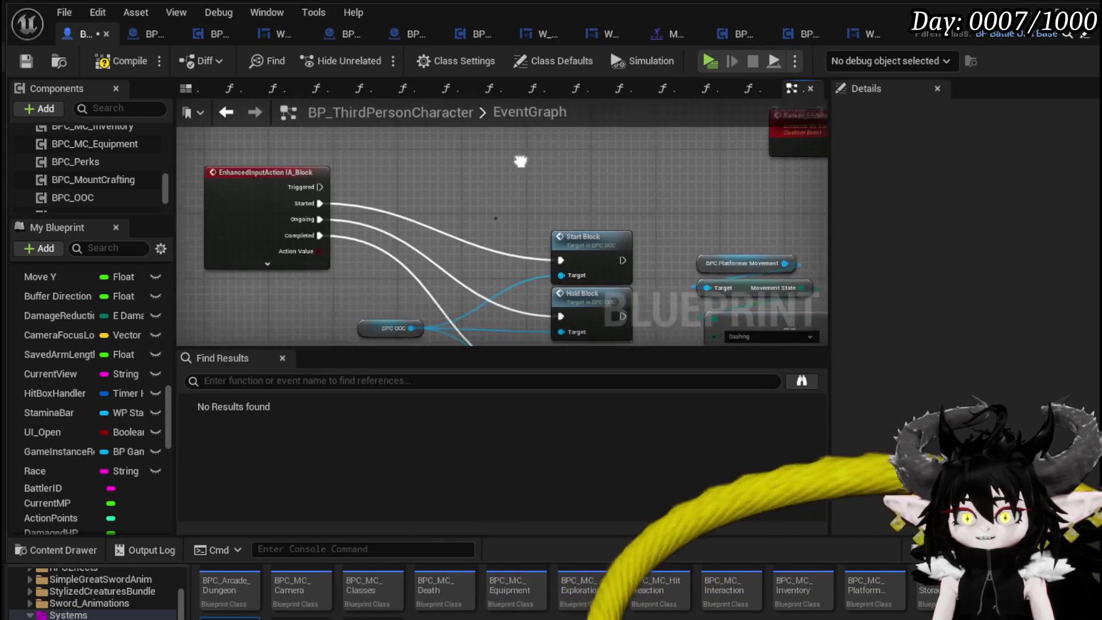
Shift the IA_Block input and its three Block nodes left inside the Parry/Block comment.
scroll(468, 181, "down", 2)
left_click_drag(540, 291, 465, 187)
left_click_drag(405, 217, 549, 281)
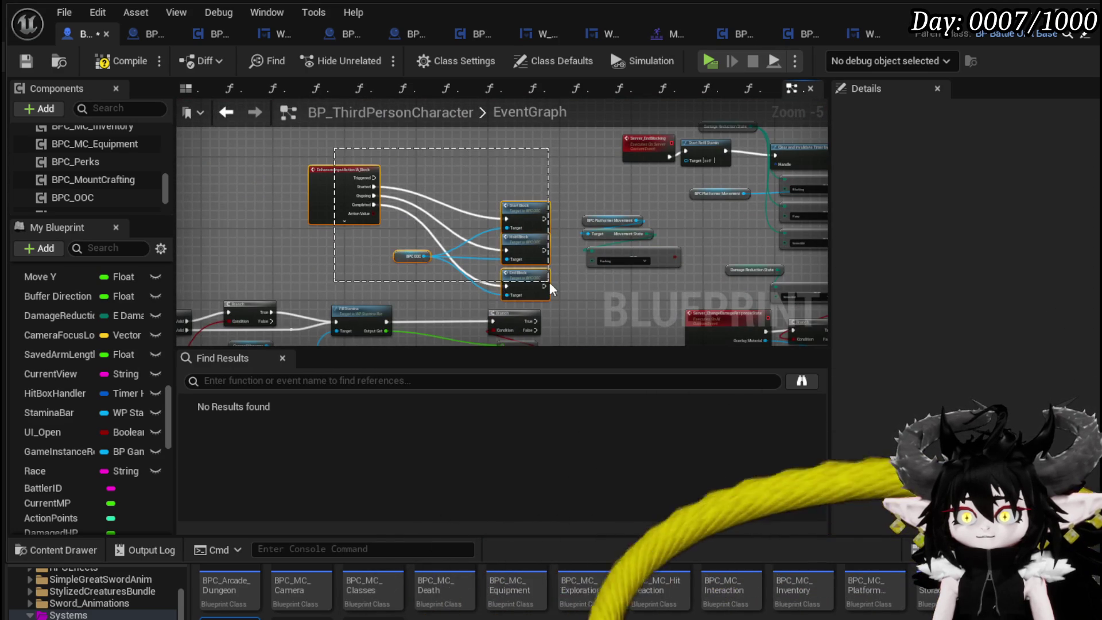
key("c")
mouse_move(743, 259)
left_mouse_down()
mouse_move(469, 207)
mouse_move(461, 224)
left_mouse_up()
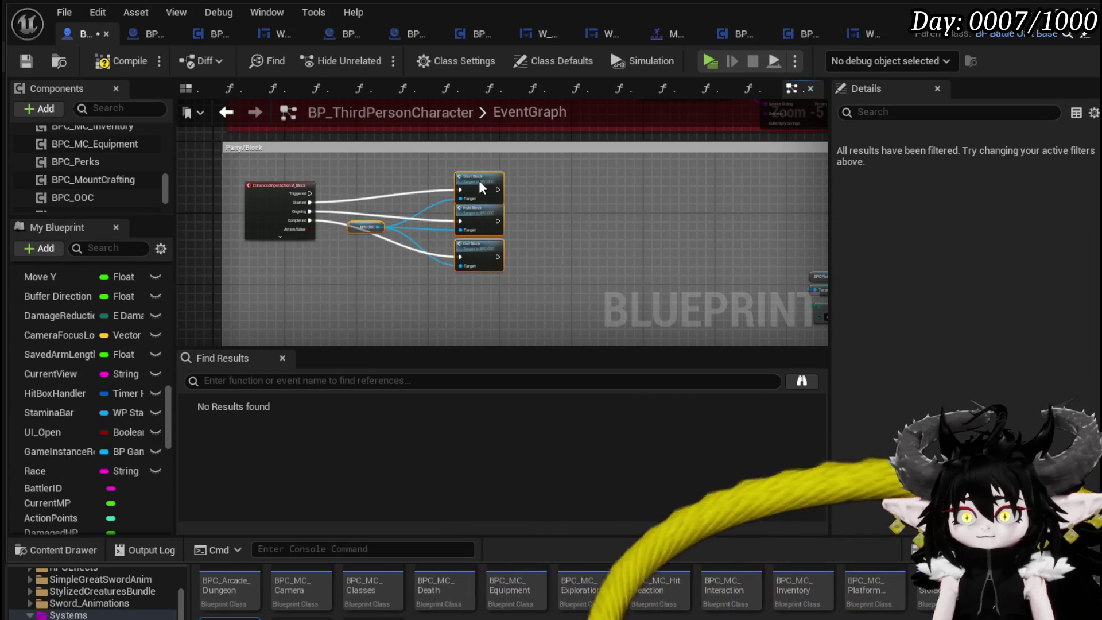
Delete the Platformer Movement, Dashing and Start Blocking nodes.
scroll(418, 233, "up", 1)
left_click_drag(335, 297, 420, 158)
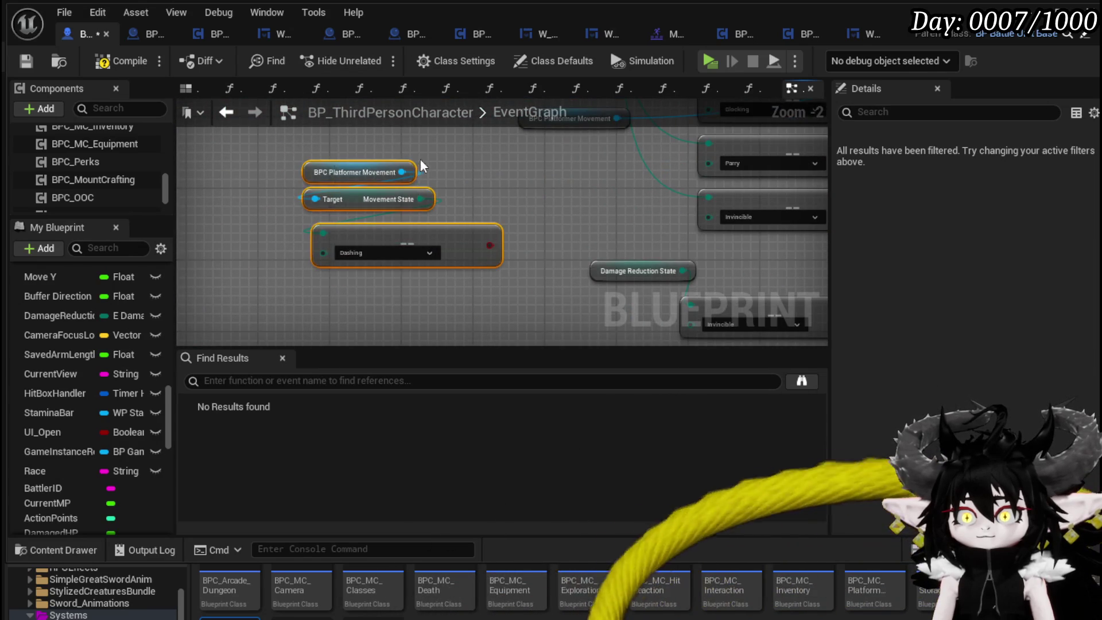
key("Delete")
scroll(404, 188, "up", 2)
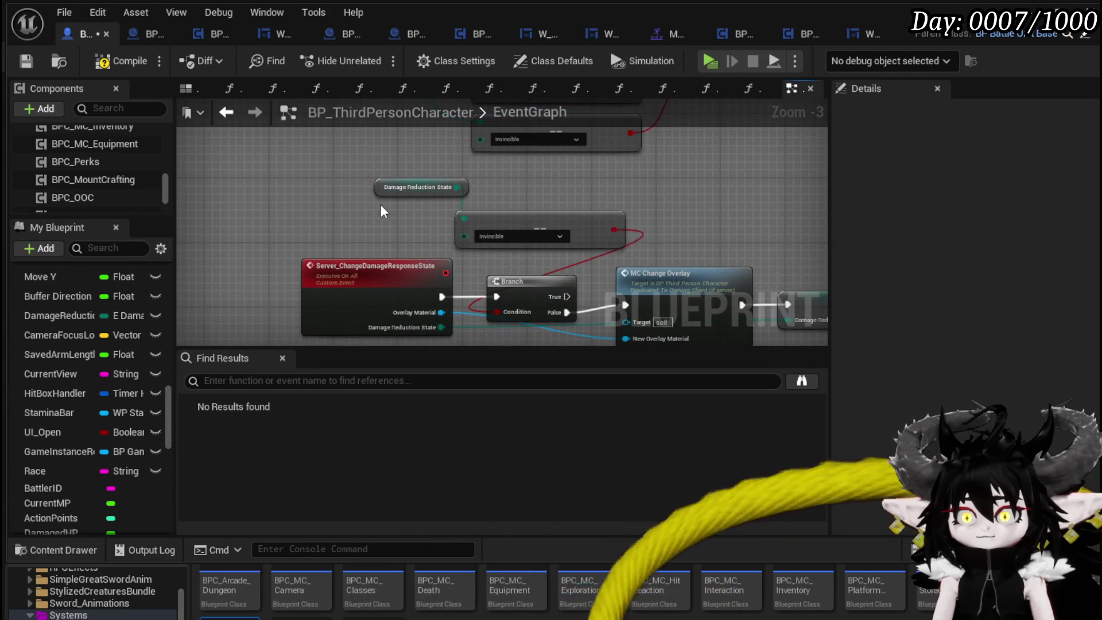
scroll(380, 205, "down", 1)
scroll(668, 165, "down", 2)
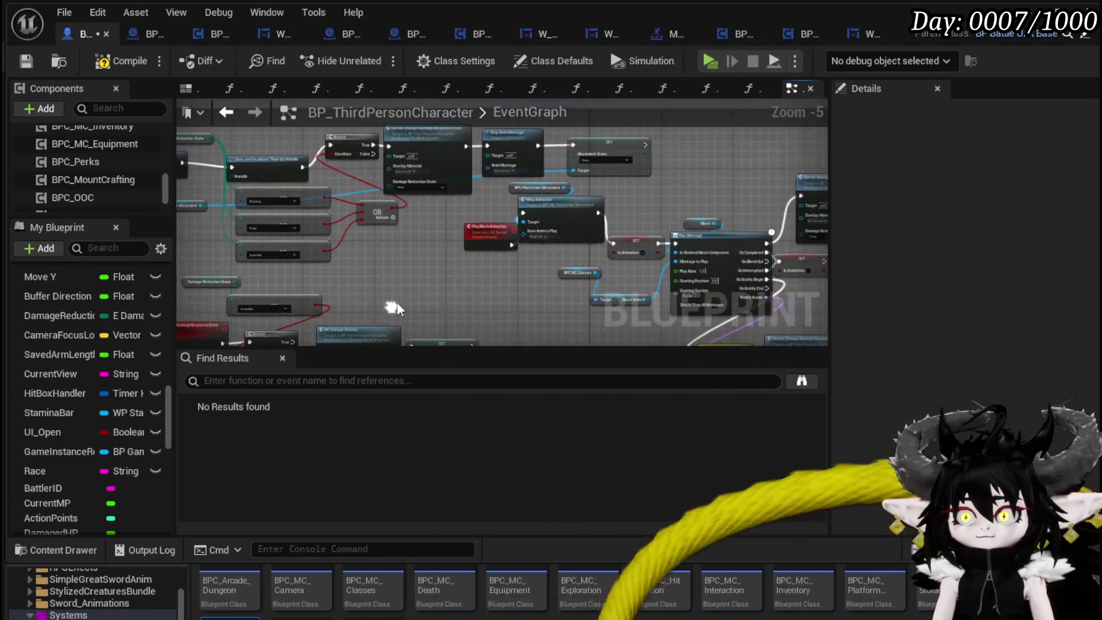
scroll(504, 233, "up", 1)
left_click(480, 266)
mouse_move(481, 266)
left_mouse_down()
mouse_move(232, 235)
mouse_move(241, 238)
left_mouse_up()
left_click(718, 225)
key("Delete")
Locate the Server Change Damage Response State, Stop Anim Montage and Branch/OR/Clear Timer nodes.
mouse_move(631, 192)
left_mouse_down()
mouse_move(561, 188)
mouse_move(556, 234)
mouse_move(490, 229)
left_mouse_up()
scroll(490, 232, "up", 1)
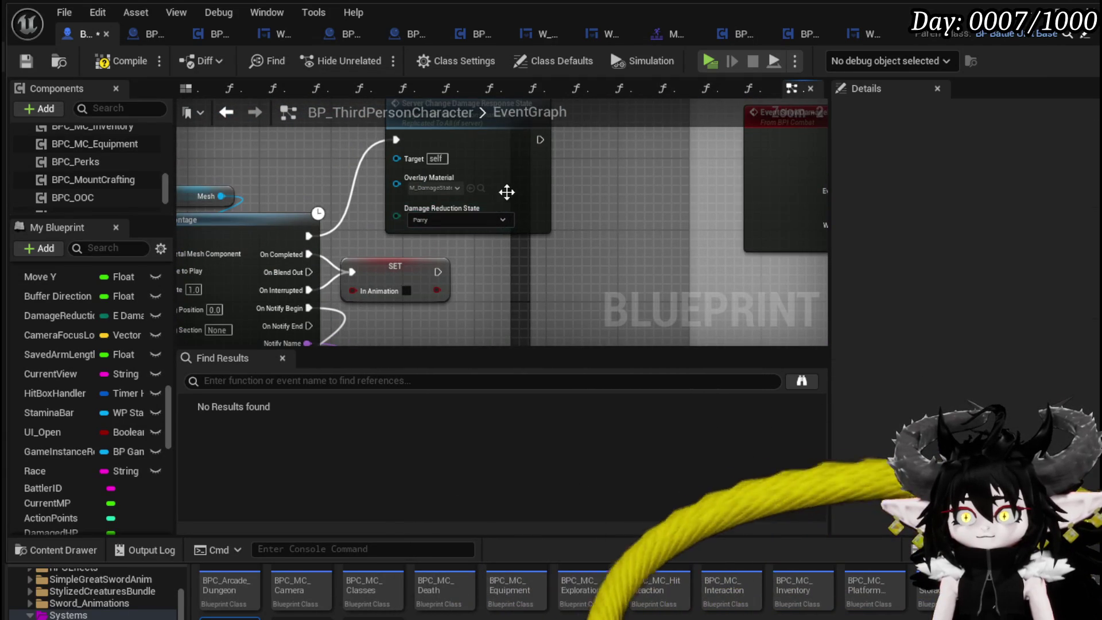
left_click(486, 195)
scroll(474, 206, "up", 1)
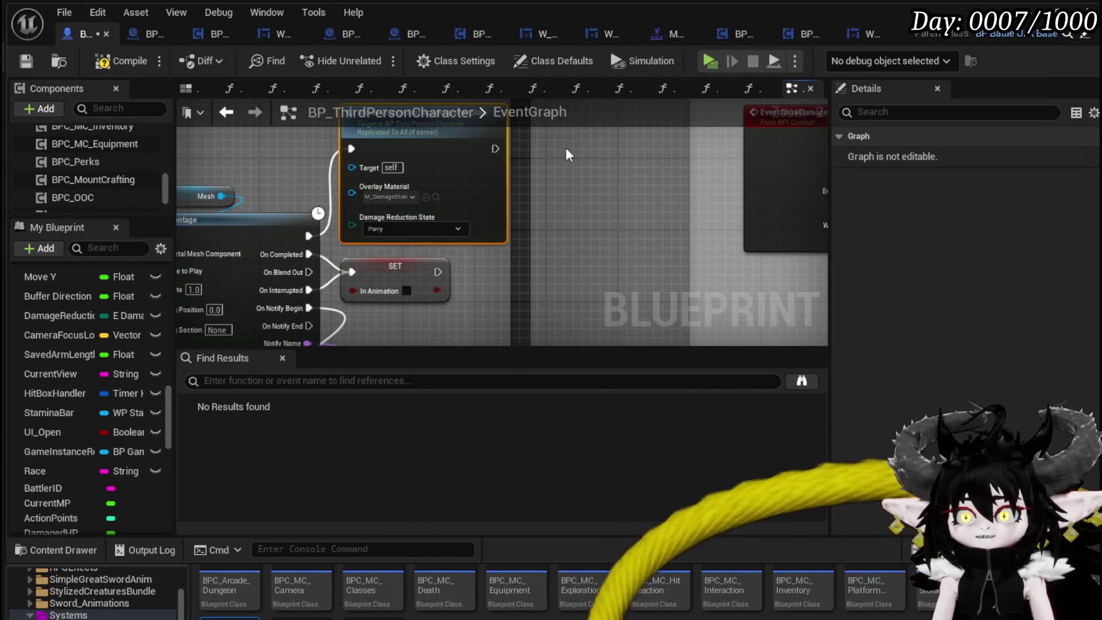
scroll(568, 275, "down", 3)
scroll(510, 236, "up", 2)
mouse_move(595, 280)
left_mouse_down()
mouse_move(412, 305)
mouse_move(346, 245)
left_mouse_up()
scroll(346, 246, "down", 1)
mouse_move(312, 189)
left_mouse_down()
mouse_move(461, 166)
mouse_move(600, 171)
left_mouse_up()
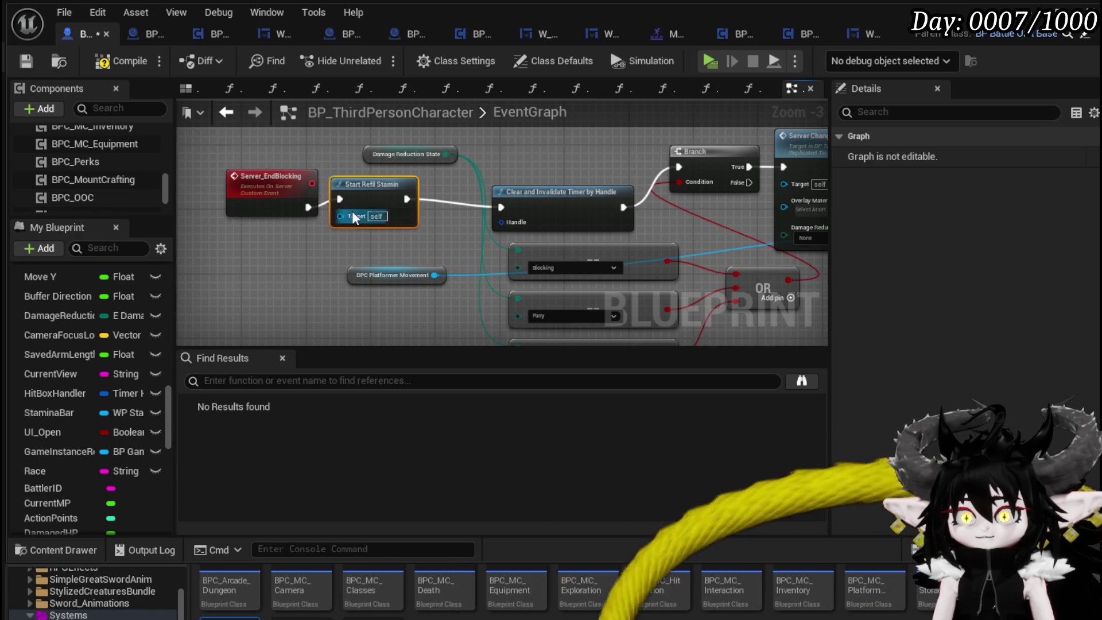
Delete the Start Refil Stamin call, Server_EndBlocking event, Branch/OR logic and Stop Anim Montage/SET nodes.
key("Delete")
left_click(304, 171)
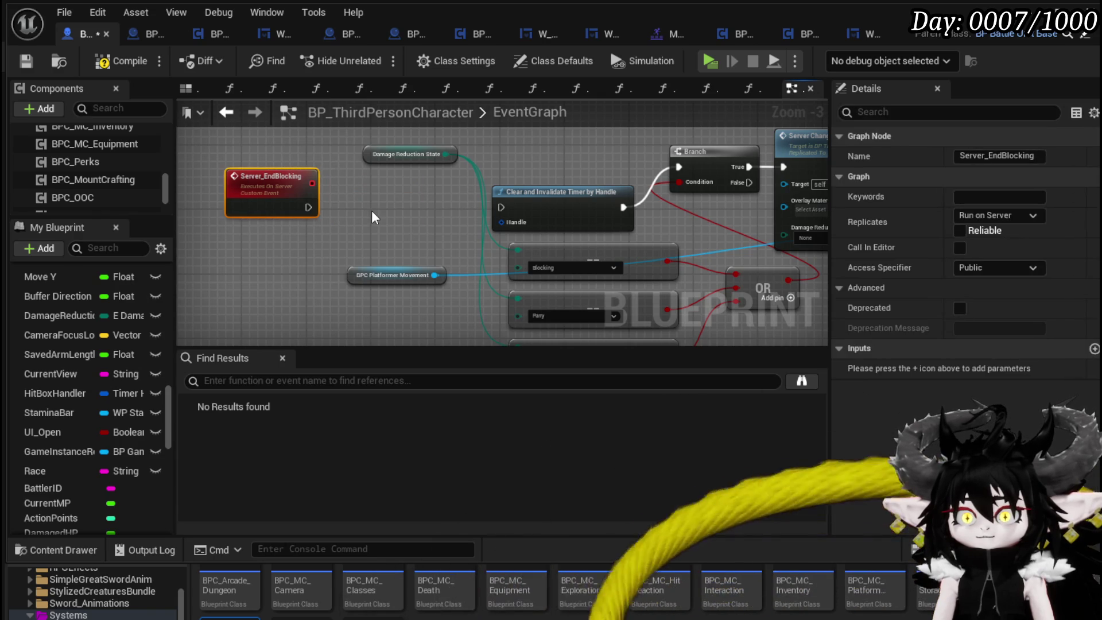
key("Delete")
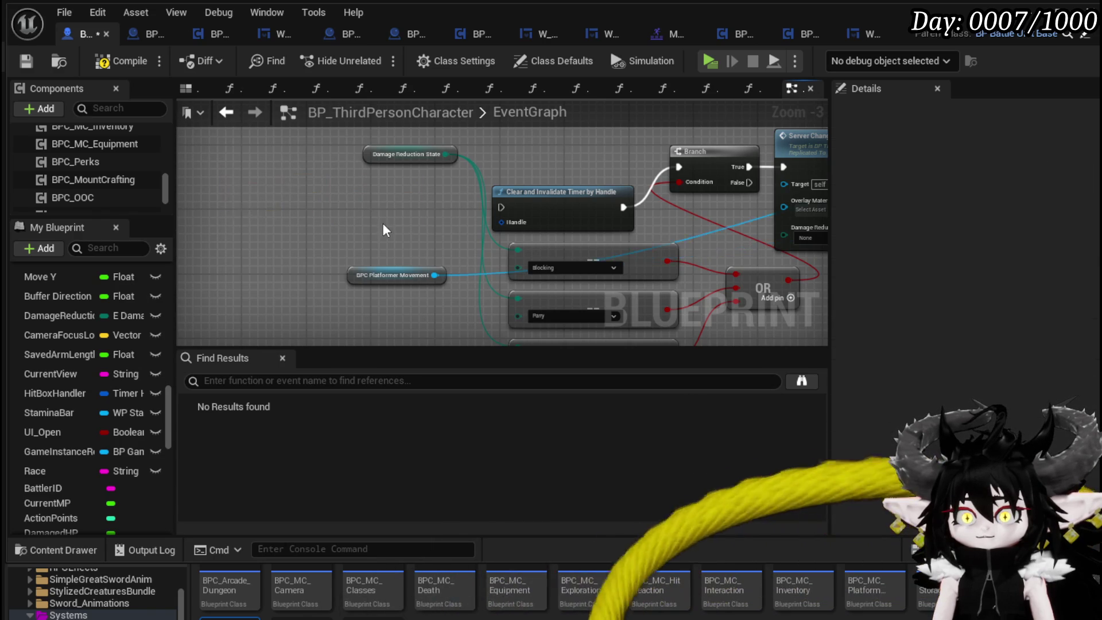
scroll(226, 185, "down", 2)
left_click_drag(436, 168, 620, 252)
key("Delete")
key("Delete")
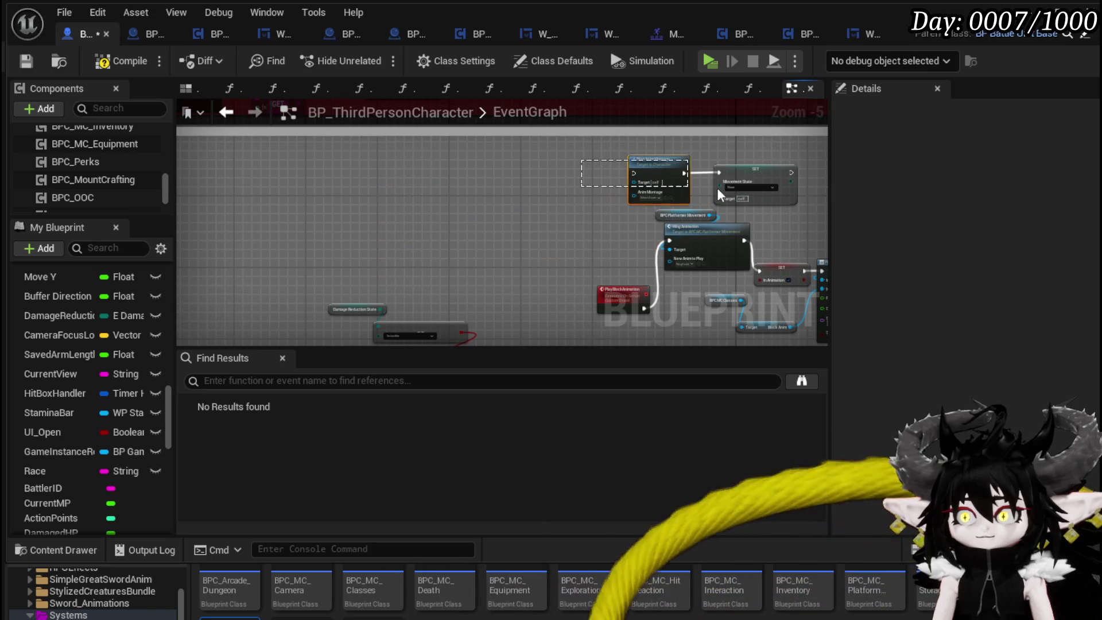
left_click_drag(718, 189, 720, 190)
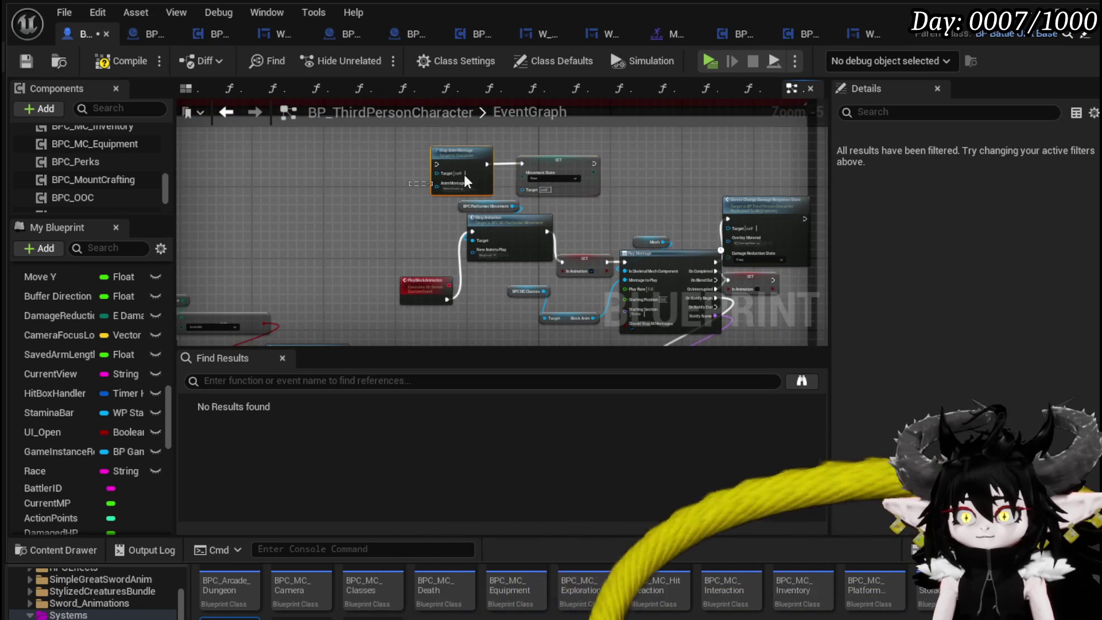
key("Delete")
Move the PlayBlockAnimation and Play Montage nodes up-left, nudge SET InAnimation right, and save.
left_click_drag(421, 286, 406, 227)
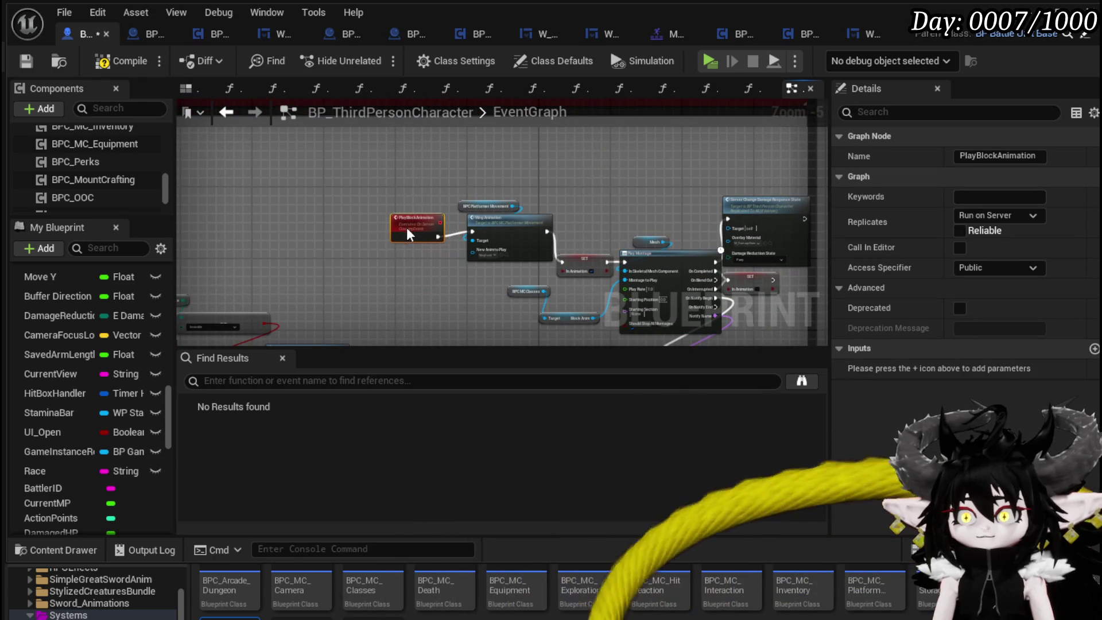
left_click_drag(250, 182, 232, 166)
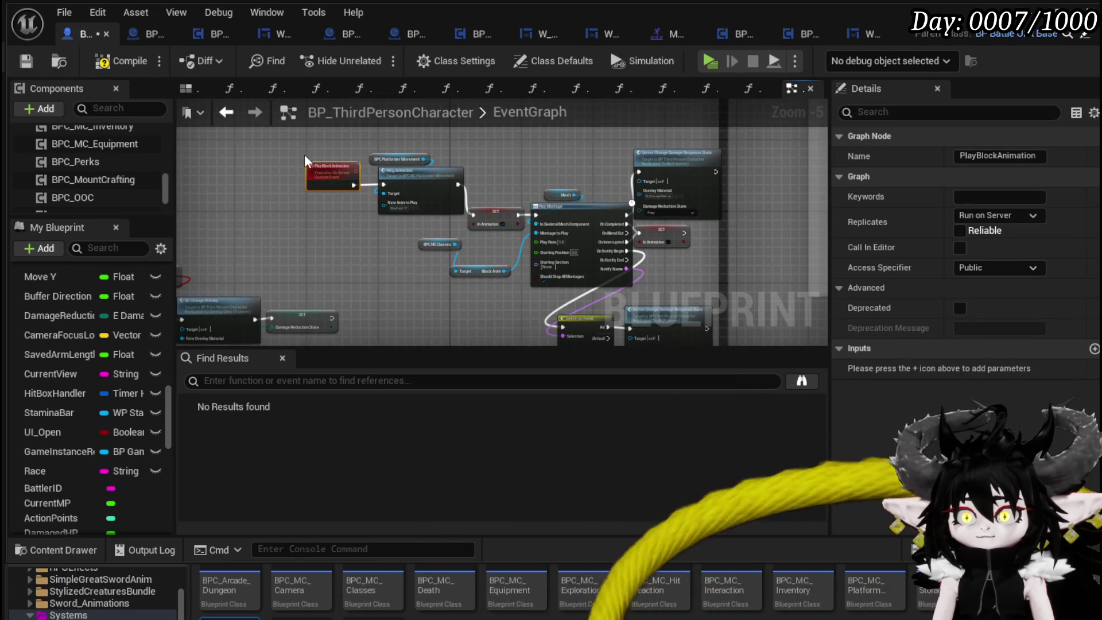
left_click_drag(305, 156, 368, 219)
left_click_drag(421, 181, 353, 163)
left_click_drag(550, 270, 574, 197)
left_click_drag(509, 255, 590, 263)
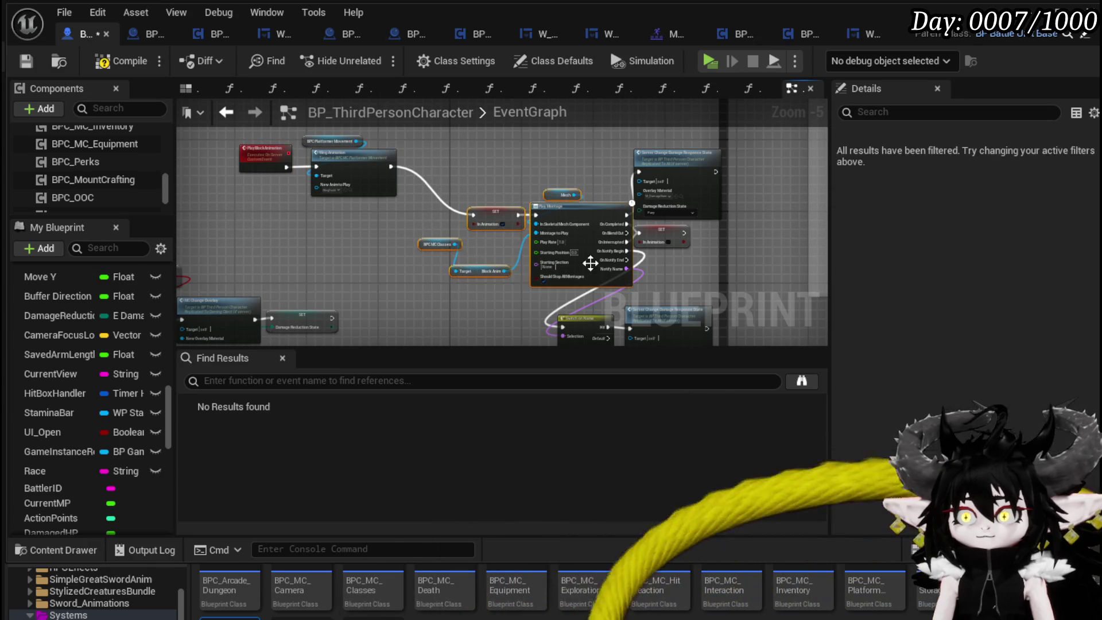
left_click_drag(569, 207, 535, 160)
mouse_move(413, 242)
left_mouse_down()
mouse_move(429, 194)
mouse_move(375, 254)
mouse_move(305, 267)
left_mouse_up()
left_click(539, 212)
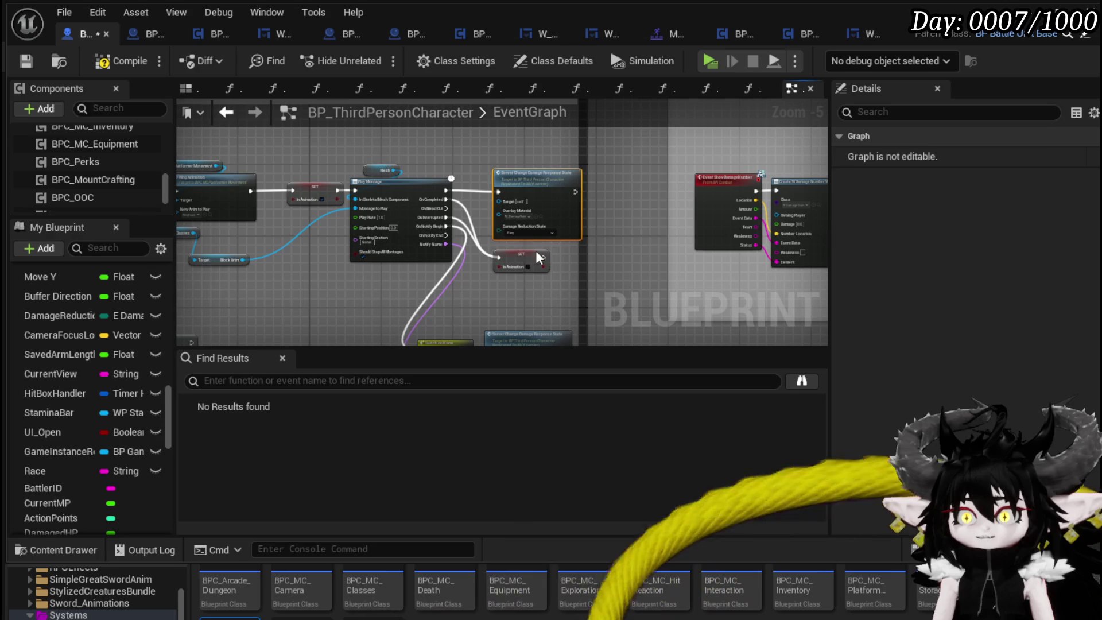
left_click_drag(539, 257, 543, 257)
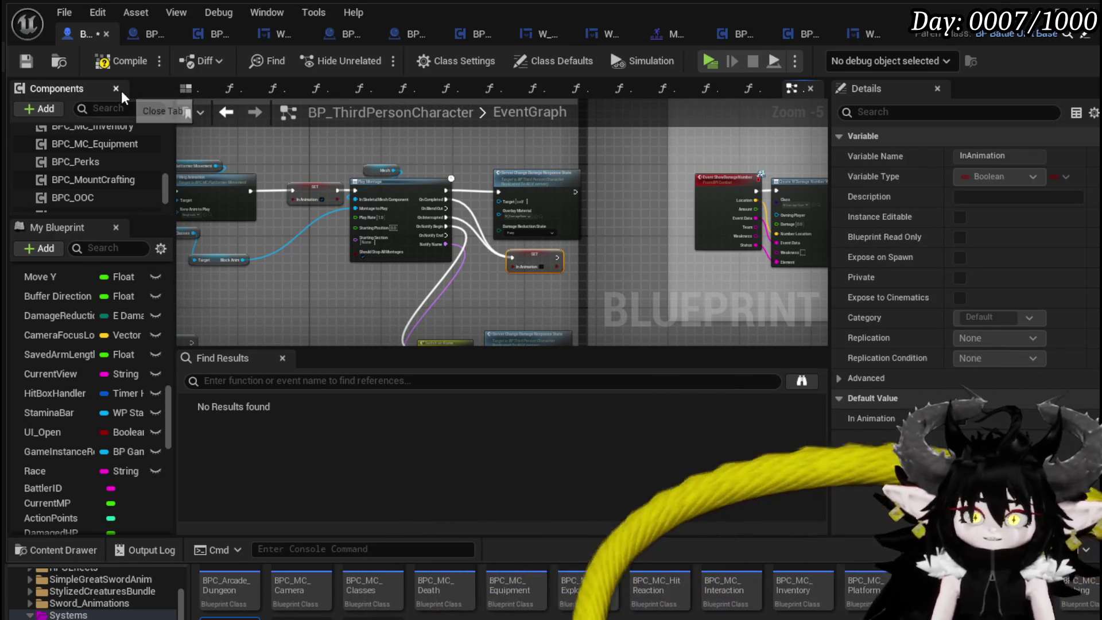
left_click(30, 59)
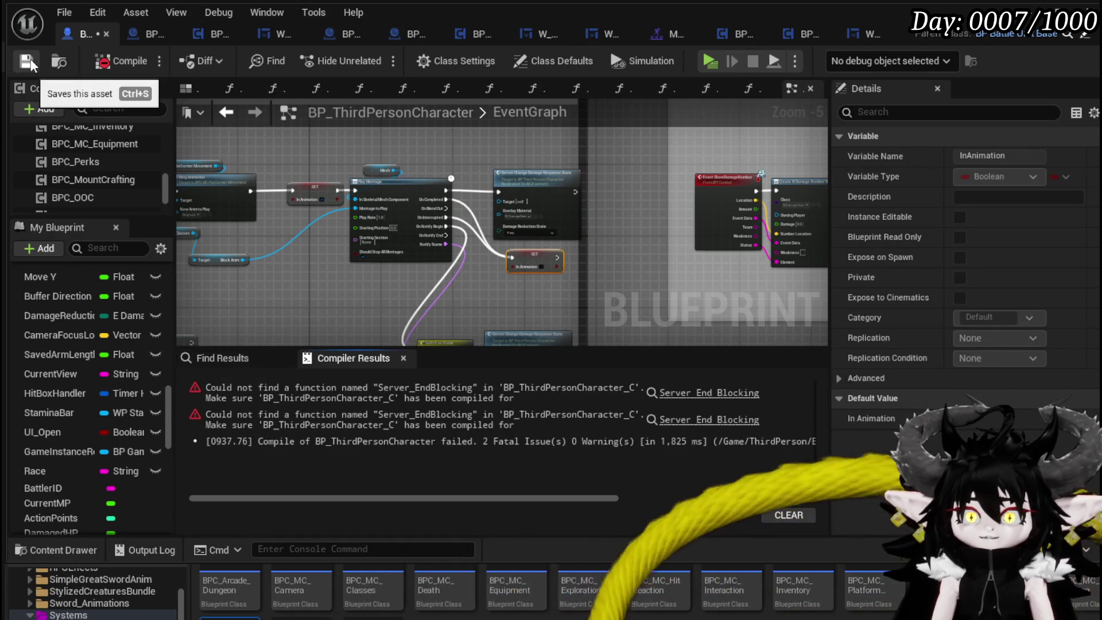
Jump to the first error and wrap the Add AP node in a new comment box.
left_click(710, 393)
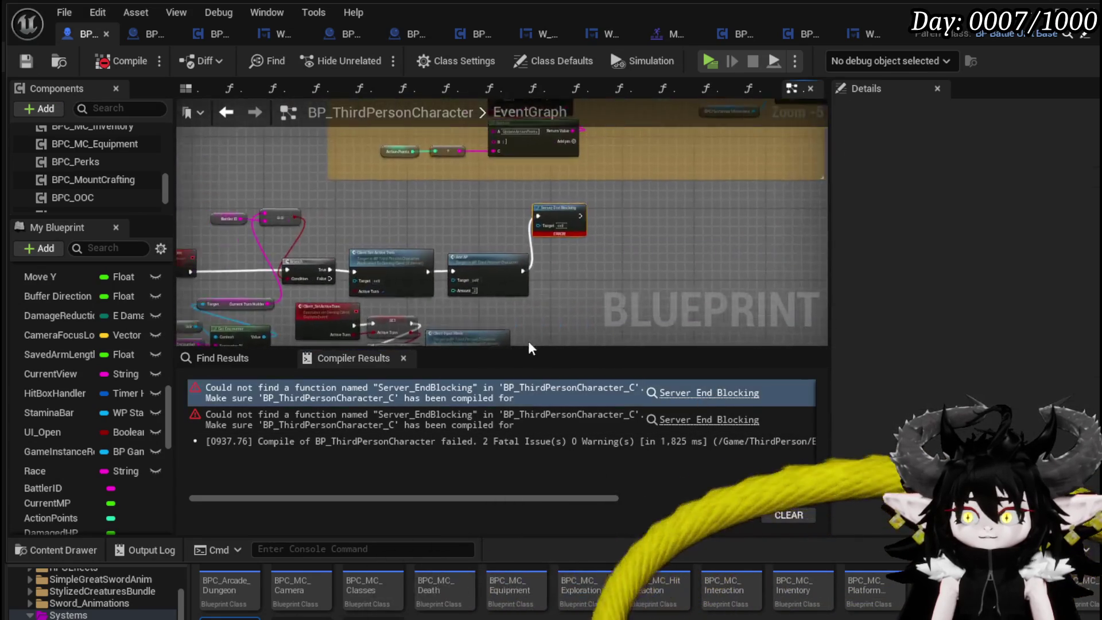
scroll(643, 197, "down", 2)
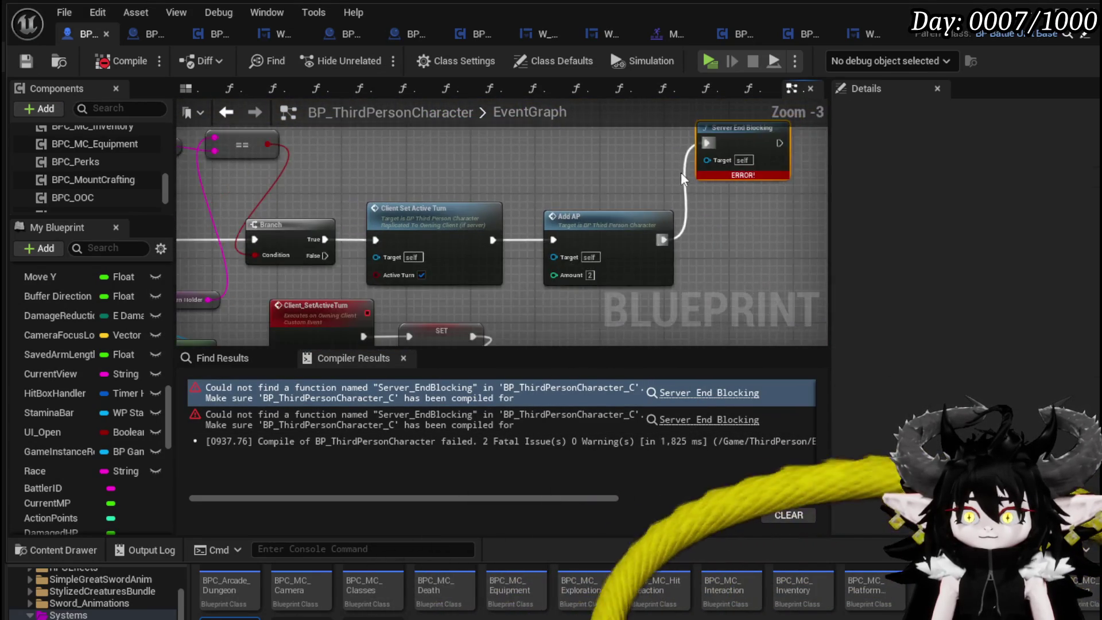
scroll(470, 241, "down", 1)
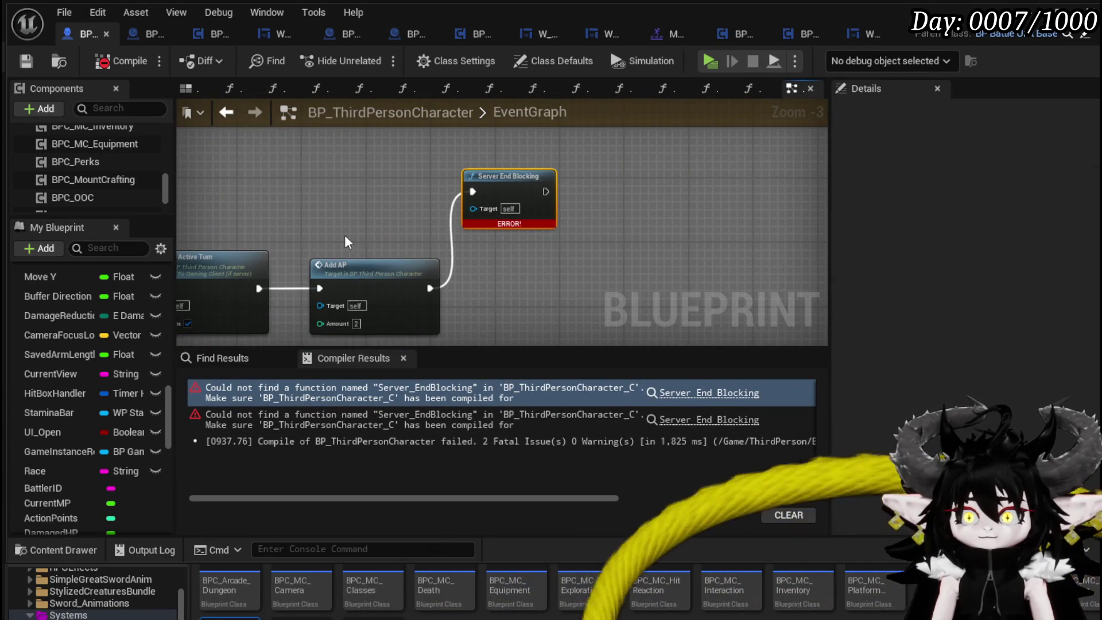
scroll(550, 198, "up", 2)
scroll(354, 263, "down", 3)
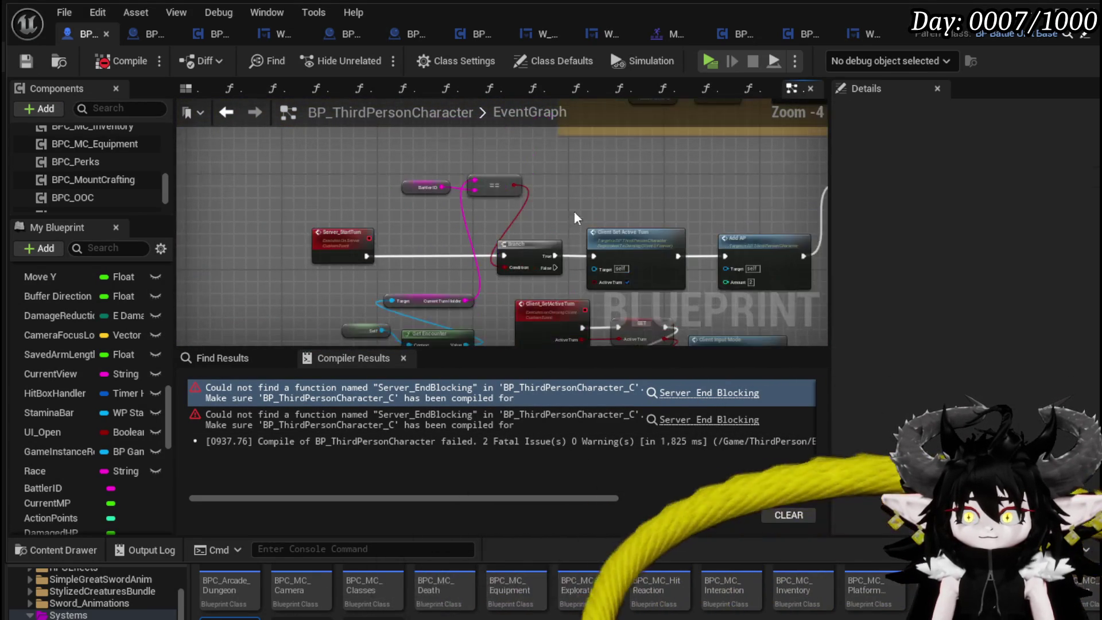
scroll(577, 225, "down", 1)
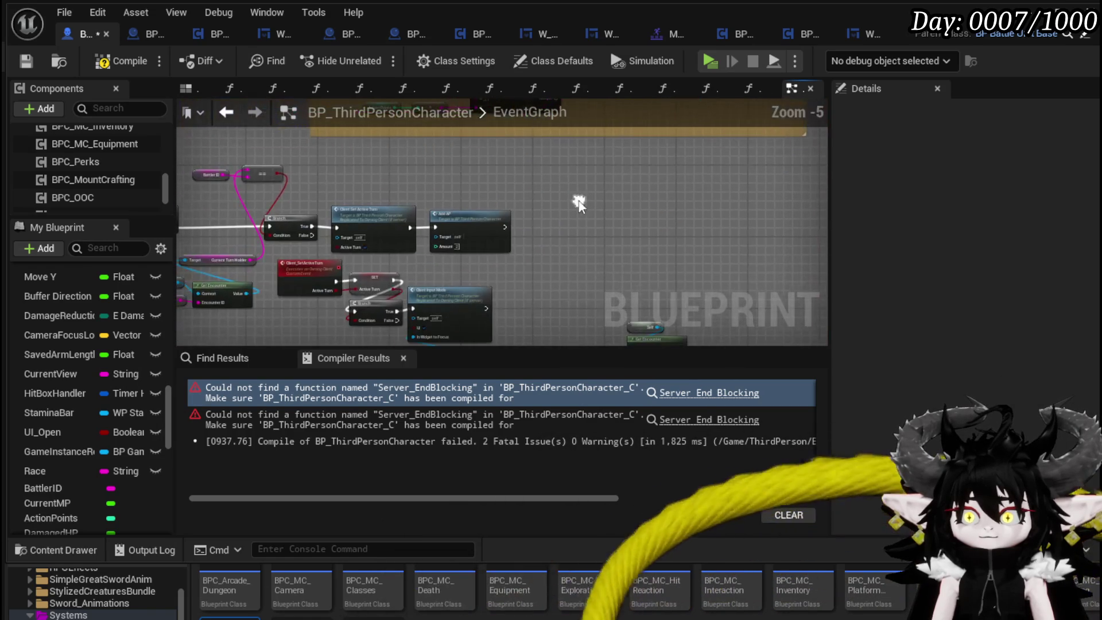
left_click_drag(455, 183, 597, 281)
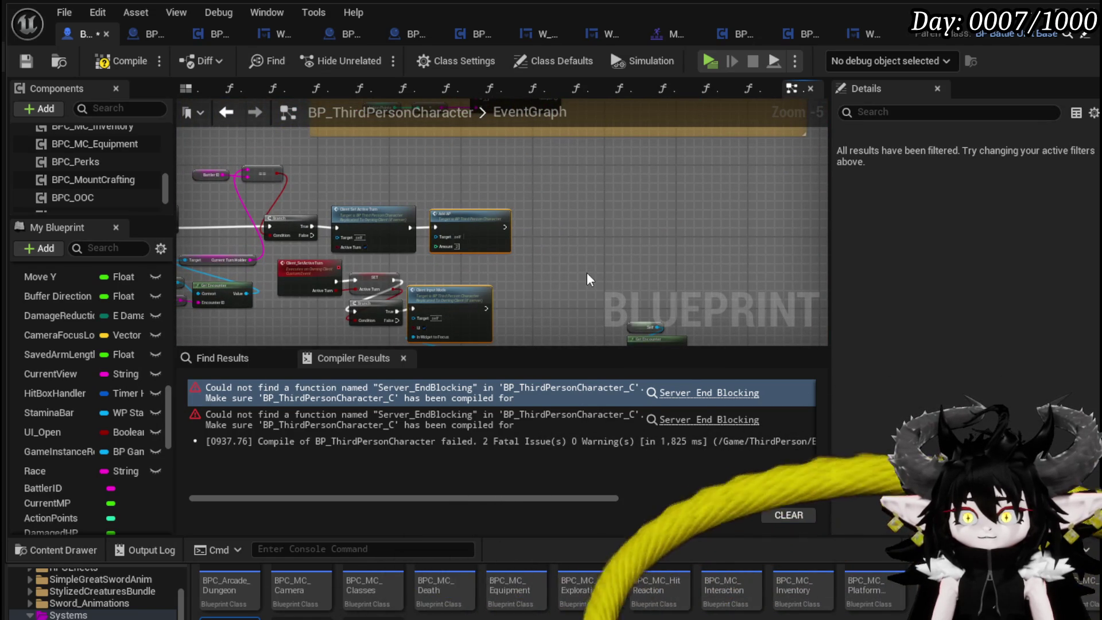
key("c")
left_click(597, 205)
mouse_move(471, 198)
left_mouse_down()
mouse_move(536, 198)
mouse_move(498, 202)
mouse_move(511, 201)
left_mouse_up()
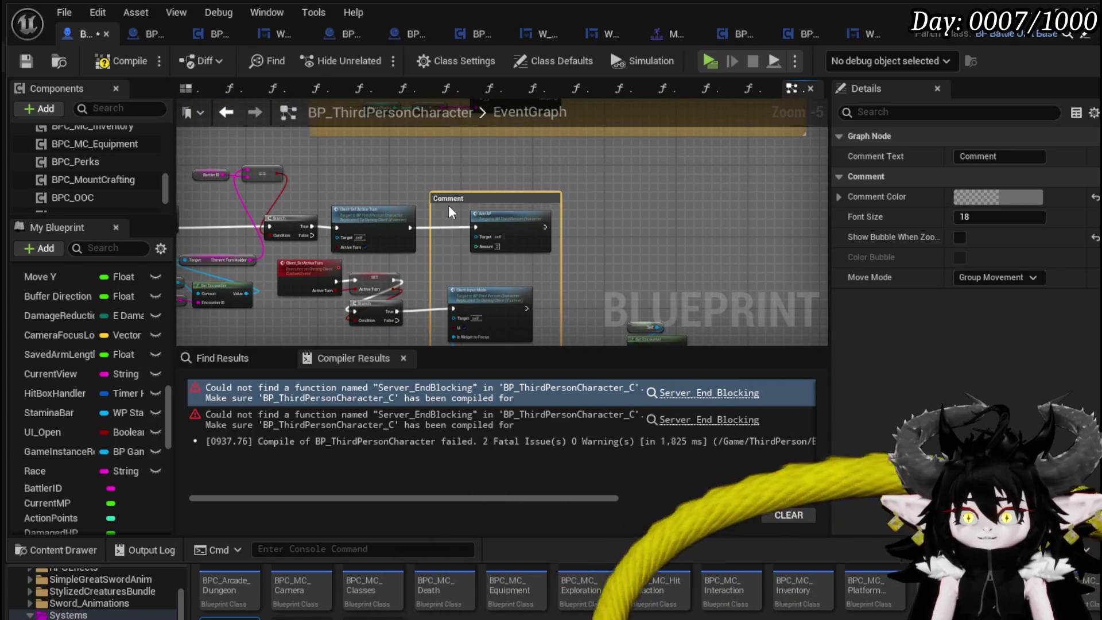
left_click_drag(572, 287, 488, 277)
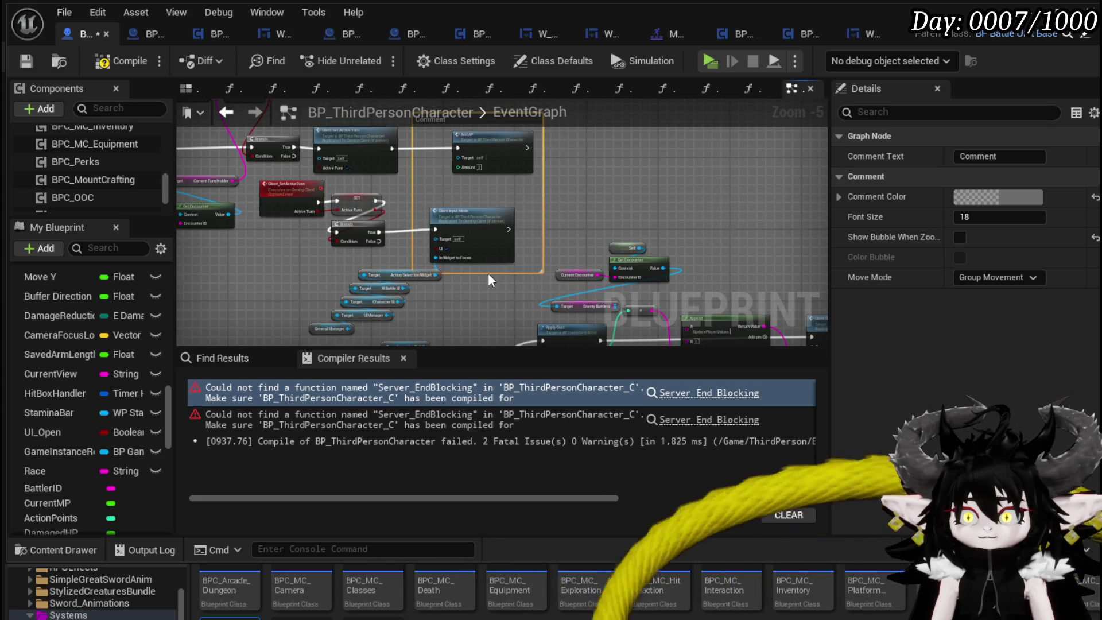
left_click_drag(488, 273, 502, 215)
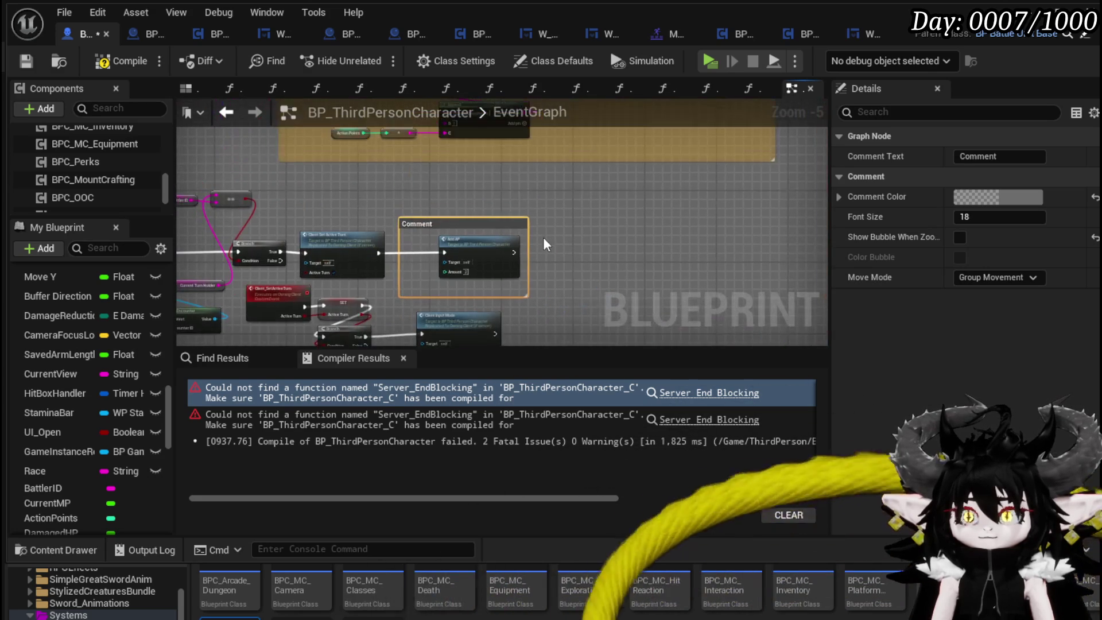
mouse_move(528, 241)
left_mouse_down()
mouse_move(591, 241)
mouse_move(578, 241)
left_mouse_up()
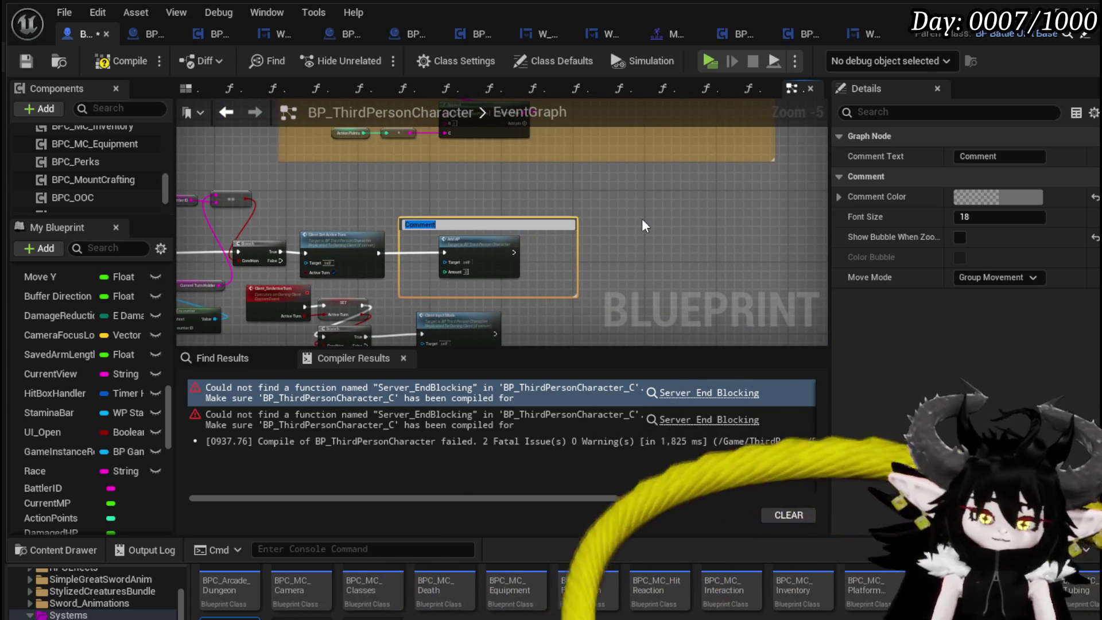
Title the comment 'Needs to EndBlocking', colour it pink, and save.
type("Needs to EndBloc")
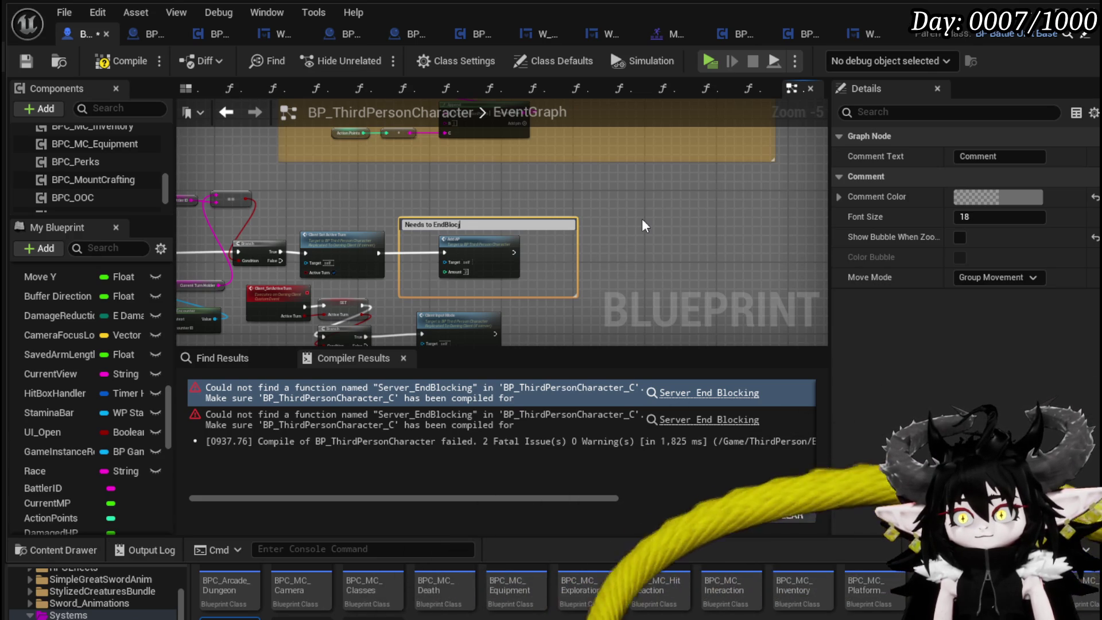
type("king")
key("Return")
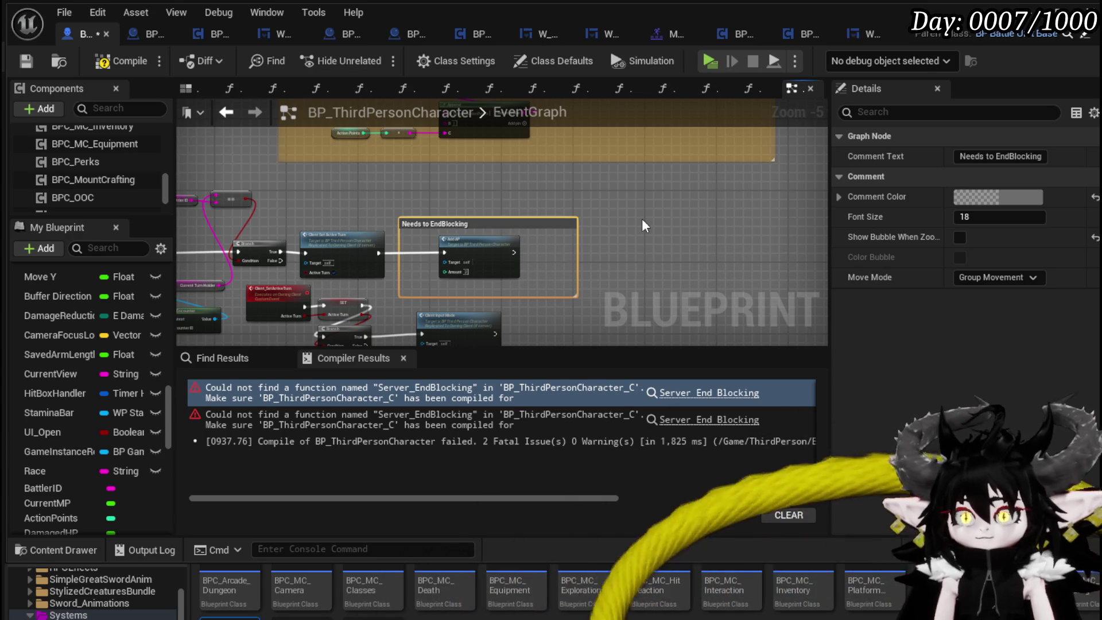
left_click(998, 197)
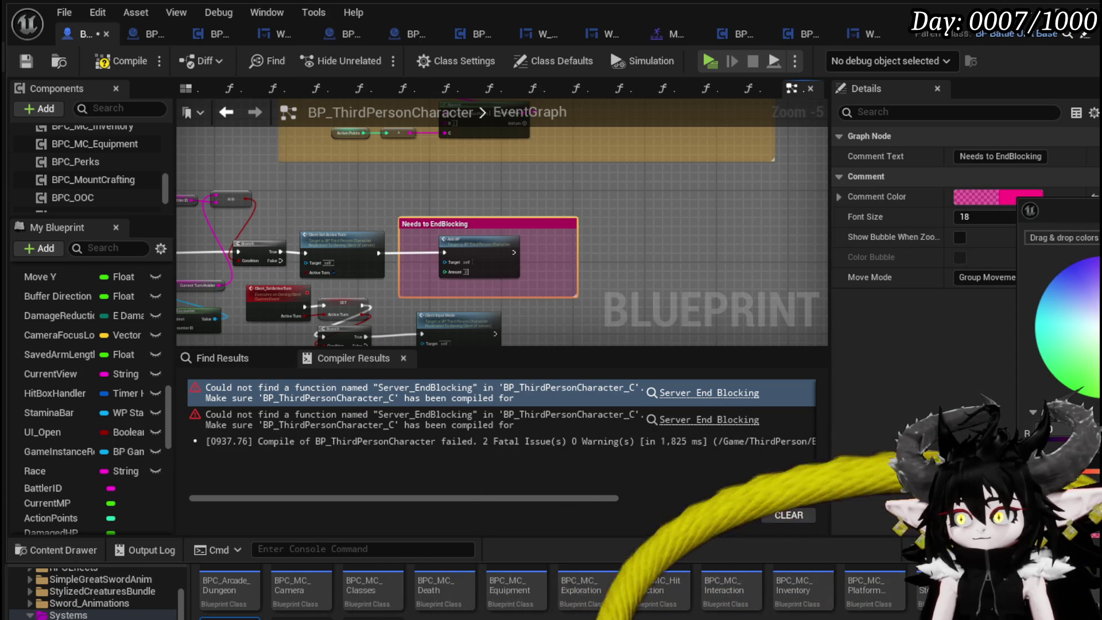
scroll(211, 206, "down", 5)
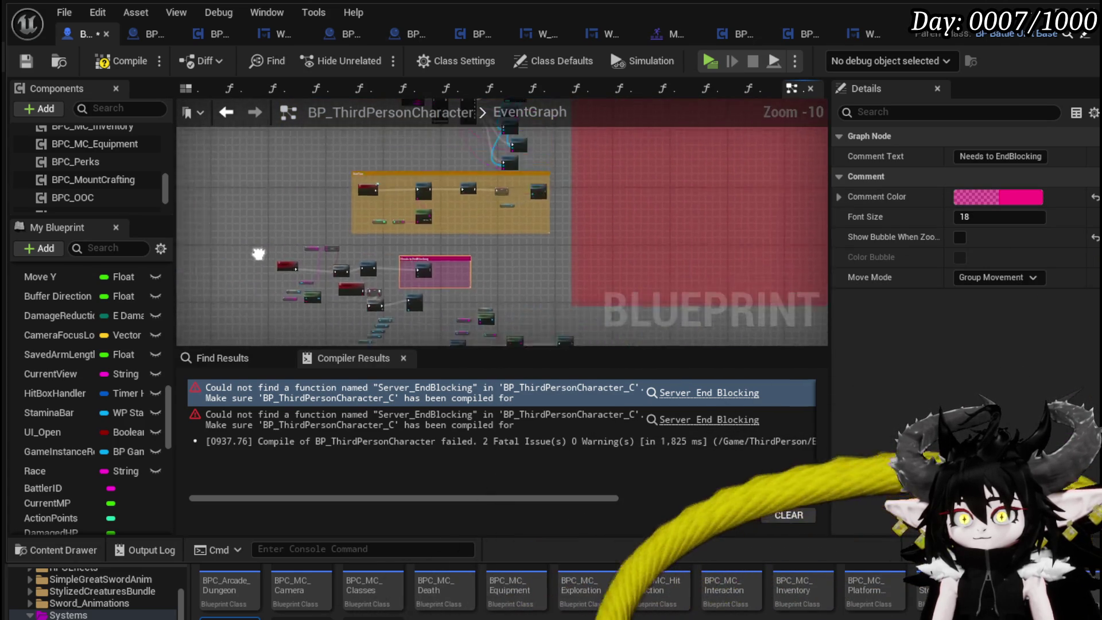
scroll(258, 254, "up", 6)
scroll(263, 261, "down", 6)
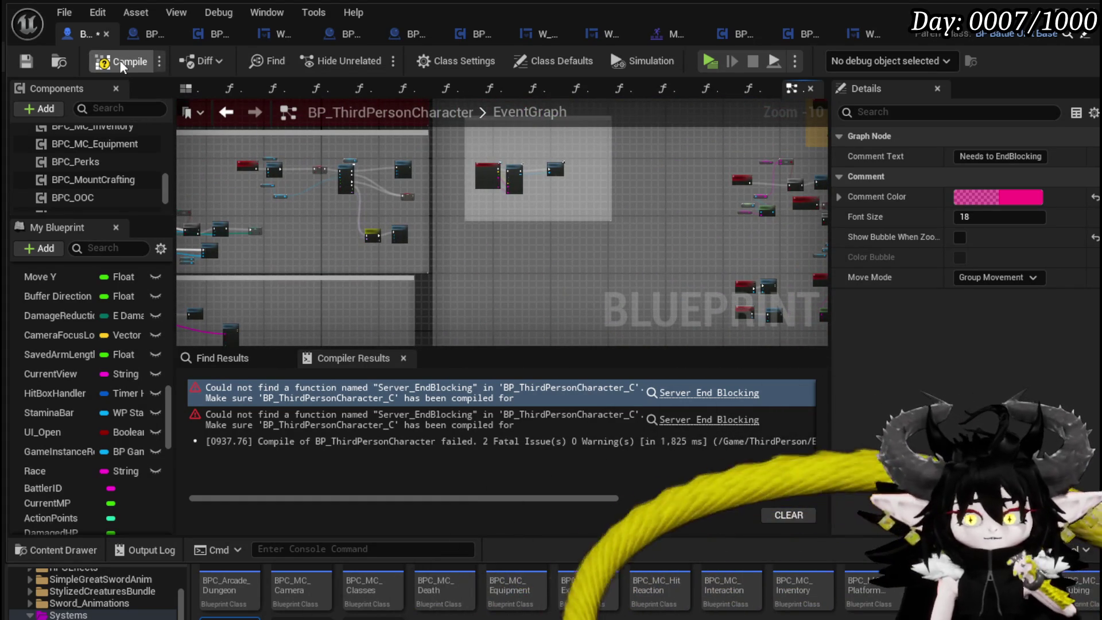
left_click(36, 61)
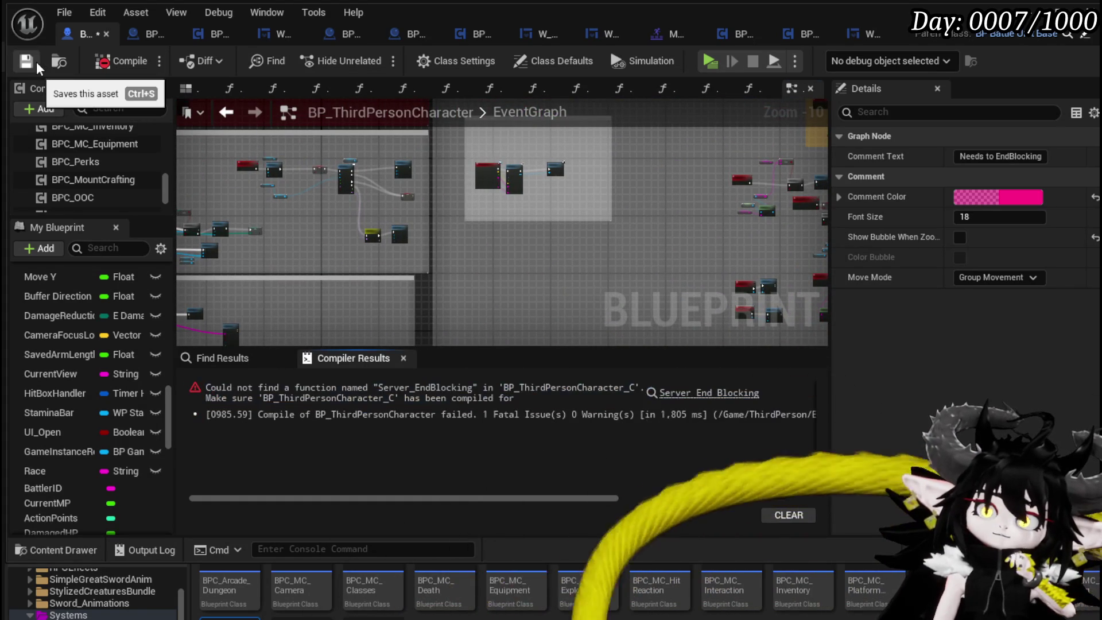
Jump to the OOC_DamageReaction error and move the stamina comparison nodes upward.
left_click(677, 397)
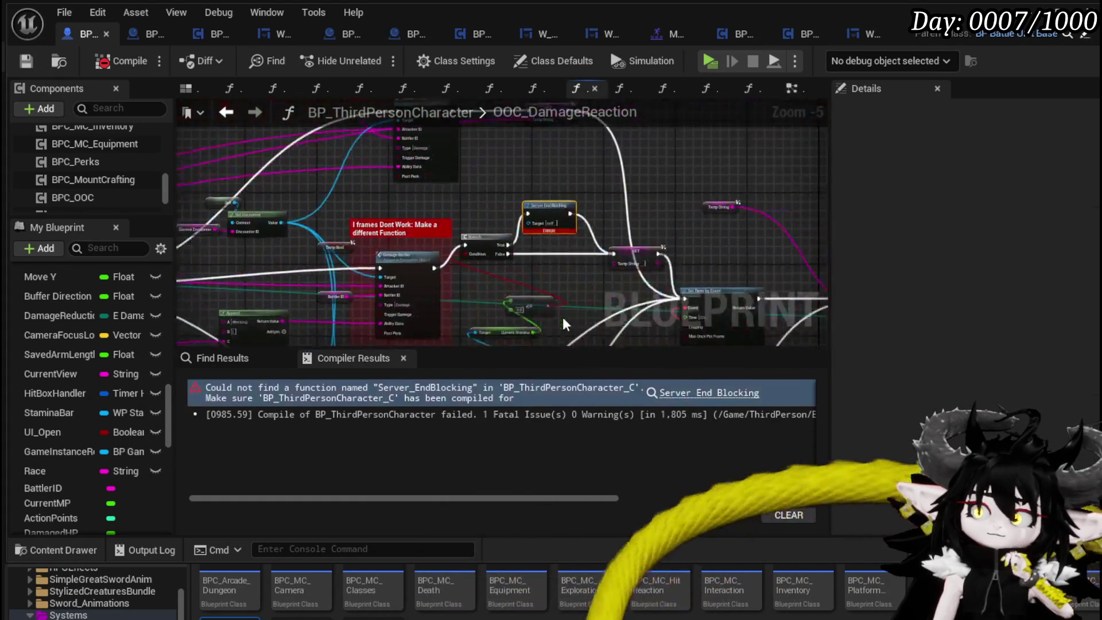
scroll(387, 215, "down", 1)
scroll(387, 215, "down", 2)
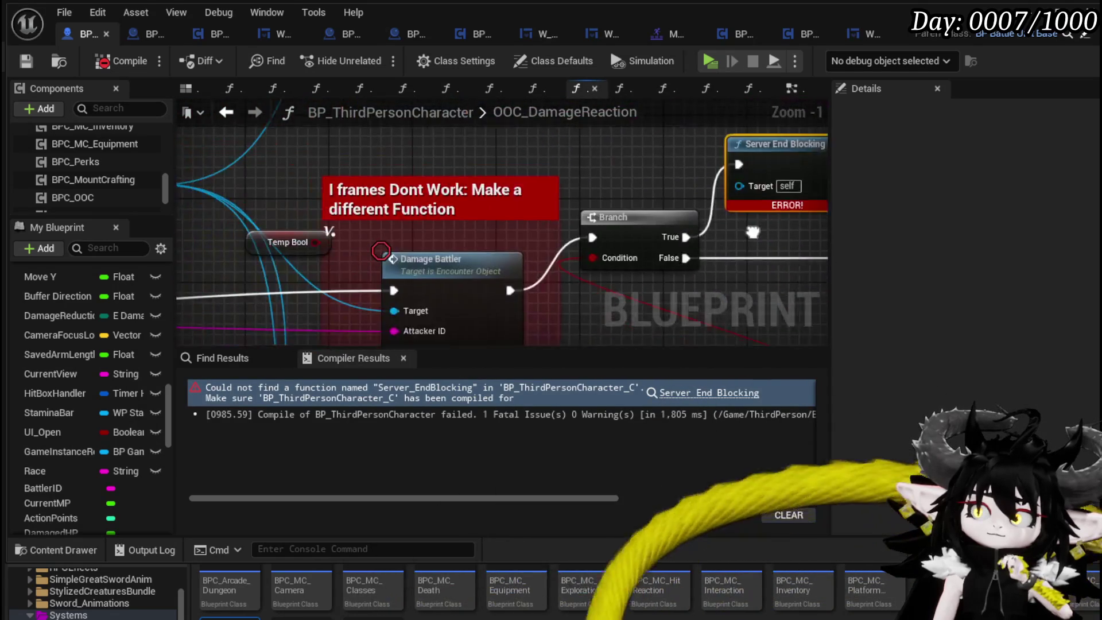
mouse_move(274, 166)
left_mouse_down()
mouse_move(544, 178)
mouse_move(368, 159)
mouse_move(379, 138)
mouse_move(276, 103)
mouse_move(274, 166)
left_mouse_up()
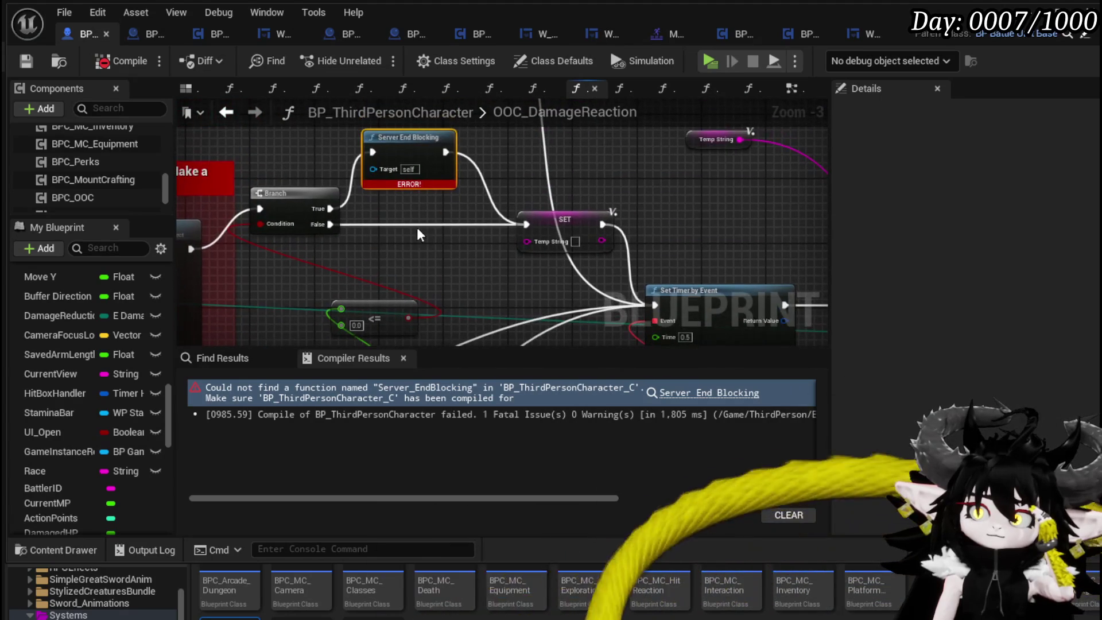
left_click_drag(398, 207, 435, 102)
left_click_drag(420, 187, 379, 296)
mouse_move(411, 208)
left_mouse_down()
mouse_move(409, 148)
mouse_move(426, 296)
left_mouse_up()
Wrap the Server End Blocking node in a 'StaminaBrack' comment and reposition it.
left_click(423, 222)
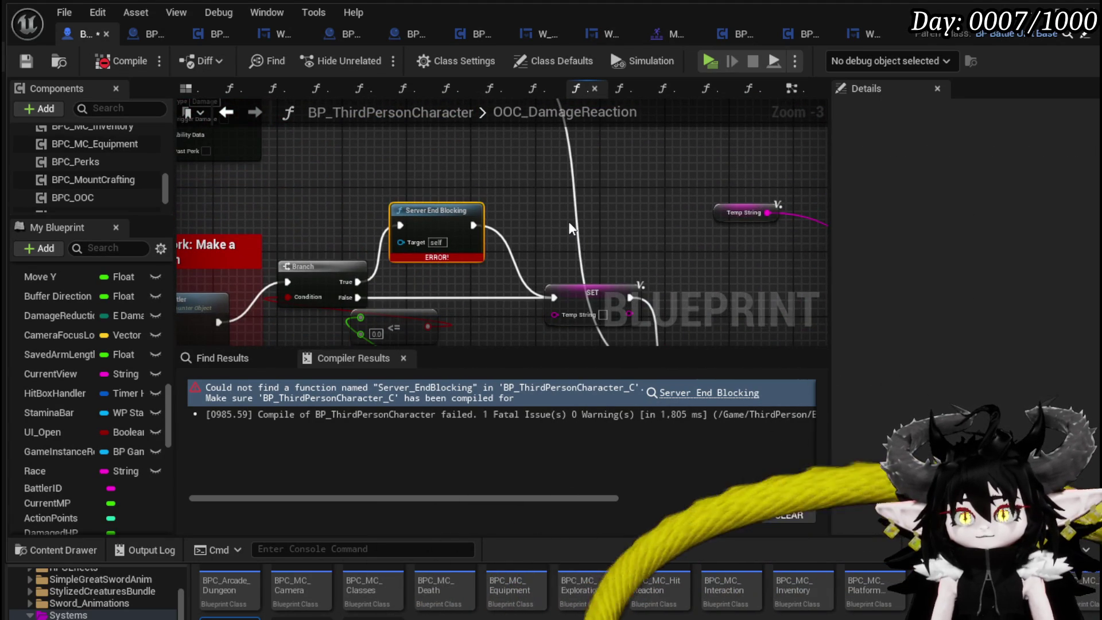
type("caminaBr")
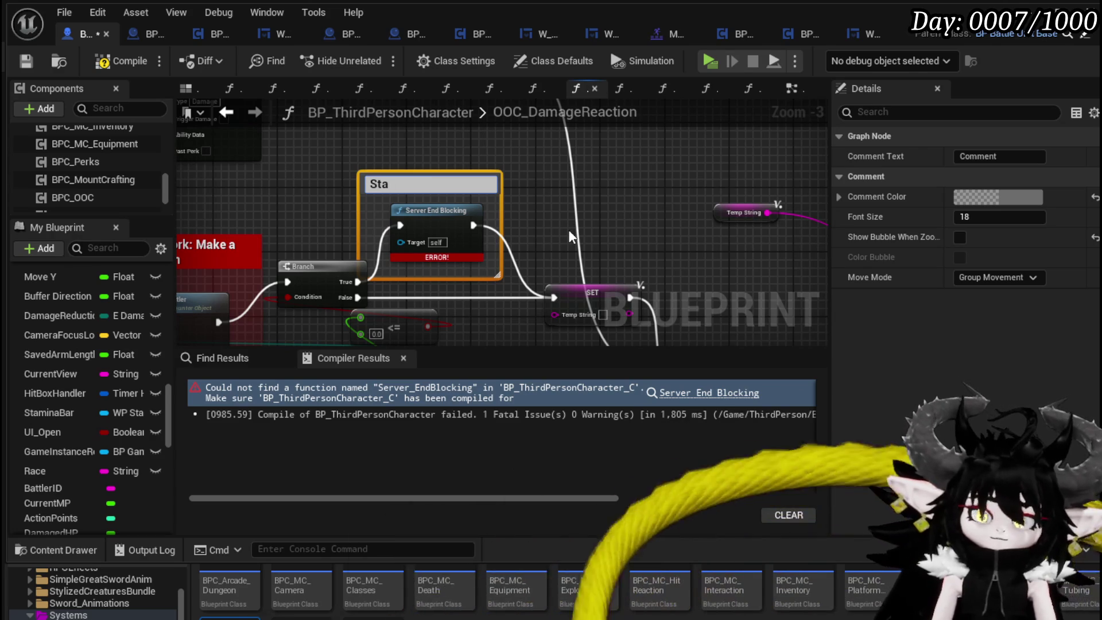
type("ack")
key("Return")
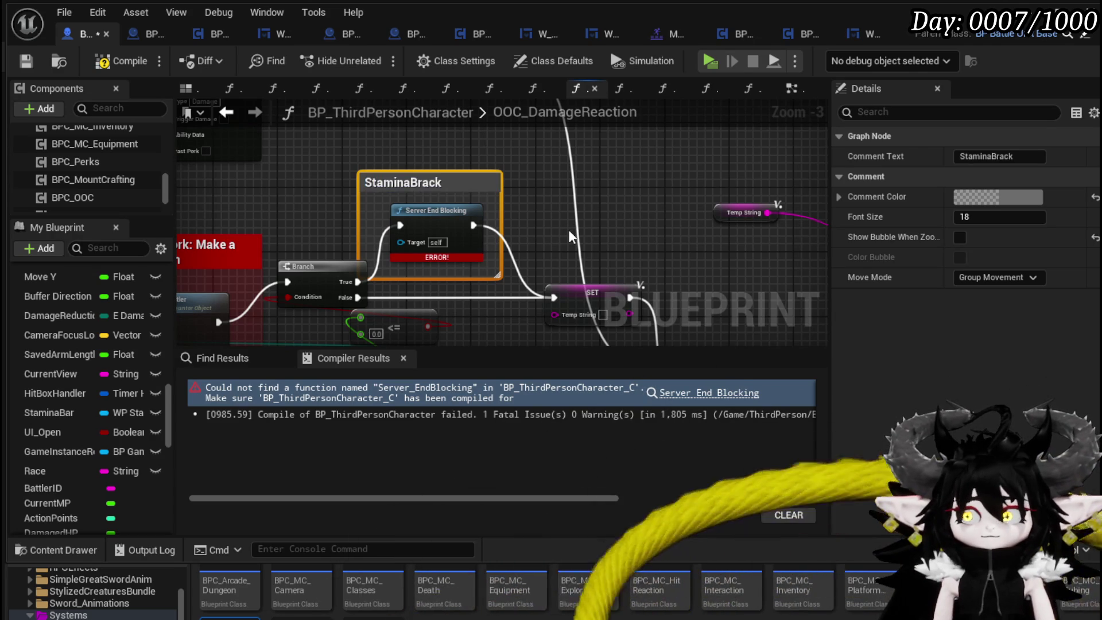
left_click_drag(462, 183, 494, 150)
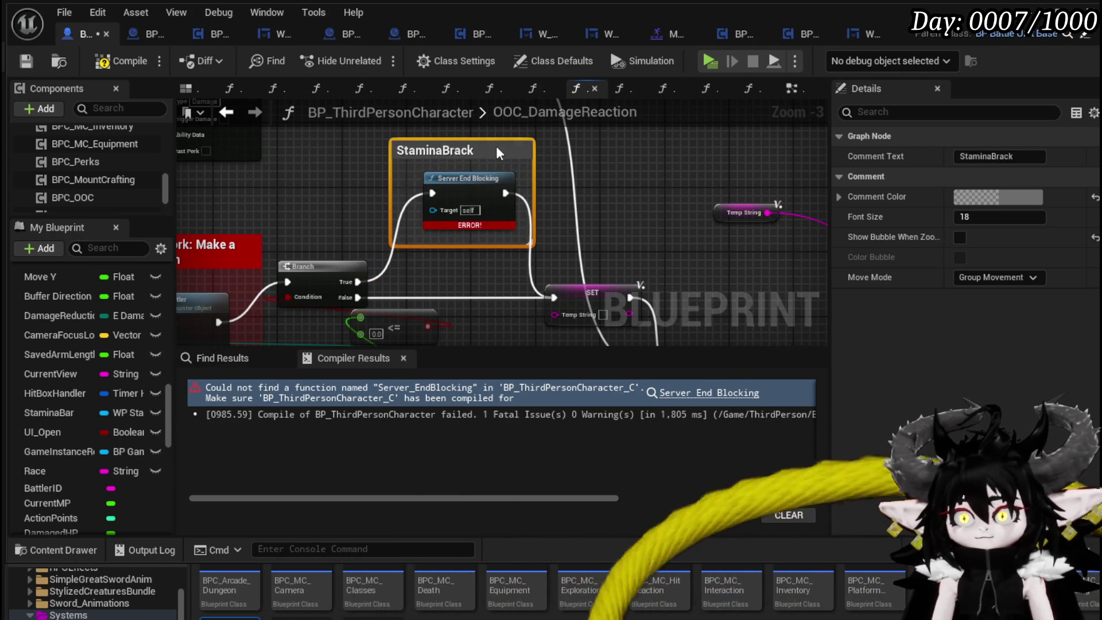
left_click(286, 151)
mouse_move(320, 210)
left_mouse_down()
mouse_move(376, 130)
mouse_move(325, 227)
left_mouse_up()
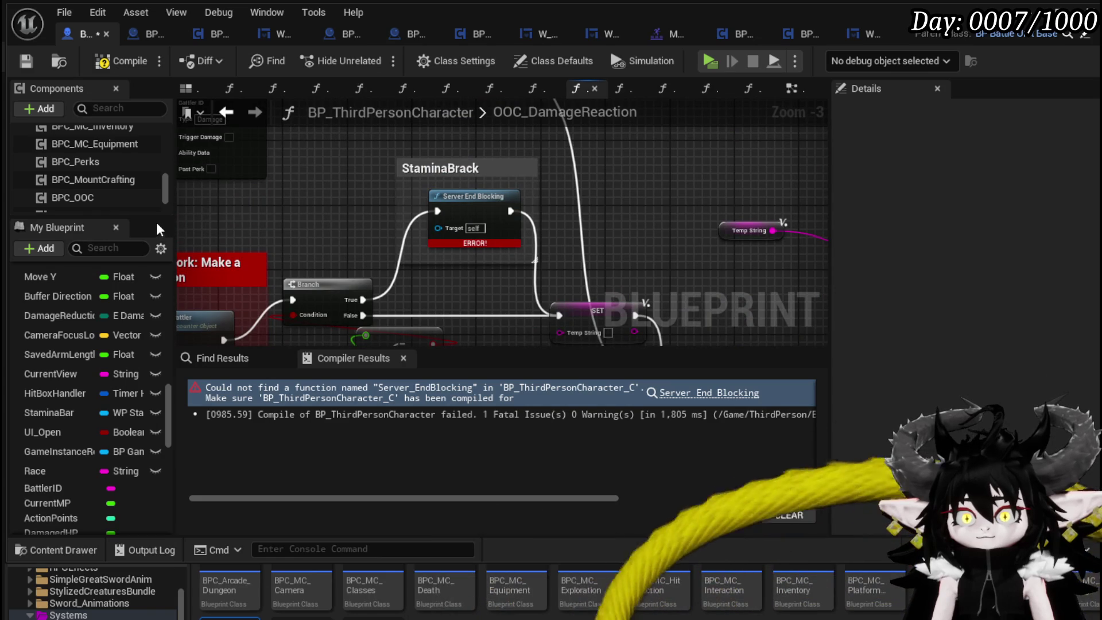
Add a BPC_OOC getter with an End Block call to the graph.
left_click(109, 199)
left_click_drag(233, 207, 366, 212)
type("End")
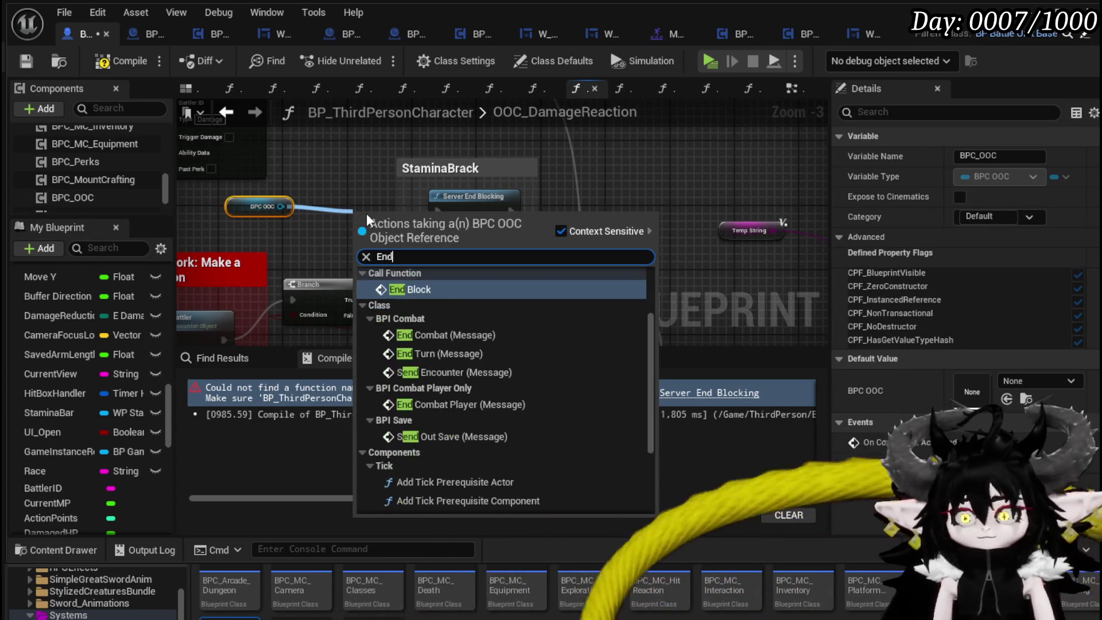
key("Return")
Replace the Server End Blocking node with End Block, wire Branch True into it, and compile.
left_click(448, 197)
key("Delete")
left_click_drag(394, 229, 474, 214)
mouse_move(362, 299)
left_mouse_down()
mouse_move(437, 218)
mouse_move(574, 322)
mouse_move(558, 315)
left_mouse_up()
left_click_drag(283, 207, 483, 255)
left_click(432, 197, "ctrl")
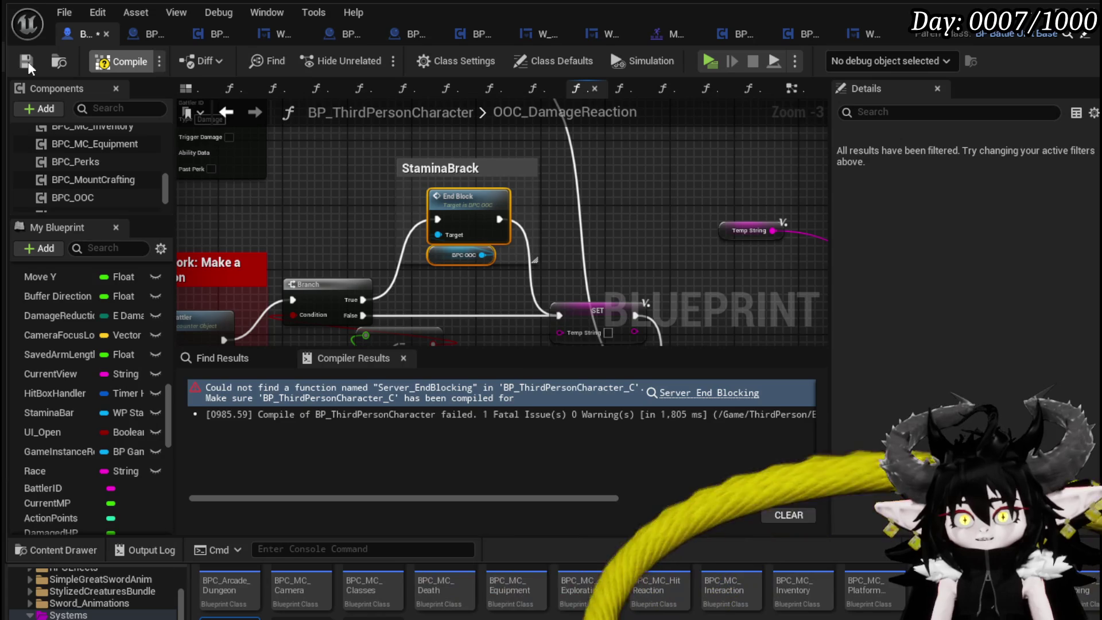
key("F7")
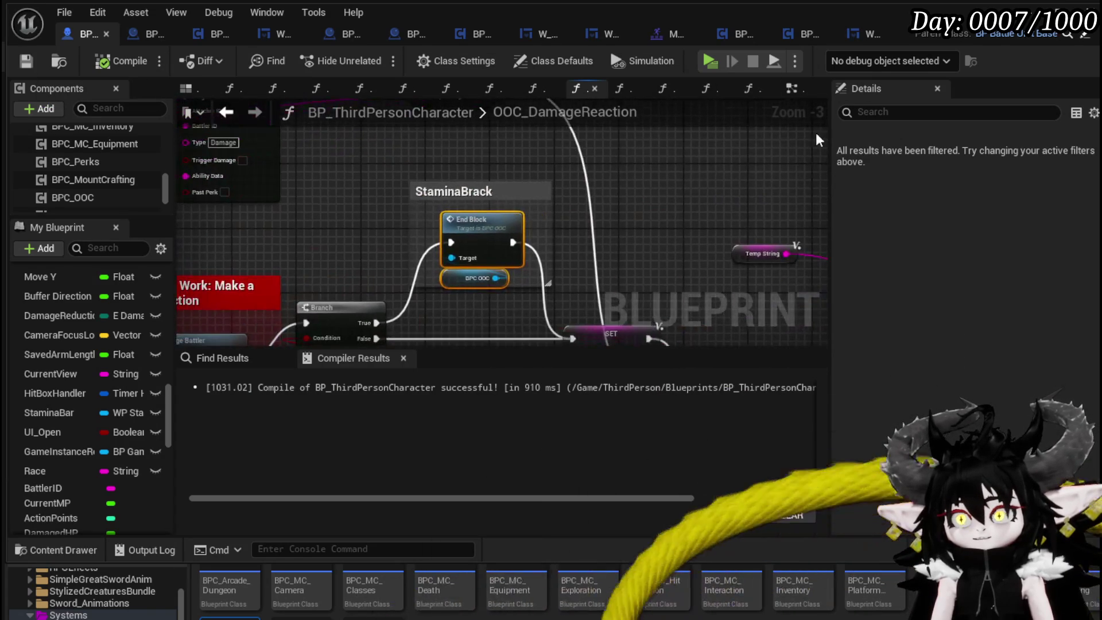
Paste the BPC OOC End Block node into the EventGraph and wire Add AP's exec output into it.
left_click_drag(676, 220, 644, 129)
left_click(791, 88)
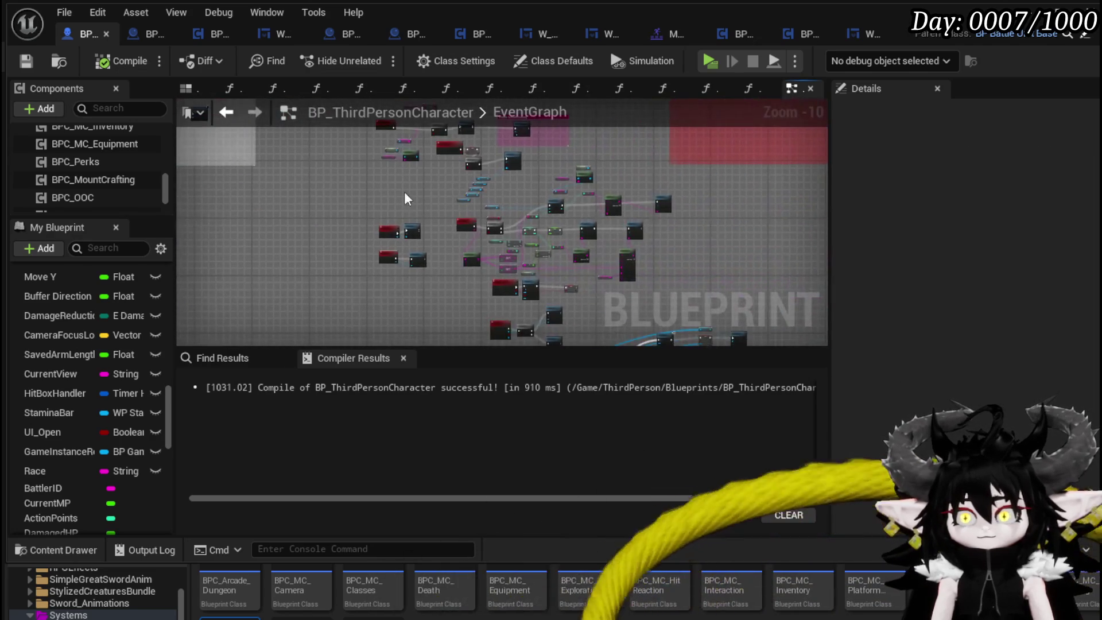
scroll(482, 194, "up", 6)
scroll(619, 208, "down", 5)
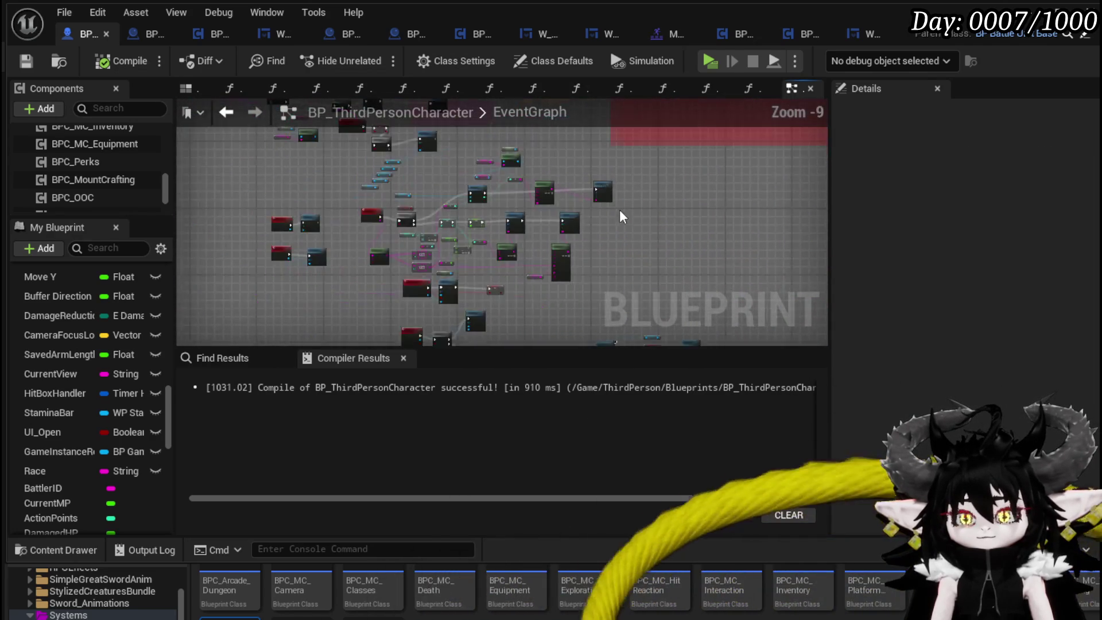
scroll(619, 209, "down", 3)
scroll(474, 205, "up", 9)
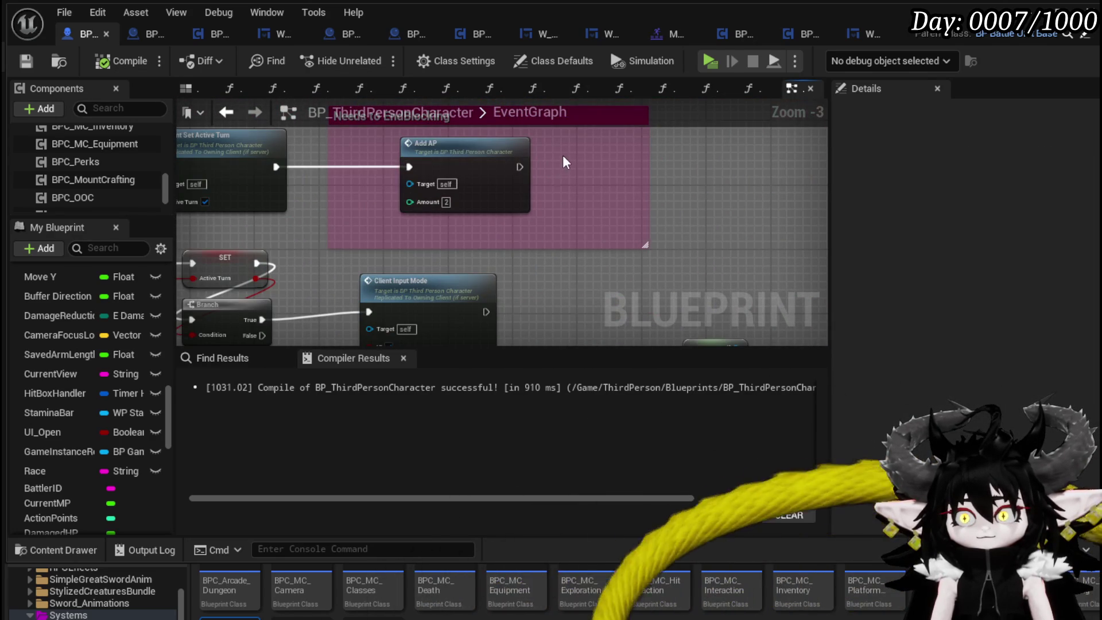
key("ctrl+v")
mouse_move(519, 167)
left_mouse_down()
mouse_move(545, 178)
mouse_move(573, 150)
mouse_move(612, 169)
left_mouse_up()
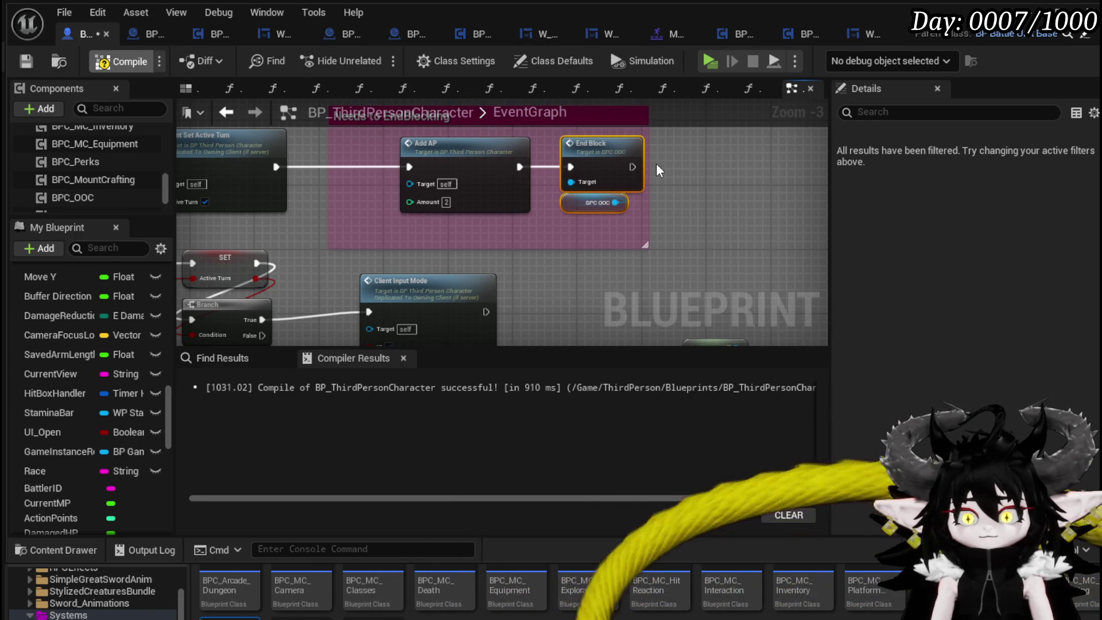
Compile and save BP_ThirdPersonCharacter.
left_click(121, 61)
left_click(25, 61)
scroll(412, 209, "down", 2)
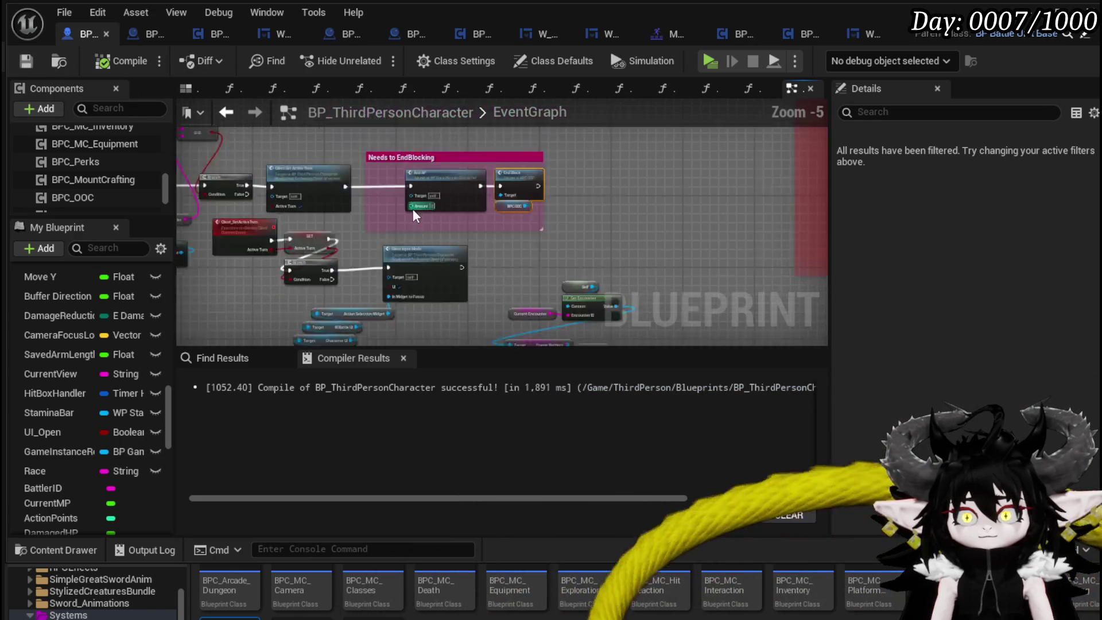
scroll(412, 209, "down", 7)
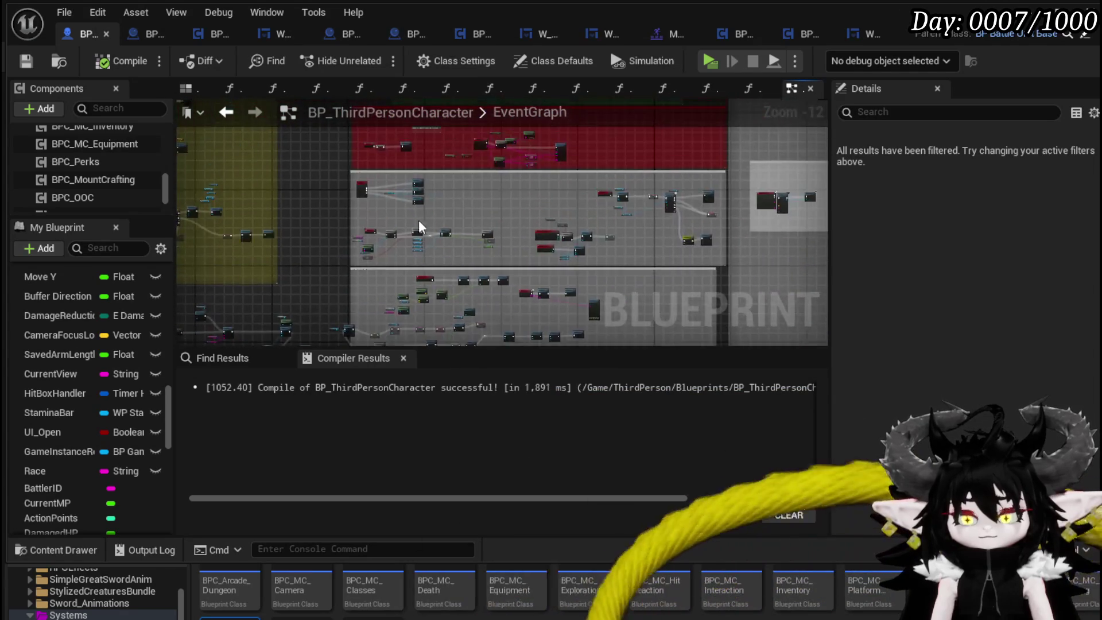
scroll(418, 219, "up", 9)
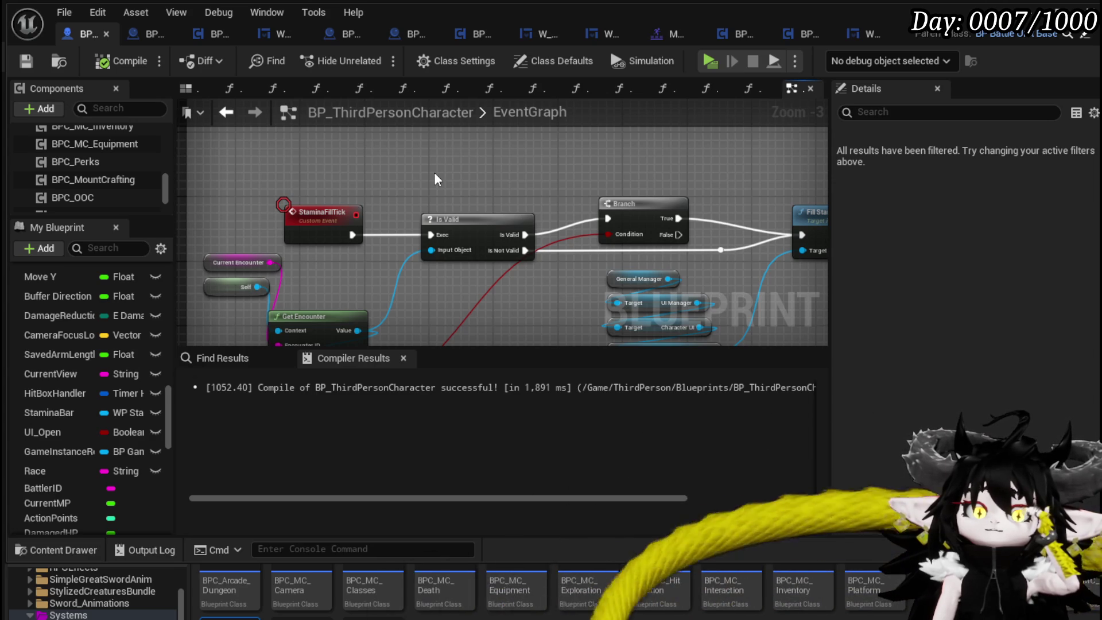
scroll(432, 174, "down", 1)
mouse_move(425, 176)
left_mouse_down()
mouse_move(493, 191)
mouse_move(253, 184)
mouse_move(402, 212)
left_mouse_up()
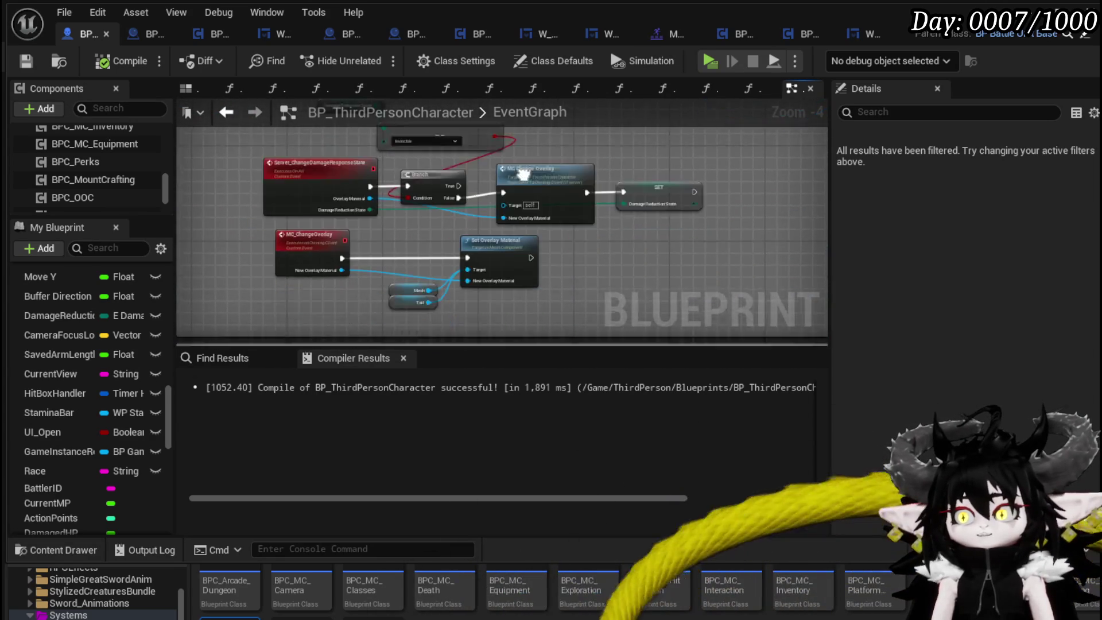
scroll(415, 216, "up", 3)
scroll(481, 205, "down", 2)
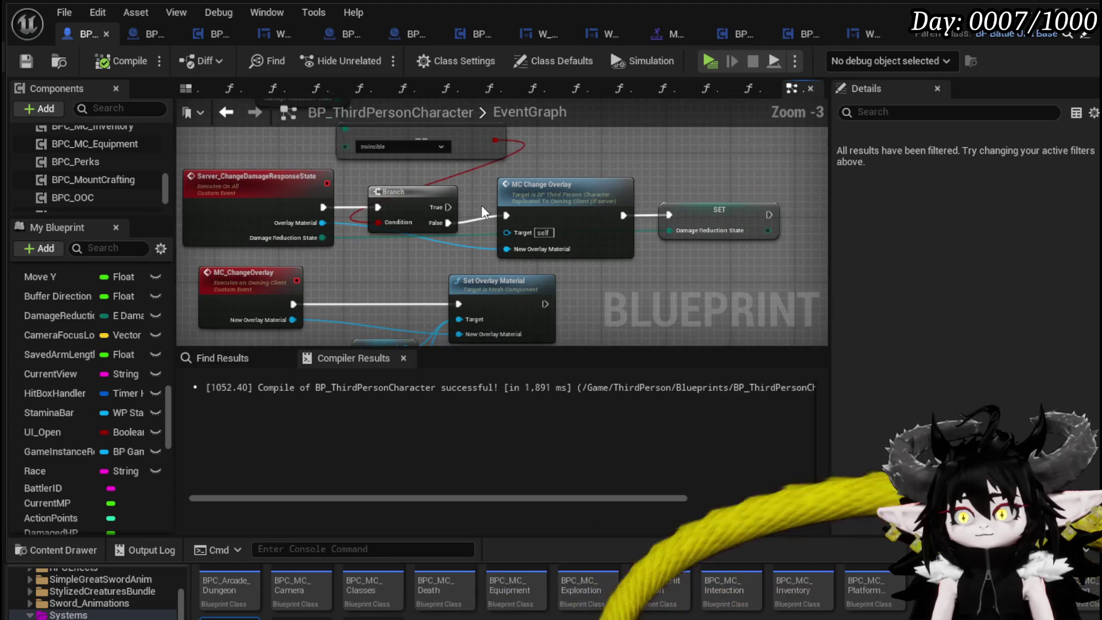
scroll(591, 171, "down", 1)
mouse_move(591, 171)
left_mouse_down()
mouse_move(510, 245)
mouse_move(378, 251)
mouse_move(449, 280)
left_mouse_up()
scroll(450, 285, "up", 2)
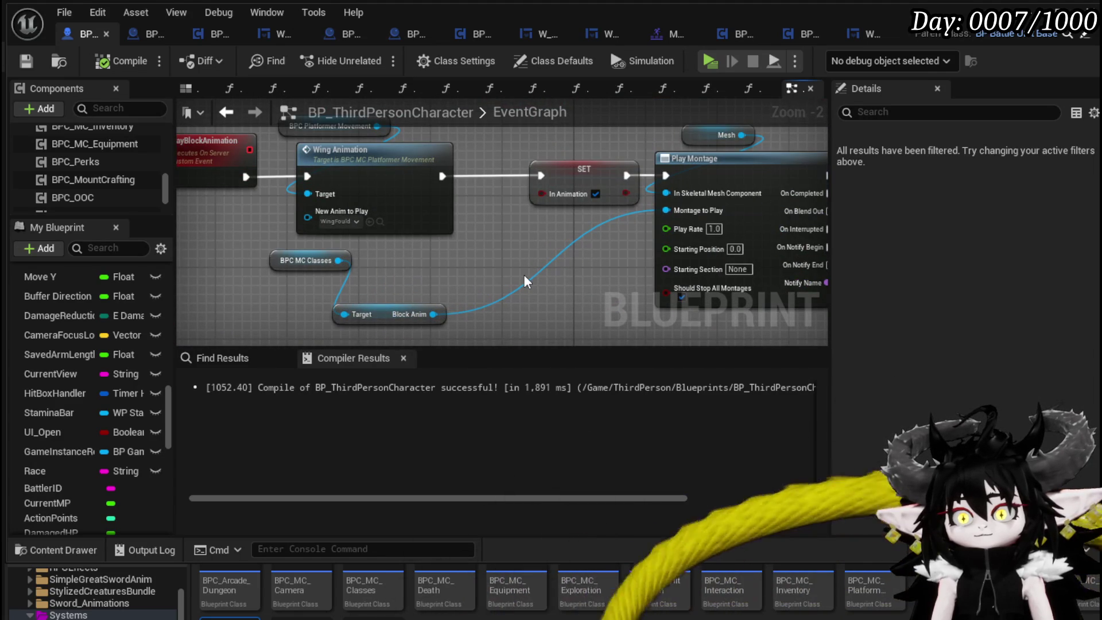
scroll(524, 277, "down", 5)
mouse_move(524, 277)
left_mouse_down()
mouse_move(546, 225)
mouse_move(799, 229)
left_mouse_up()
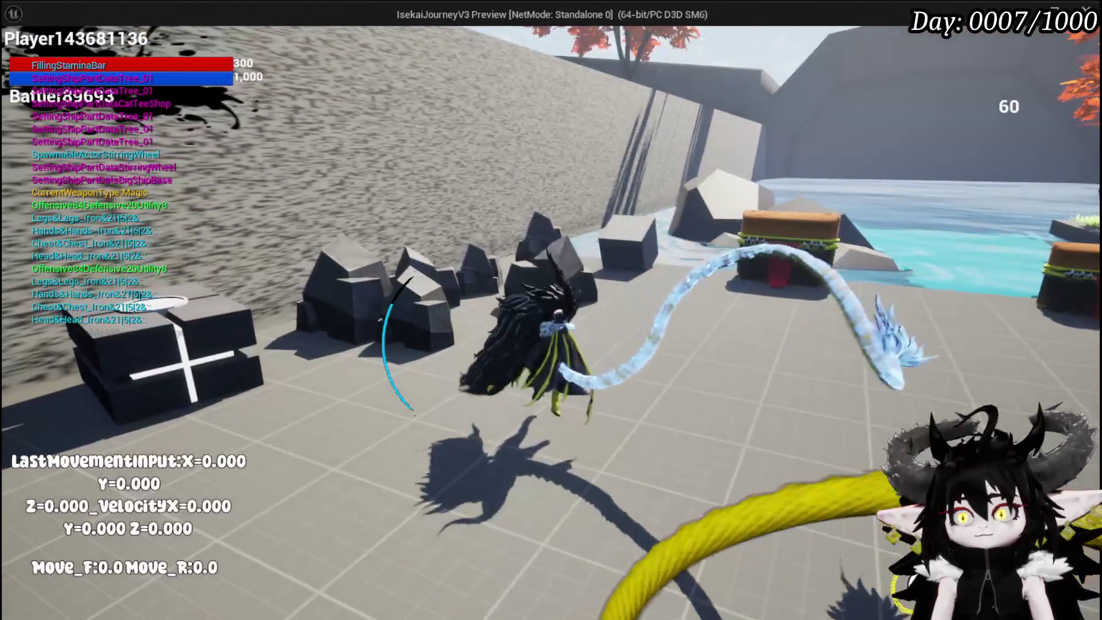
Run the character forward in the play test, then stop playing.
key("w")
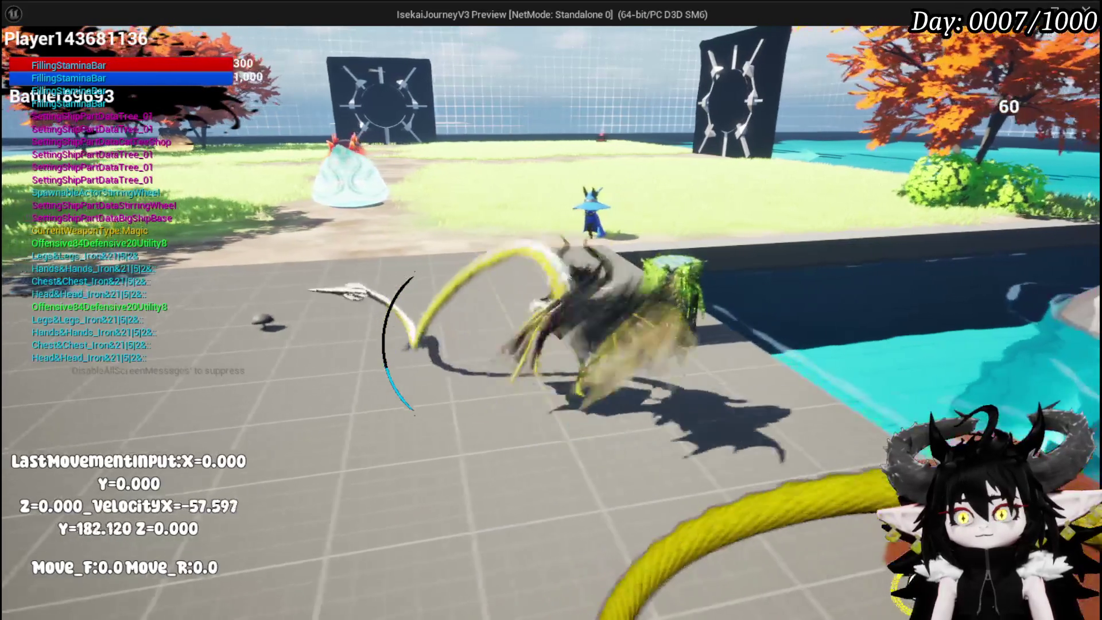
key("Escape")
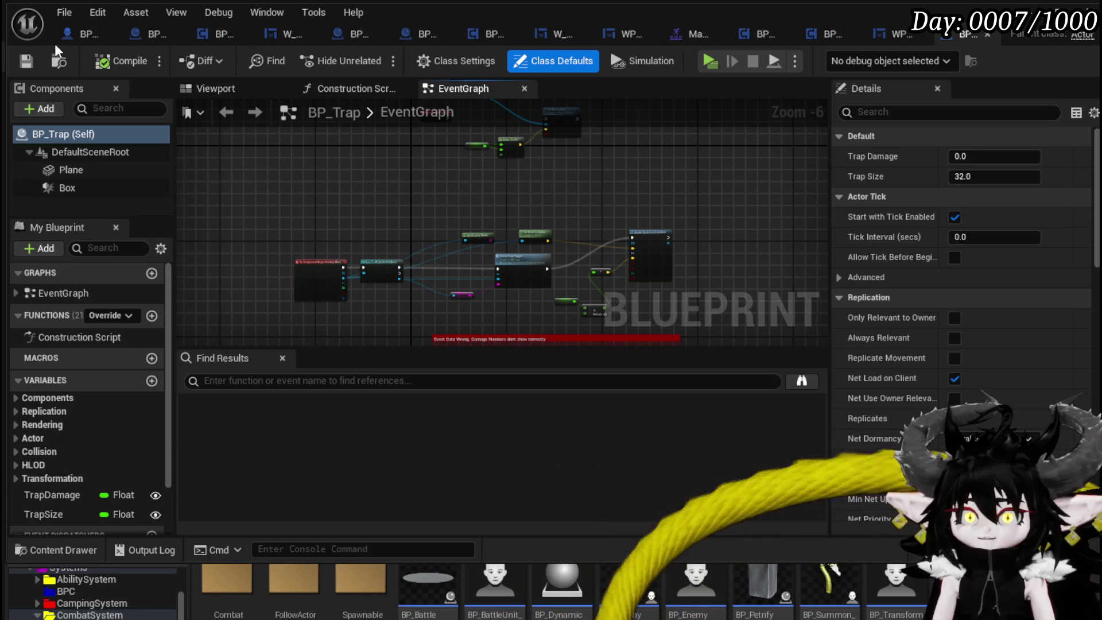
Save the BP_Trap blueprint.
left_click(26, 68)
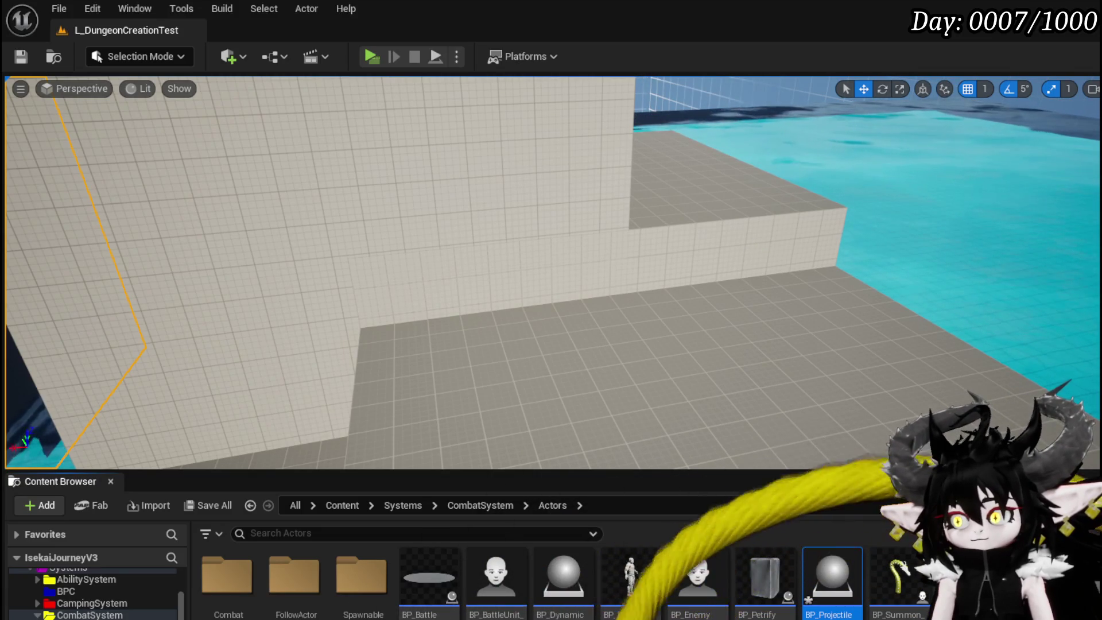
Save all modified assets and create a new Traps folder inside Actors.
key("ctrl+shift+s")
key("Return")
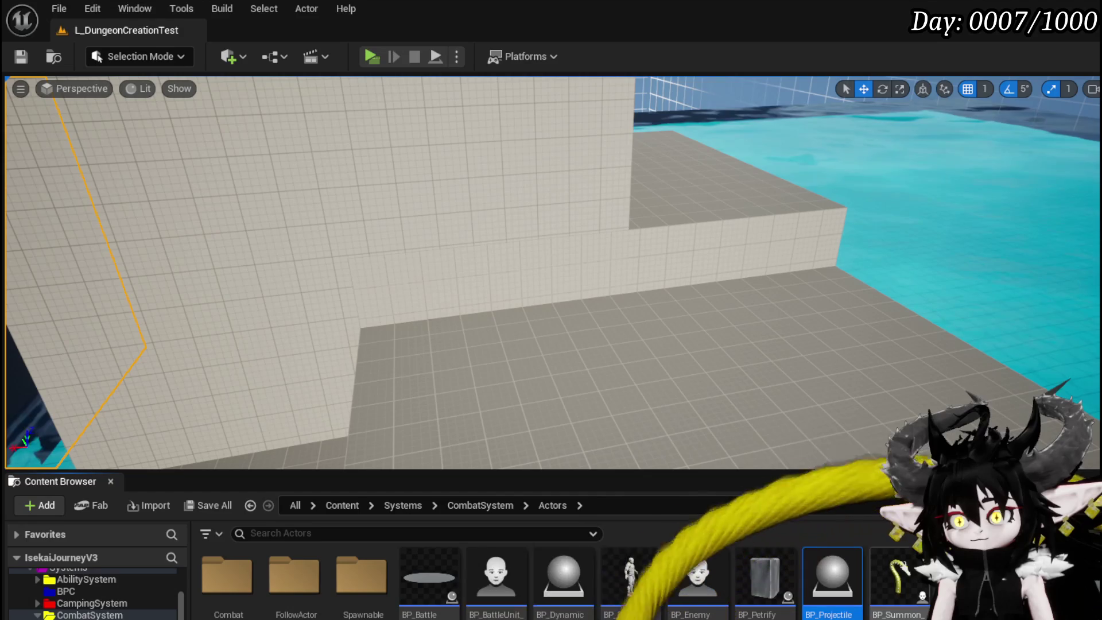
right_click(775, 574)
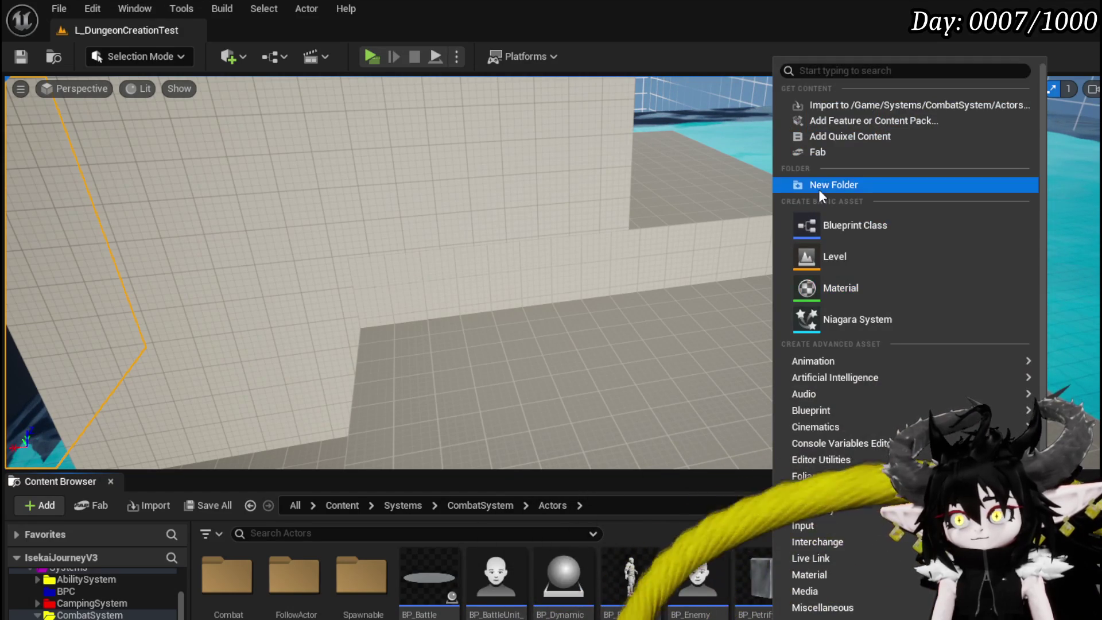
left_click(789, 187)
type("Traps")
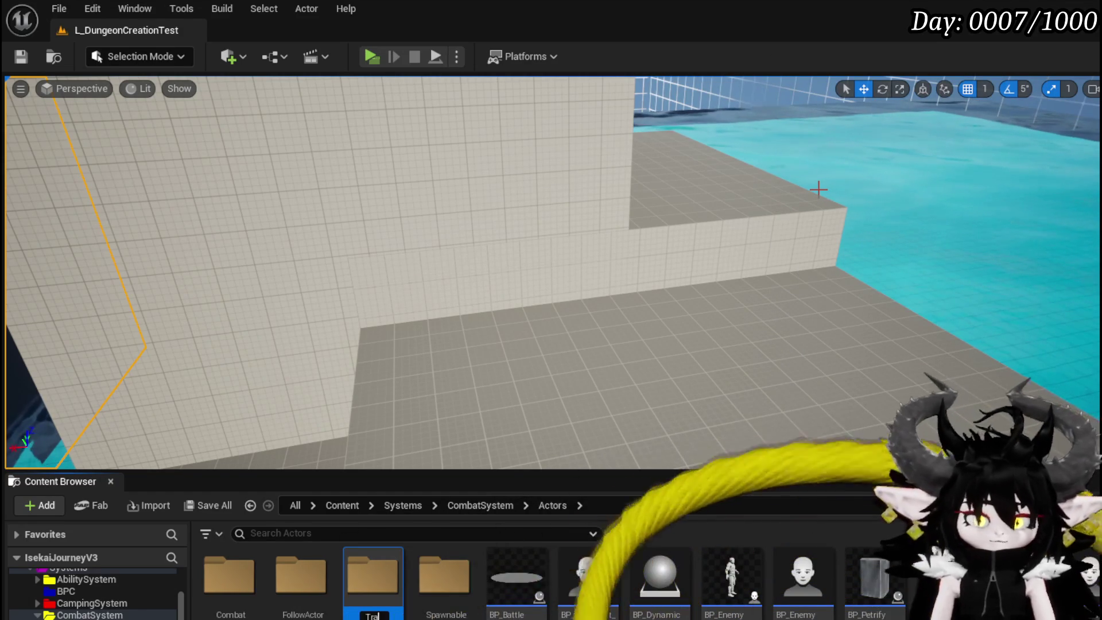
key("Return")
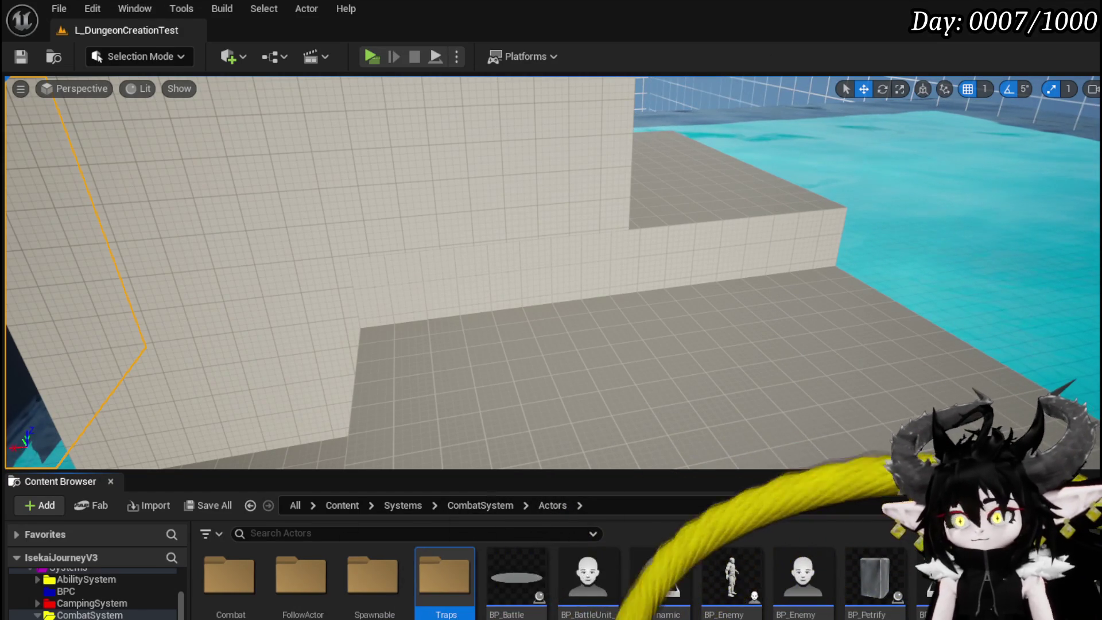
key("Escape")
Move BP_Projectile and BP_Trap into the Traps folder and open it.
scroll(373, 574, "down", 1)
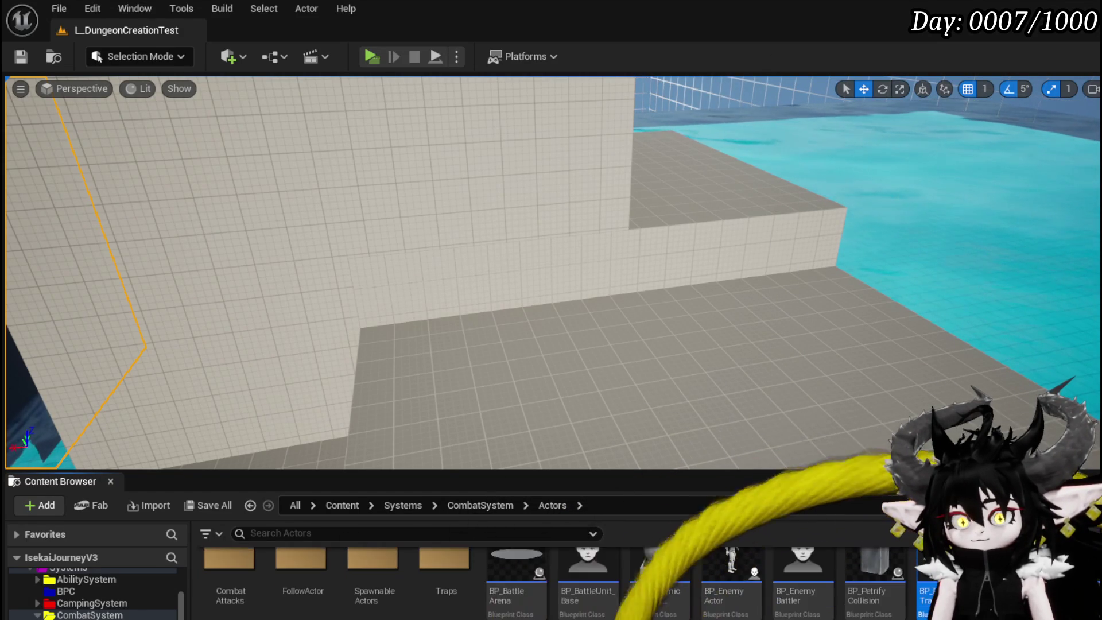
scroll(471, 585, "up", 1)
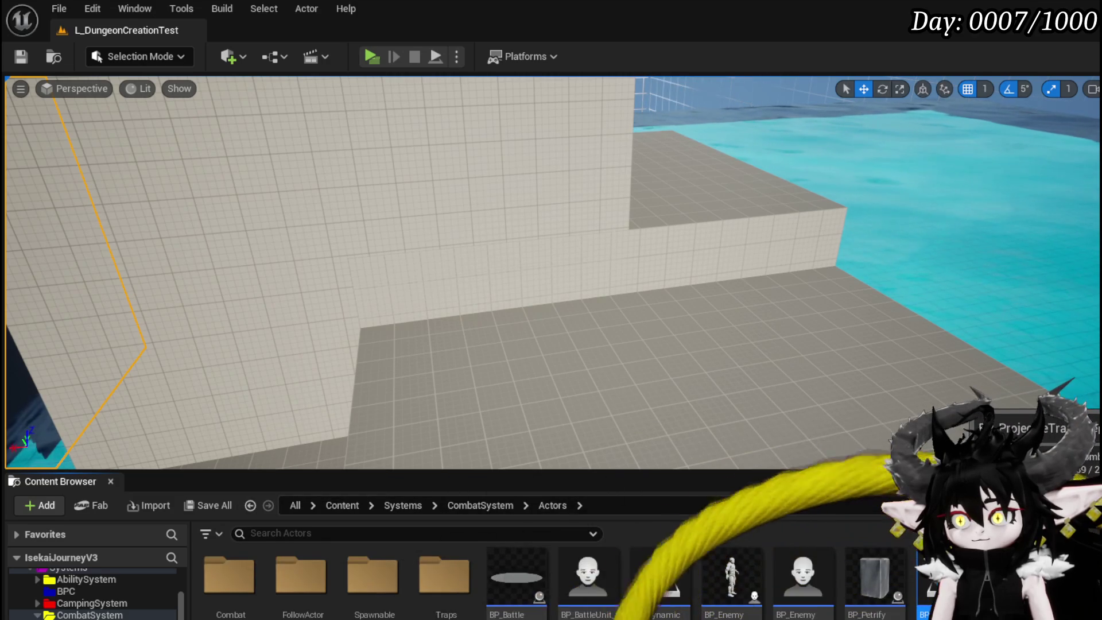
left_click_drag(470, 586, 470, 586)
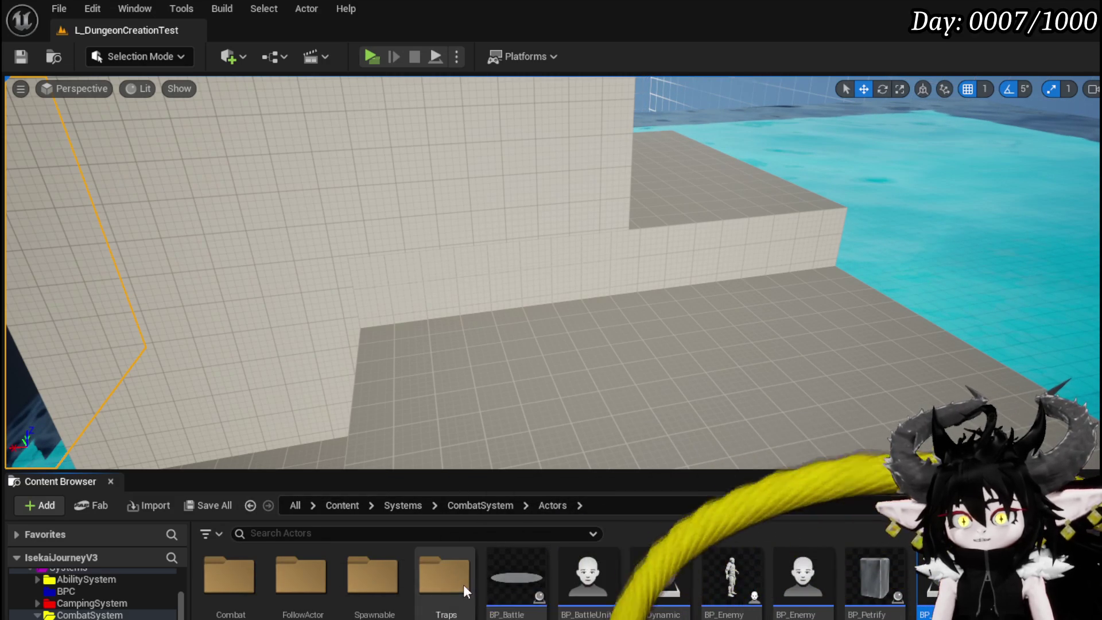
left_click(500, 520)
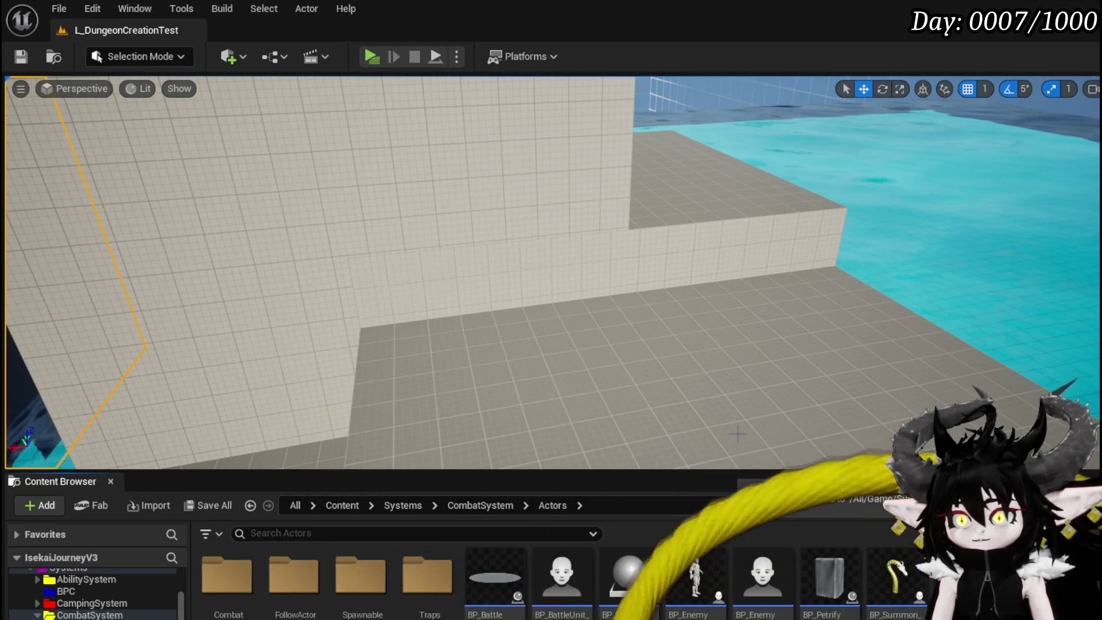
double_click(444, 574)
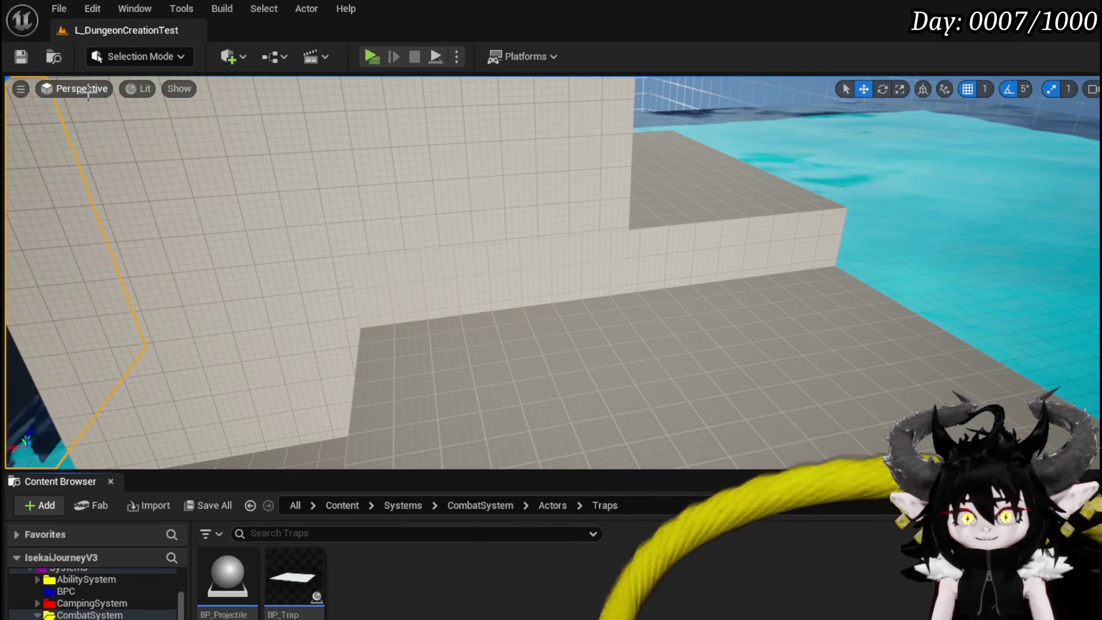
Save the level, reframe the wall in the viewport, and bring up BP_Trap's asset actions.
key("ctrl+s")
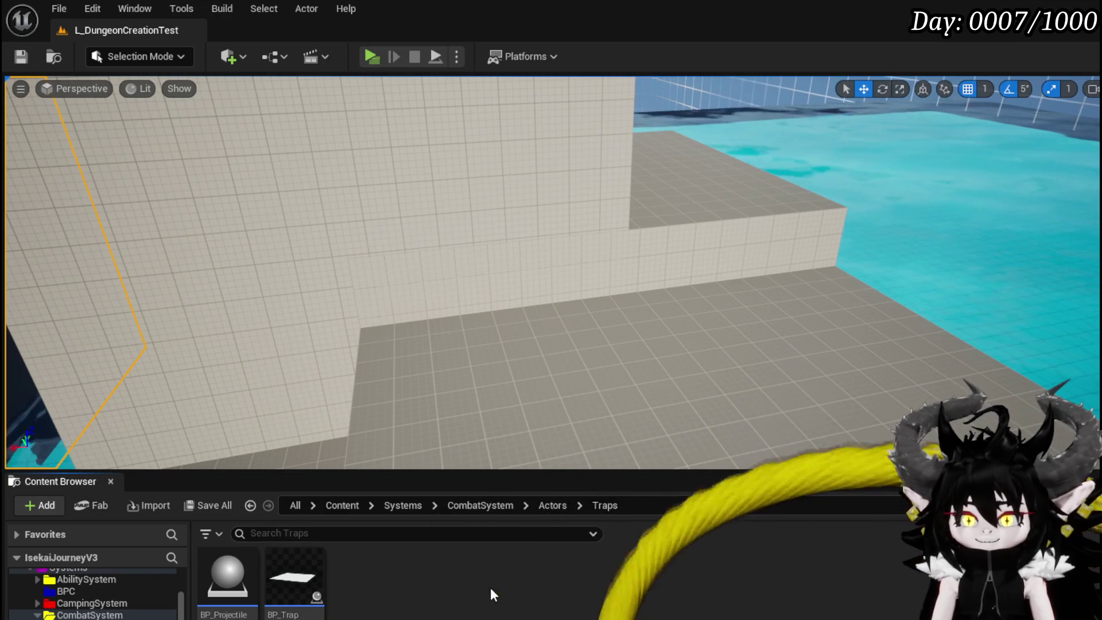
left_click_drag(339, 401, 390, 618)
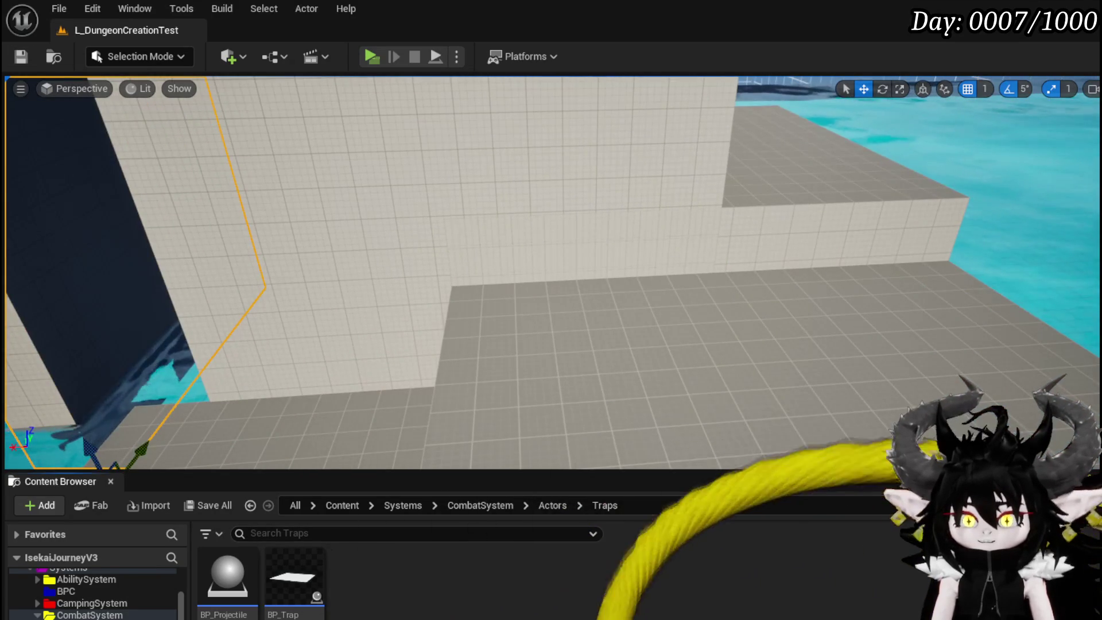
double_click(283, 591)
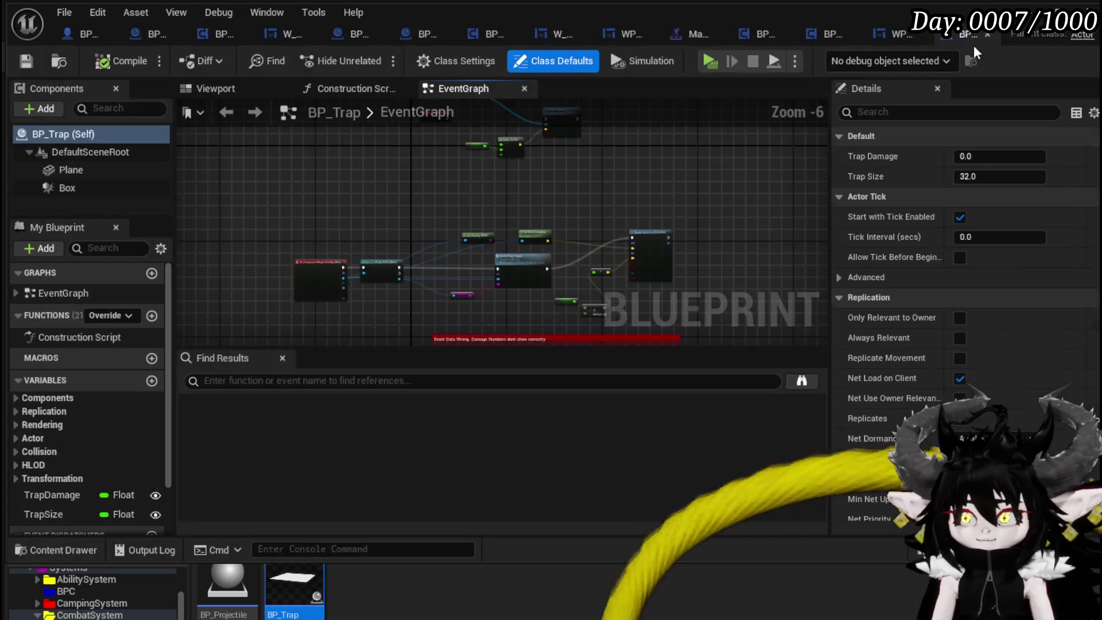
left_click(560, 519)
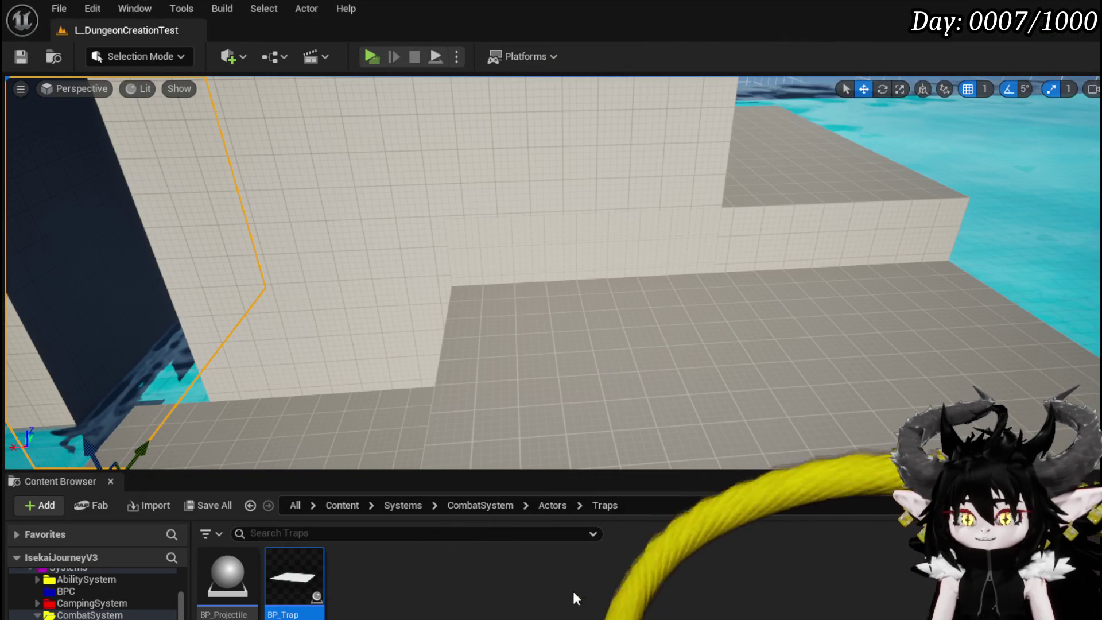
right_click(285, 579)
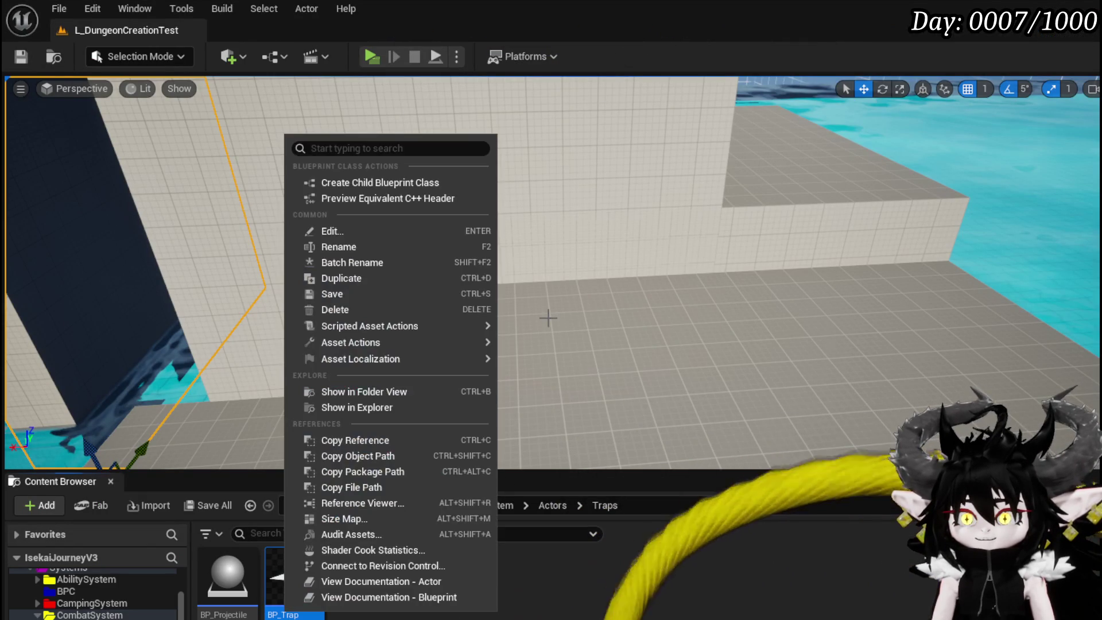
Rename the BP_Trap asset to BP_ProjectileTrap.
left_click(354, 250)
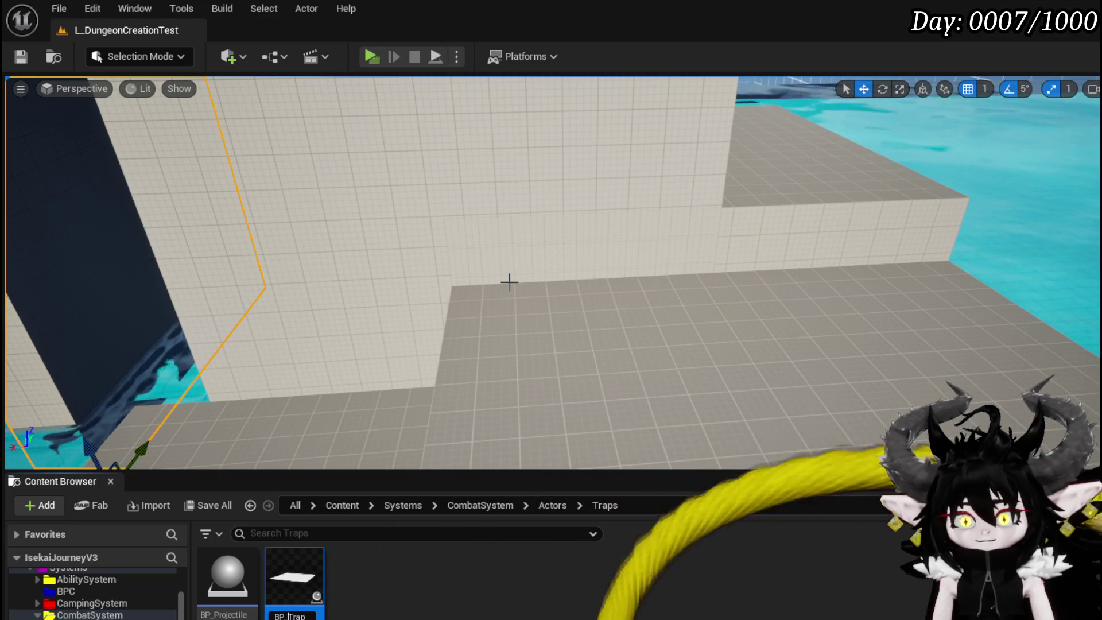
type("OutOfBoun")
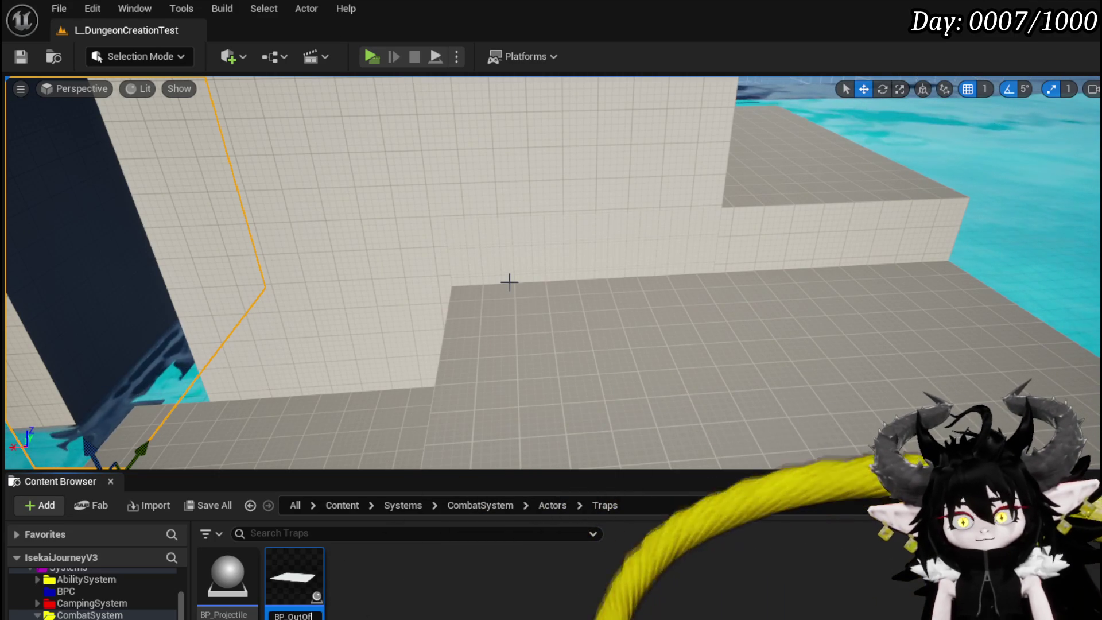
type("ds")
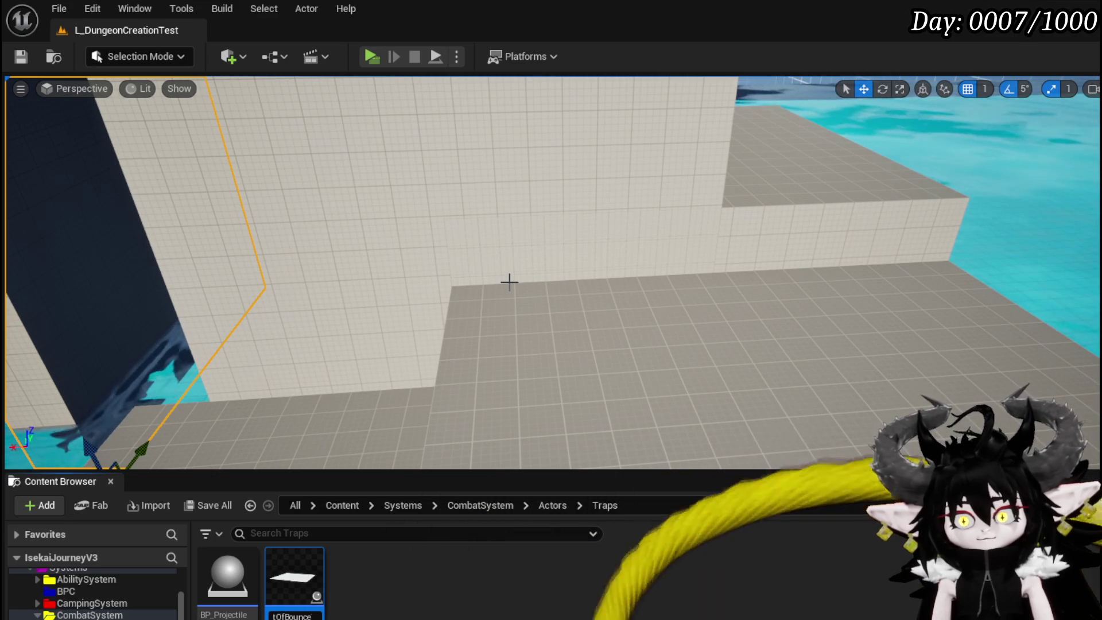
key("Return")
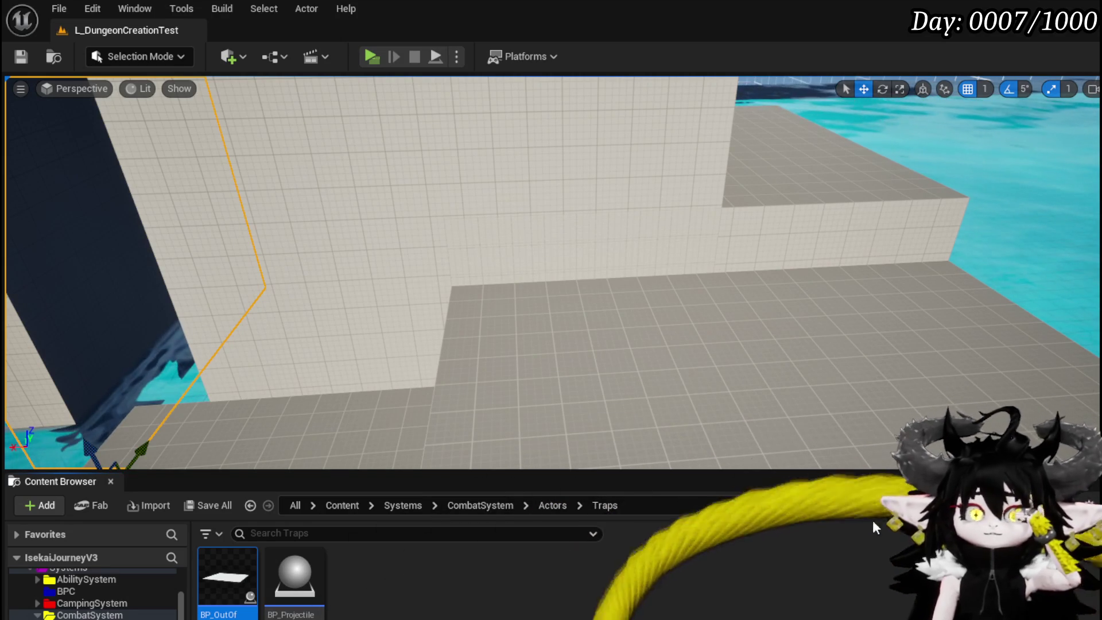
Place BP_ProjectileTrap on the tiled floor beside the grey wall and save the level.
mouse_move(477, 283)
left_mouse_down()
mouse_move(344, 292)
mouse_move(322, 361)
left_mouse_up()
mouse_move(551, 273)
left_mouse_down()
mouse_move(505, 287)
mouse_move(563, 264)
mouse_move(694, 285)
left_mouse_up()
key("ctrl+s")
mouse_move(294, 574)
left_mouse_down()
mouse_move(369, 509)
mouse_move(597, 224)
left_mouse_up()
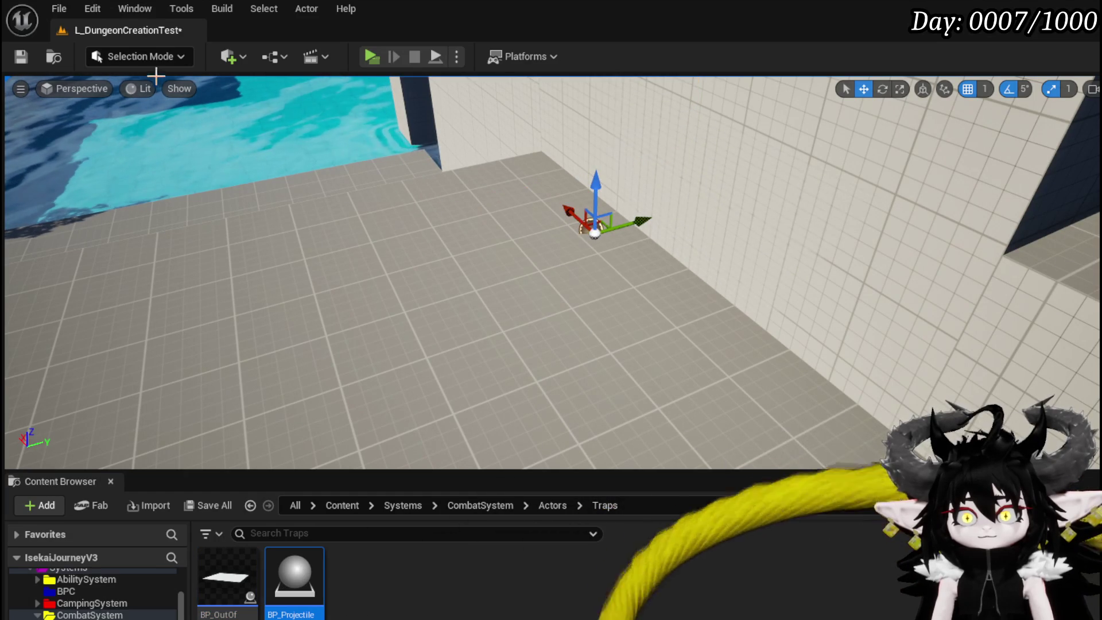
left_click(20, 56)
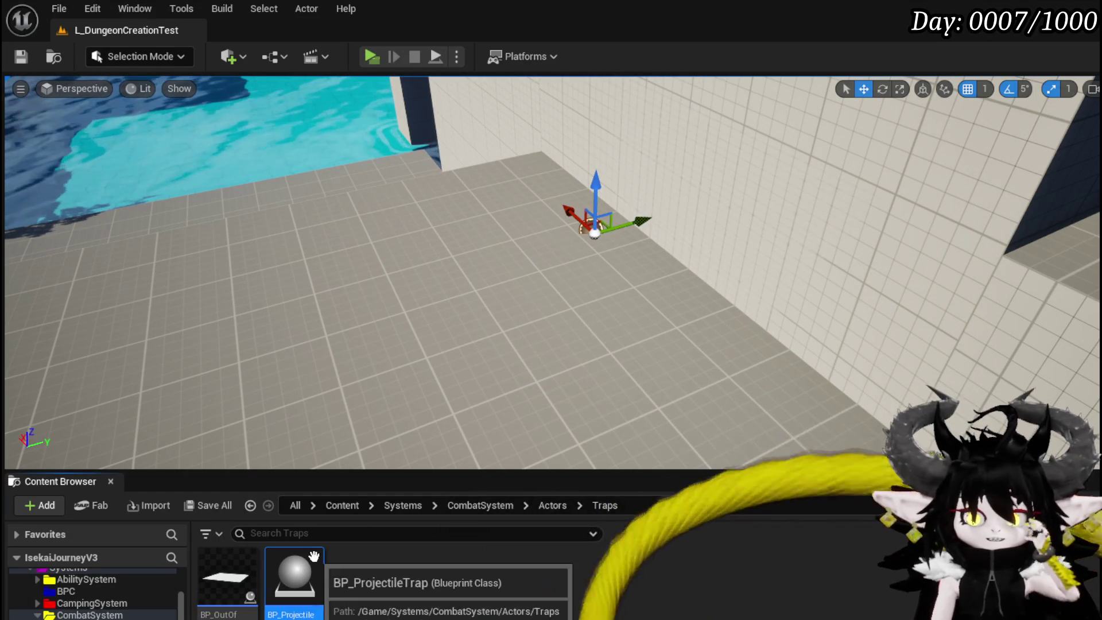
Open BP_ProjectileTrap and add an Arrow component, keeping it at the origin.
double_click(314, 556)
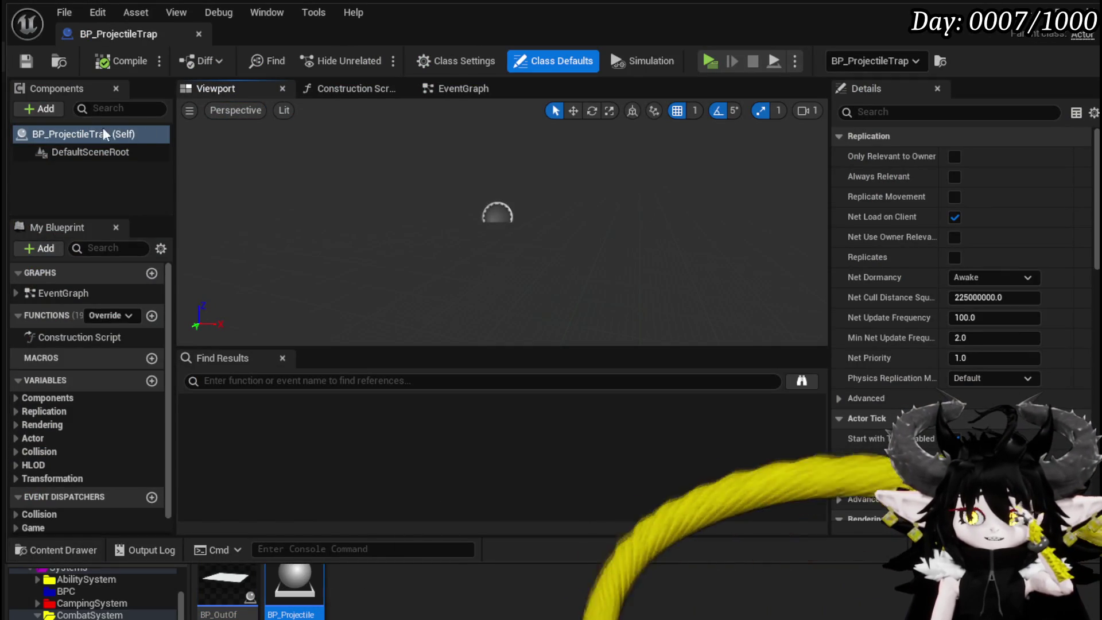
left_click(57, 107)
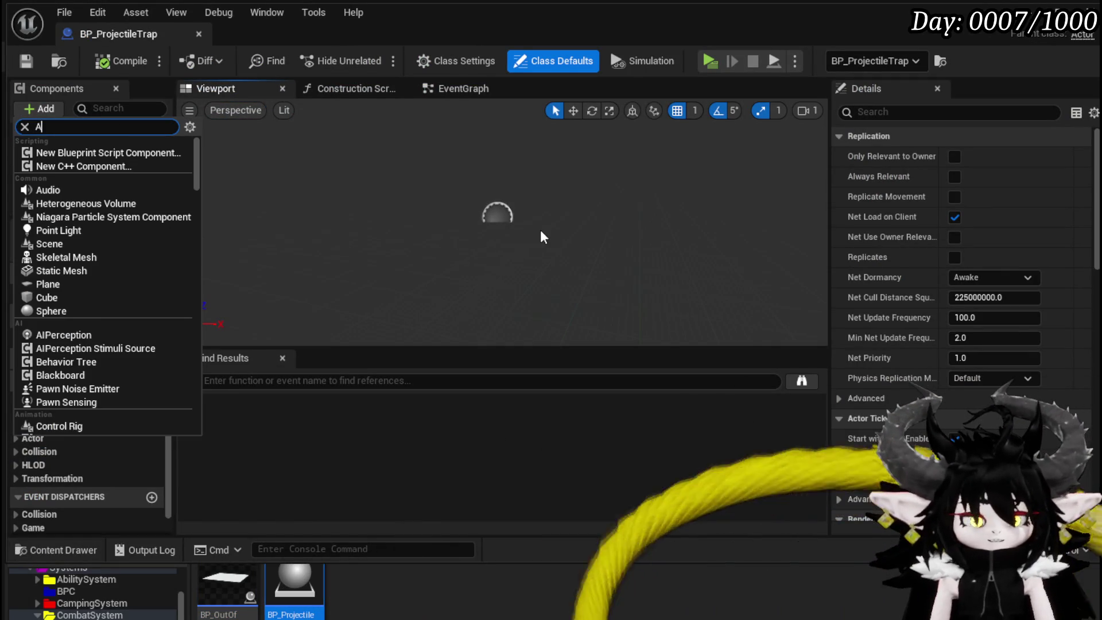
type("Arrow")
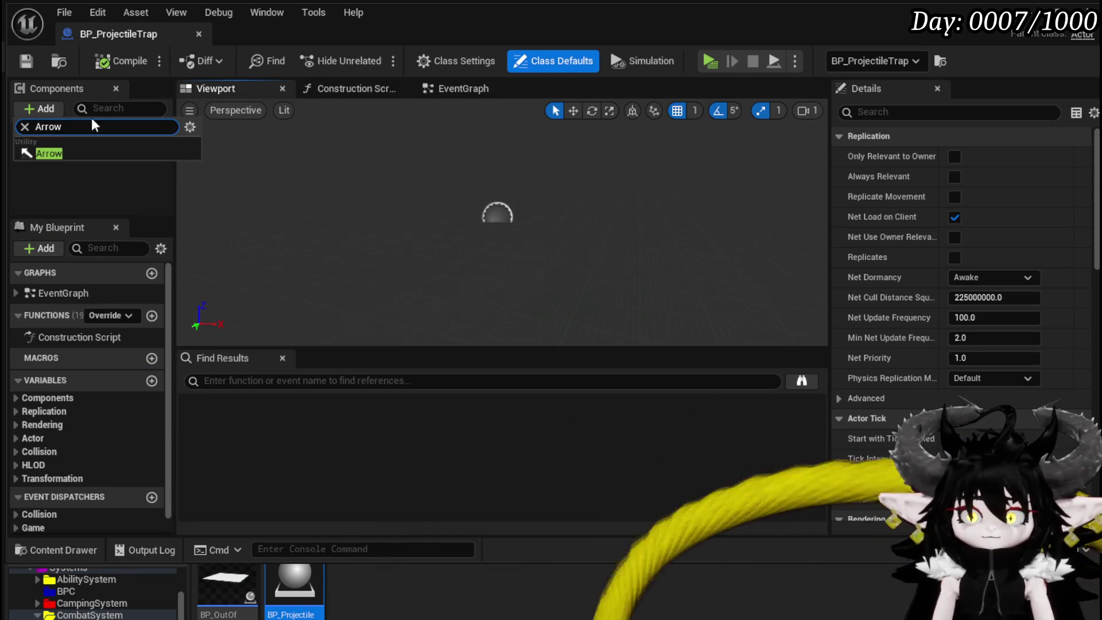
left_click(49, 153)
left_click_drag(502, 174, 503, 109)
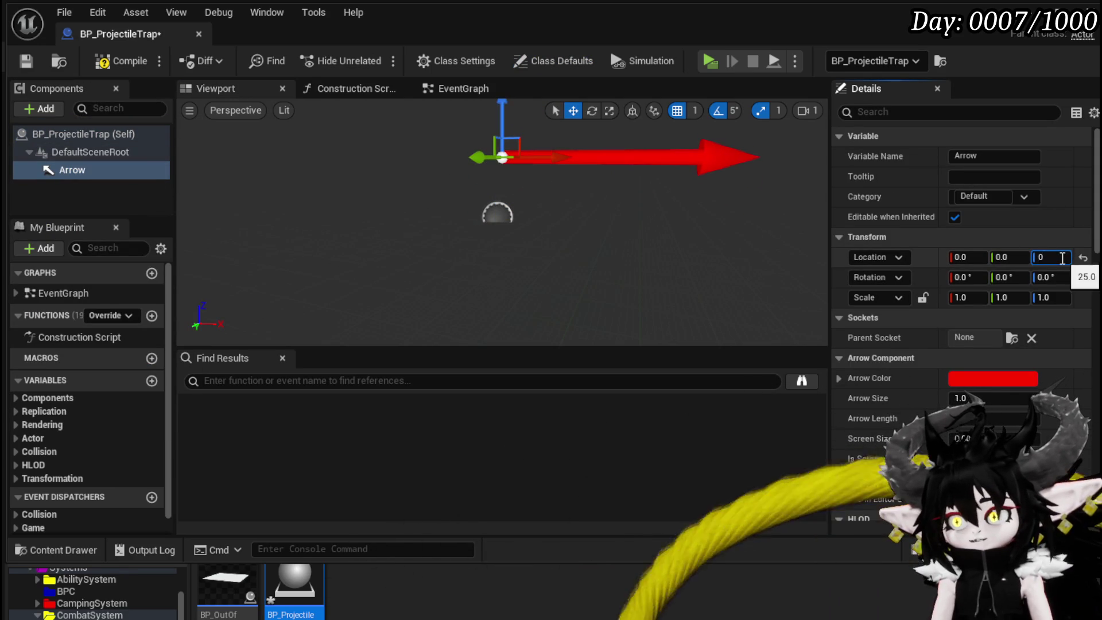
key("Return")
left_click(121, 61)
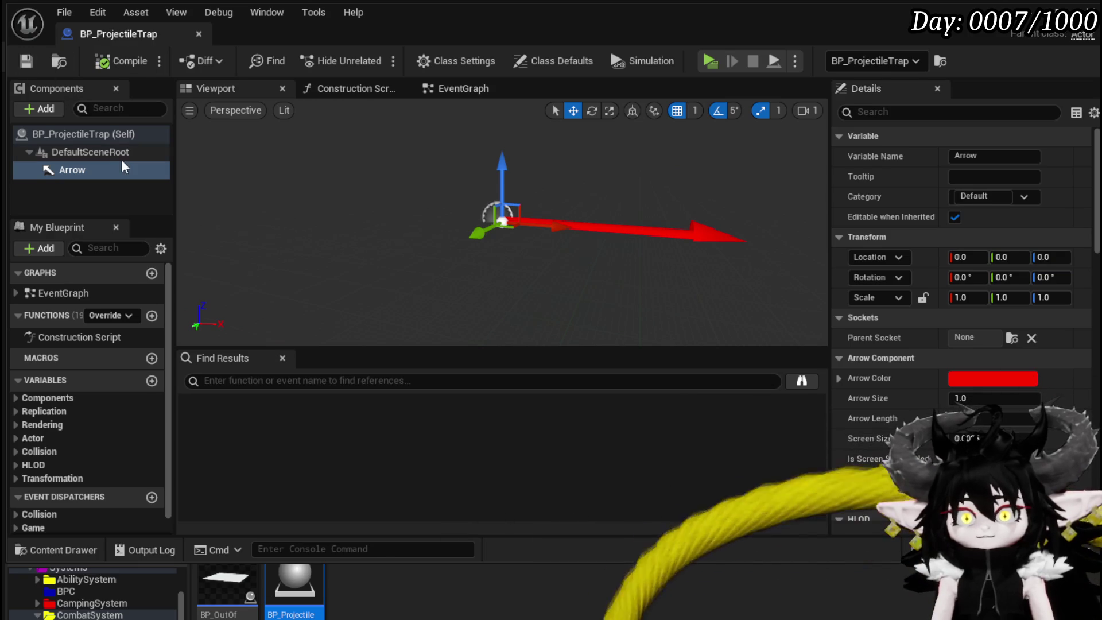
Add a Static Mesh component and attach it directly under DefaultSceneRoot.
left_click(44, 108)
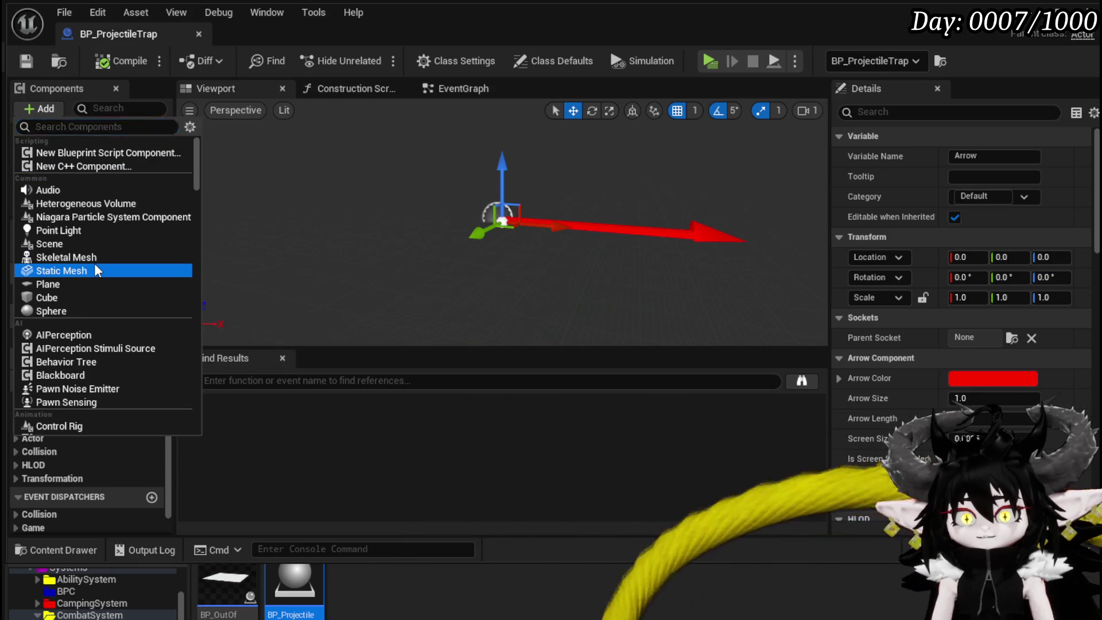
left_click(98, 271)
mouse_move(47, 189)
left_mouse_down()
mouse_move(59, 182)
mouse_move(59, 153)
left_mouse_up()
left_click(124, 195)
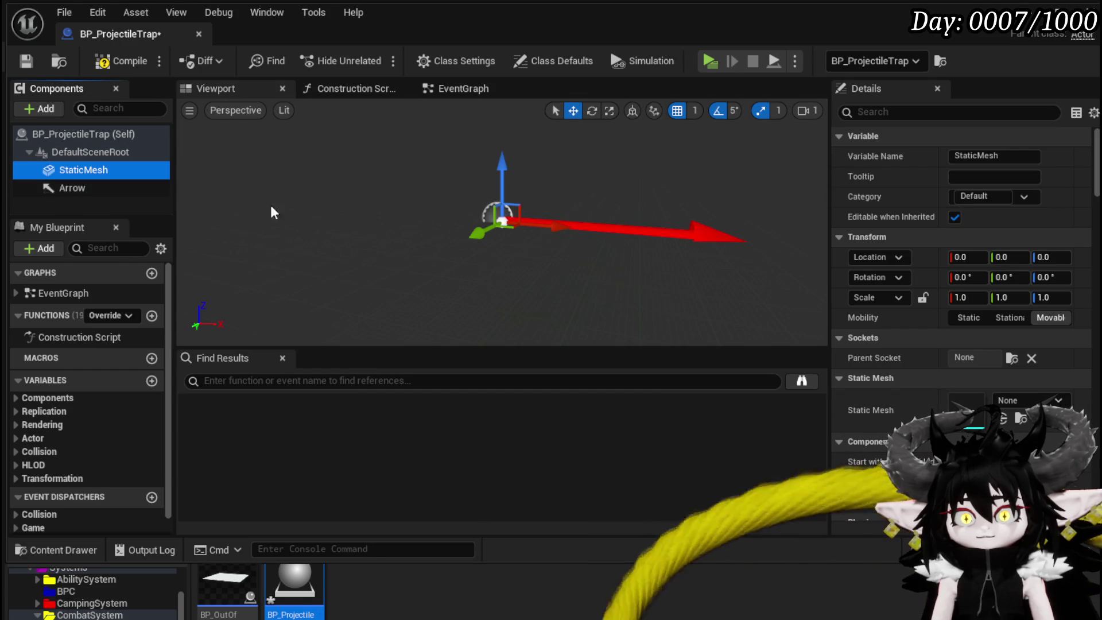
Assign 1M_Cube to the StaticMesh and raise it to Z 50.
left_click(901, 389)
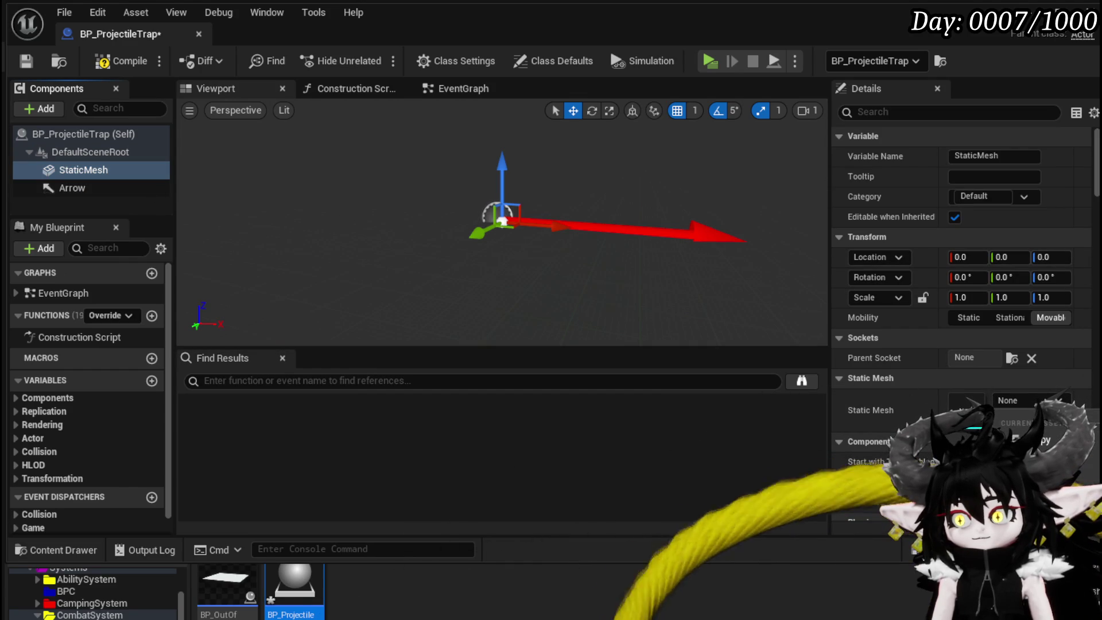
left_click_drag(746, 241, 568, 247)
left_click_drag(442, 206, 458, 115)
mouse_move(571, 242)
left_mouse_down()
mouse_move(568, 223)
mouse_move(574, 255)
mouse_move(571, 241)
left_mouse_up()
left_click_drag(477, 161, 478, 151)
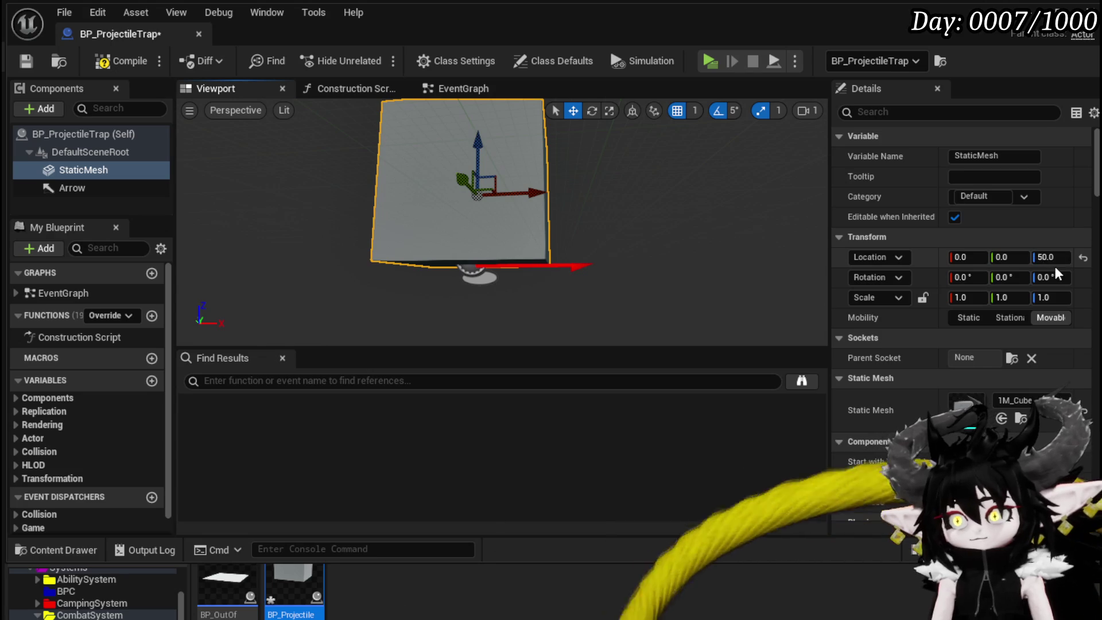
Scale the cube to 0.2 by 0.2 by 1 and compile the blueprint.
left_click(1008, 299)
type("0.")
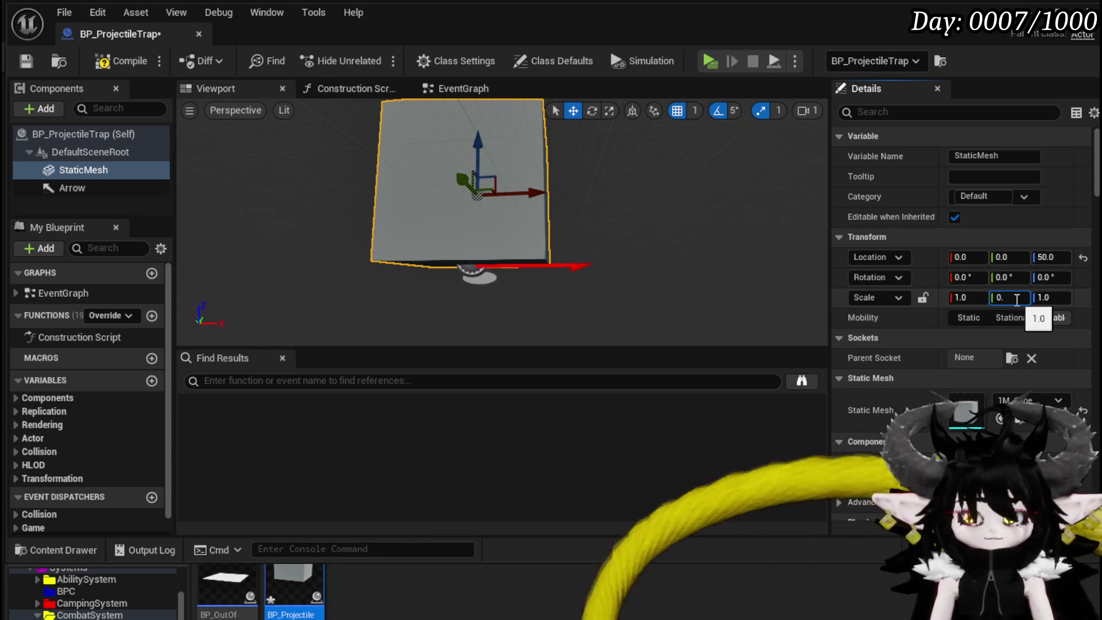
type("2")
key("Return")
type(".2")
key("Return")
left_click(109, 66)
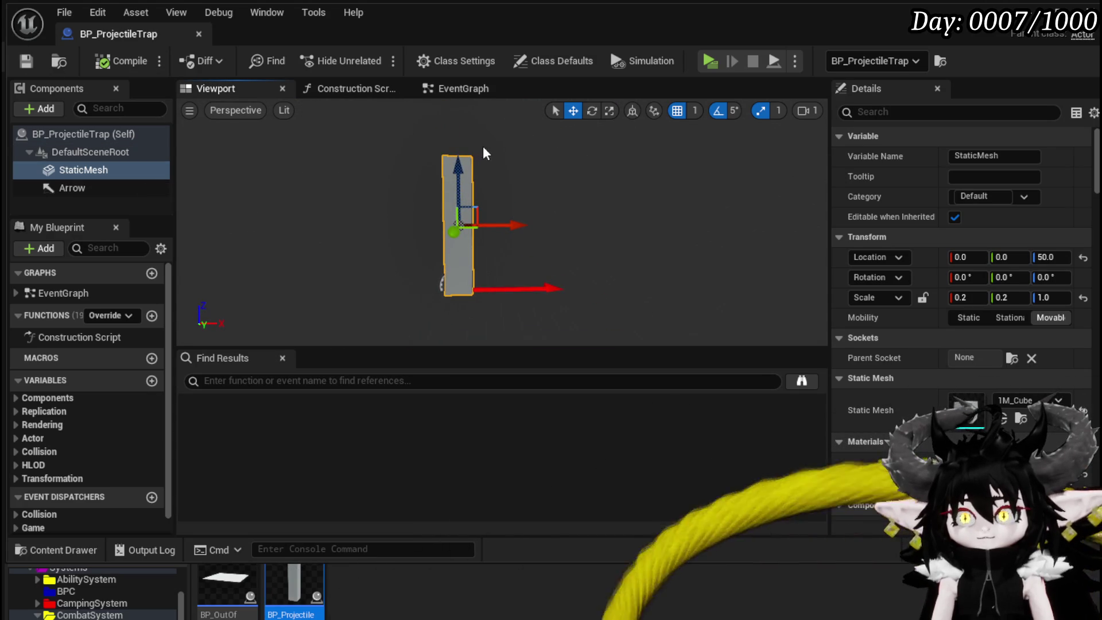
left_click(72, 110)
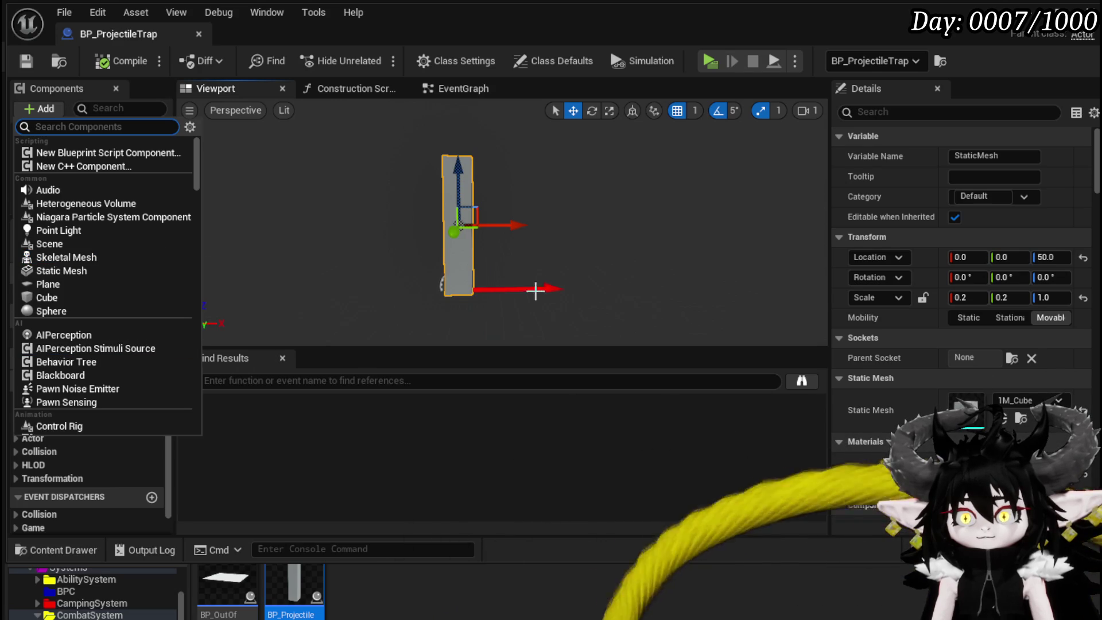
Select the Arrow component and set its Z location to 100.
type("arrow")
key("Return")
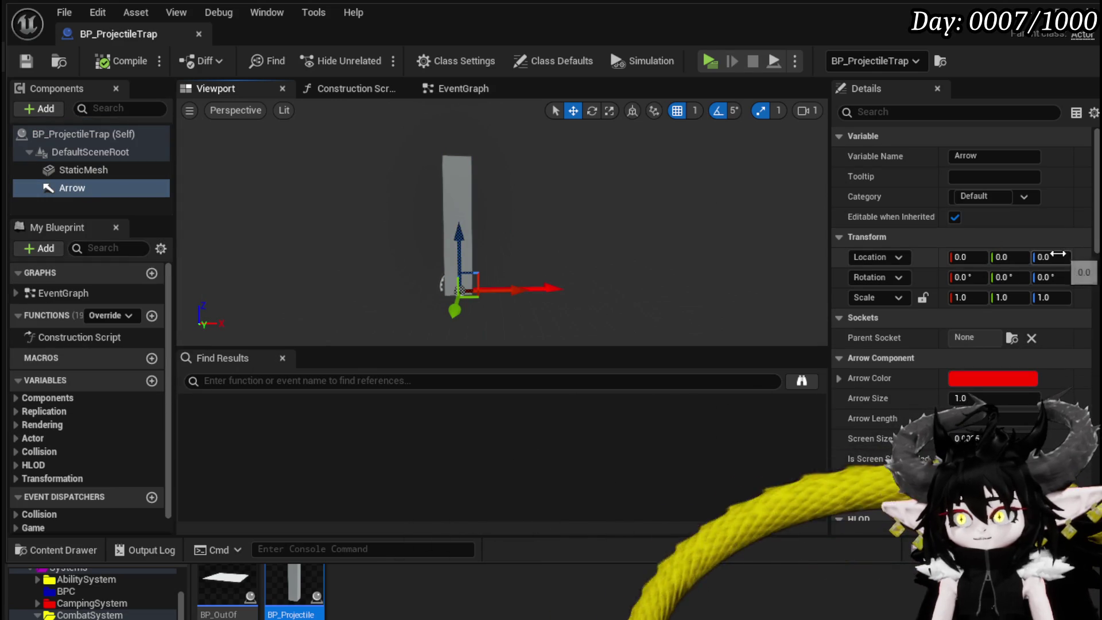
left_click(1051, 257)
type("50")
key("Return")
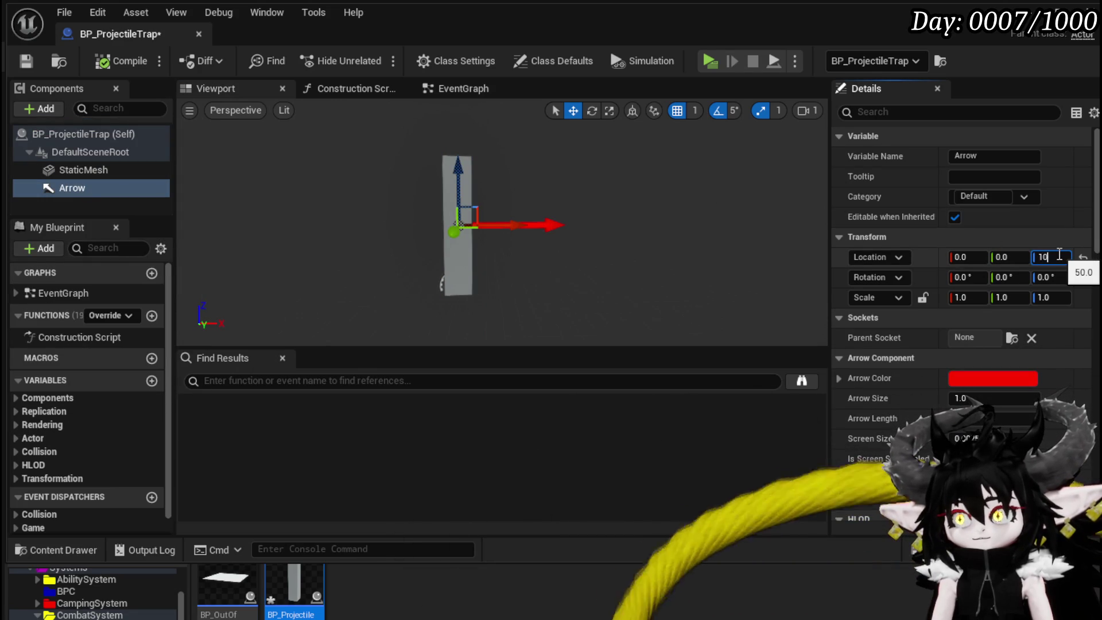
type("0.0")
key("Return")
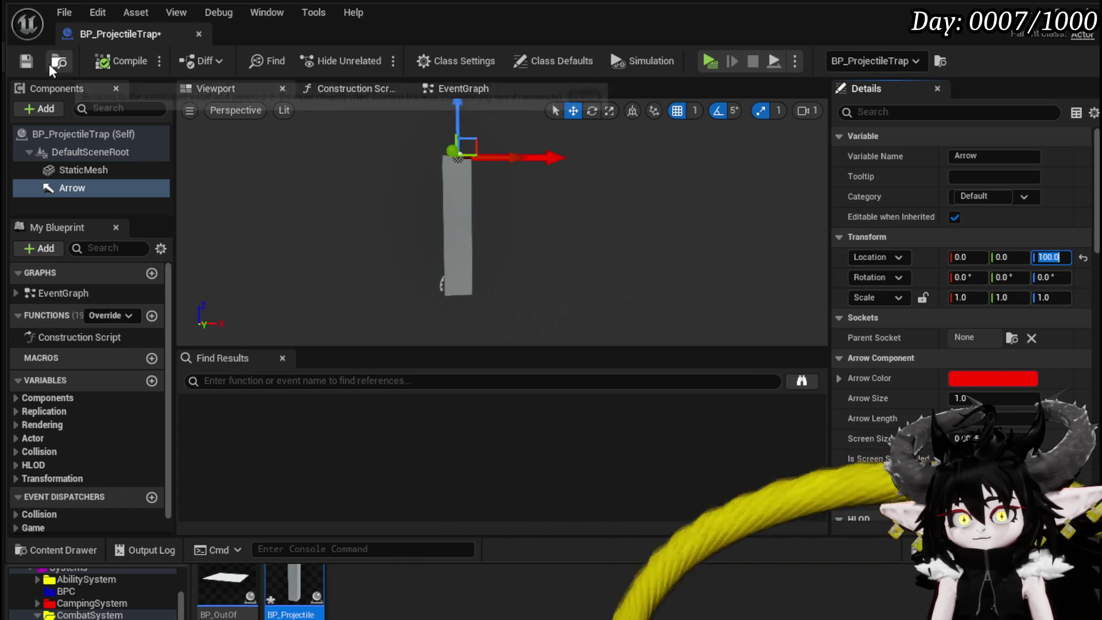
Rename the Arrow to ProjectileSpawner, then compile and save the blueprint.
right_click(62, 194)
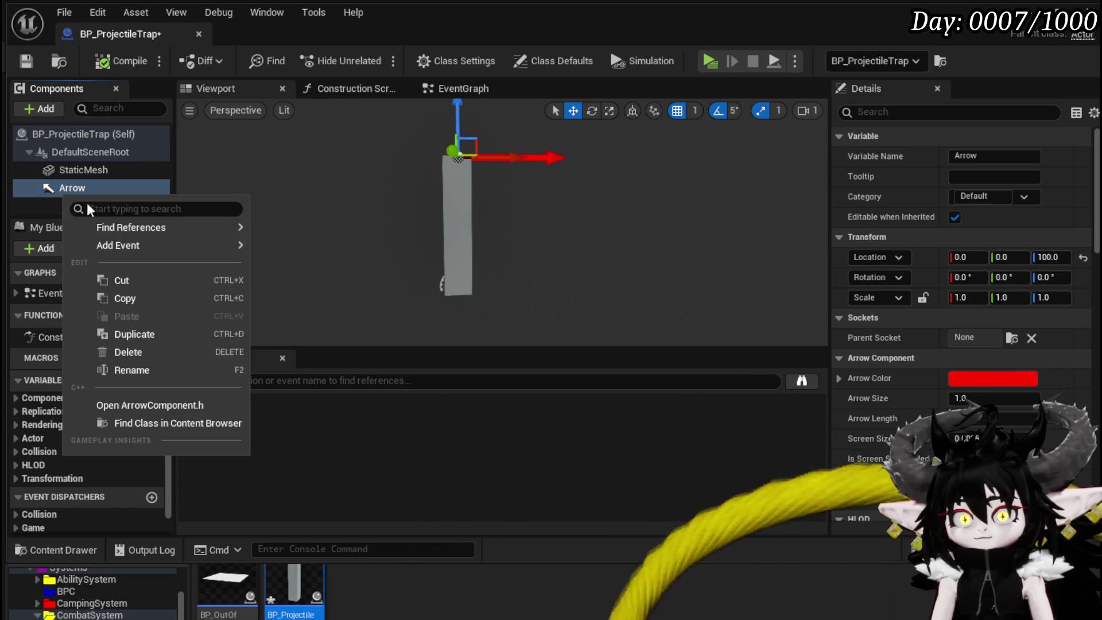
key("Escape")
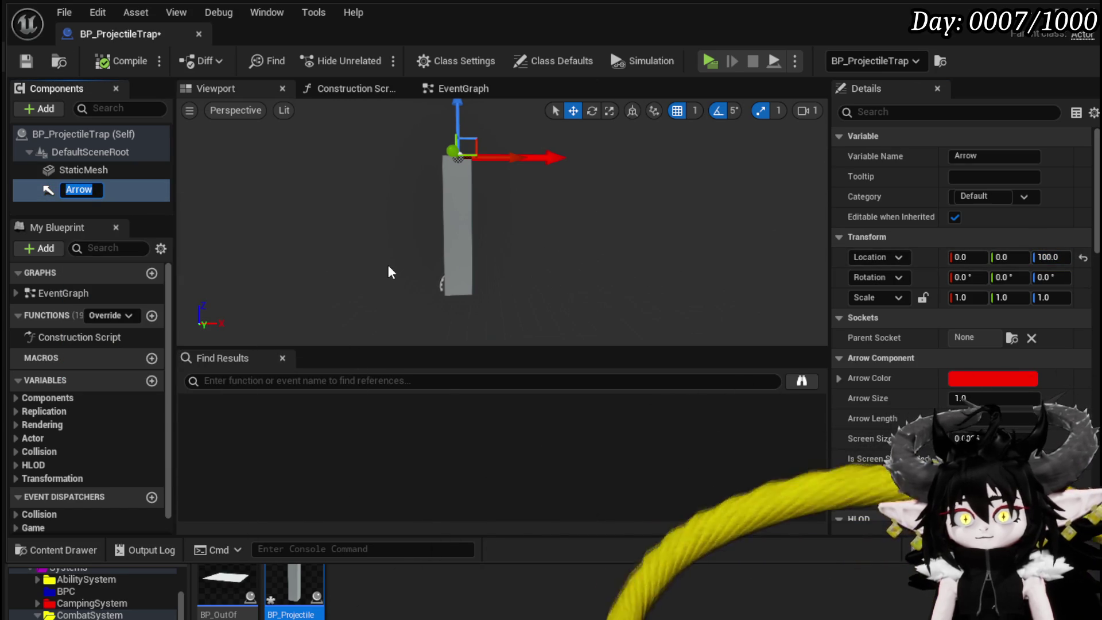
type("Pr")
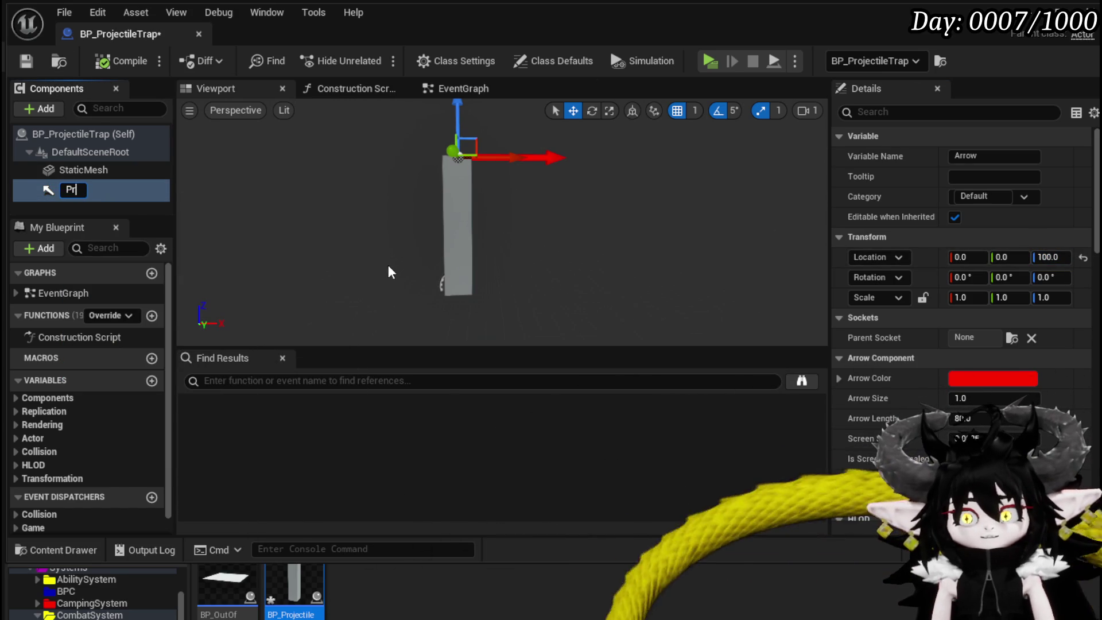
type("ptileaner")
key("Return")
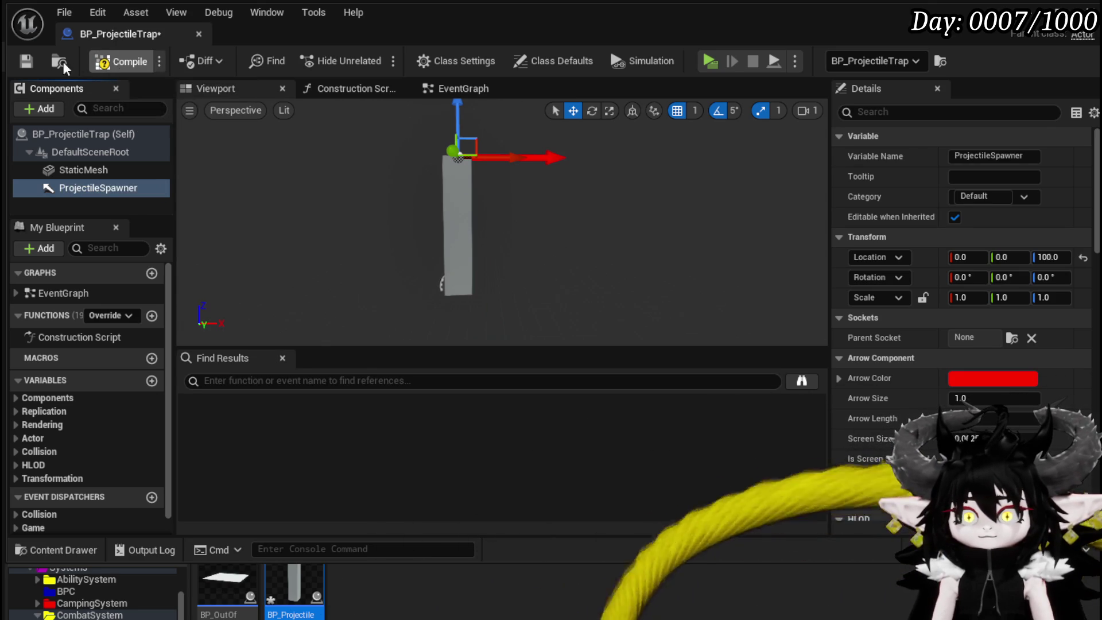
key("F7")
key("ctrl+s")
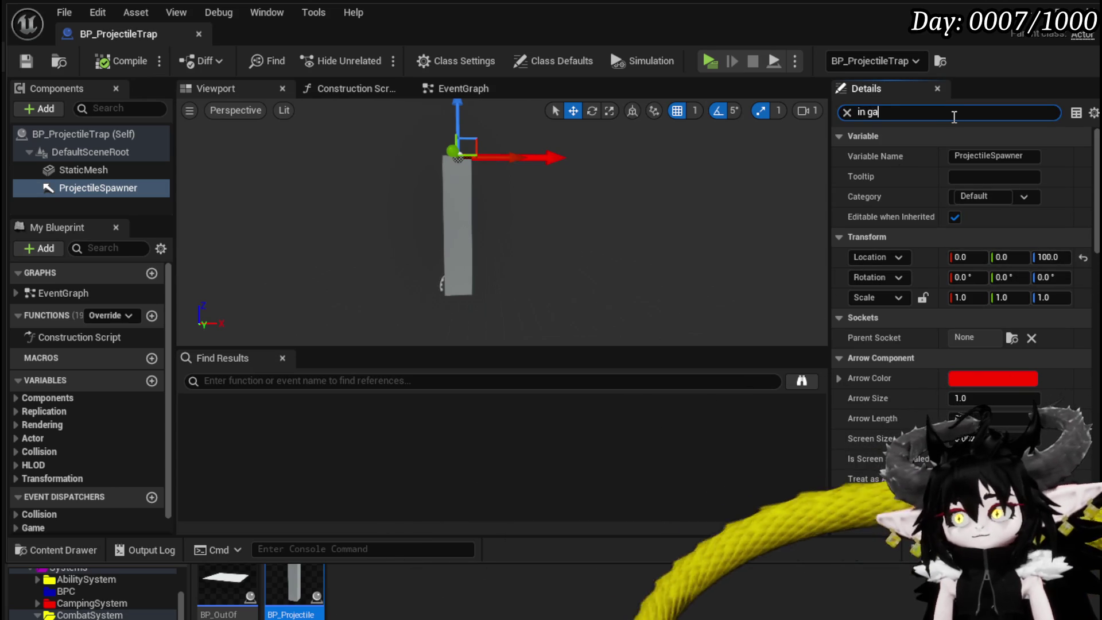
Untick Hidden in Game so ProjectileSpawner shows during play, and save.
type("me")
left_click(960, 156)
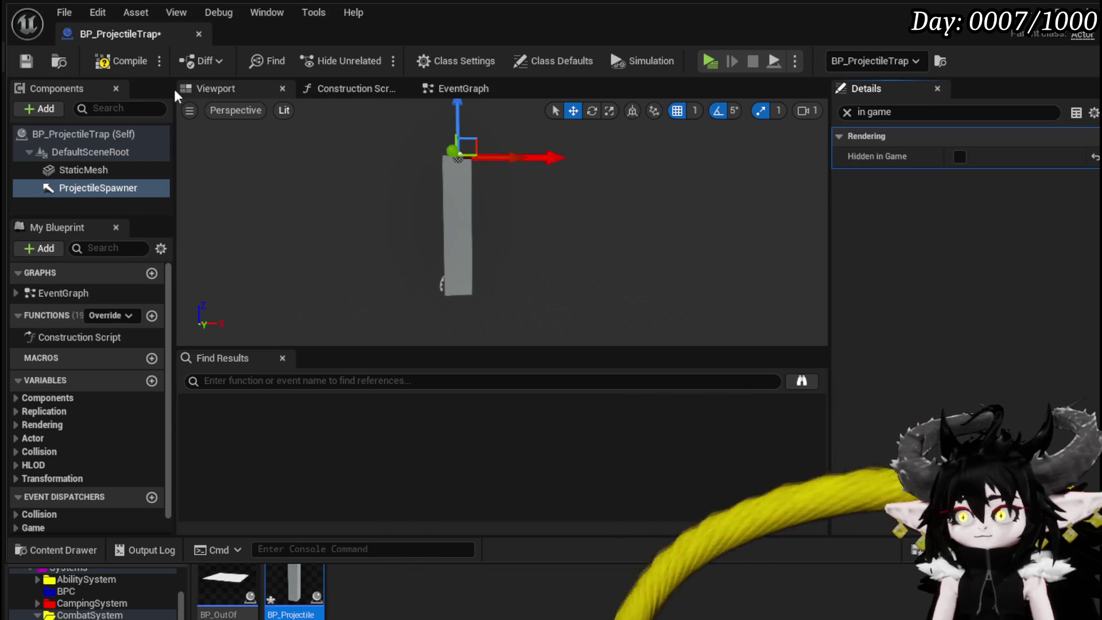
left_click(27, 63)
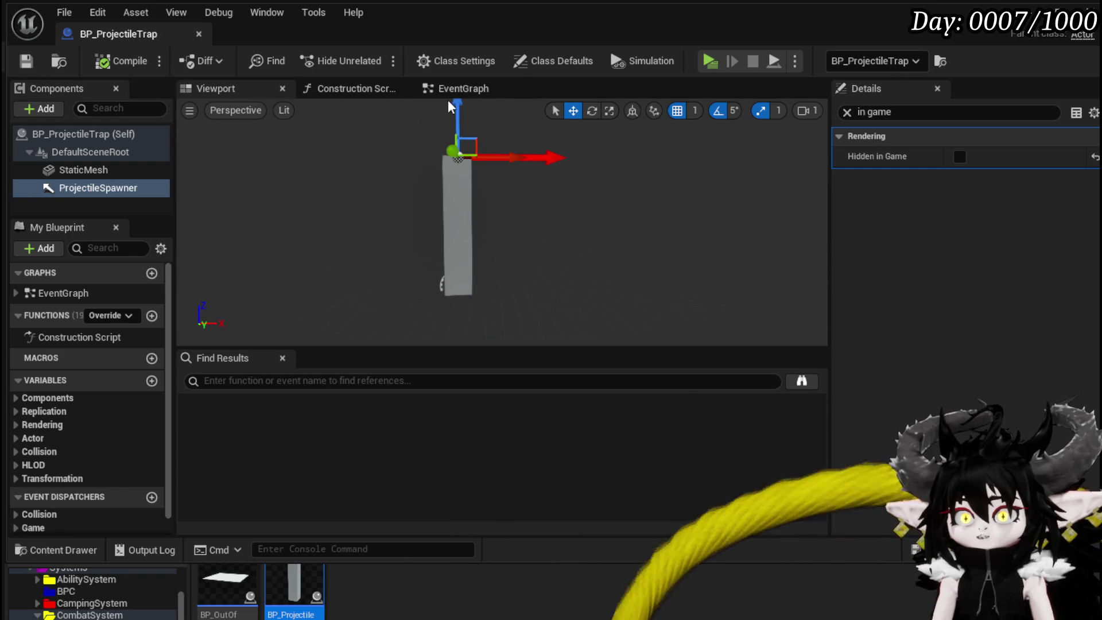
left_click(460, 89)
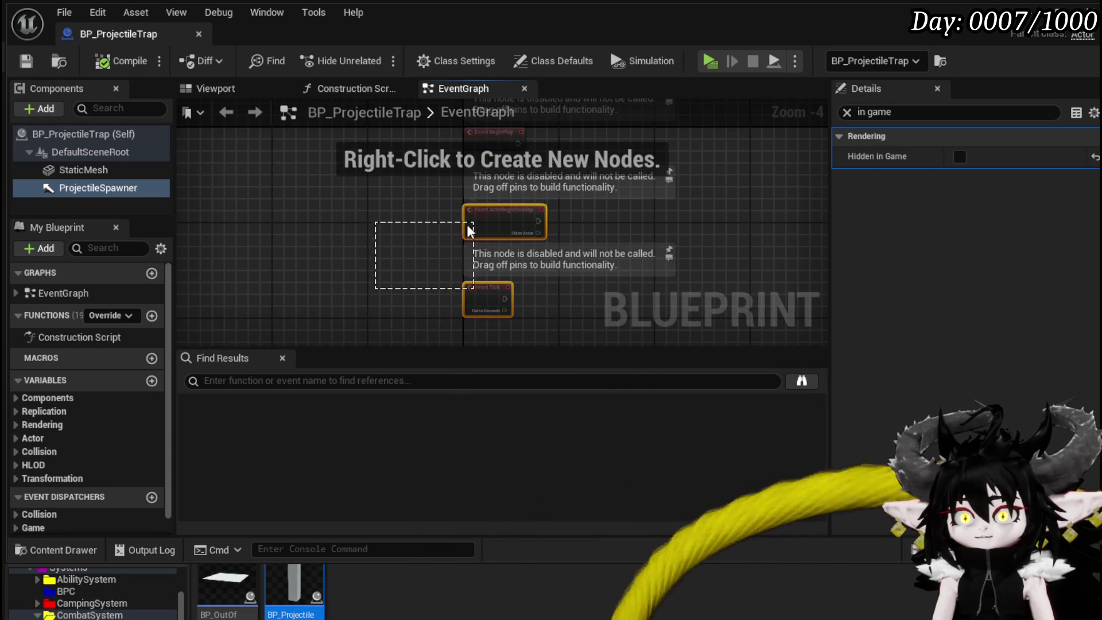
Delete the three default event nodes and compile the blueprint.
left_click_drag(469, 231, 646, 111)
key("Delete")
left_click(119, 60)
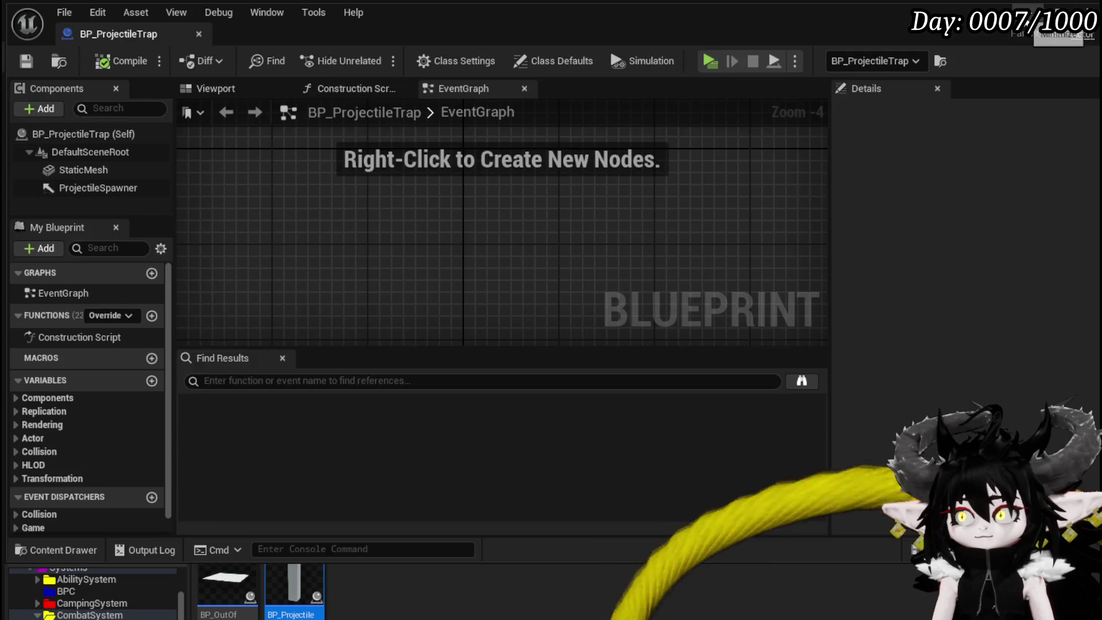
Rotate the placed trap in the level to about -65 degrees yaw and save the level.
left_click(1036, 10)
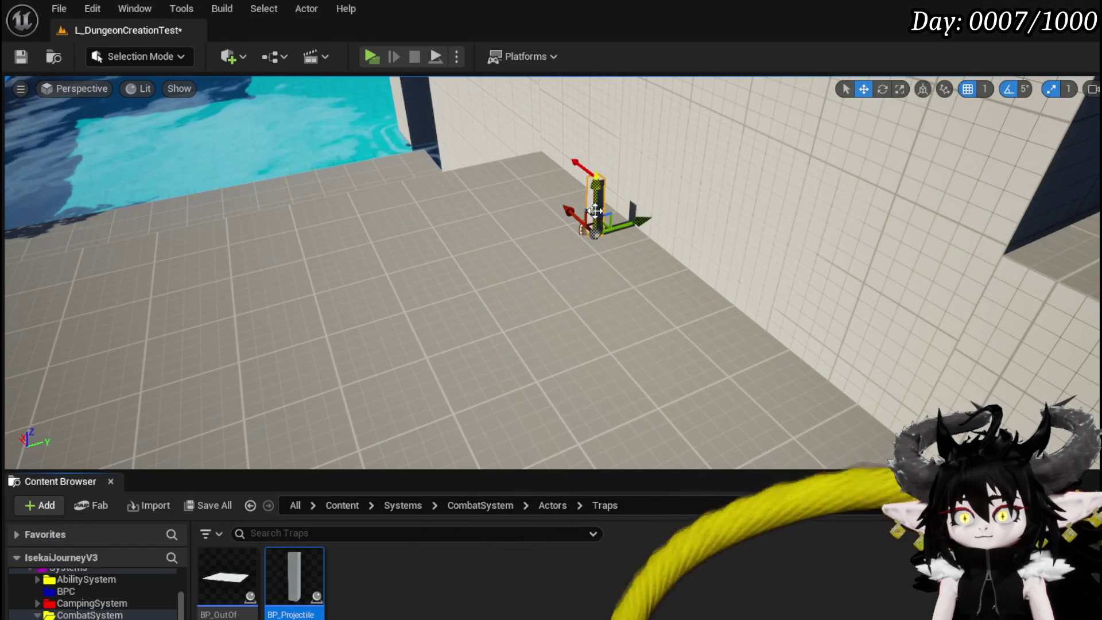
key("e")
mouse_move(592, 276)
left_mouse_down()
mouse_move(508, 241)
mouse_move(508, 265)
left_mouse_up()
left_click(19, 60)
Reopen BP_ProjectileTrap and add a Set Timer by Event node to its EventGraph.
double_click(294, 577)
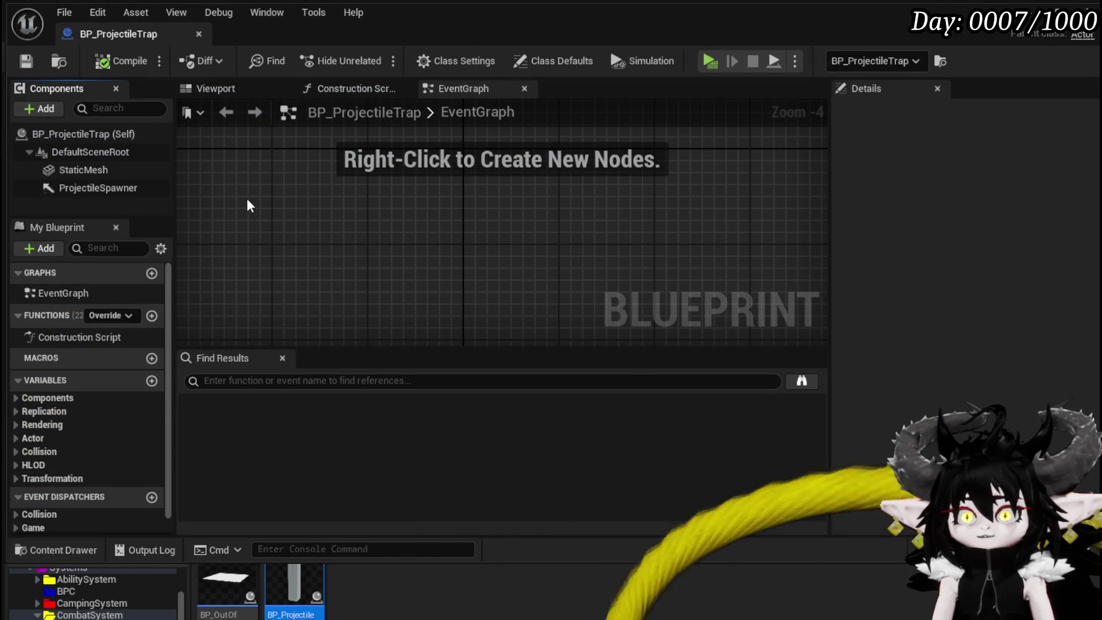
left_click(238, 90)
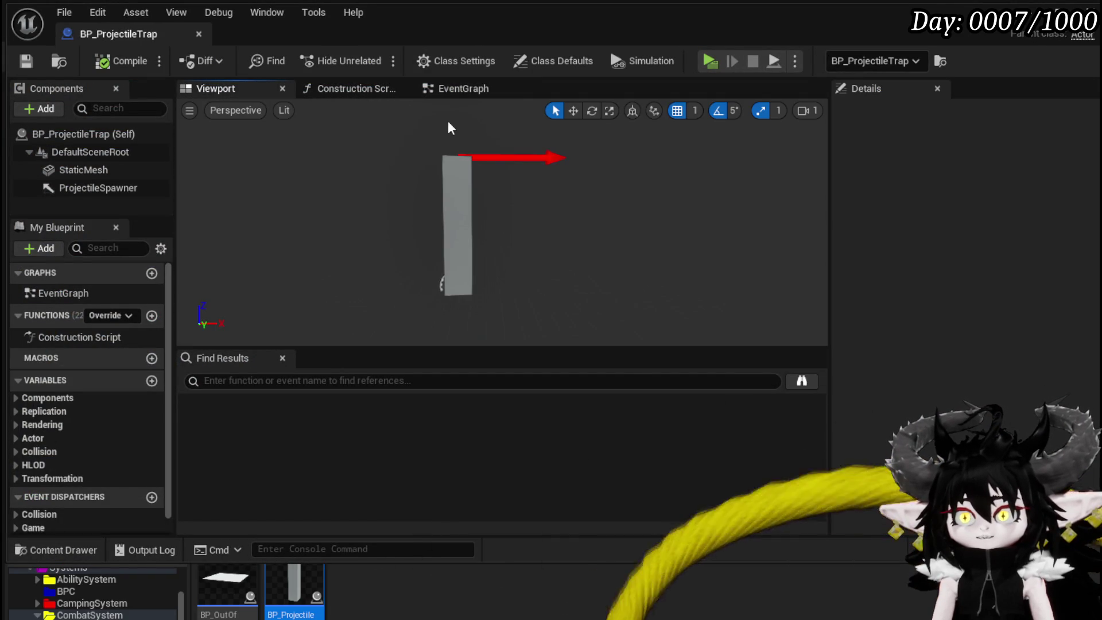
left_click(474, 88)
left_click_drag(326, 184, 401, 209)
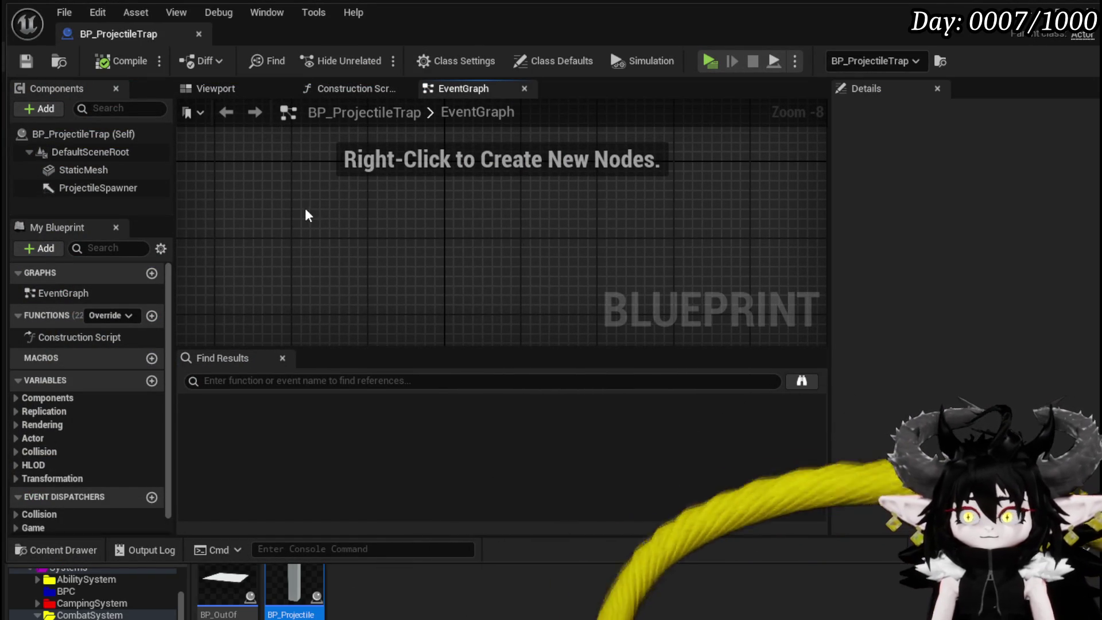
right_click(314, 215)
type("timer by even")
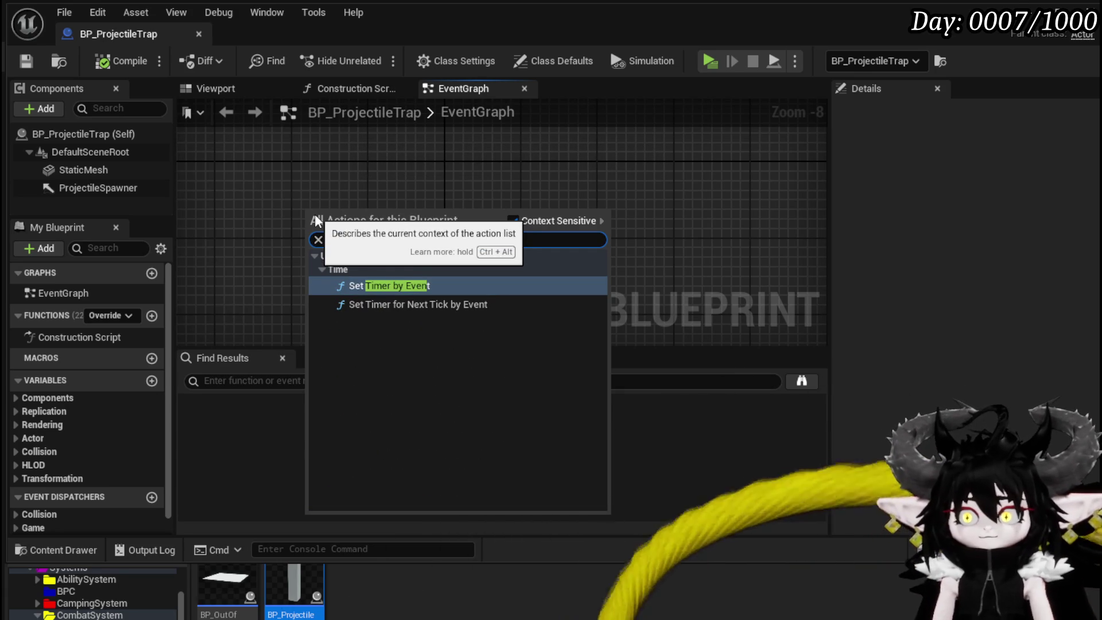
left_click(398, 281)
Set the timer's Time to 1.0, enable Looping, and save the blueprint.
scroll(376, 272, "up", 3)
scroll(404, 253, "up", 5)
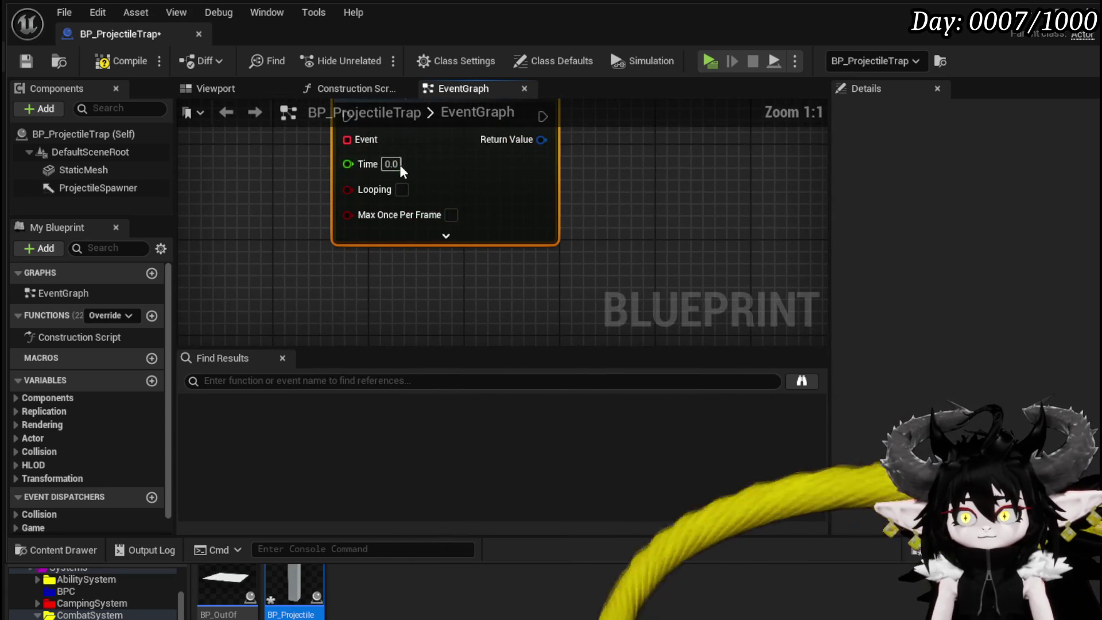
left_click(396, 164)
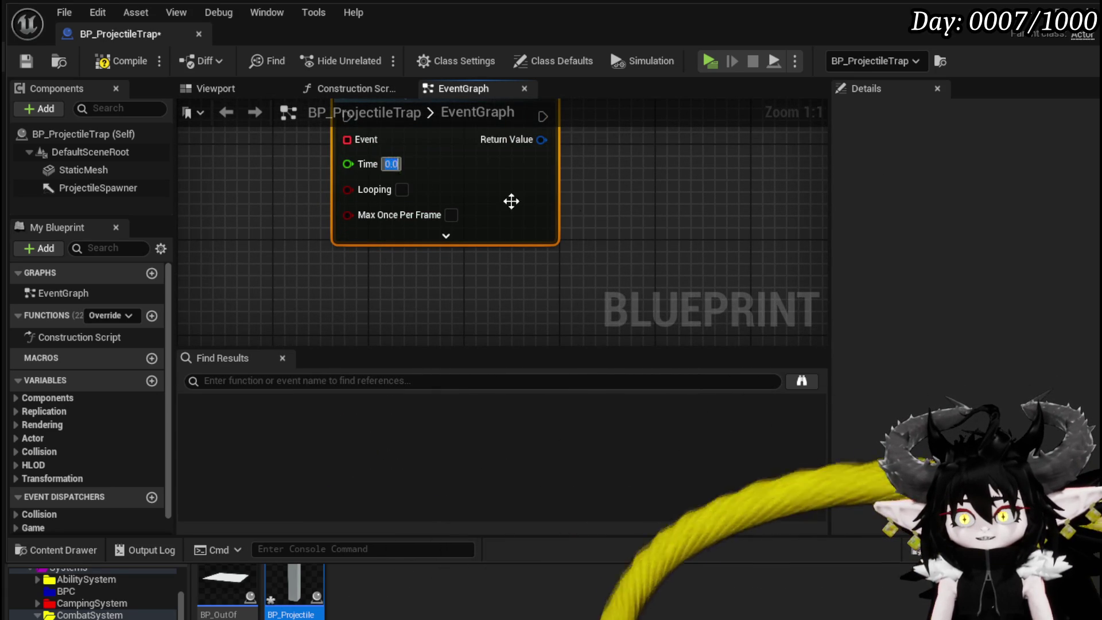
type("1")
left_click(632, 217)
left_click_drag(639, 219, 614, 270)
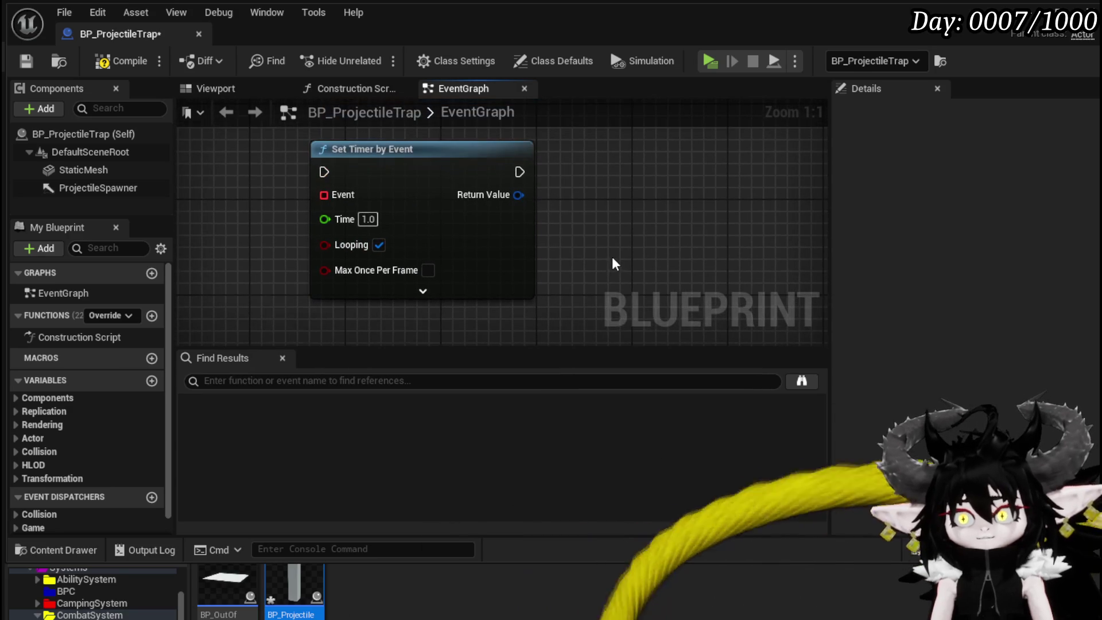
left_click(26, 60)
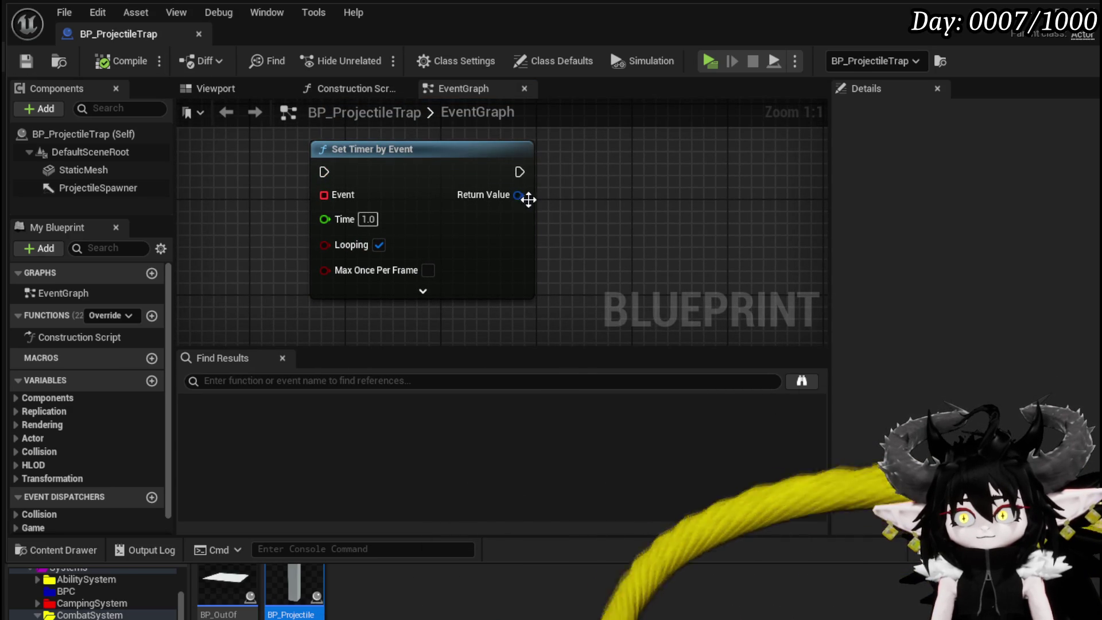
Promote the timer's Return Value to a ShootingTimerHandler variable and compile.
right_click(519, 195)
left_click(632, 242)
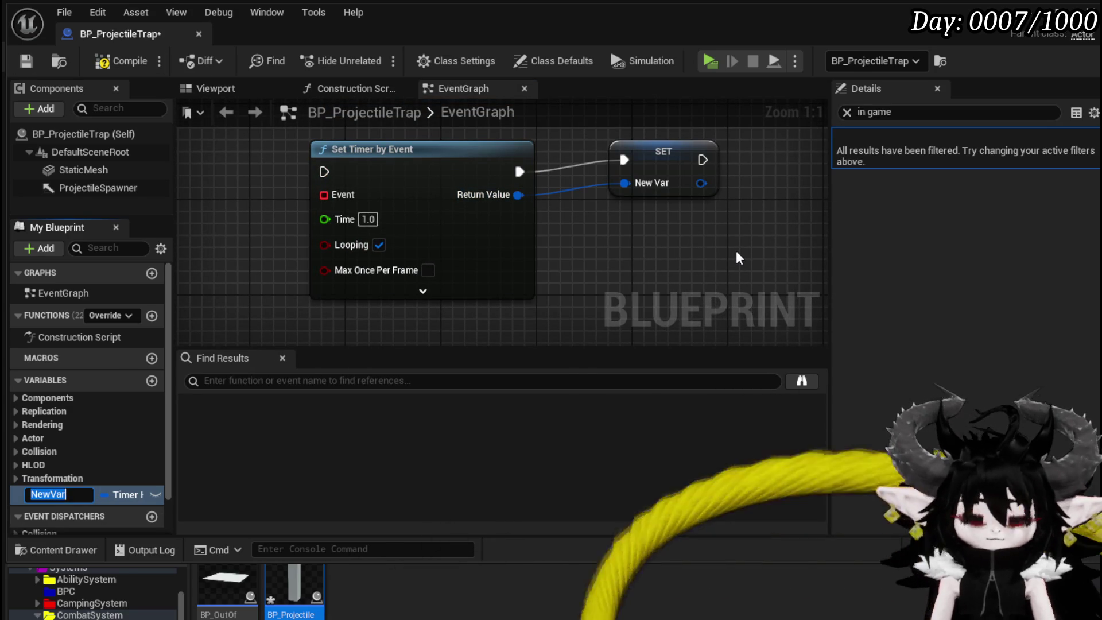
type("Shooti")
type("ngTi")
type("andler")
key("Return")
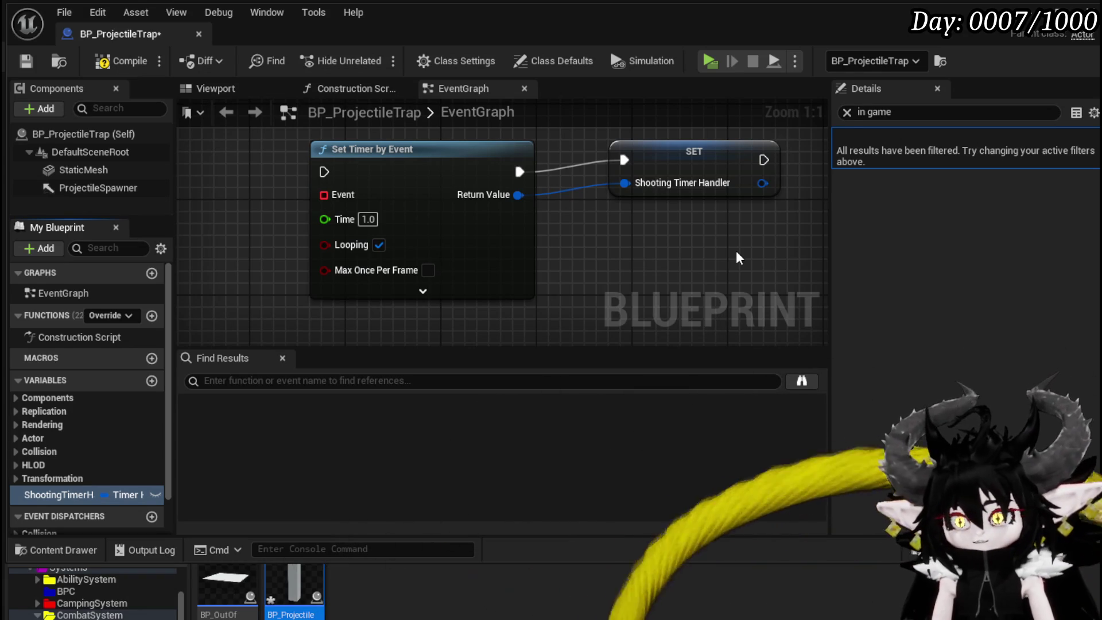
scroll(270, 198, "down", 3)
left_click(102, 61)
Create an ActivateTrap custom event wired into Set Timer by Event, then save the blueprint.
right_click(284, 173)
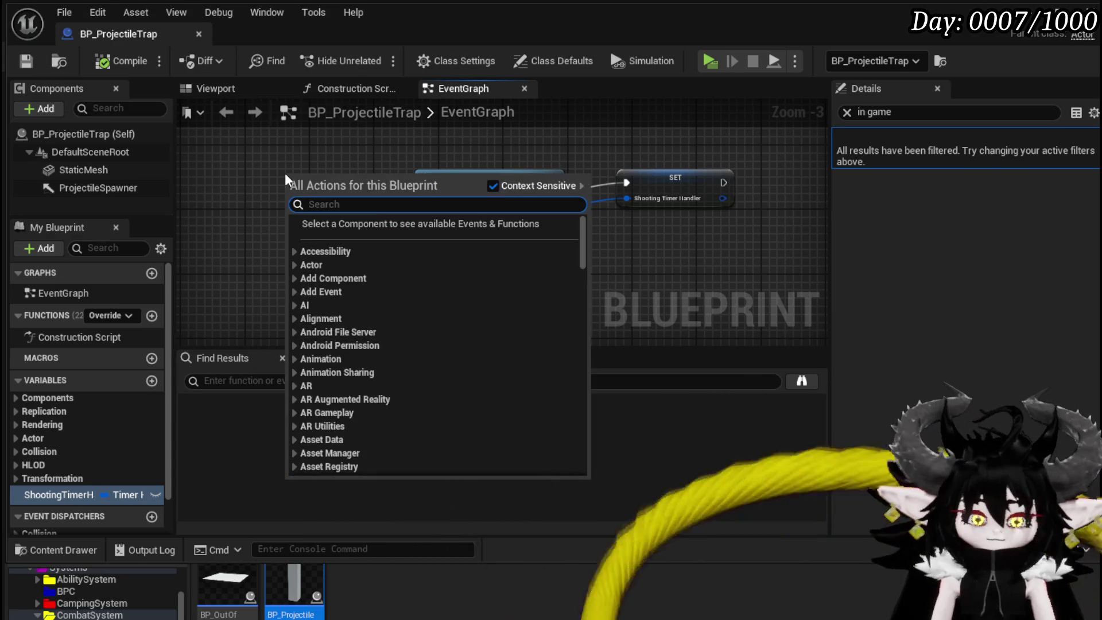
type("custom")
key("Return")
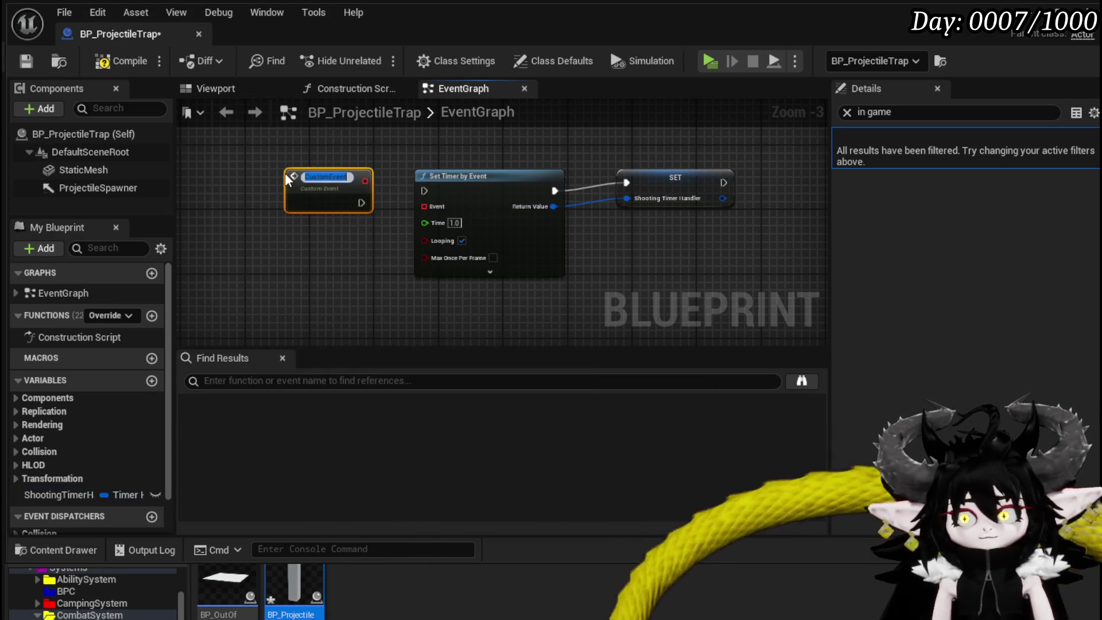
type("ActivateTrap")
key("Return")
mouse_move(346, 198)
left_mouse_down()
mouse_move(435, 194)
mouse_move(370, 195)
mouse_move(424, 191)
mouse_move(311, 178)
mouse_move(366, 164)
left_mouse_up()
left_click(401, 223)
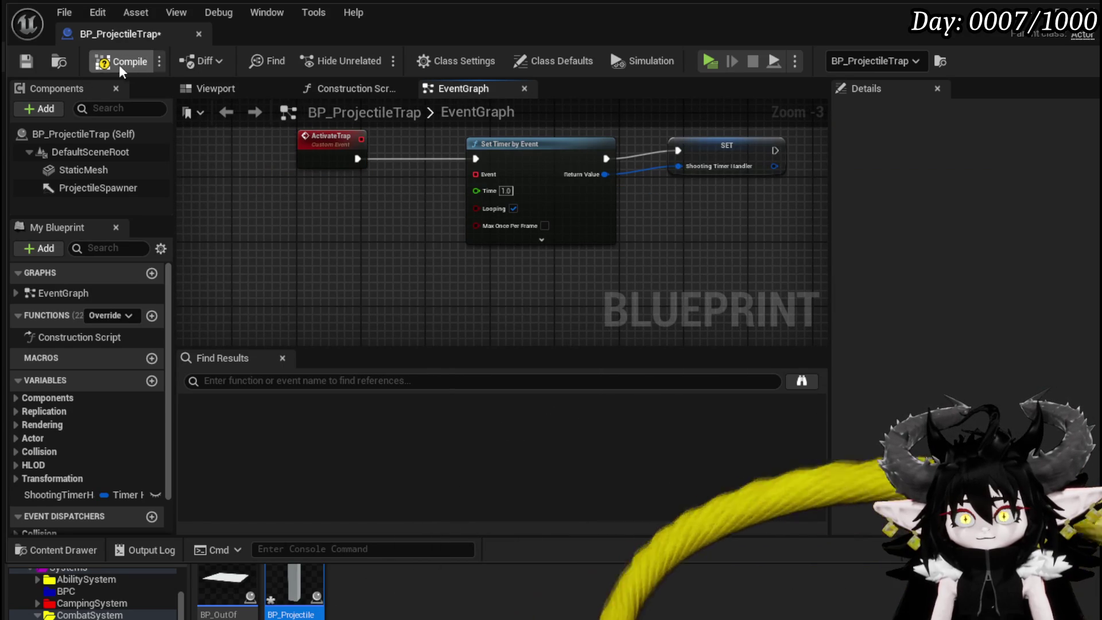
left_click(28, 60)
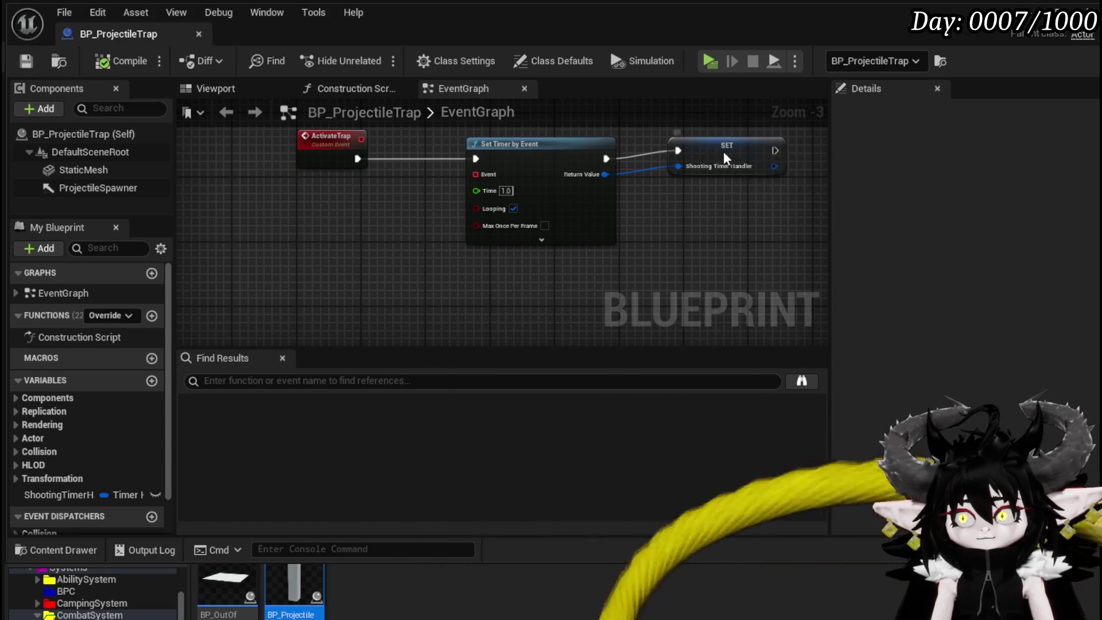
left_click_drag(726, 159, 741, 167)
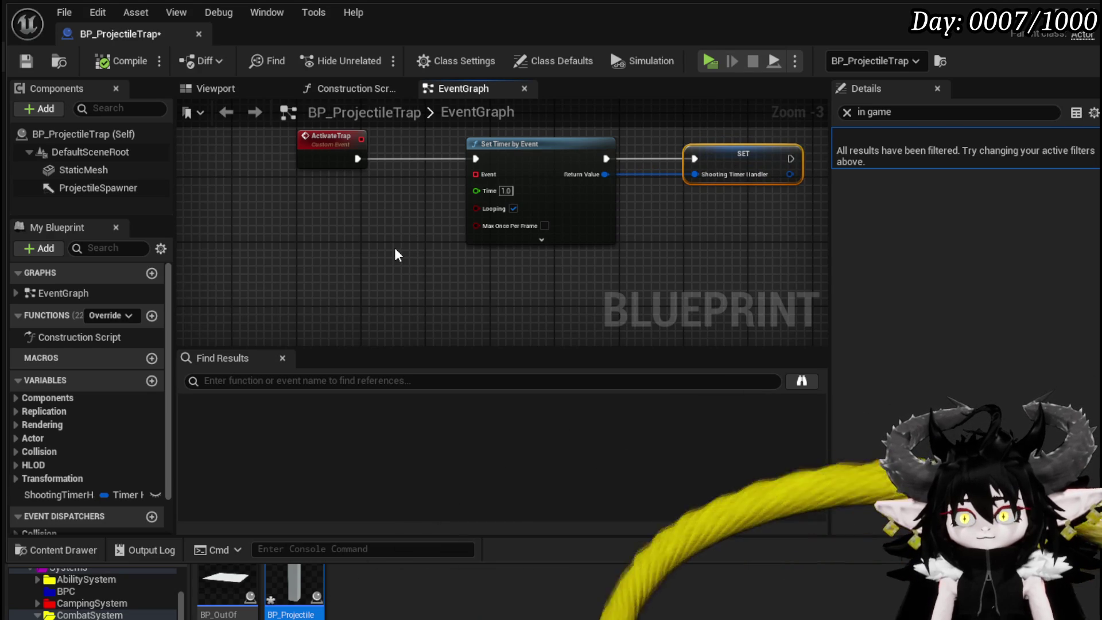
Bind the timer's Event pin to a new custom event named Shoot and compile.
mouse_move(480, 174)
left_mouse_down()
mouse_move(445, 233)
mouse_move(362, 268)
left_mouse_up()
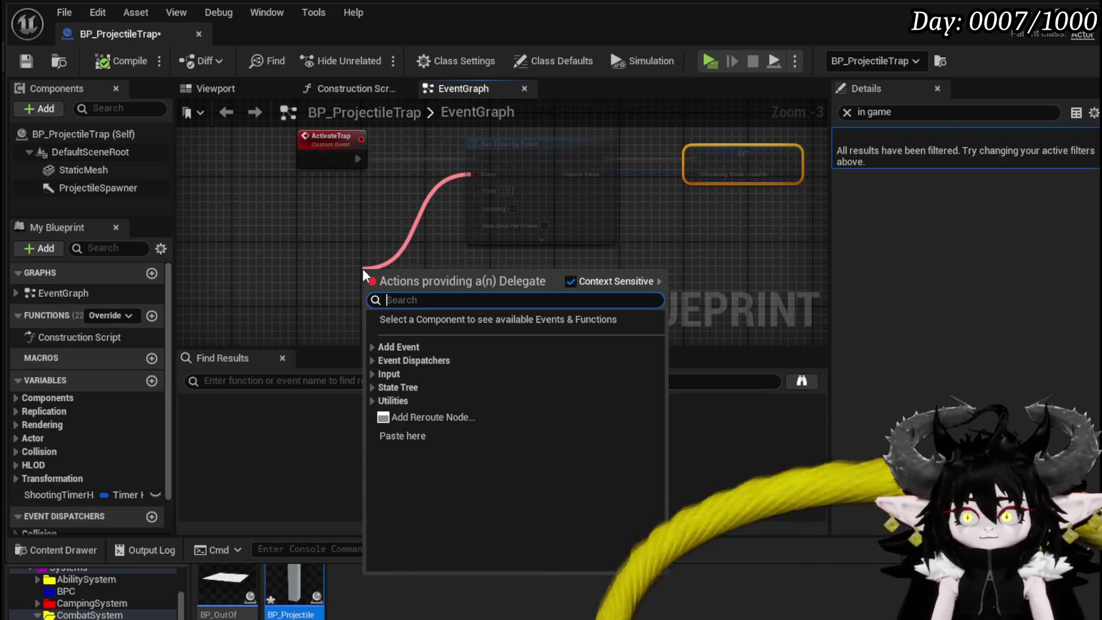
type("Custo")
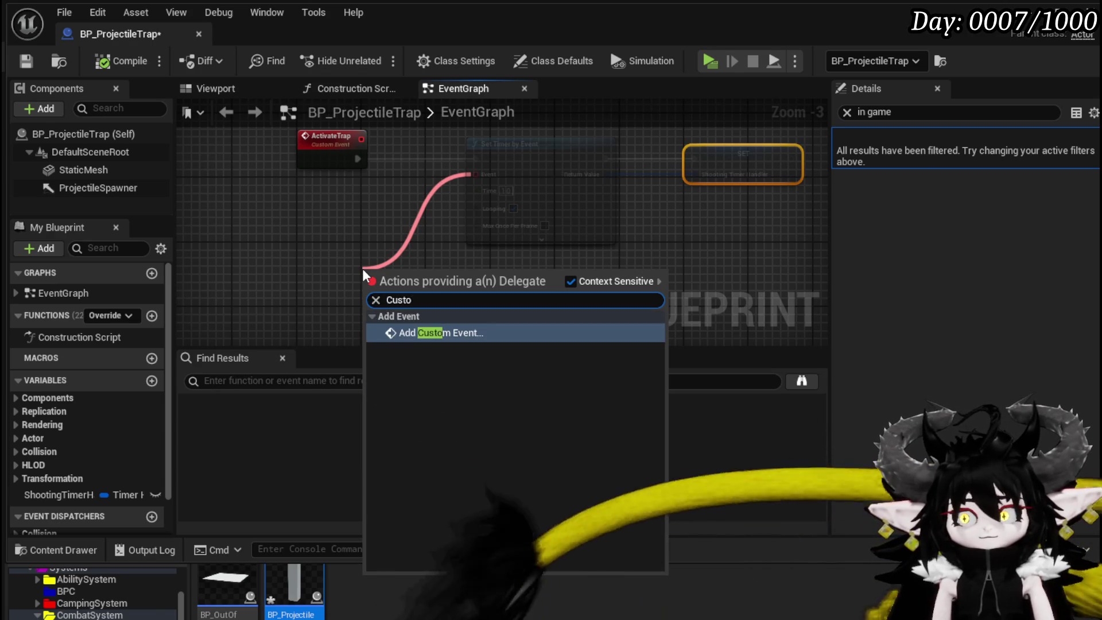
key("Return")
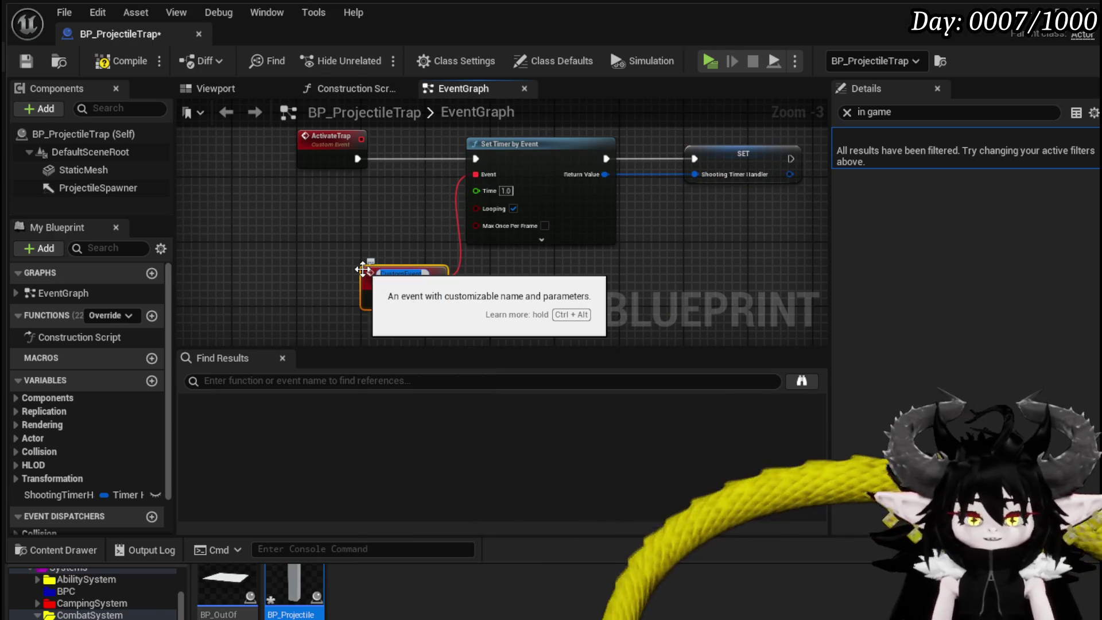
type("St")
key("Return")
left_click_drag(363, 270, 346, 286)
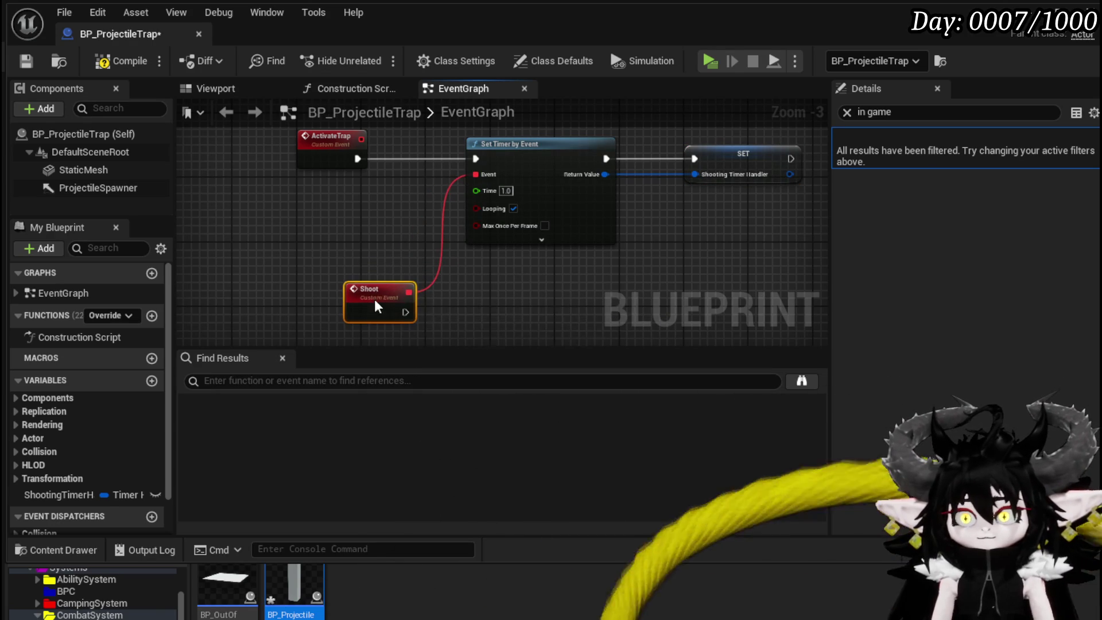
left_click(104, 68)
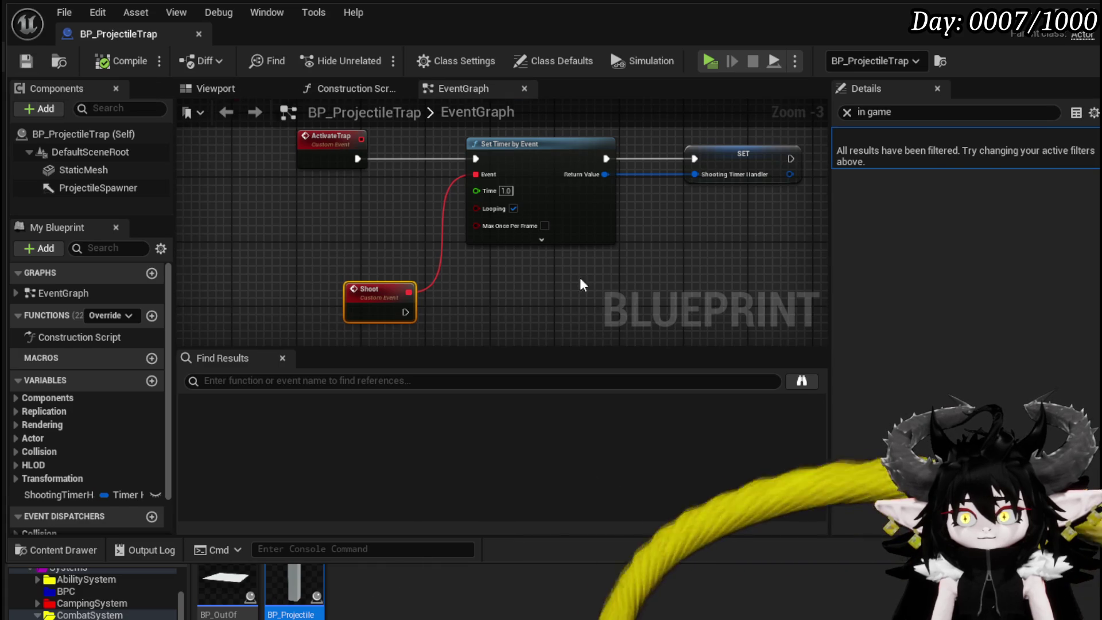
Add a SpawnActor from Class node after Shoot using ProjectileSpawner's world transform, then compile.
left_click_drag(579, 277, 495, 202)
left_click_drag(318, 237, 442, 252)
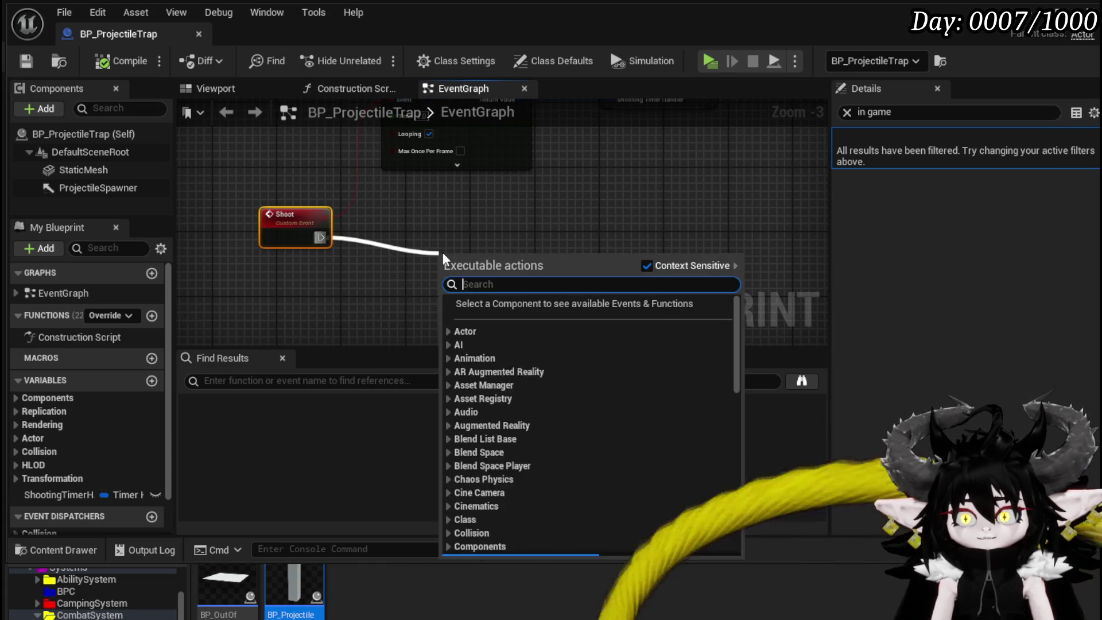
type("Spawn")
key("Escape")
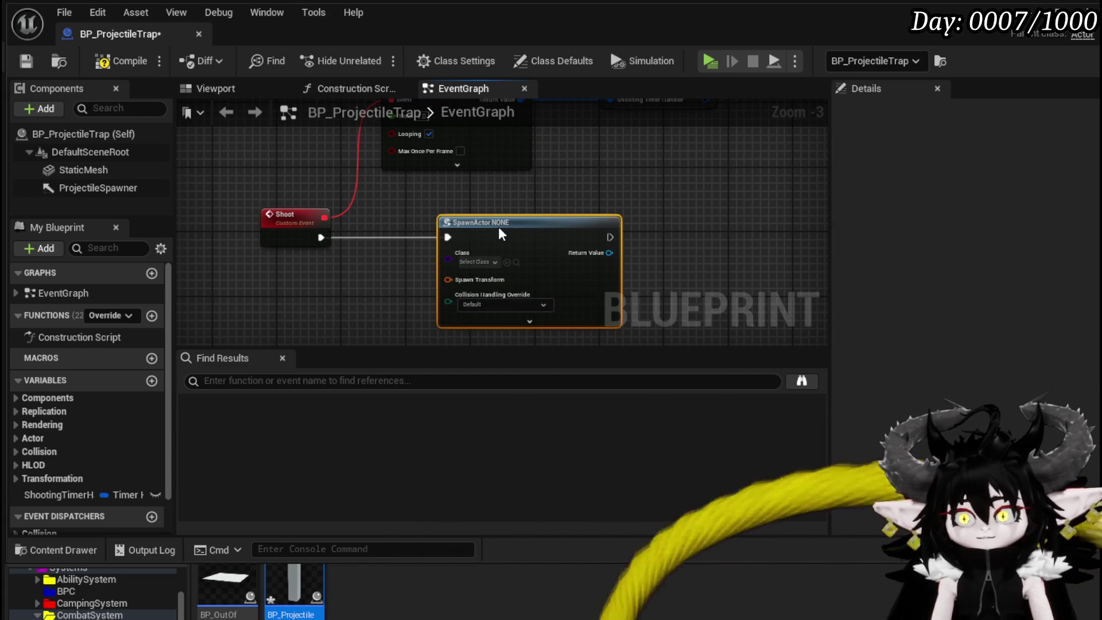
mouse_move(78, 192)
left_mouse_down()
mouse_move(365, 267)
mouse_move(247, 266)
left_mouse_up()
left_click_drag(272, 321, 273, 321)
type("get")
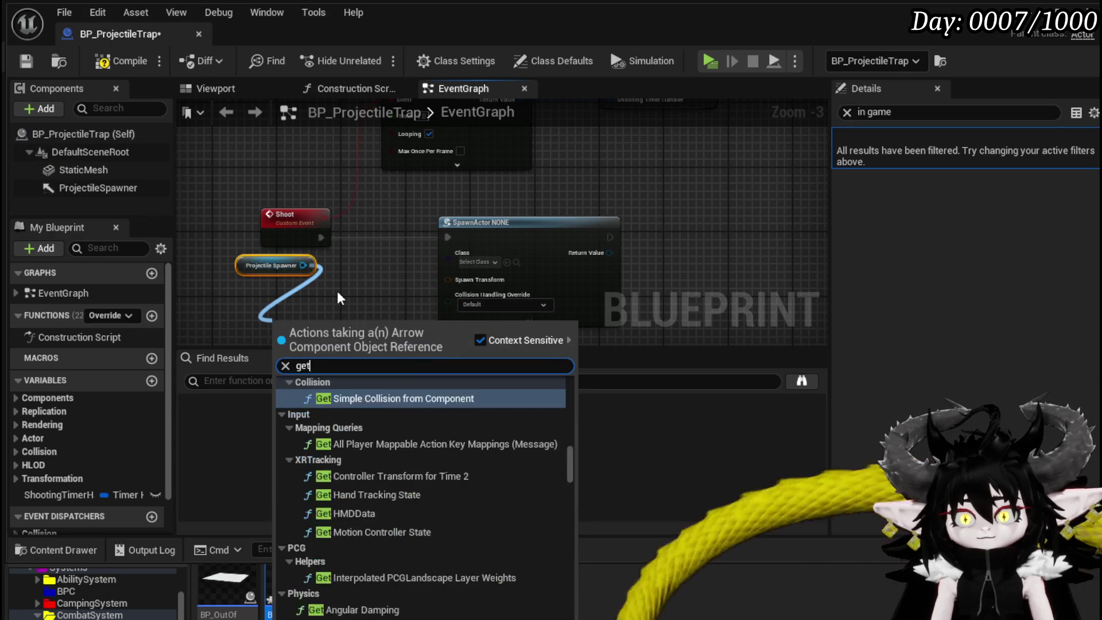
type(" world tran")
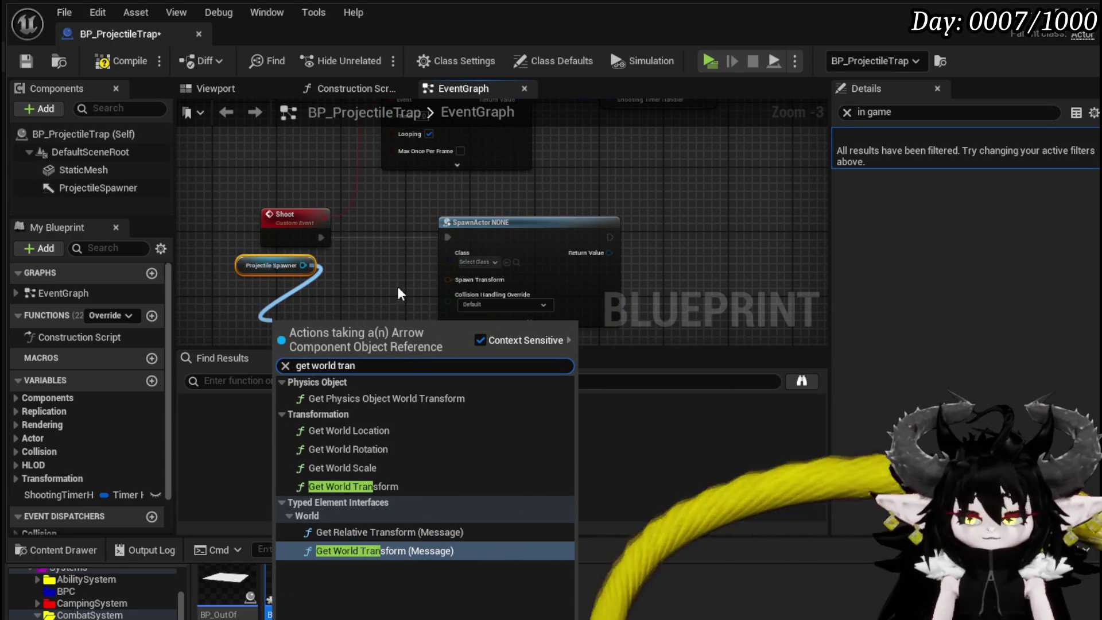
left_click(361, 486)
mouse_move(332, 267)
left_mouse_down()
mouse_move(285, 227)
mouse_move(373, 235)
mouse_move(448, 215)
left_mouse_up()
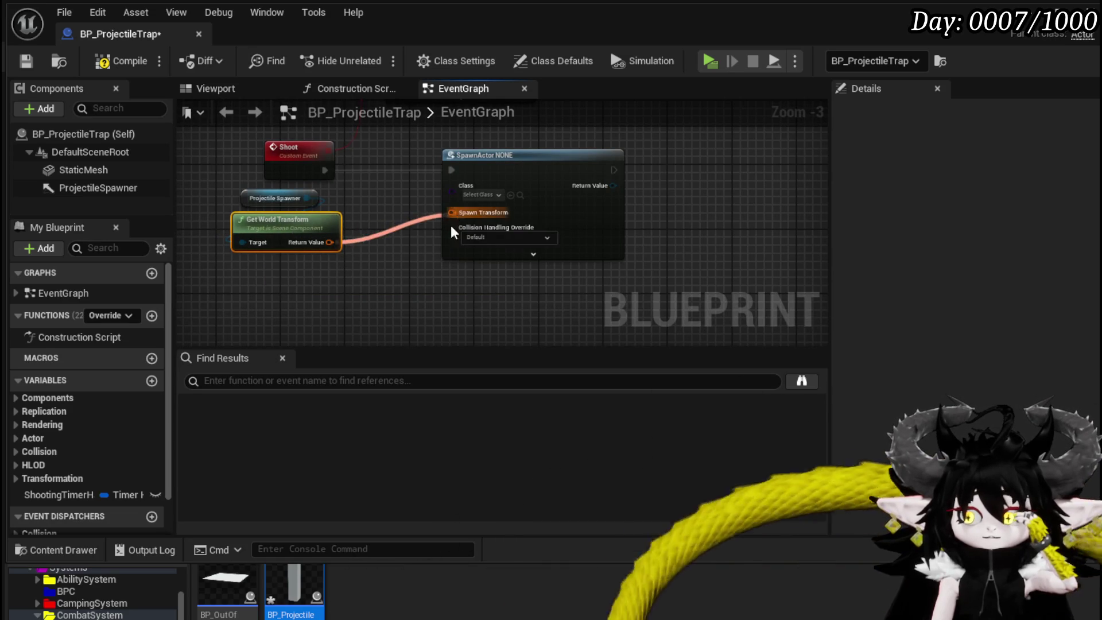
left_click(425, 250)
key("F7")
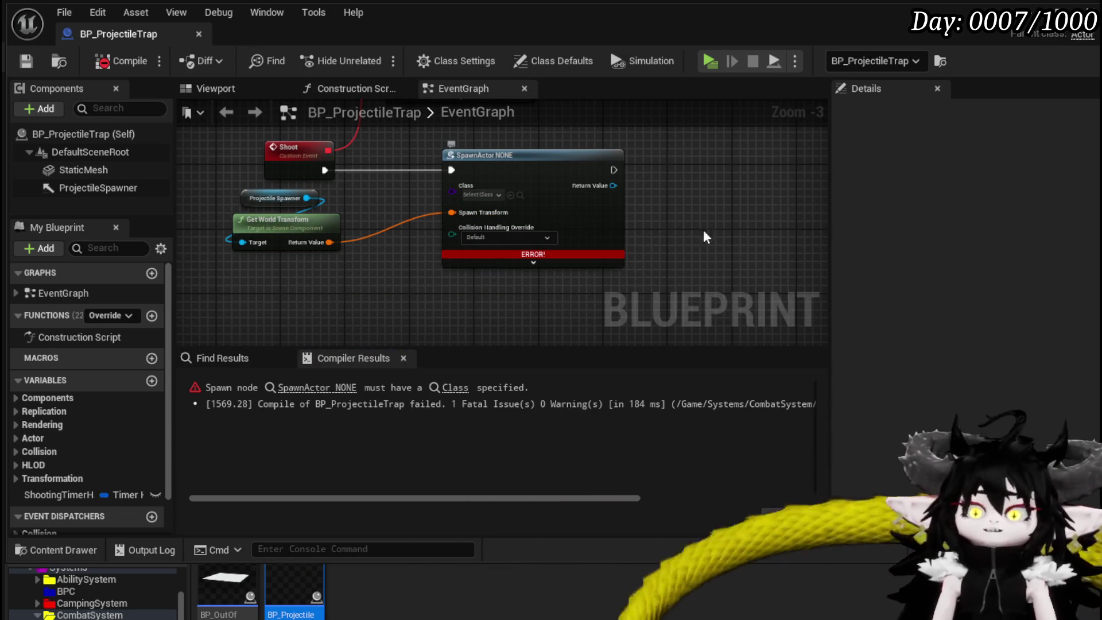
key("alt+Tab")
Create an Actor Blueprint named BP_Trap_Projectile in the Traps folder and save it.
right_click(479, 601)
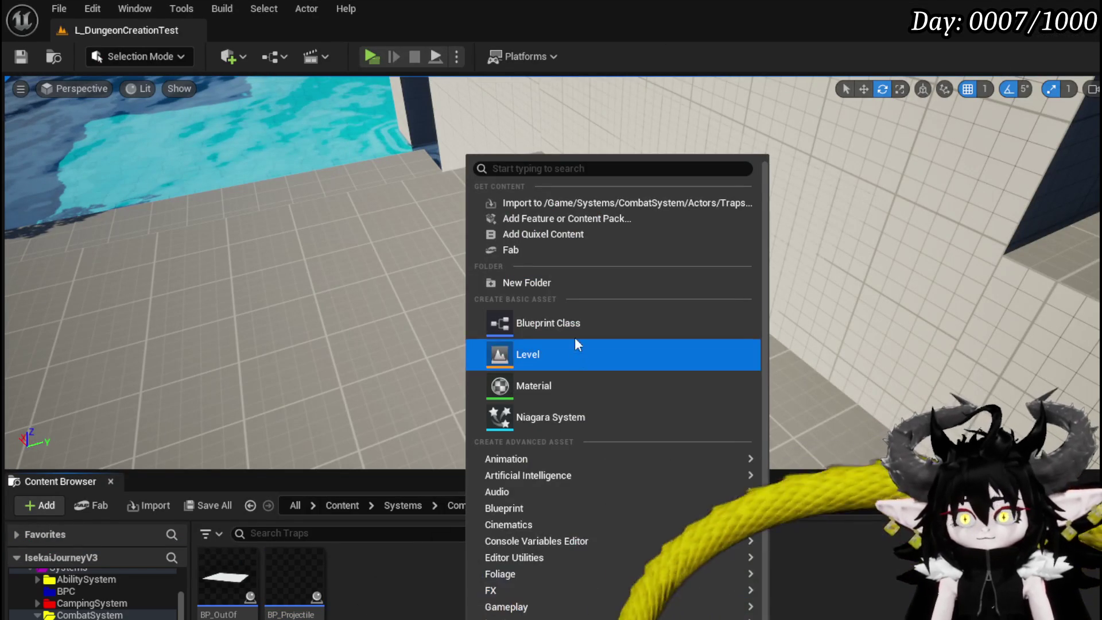
left_click(572, 323)
left_click(571, 270)
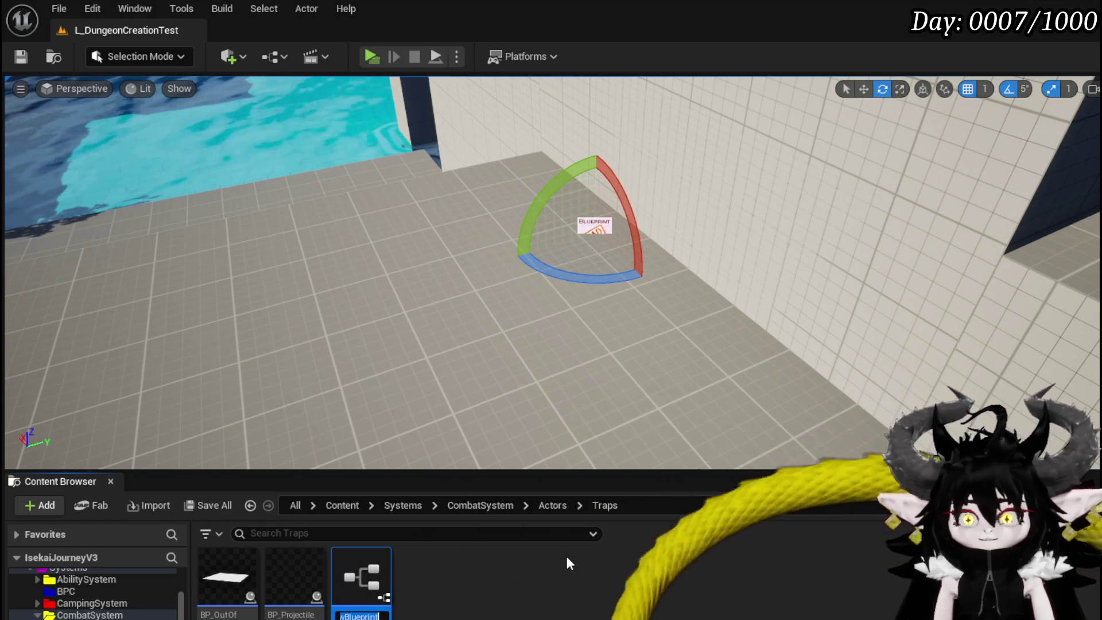
type("BP")
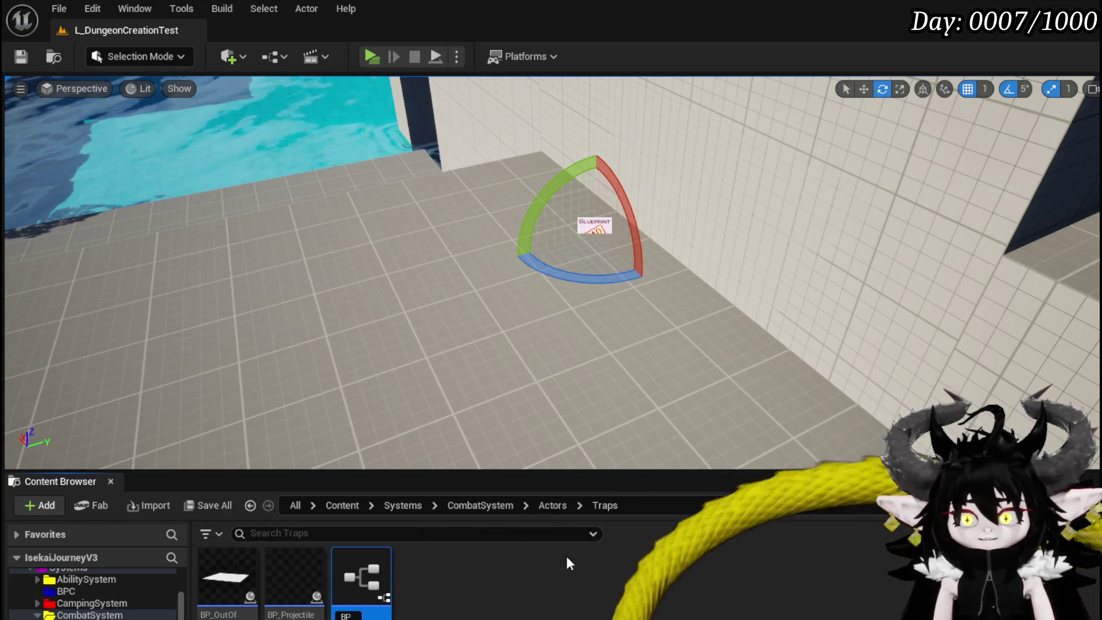
type("_Proje")
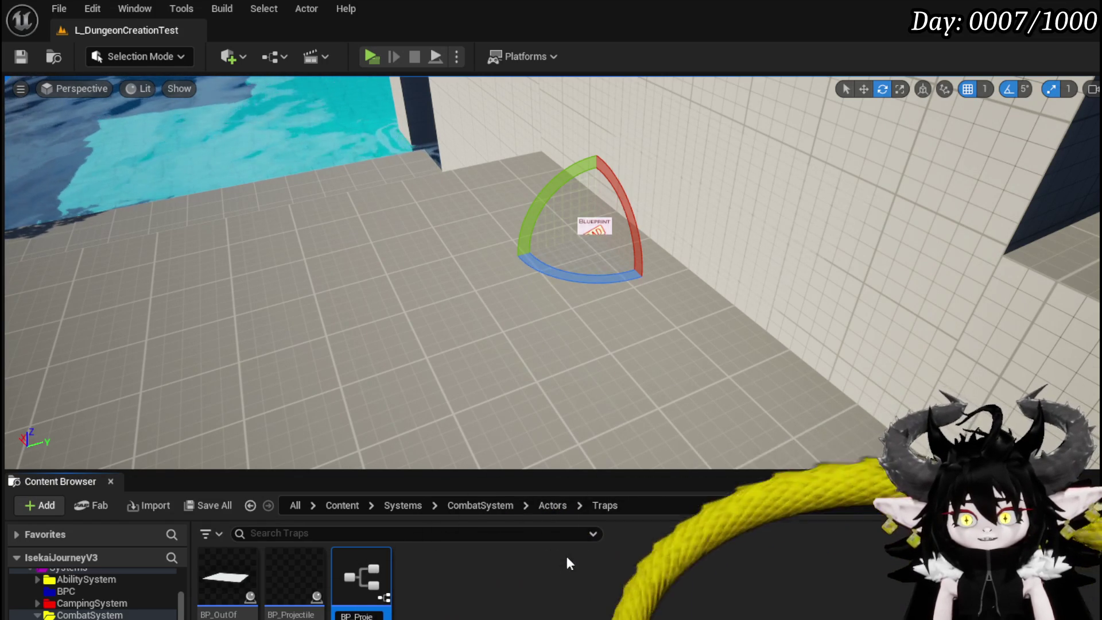
key("BackSpace")
key("BackSpace")
type("oj")
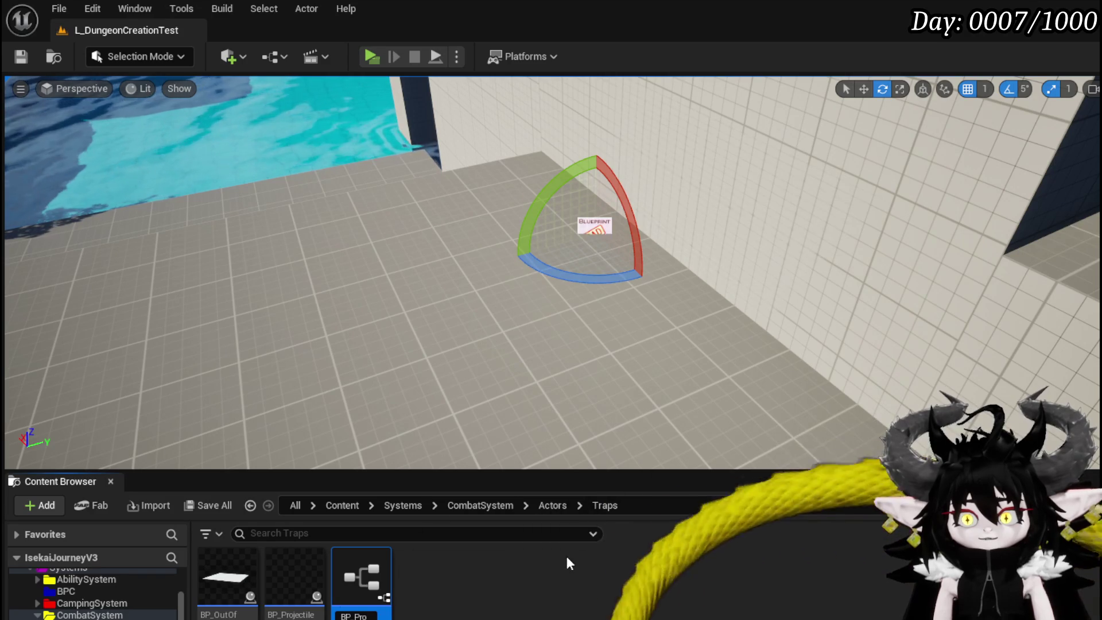
key("BackSpace")
key("BackSpace")
key("BackSpace")
key("BackSpace")
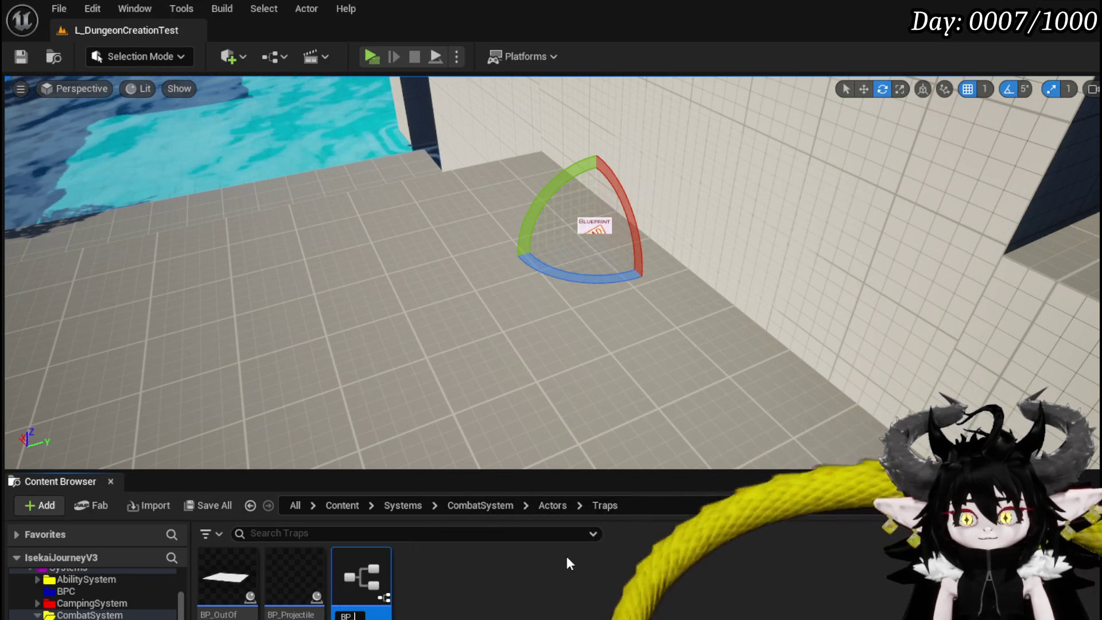
type("Trap")
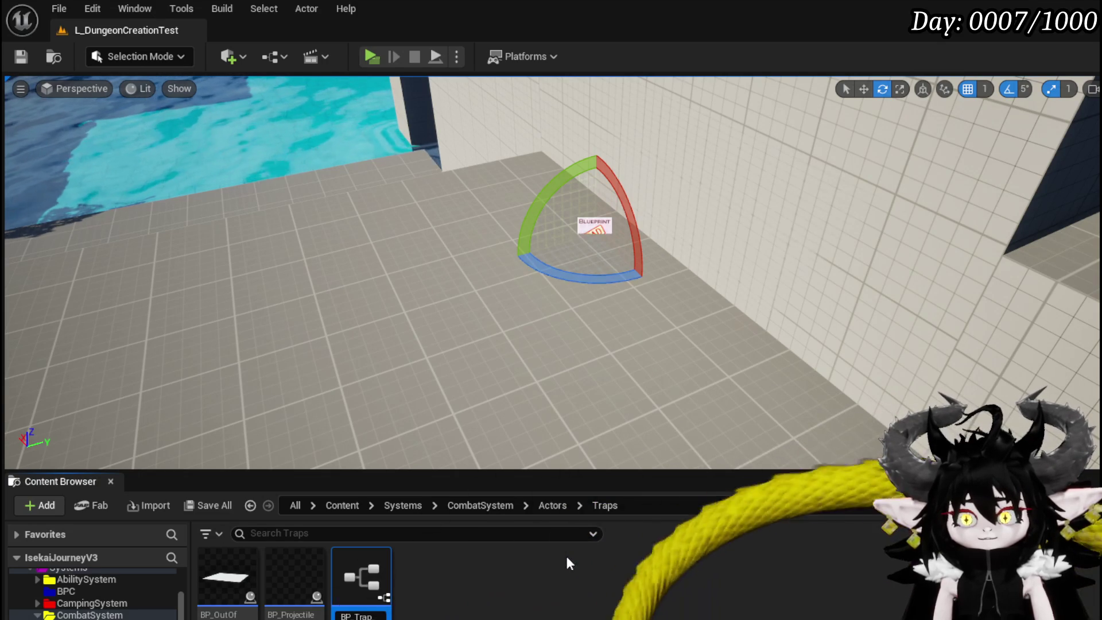
type("_Project")
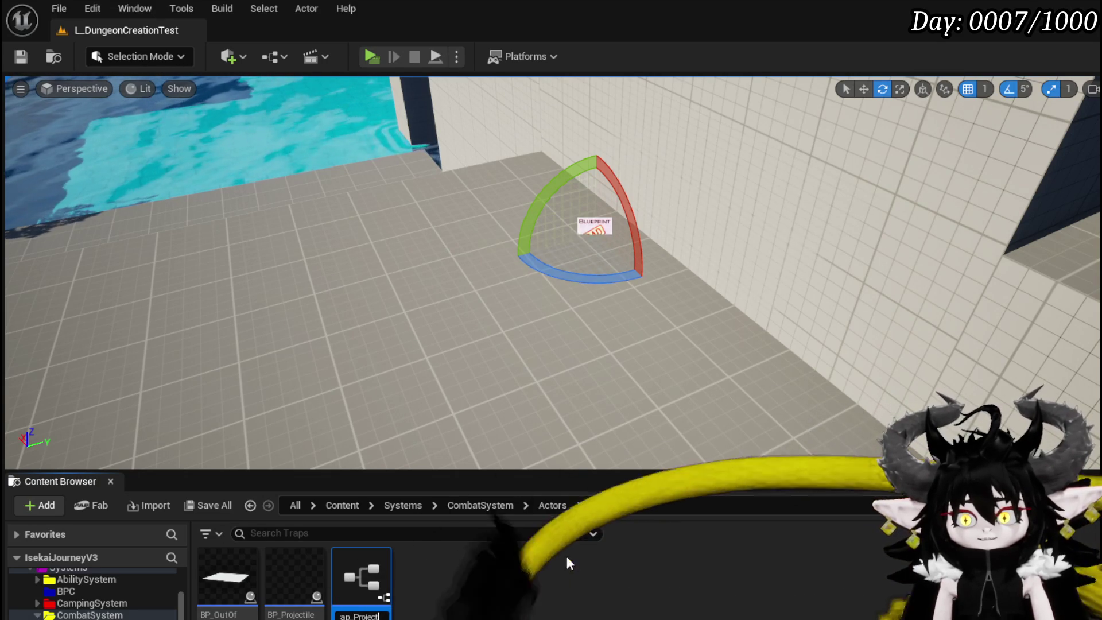
key("Return")
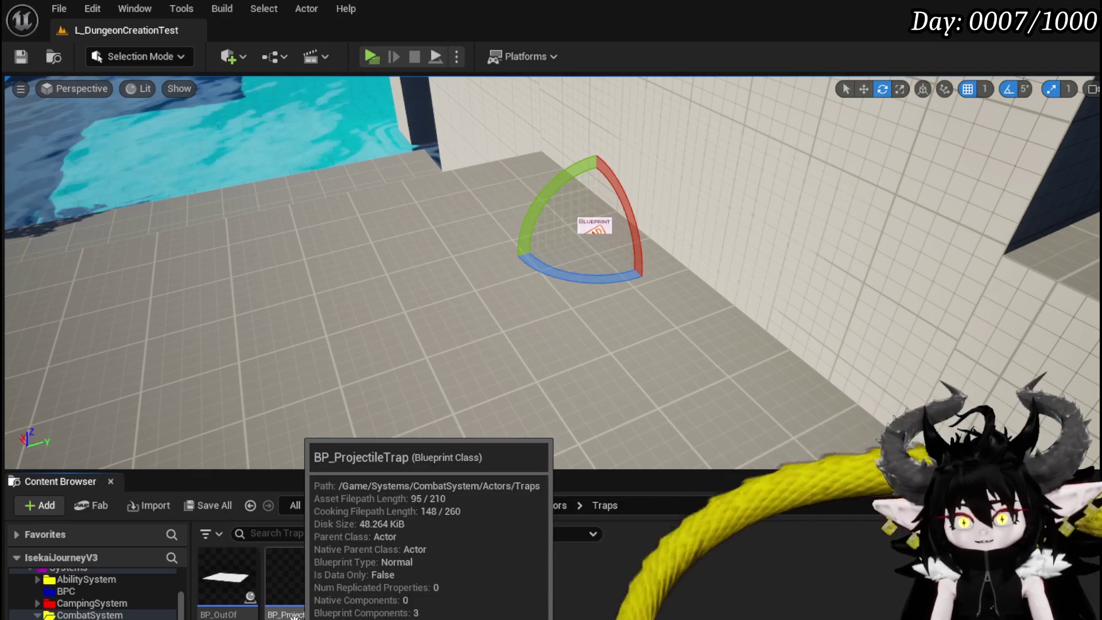
key("ctrl+s")
left_click(843, 565)
Open BP_Trap_Projectile and add a Sphere component.
double_click(373, 572)
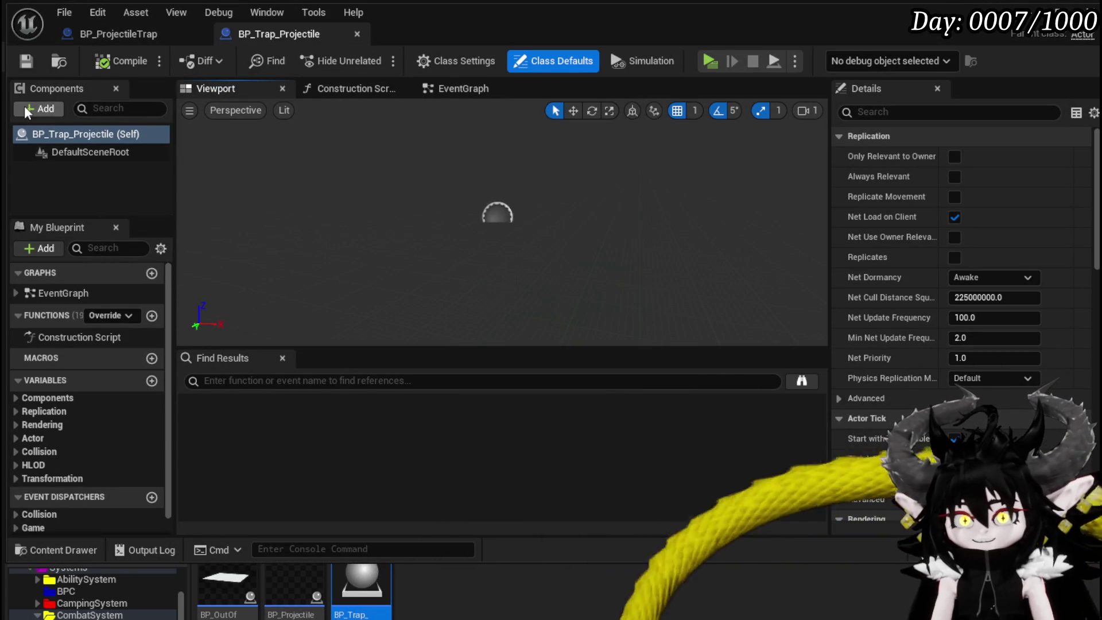
left_click(26, 109)
type("Stat")
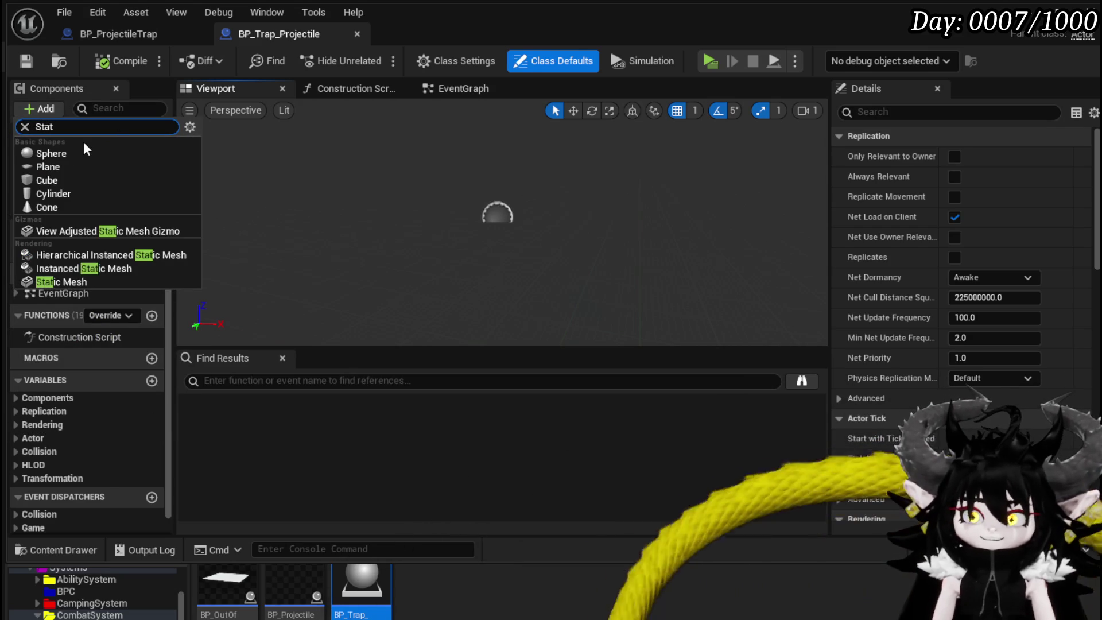
left_click(81, 149)
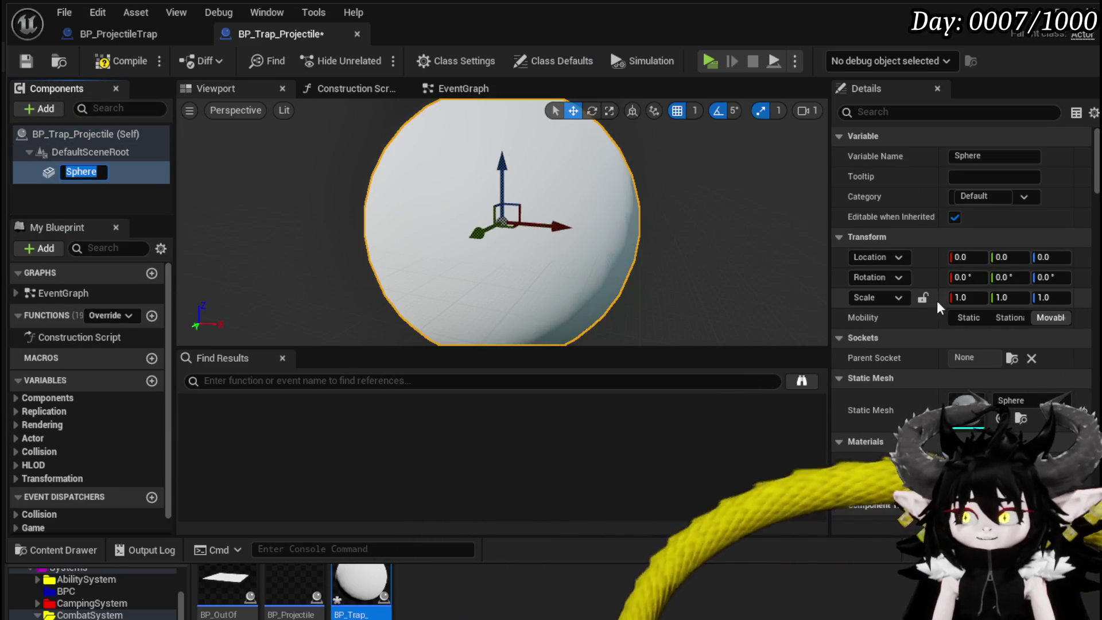
left_click(537, 235)
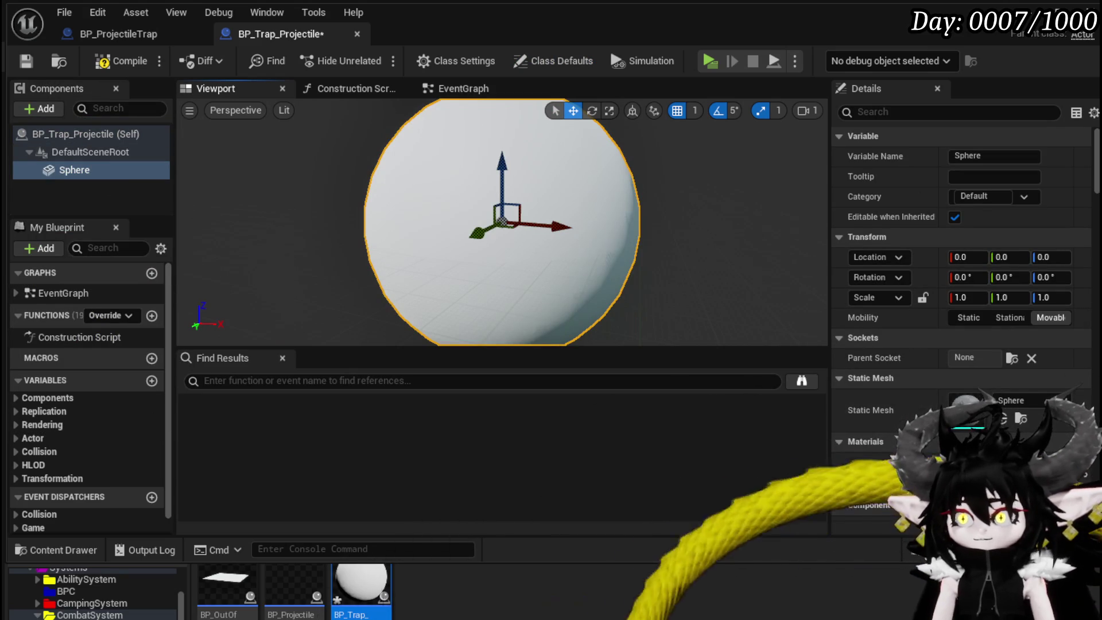
Give the sphere the M_Slime material, then compile and save.
left_click(1010, 470)
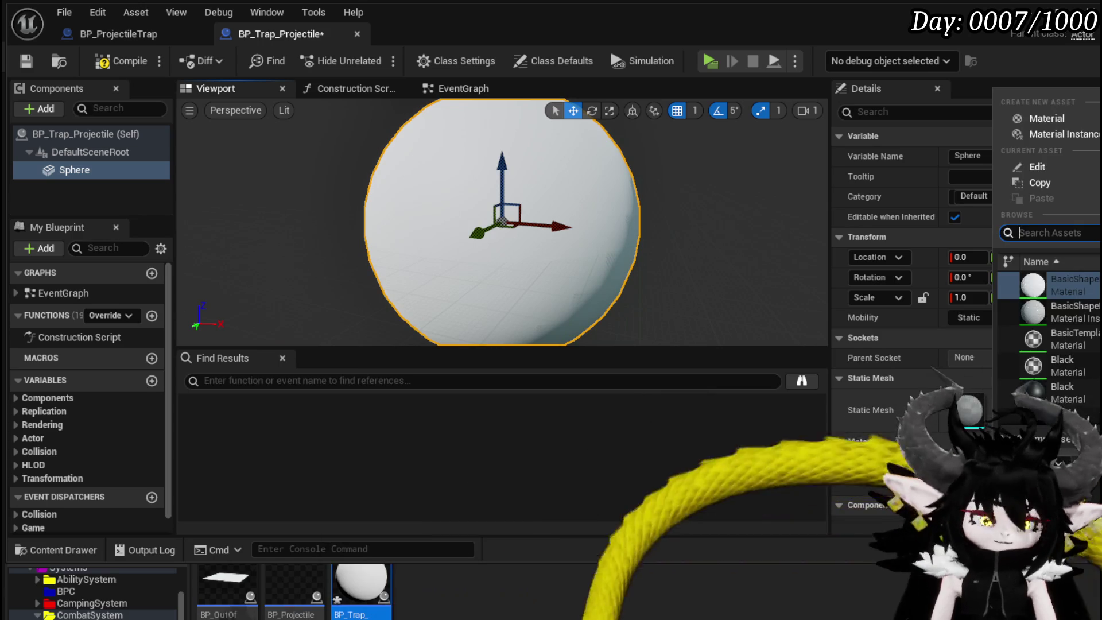
type("Red")
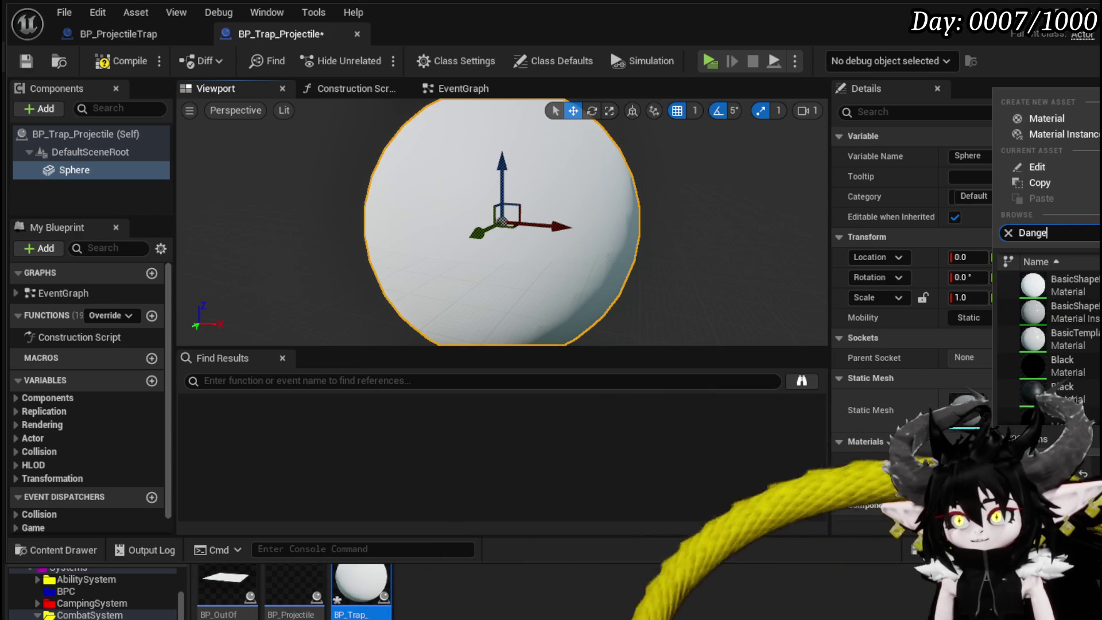
type("r")
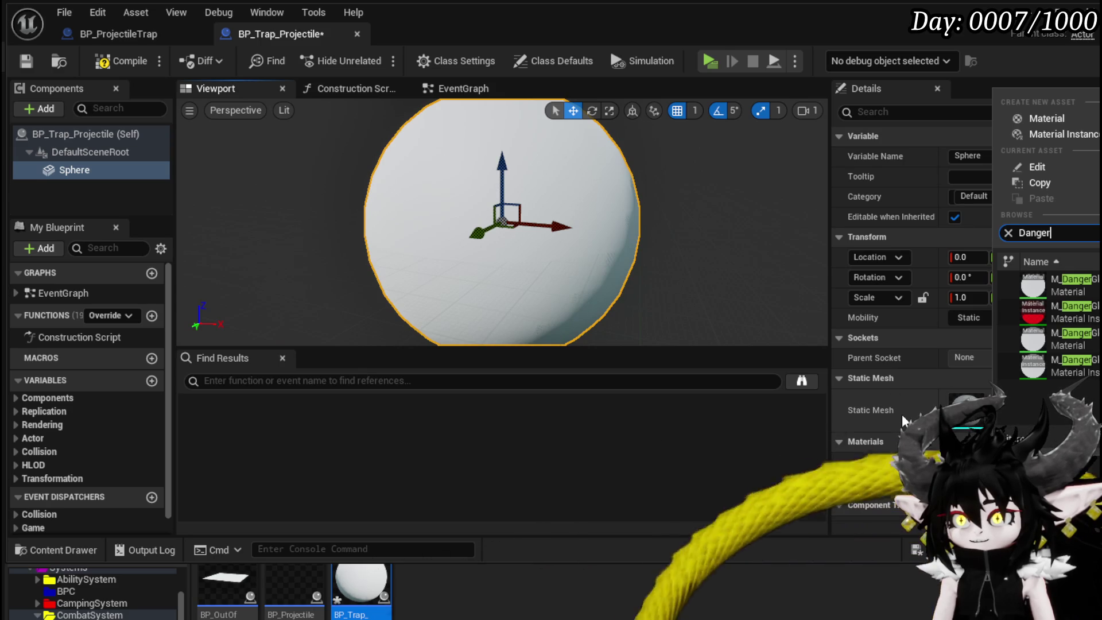
left_click(1062, 319)
scroll(602, 204, "down", 5)
left_click_drag(735, 319, 735, 319)
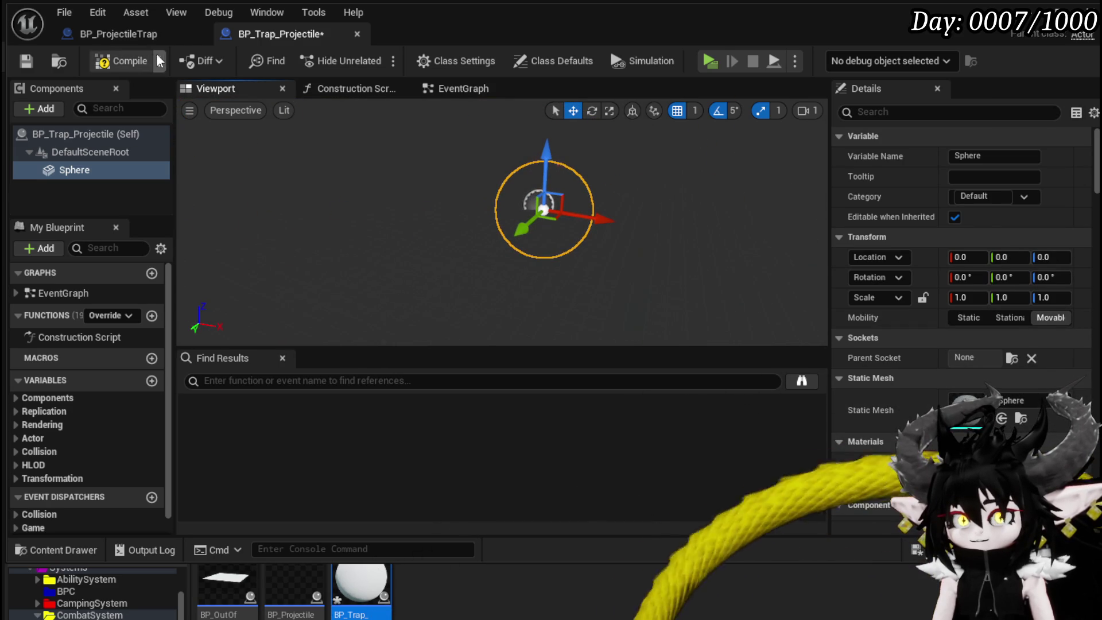
left_click(122, 62)
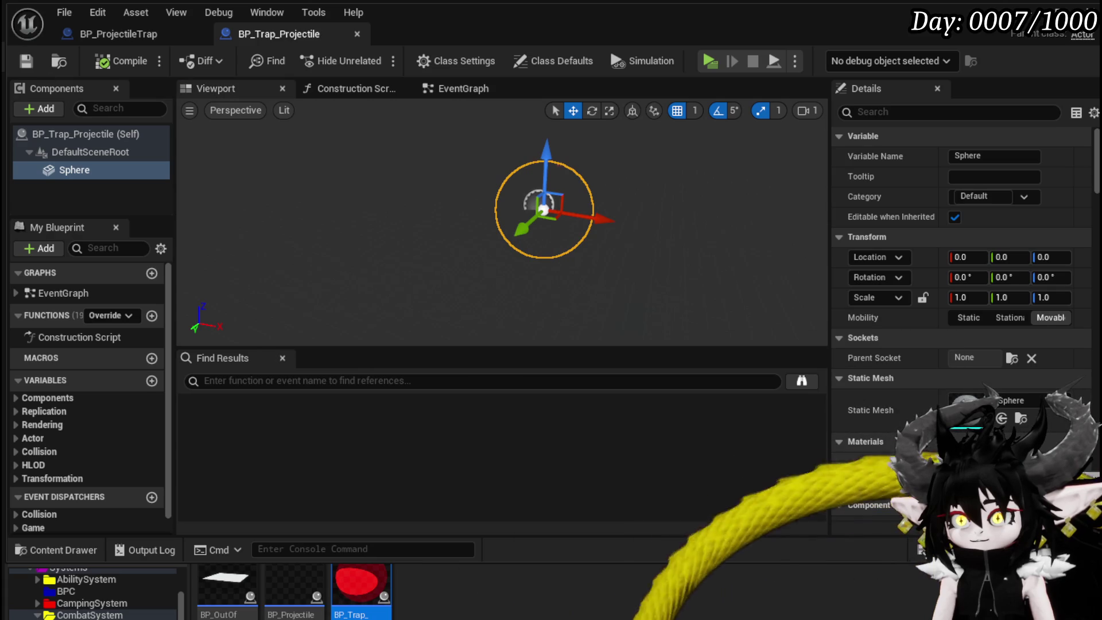
left_click(987, 471)
type("S")
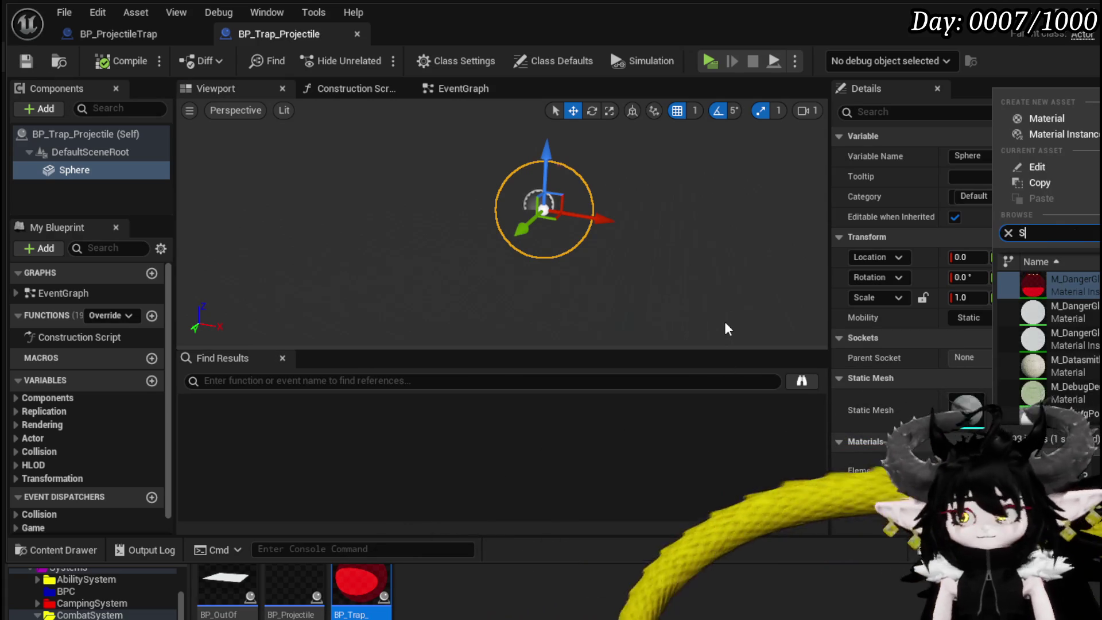
type("lime")
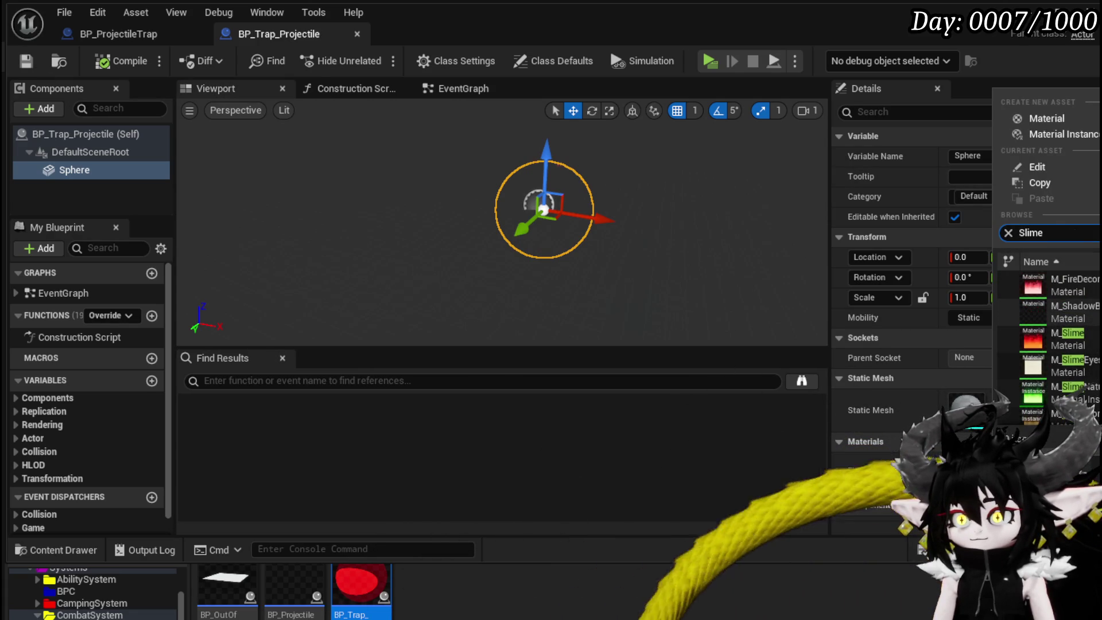
left_click(1066, 339)
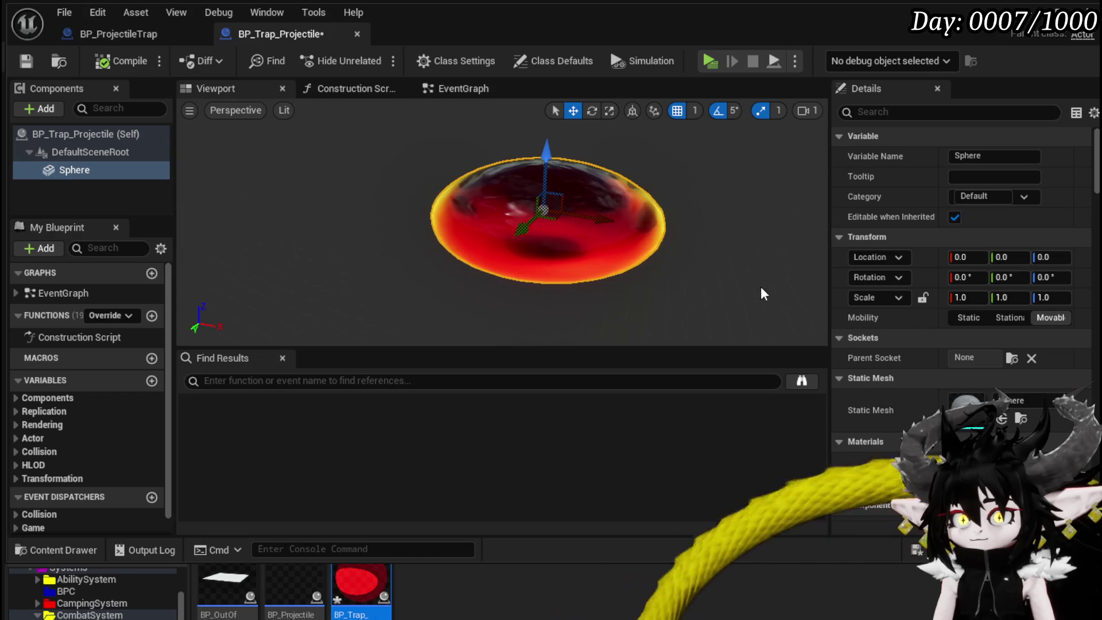
left_click(26, 60)
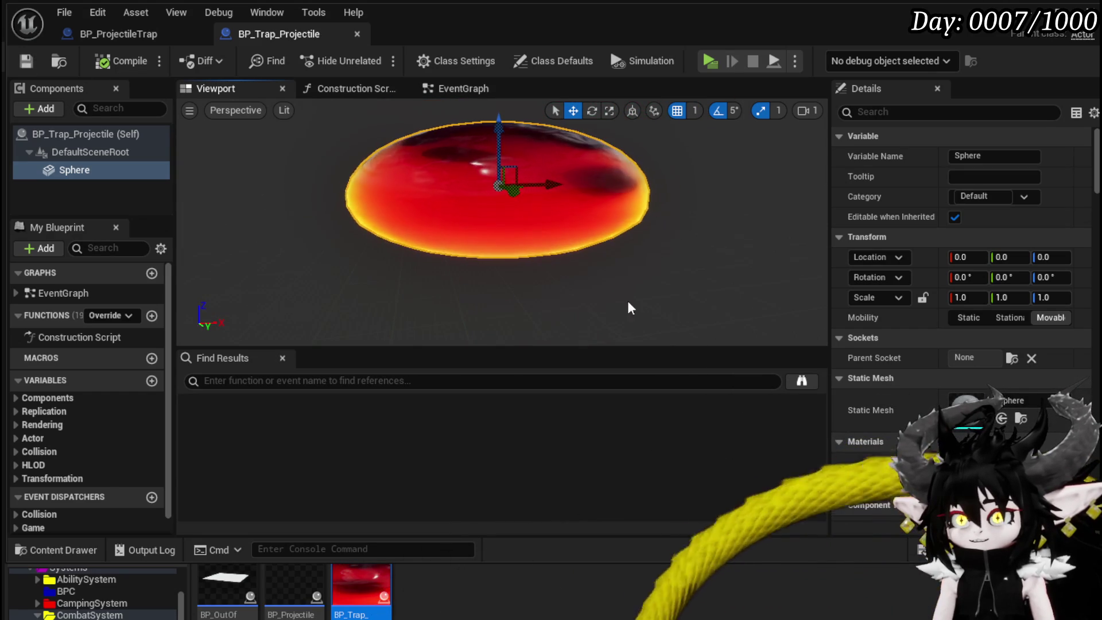
Scale the sphere uniformly to 0.5 on all axes and save the Blueprint.
left_click(979, 297)
type("5")
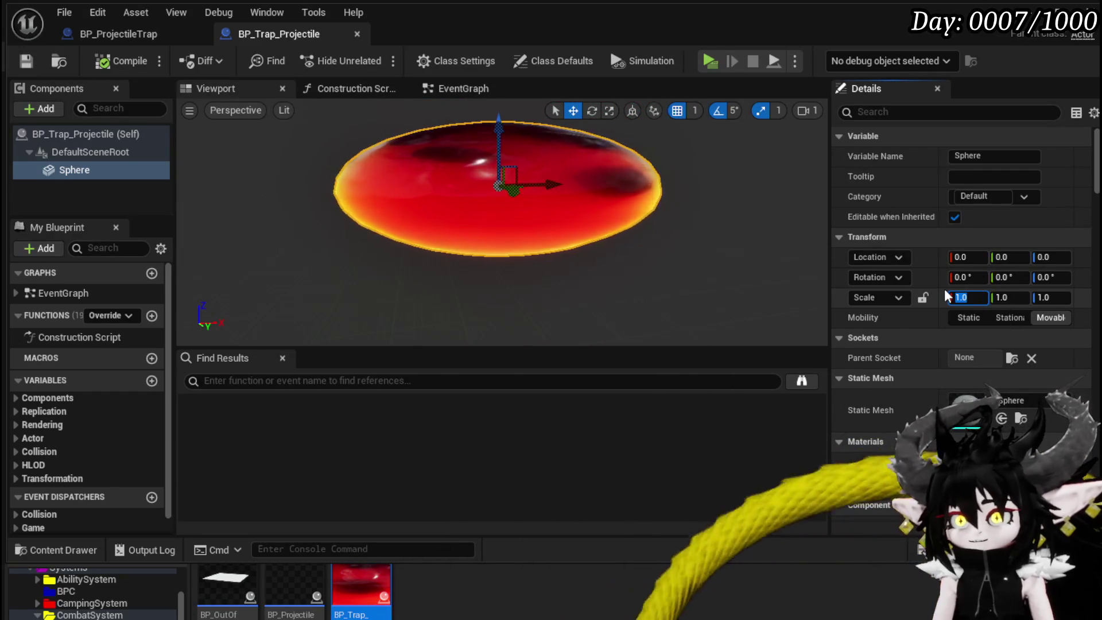
left_click(923, 298)
key("BackSpace")
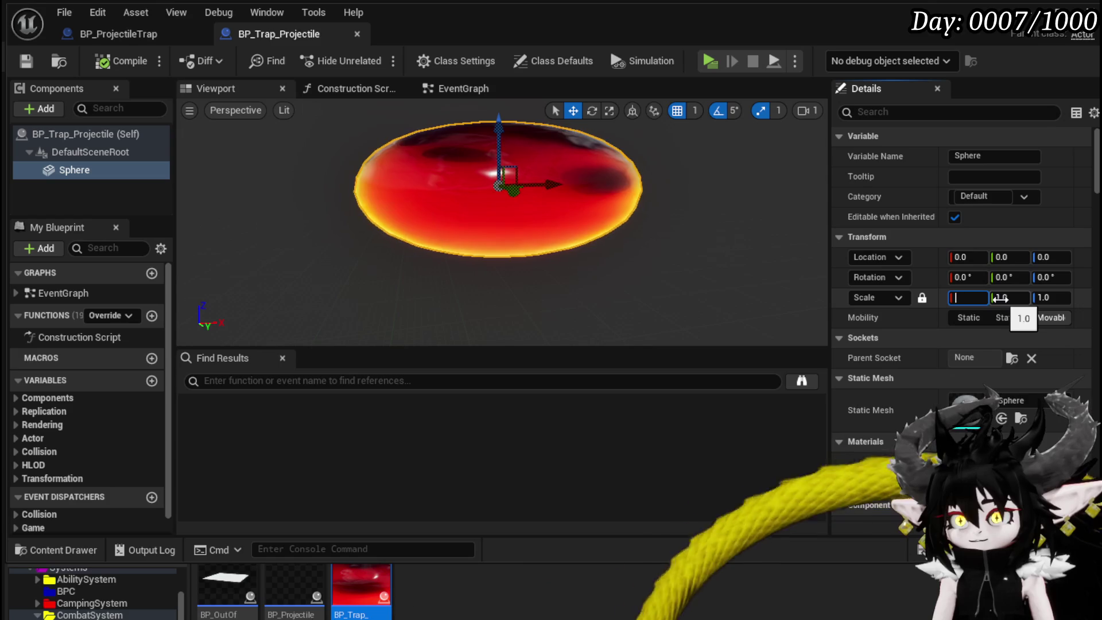
type("0.5")
key("Return")
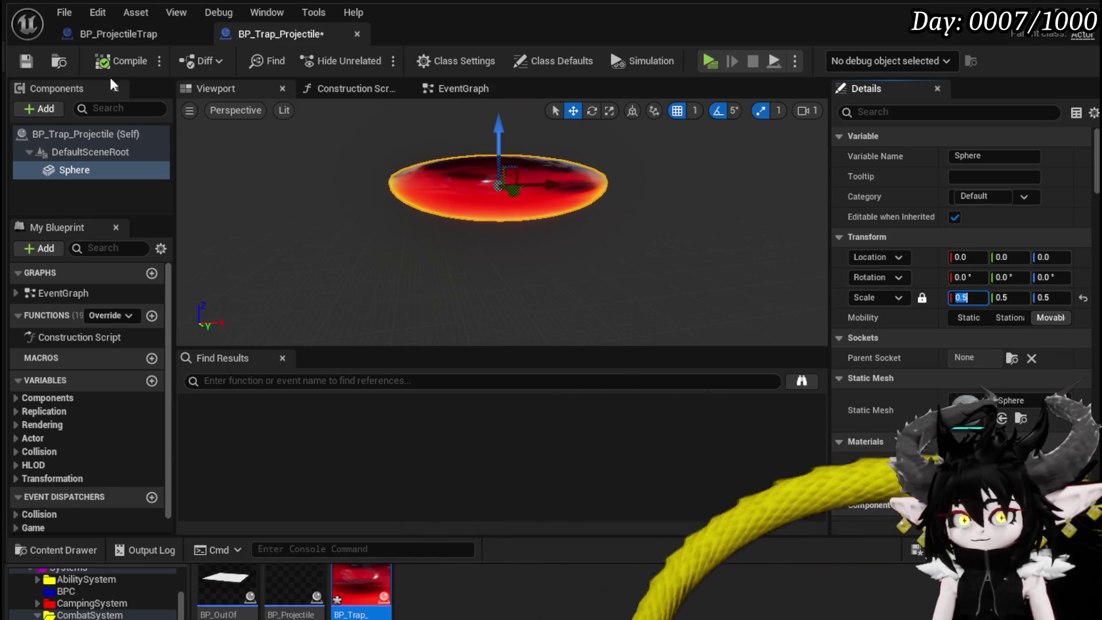
key("ctrl+s")
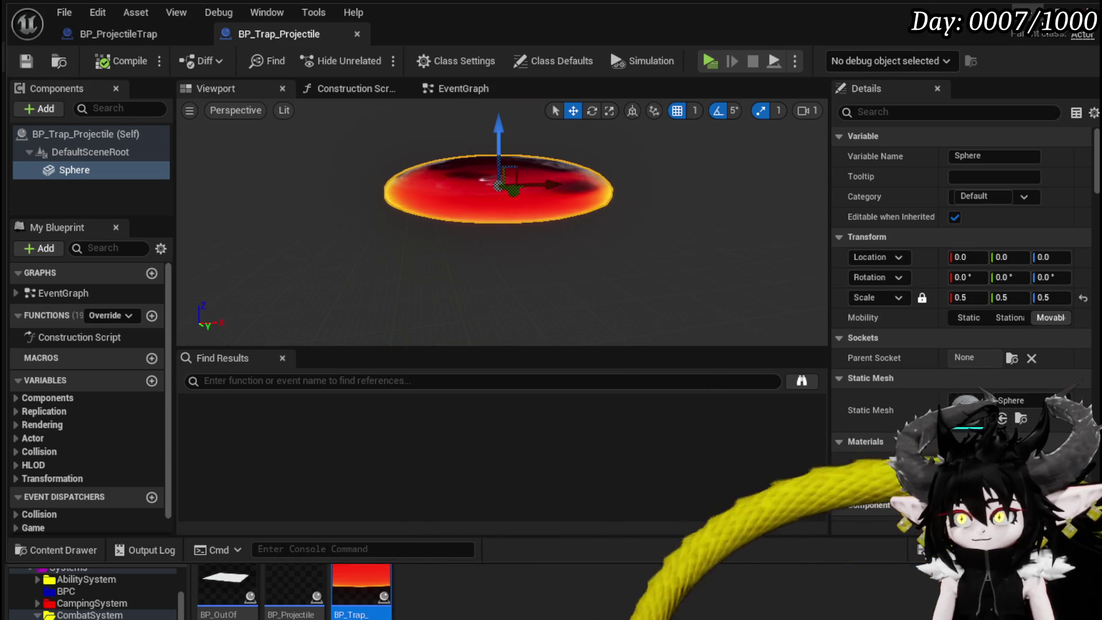
left_click(38, 109)
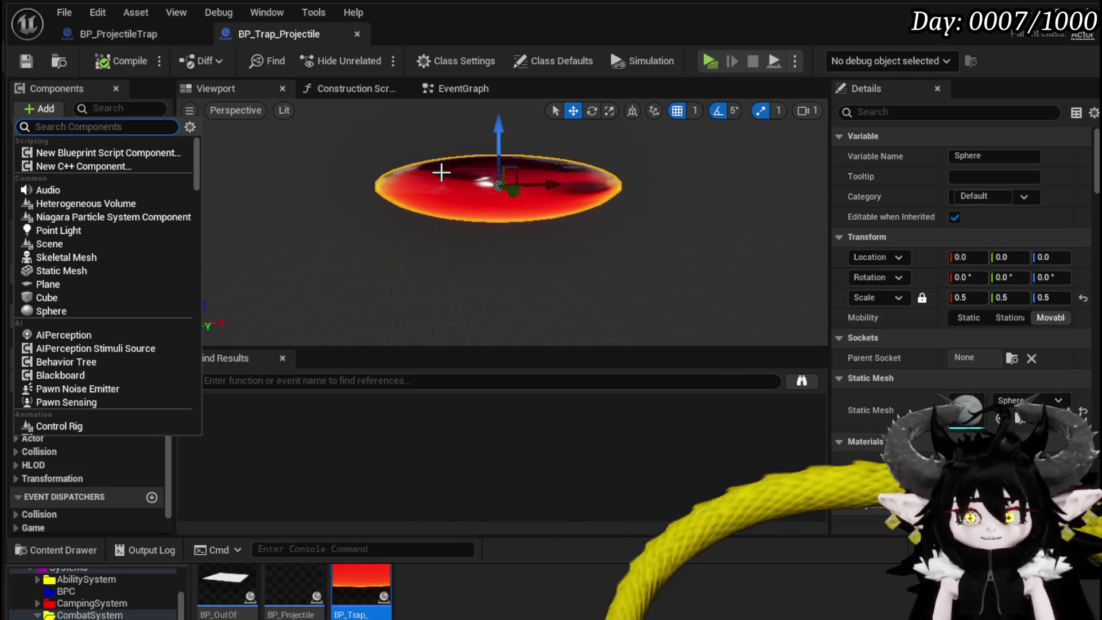
Add a Projectile Movement component and delete the three default event nodes.
type("Projec")
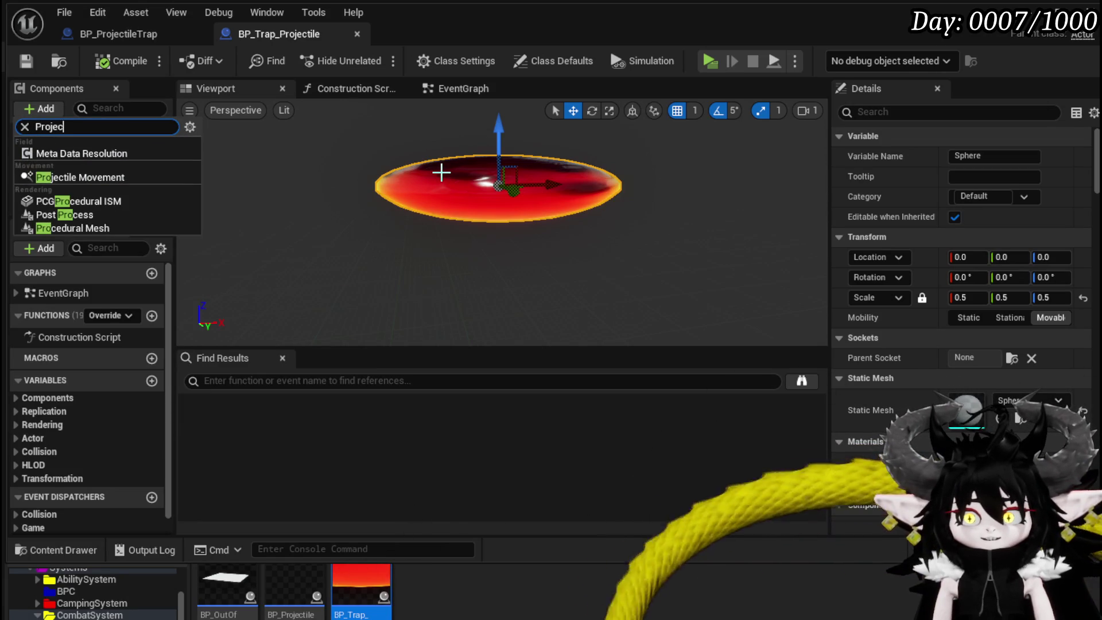
left_click(50, 152)
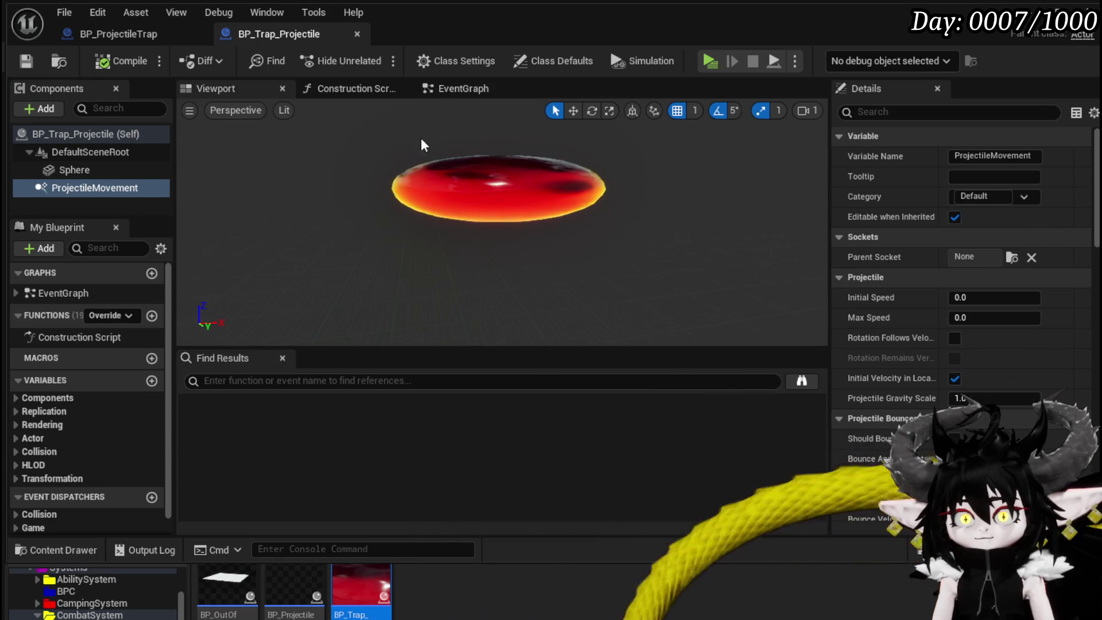
left_click(460, 88)
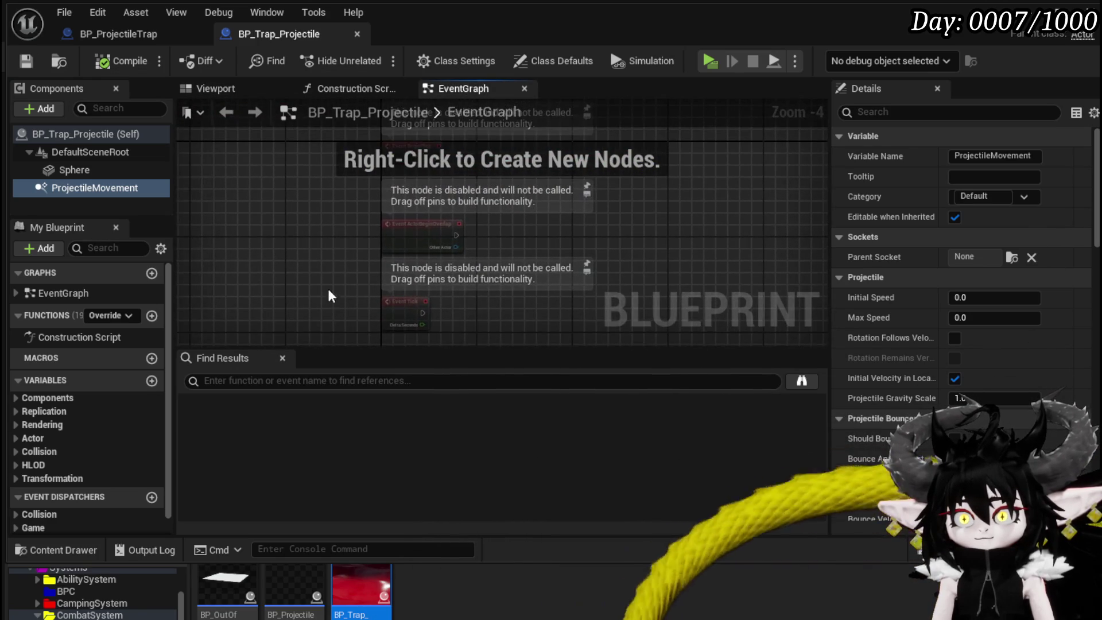
mouse_move(332, 311)
left_mouse_down()
mouse_move(585, 197)
mouse_move(543, 163)
left_mouse_up()
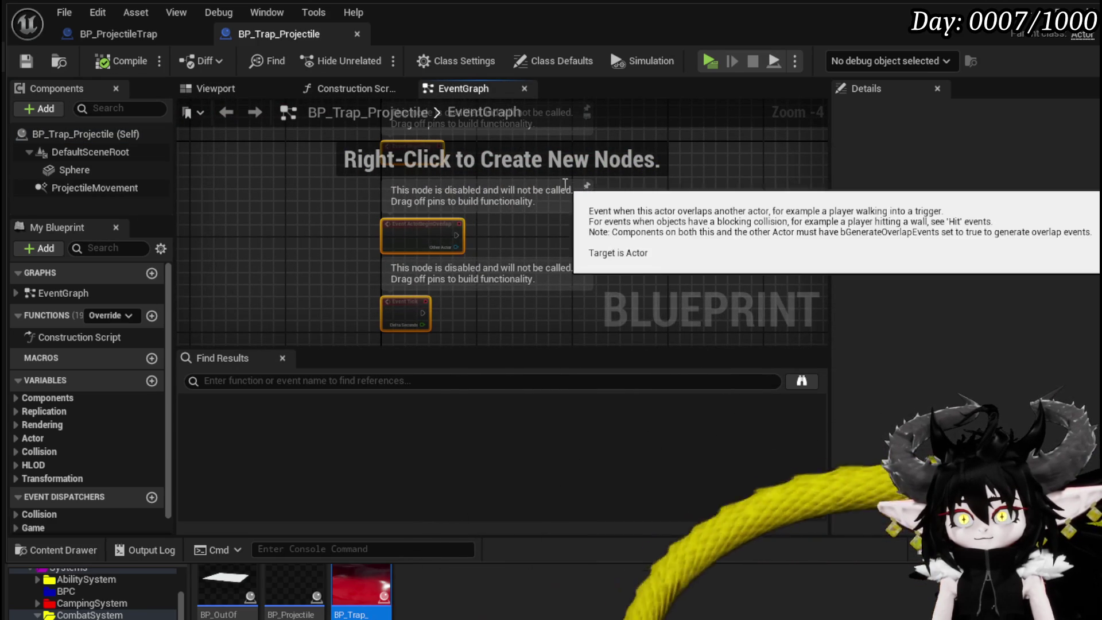
key("Delete")
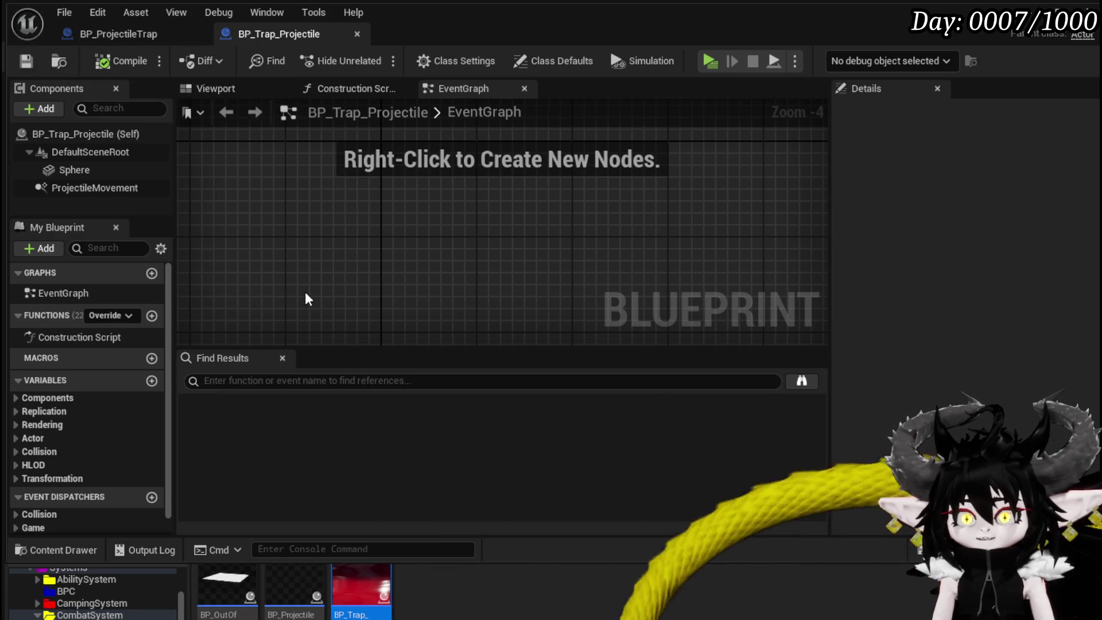
Review the Projectile Movement settings, then return to BP_ProjectileTrap.
left_click(95, 188)
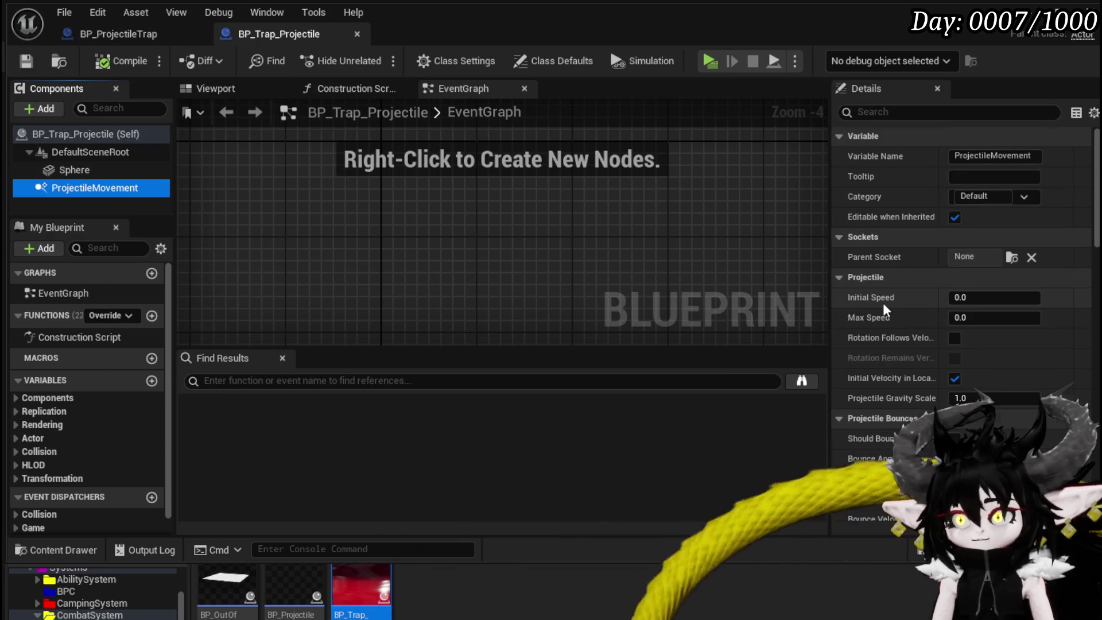
scroll(882, 301, "down", 8)
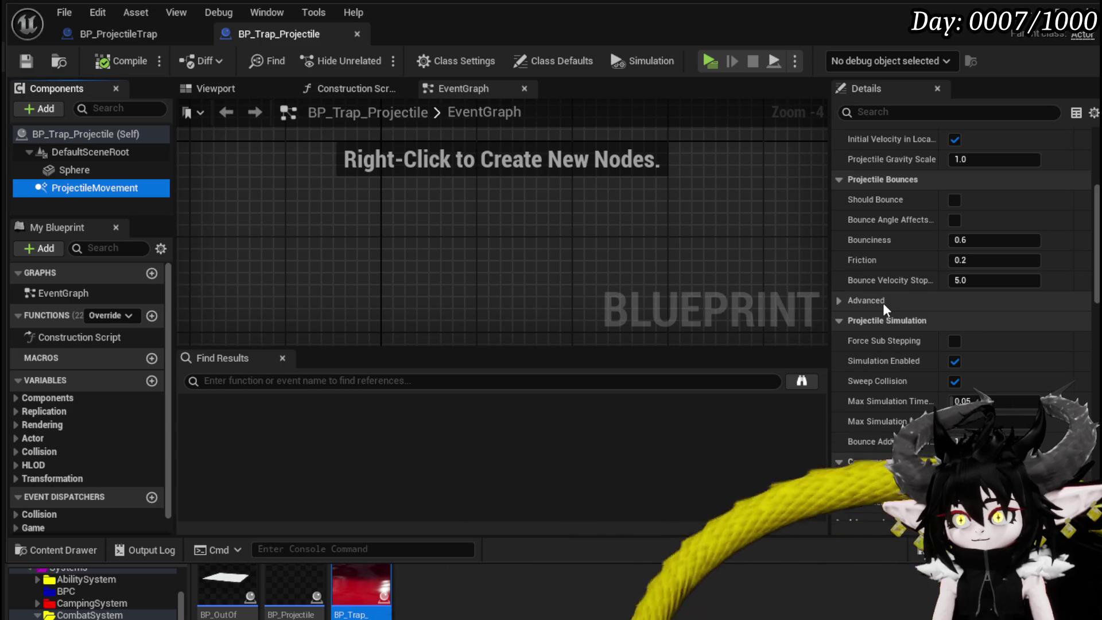
scroll(882, 302, "down", 10)
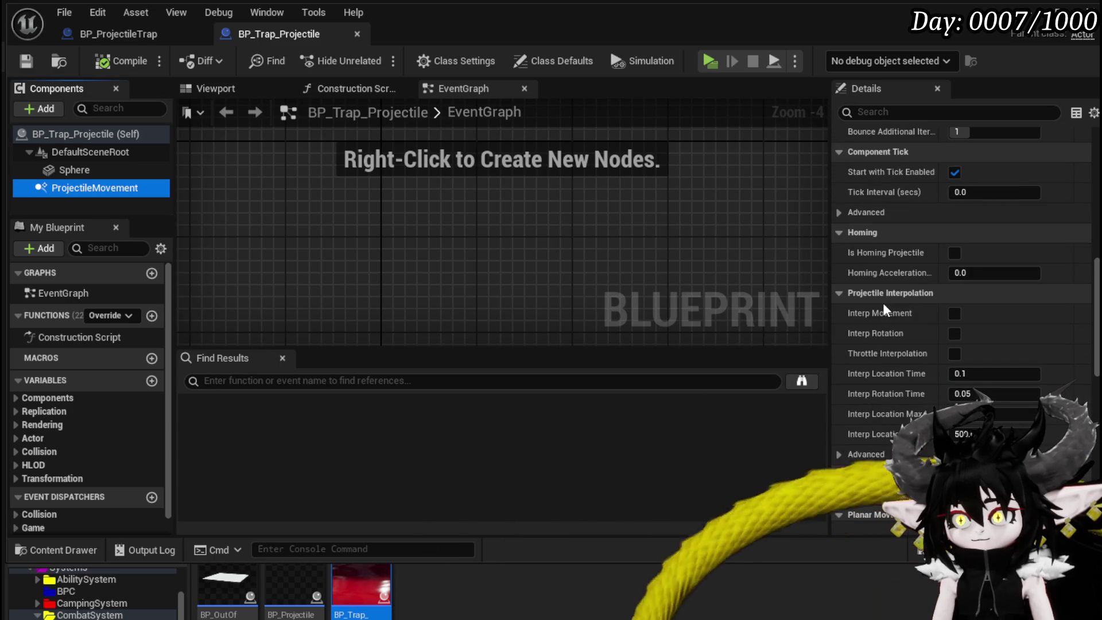
scroll(884, 309, "down", 2)
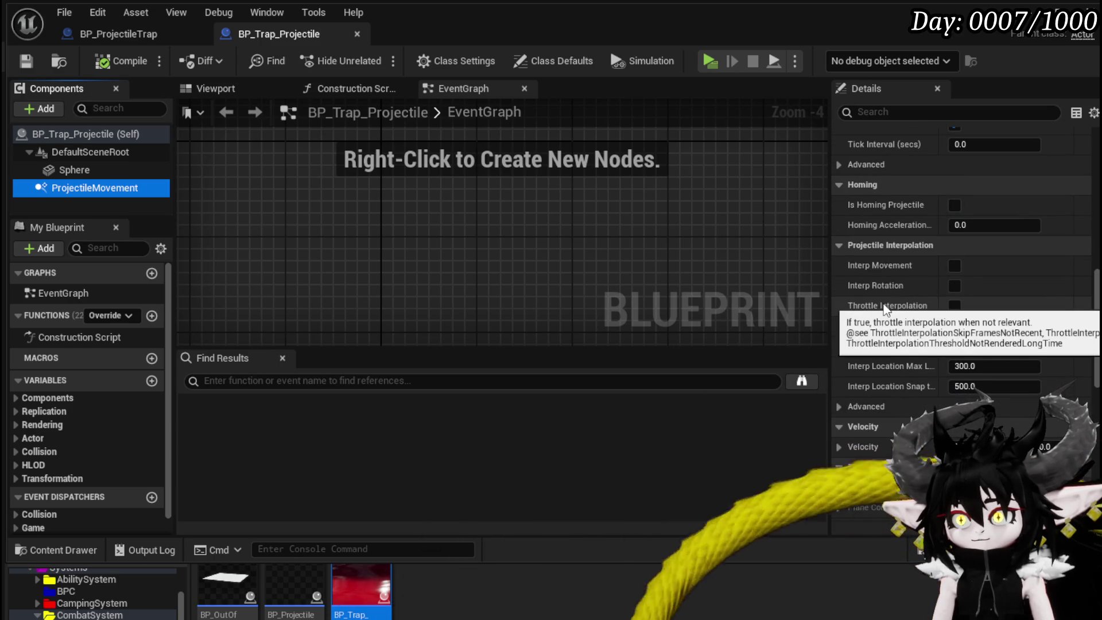
scroll(905, 312, "down", 4)
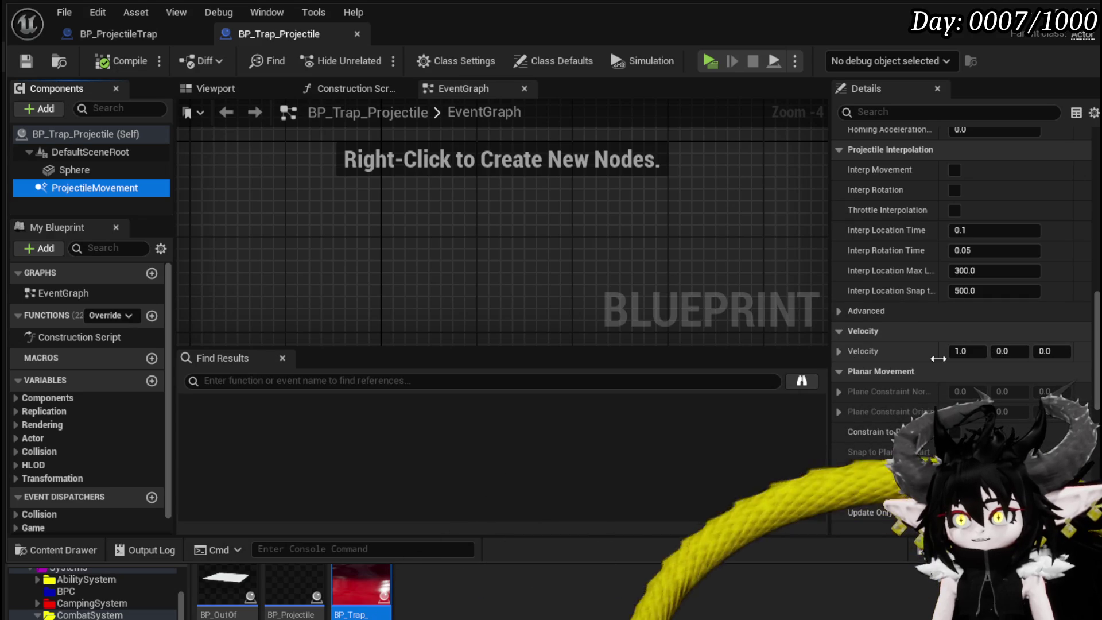
scroll(893, 338, "down", 19)
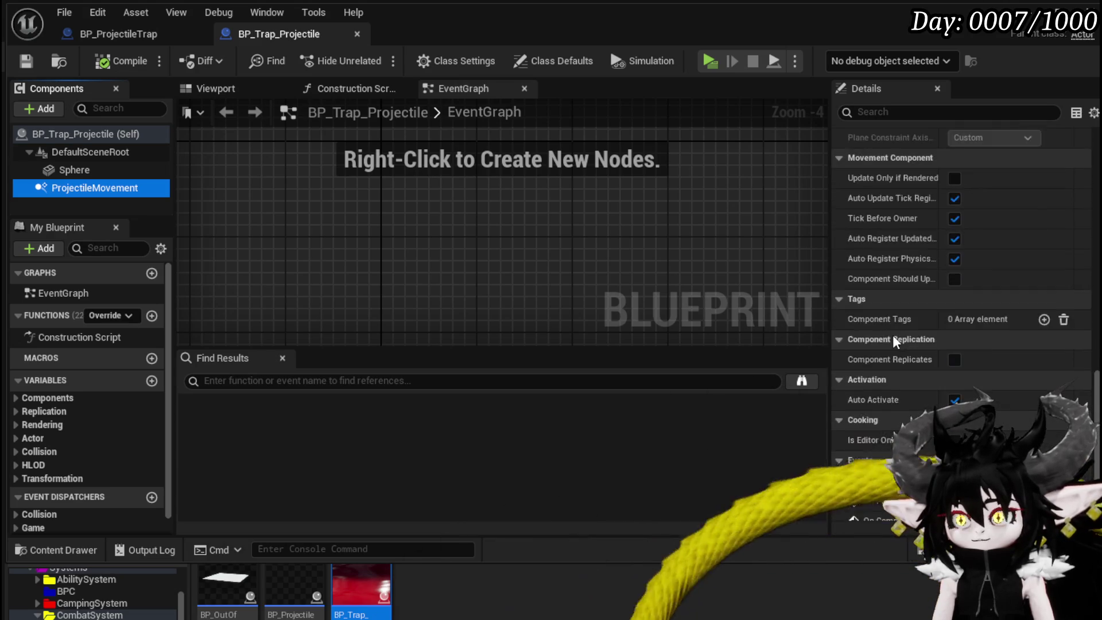
left_click(119, 34)
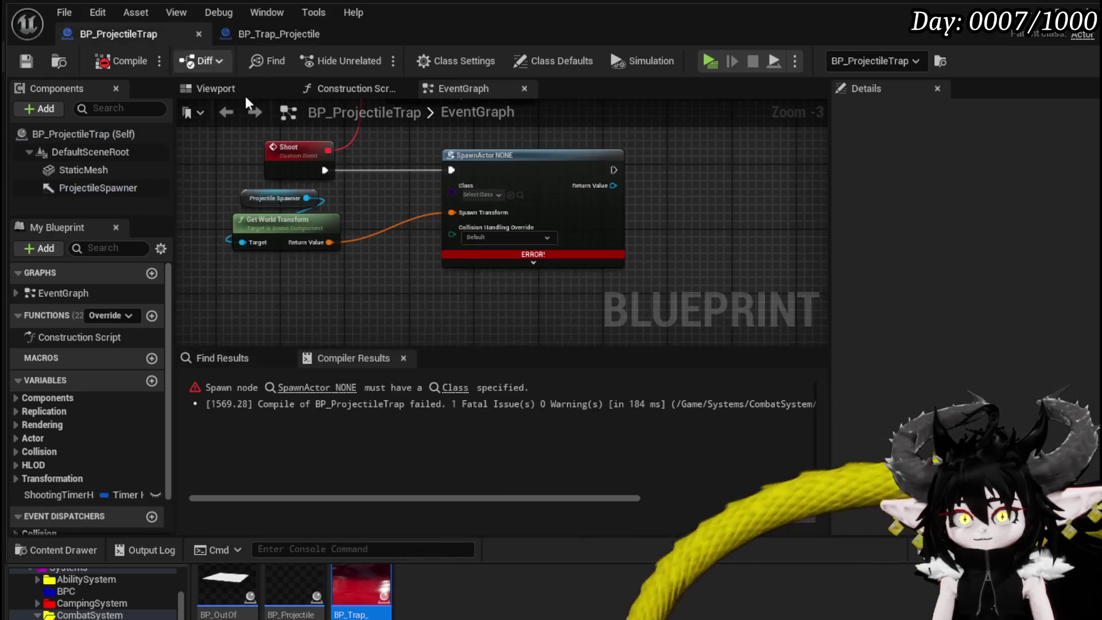
Set SpawnActor's class to BP_Trap_Projectile, compile without errors, and switch to BP_Trap_Projectile.
left_click(482, 195)
type("Project")
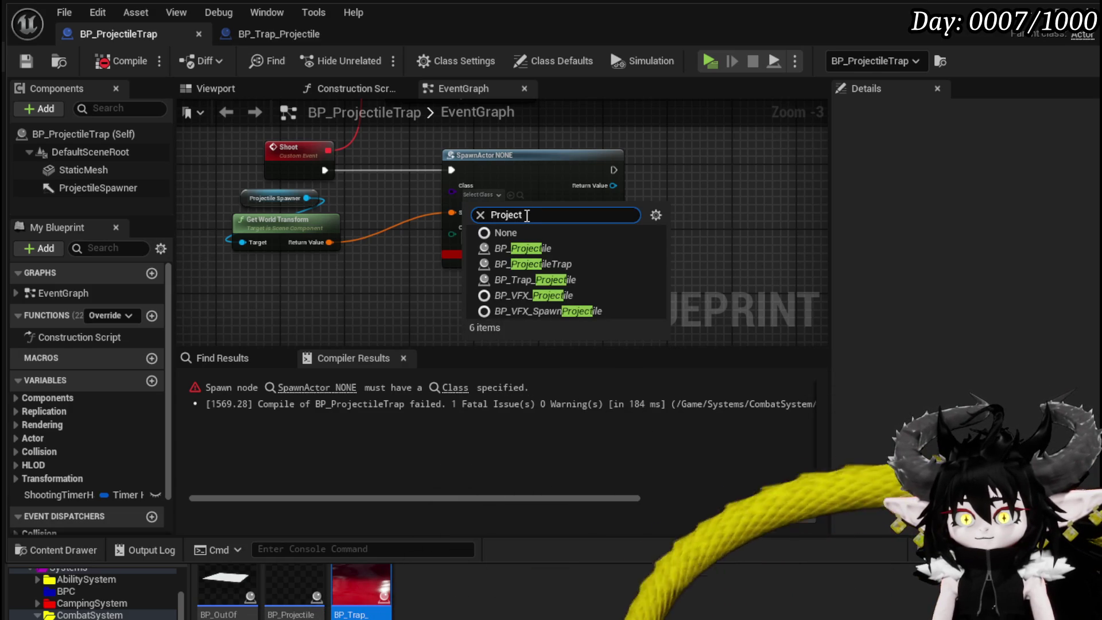
key("ctrl+a")
type("Tra")
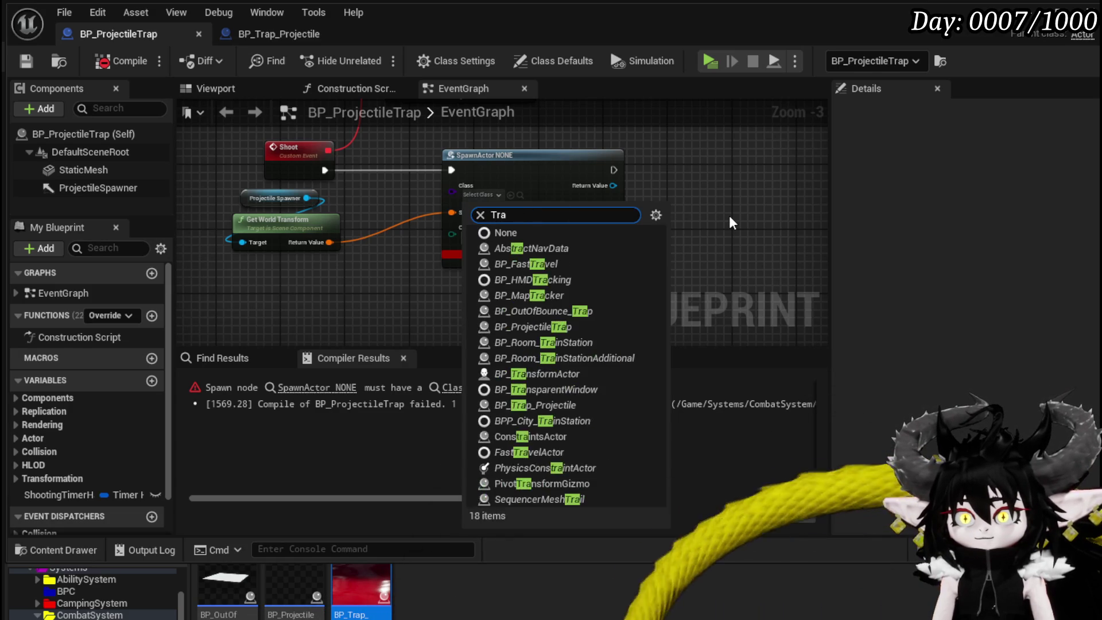
type("p pro")
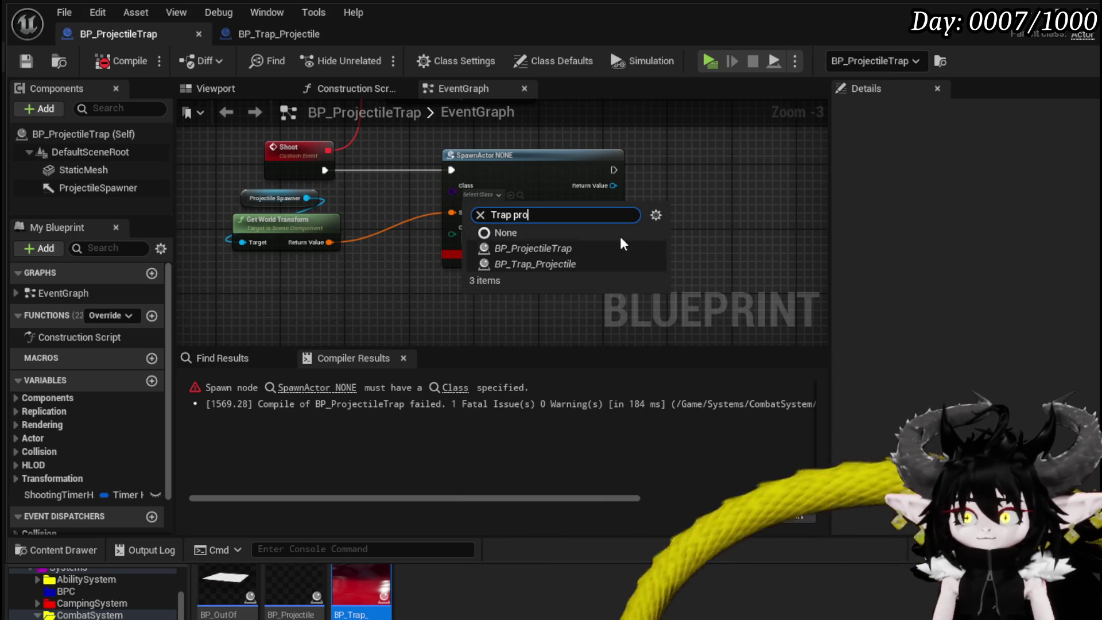
left_click(606, 264)
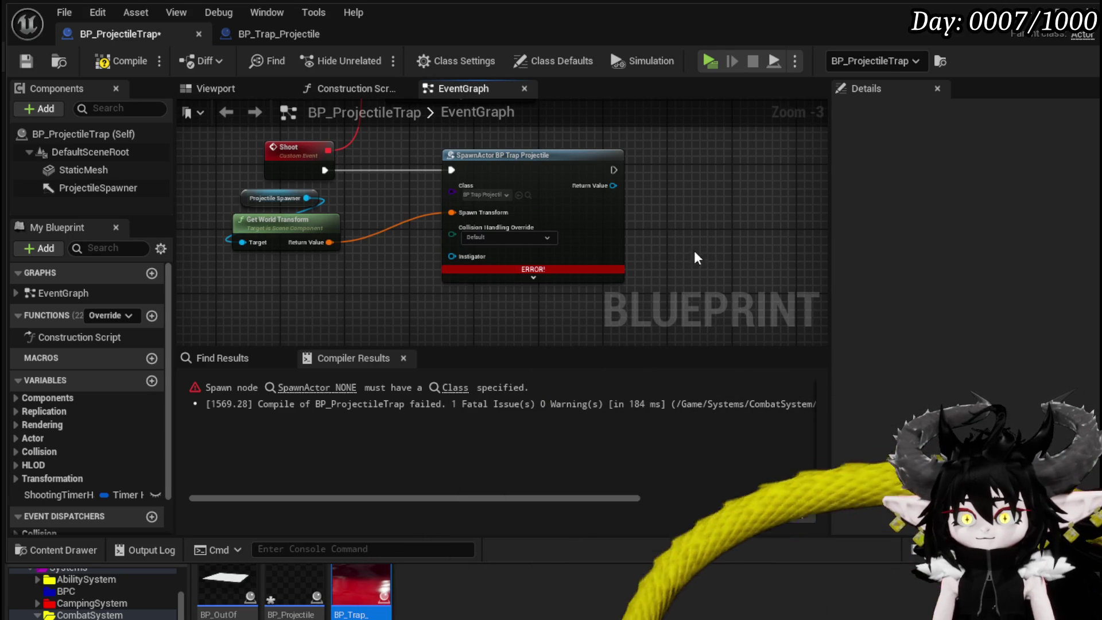
left_click(122, 62)
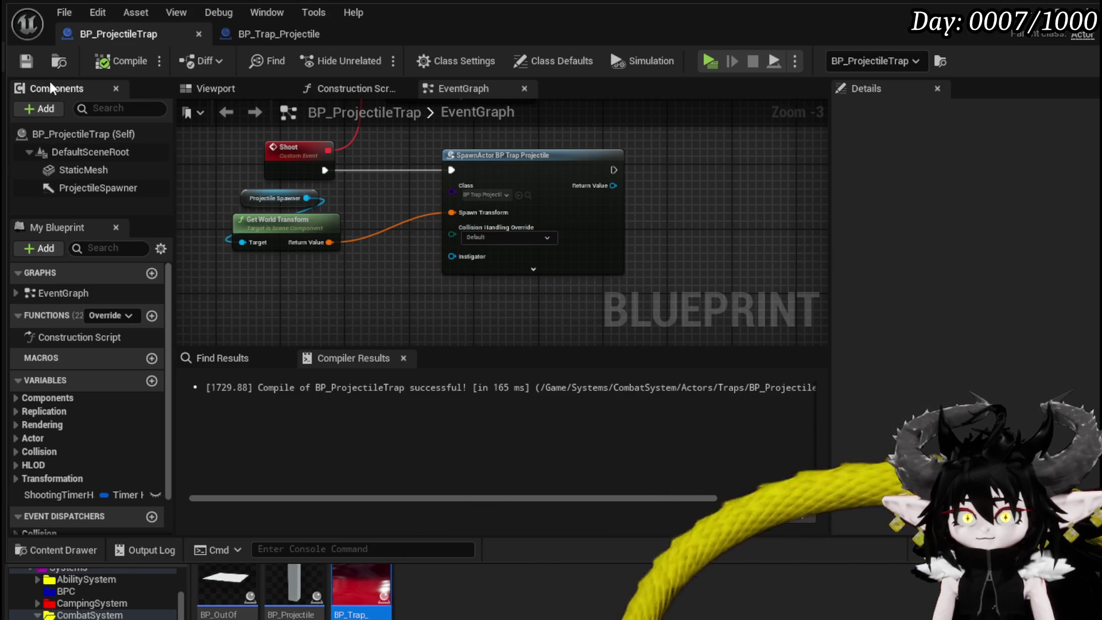
left_click(254, 38)
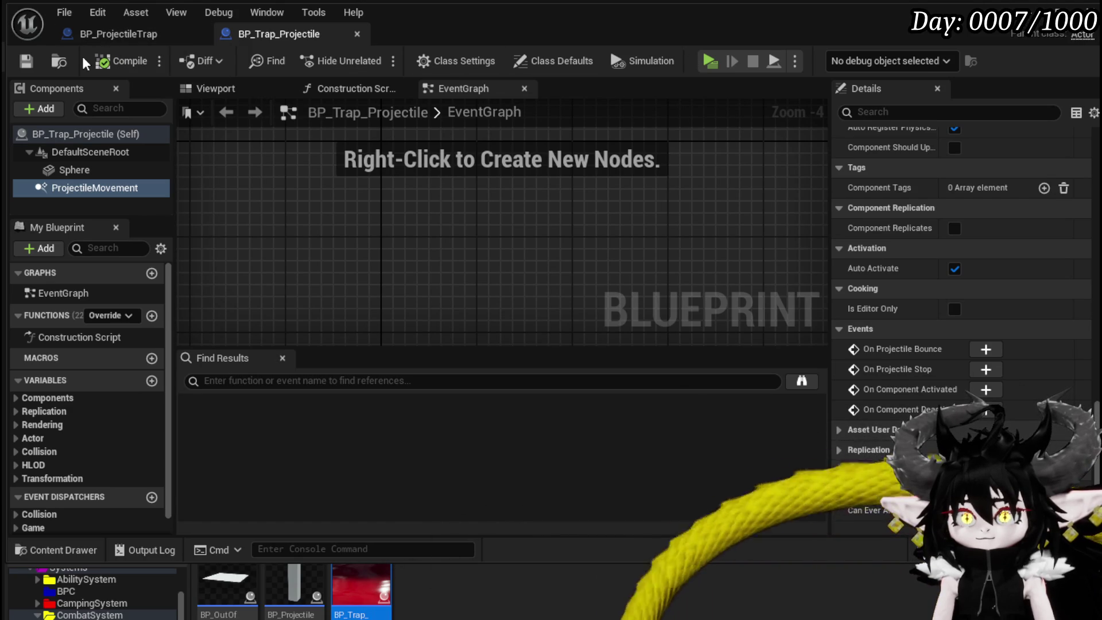
Back in BP_ProjectileTrap, add a Box Collision component.
left_click(133, 36)
mouse_move(438, 197)
left_mouse_down()
mouse_move(415, 269)
mouse_move(418, 315)
mouse_move(502, 337)
left_mouse_up()
right_click(280, 211)
left_click(324, 161)
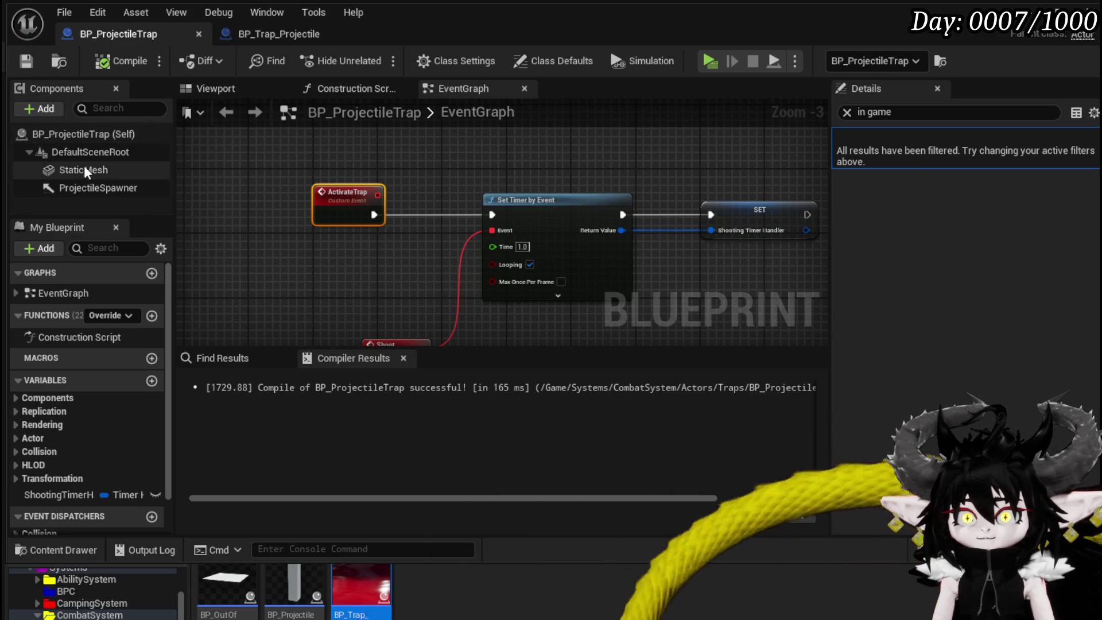
left_click(28, 109)
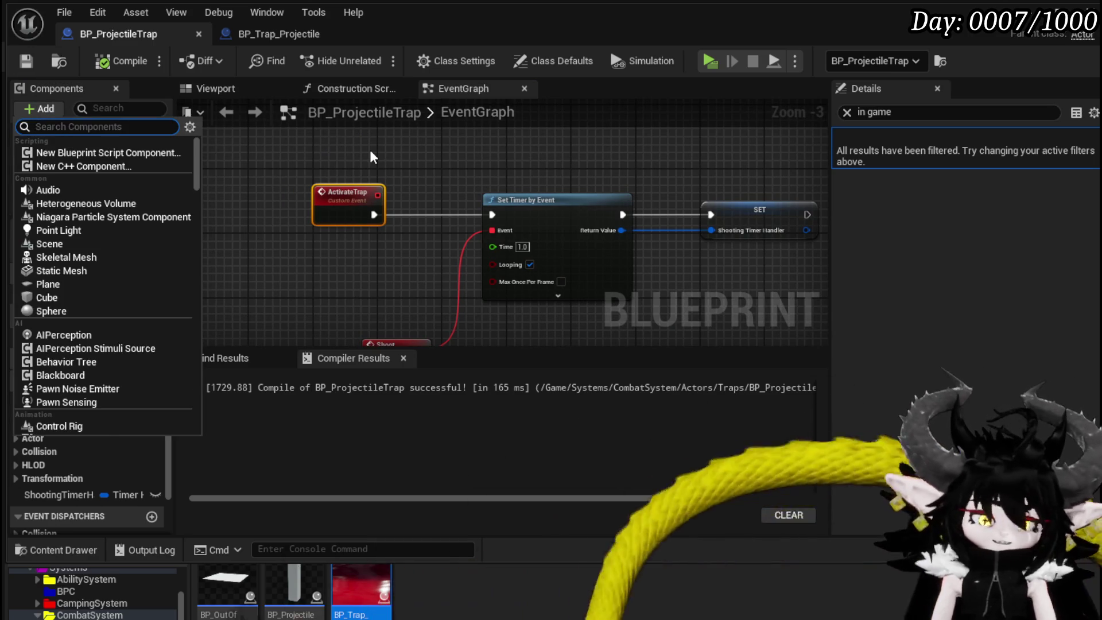
type("Box")
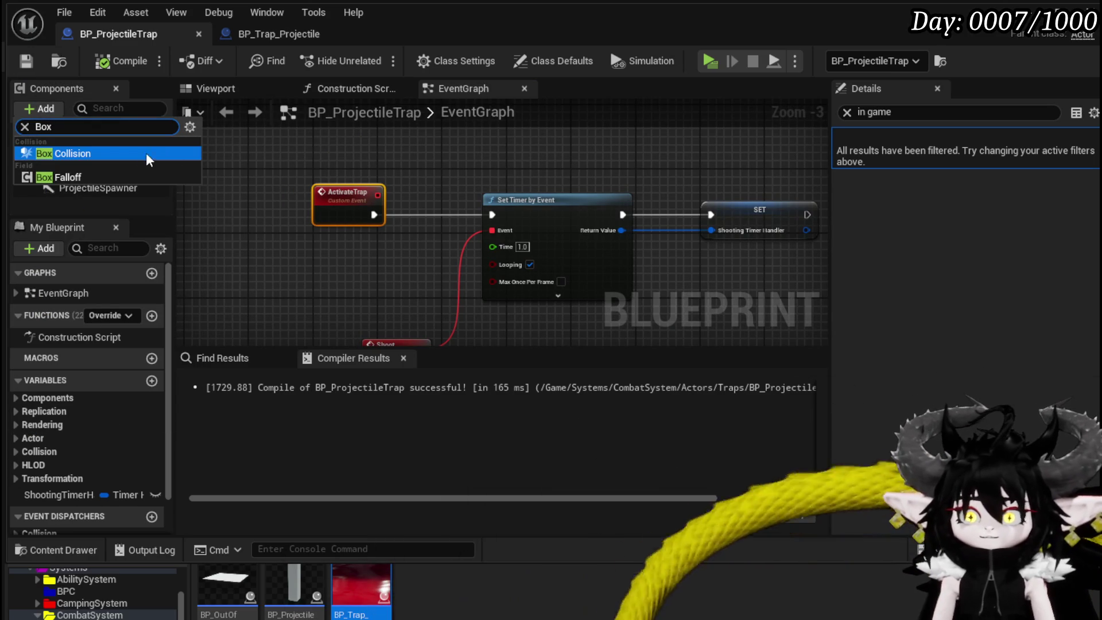
left_click(143, 153)
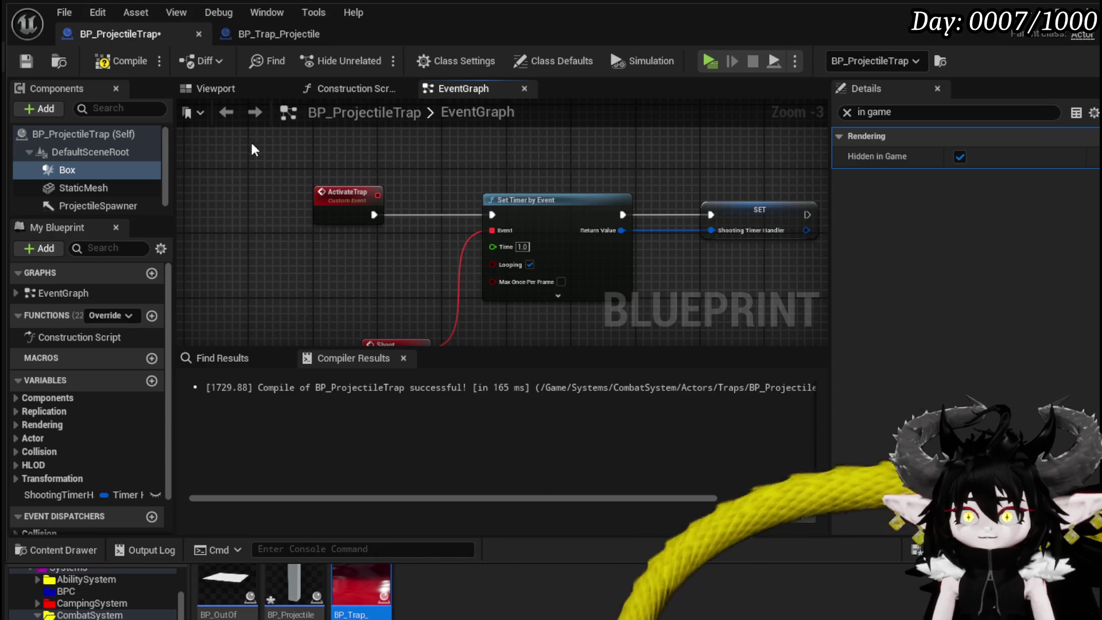
Raise the box above the trap base in the viewport, compile and save.
left_click(228, 93)
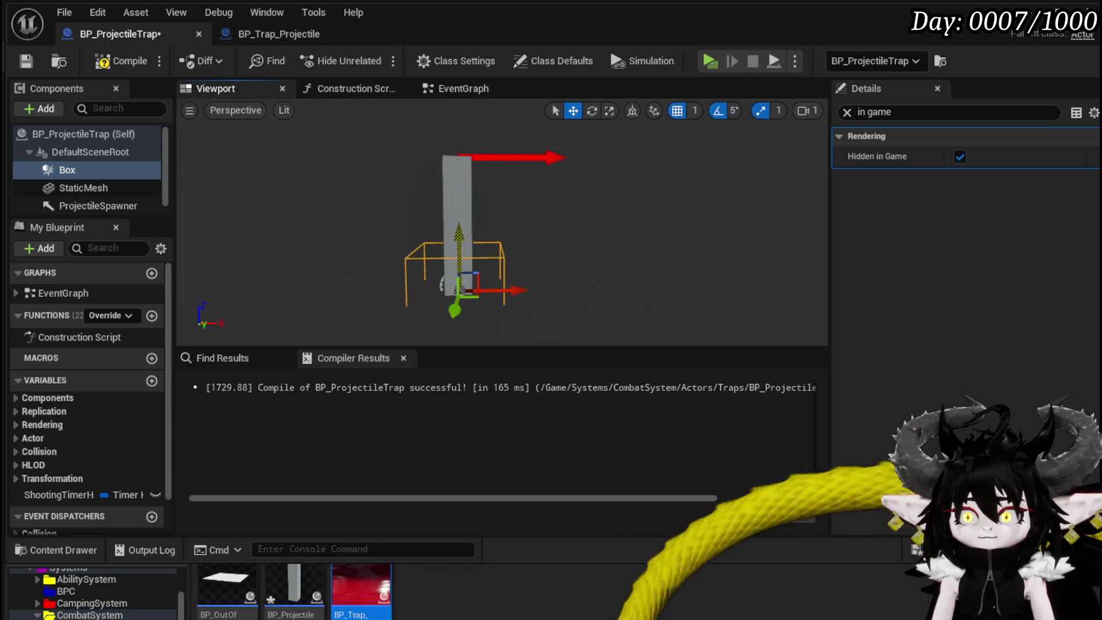
left_click_drag(459, 258, 408, 205)
left_click(127, 61)
left_click(25, 60)
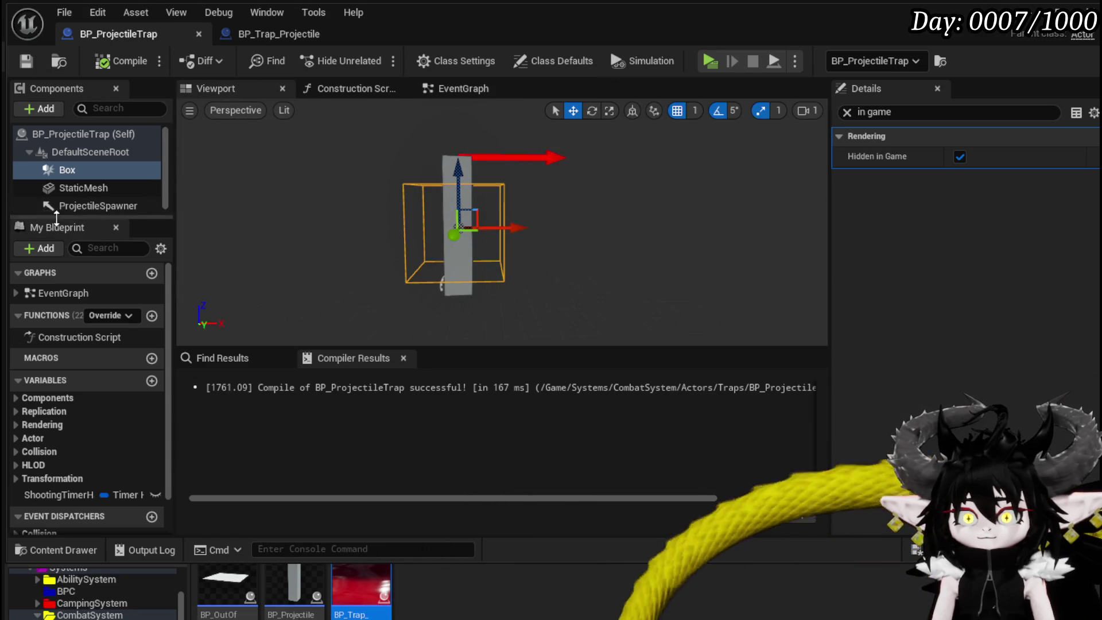
left_click(90, 202)
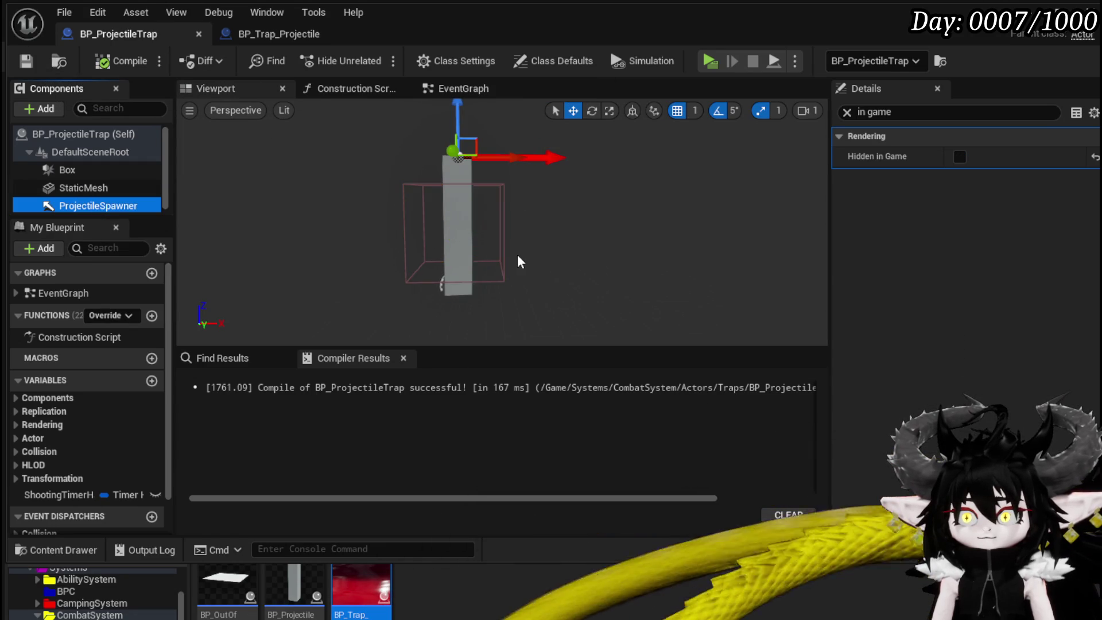
left_click(500, 194)
left_click(847, 113)
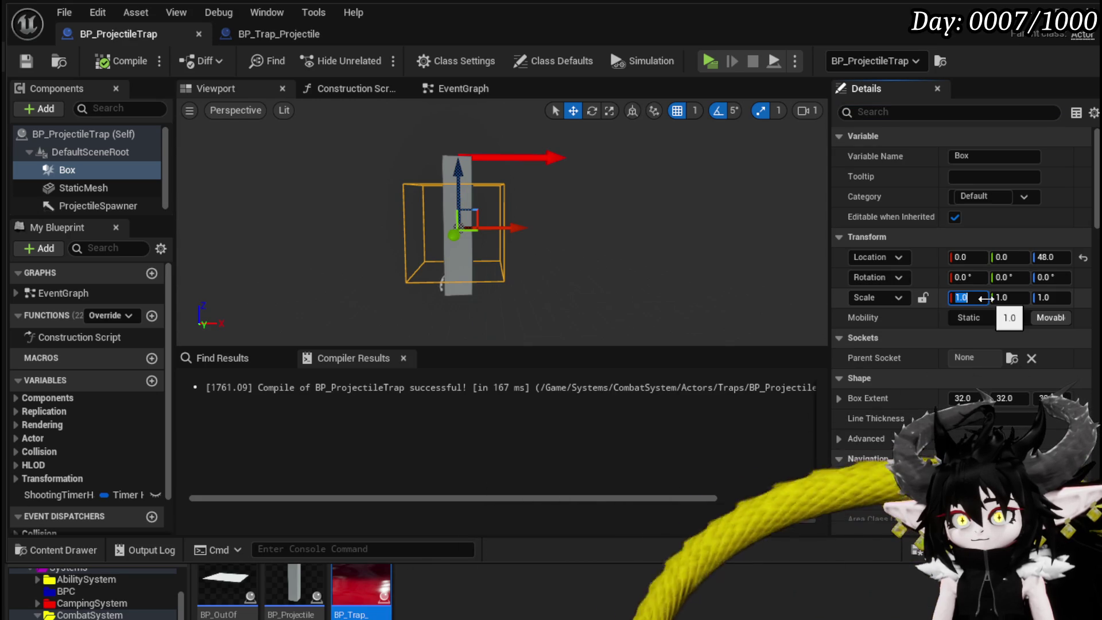
Scale the Box to 20, 2, 1 and move it to 617, 0, 93 in front of the trap.
key("Return")
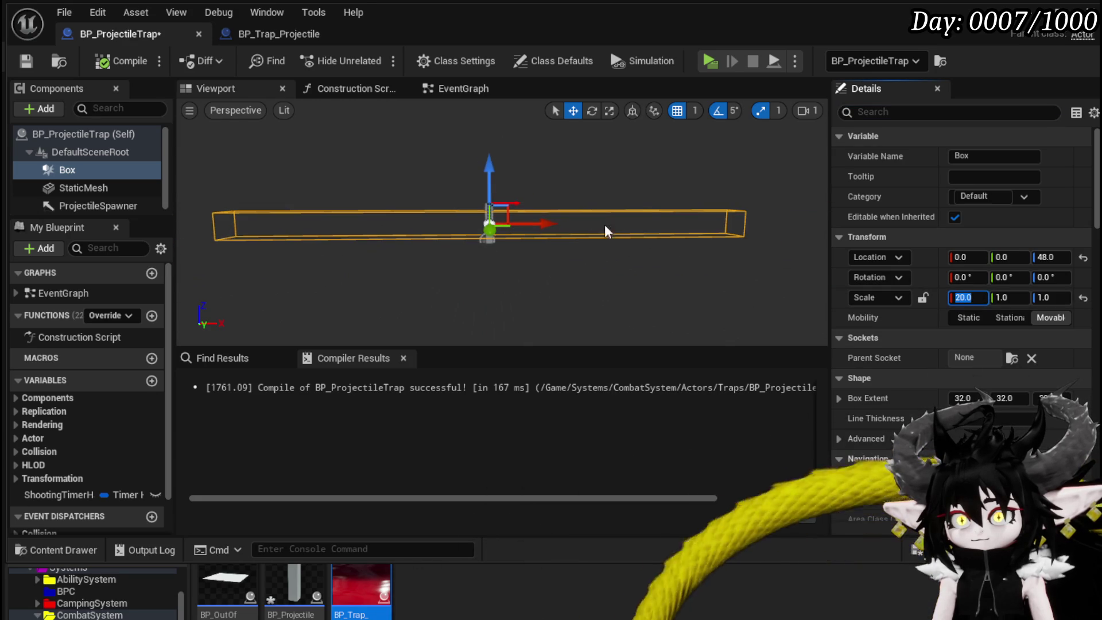
left_click_drag(547, 219, 781, 222)
mouse_move(681, 215)
left_mouse_down()
mouse_move(505, 193)
mouse_move(683, 224)
left_mouse_up()
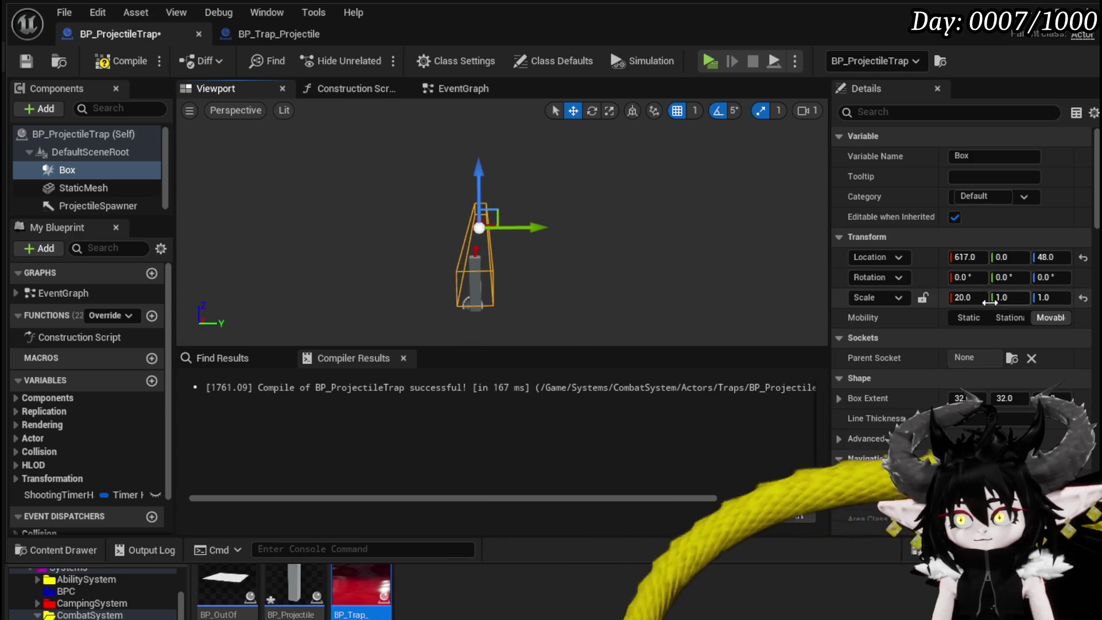
left_click(1010, 298)
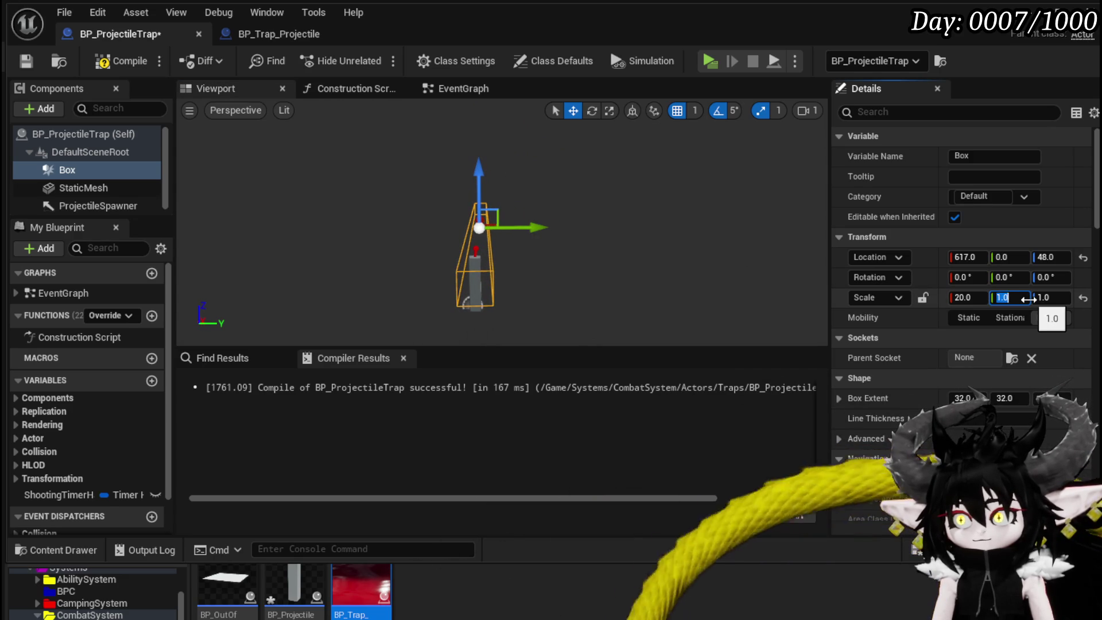
type("10")
key("Return")
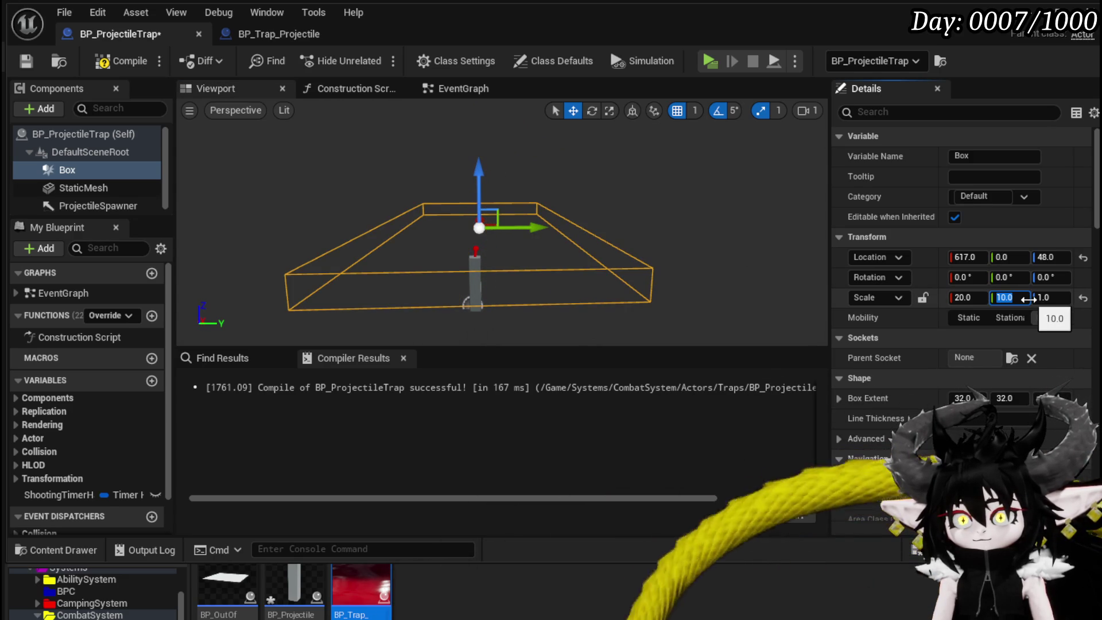
type("5")
key("Return")
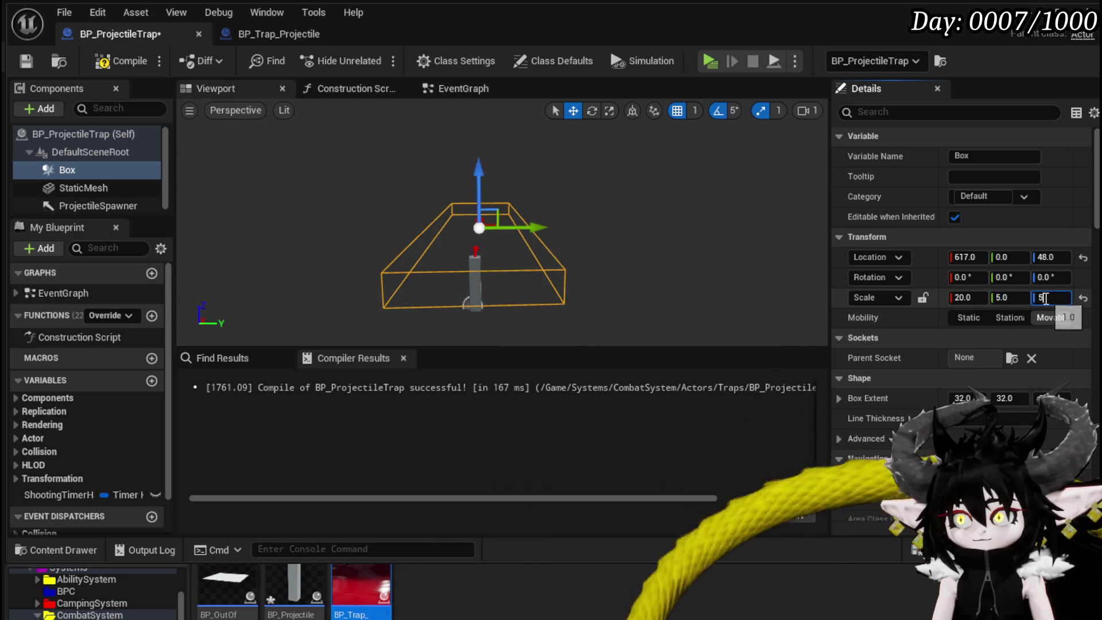
key("Return")
type("1")
key("Return")
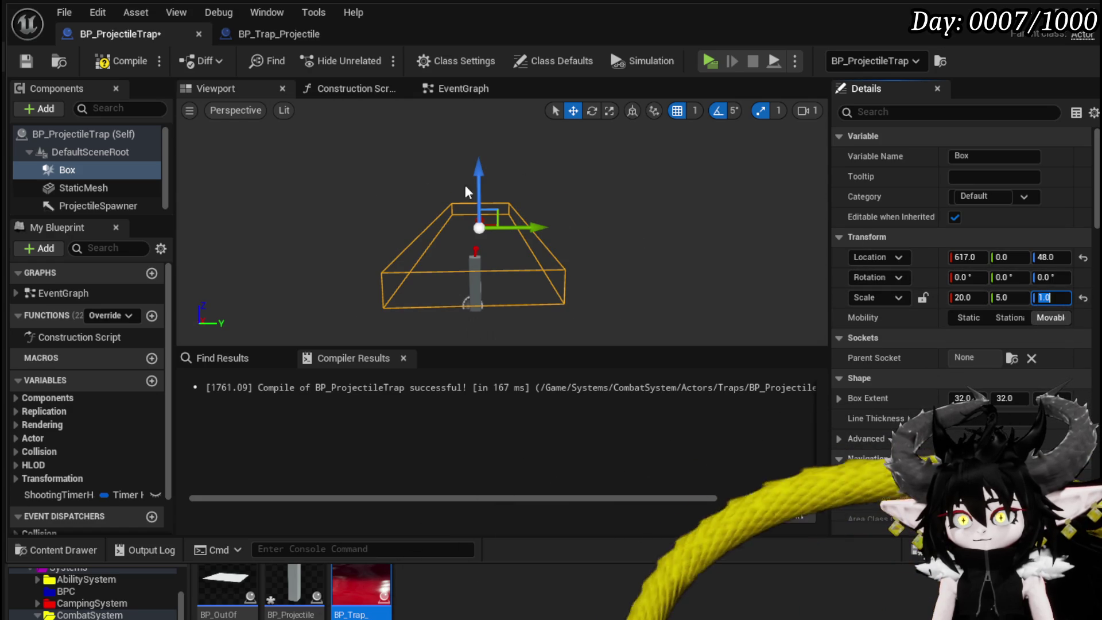
mouse_move(479, 176)
left_mouse_down()
mouse_move(481, 167)
mouse_move(493, 177)
left_mouse_up()
left_click(1008, 297)
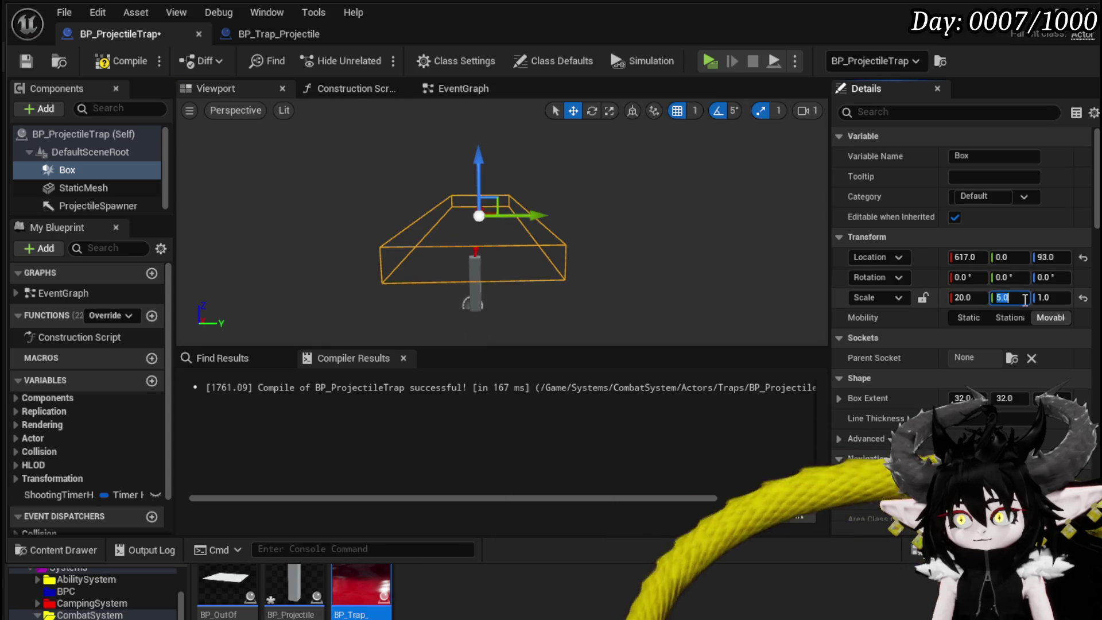
type("2")
key("Return")
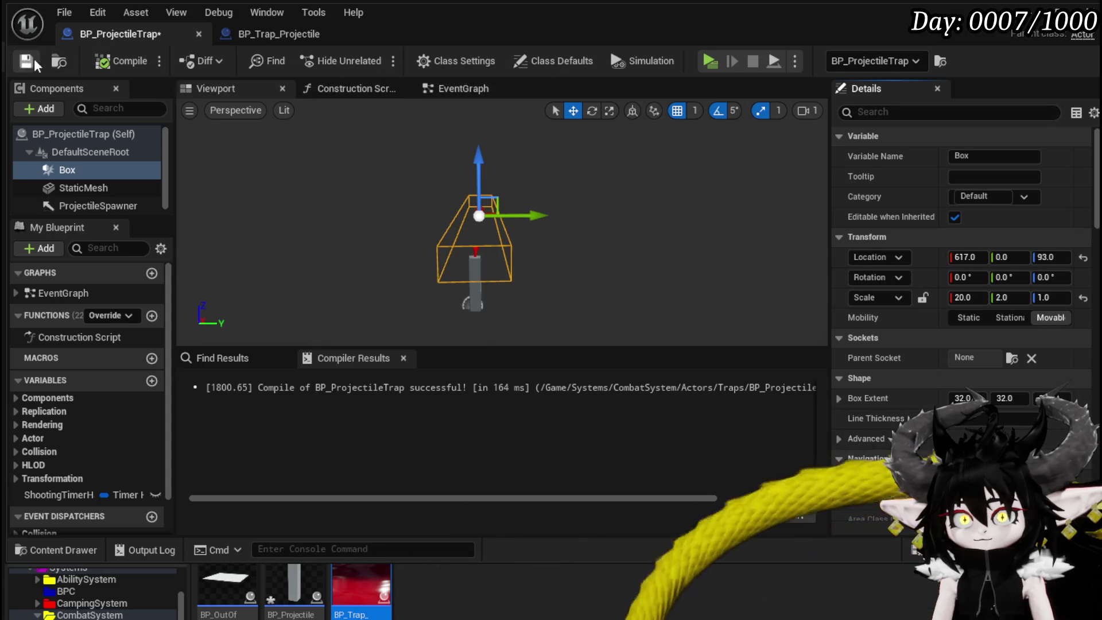
Add an On Component Begin Overlap event for the Box to the event graph.
left_click(454, 88)
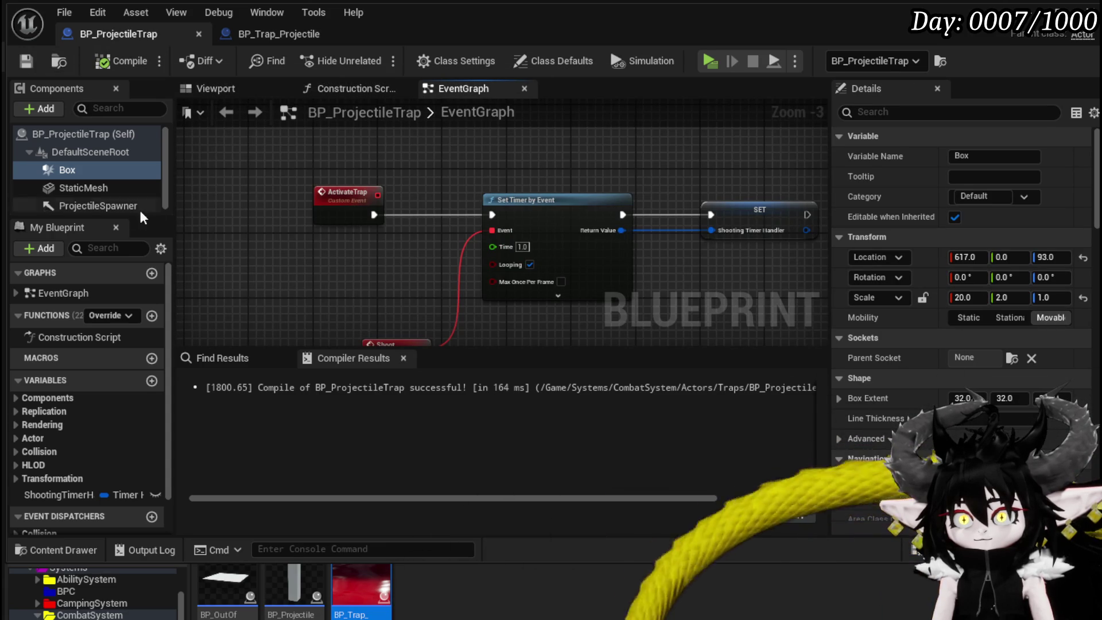
mouse_move(1096, 172)
left_mouse_down()
mouse_move(1096, 412)
mouse_move(1074, 362)
left_mouse_up()
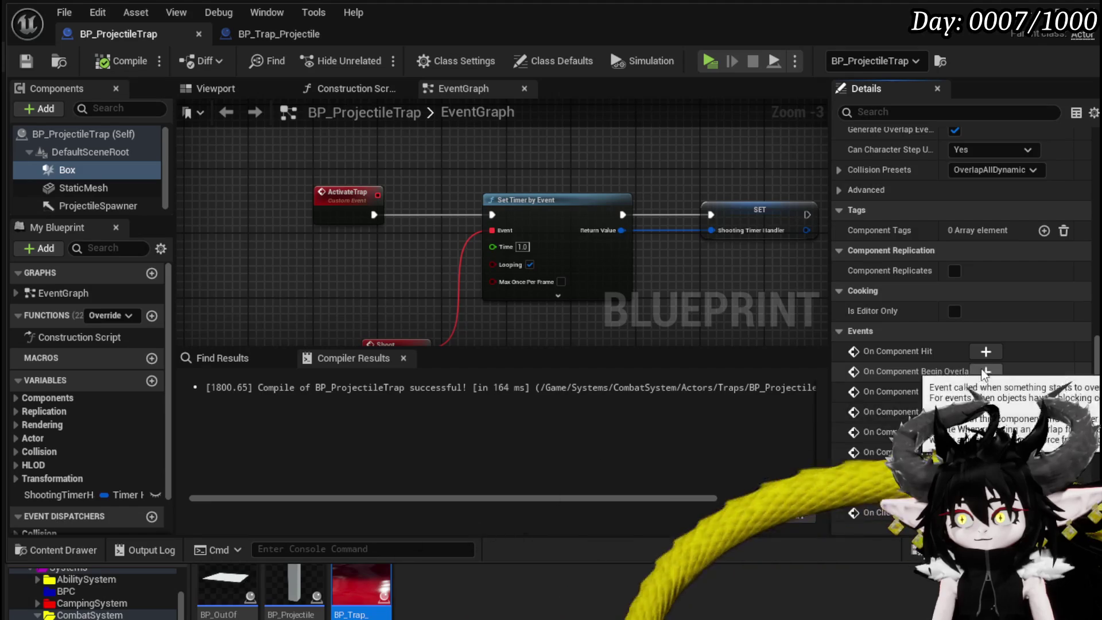
left_click(985, 371)
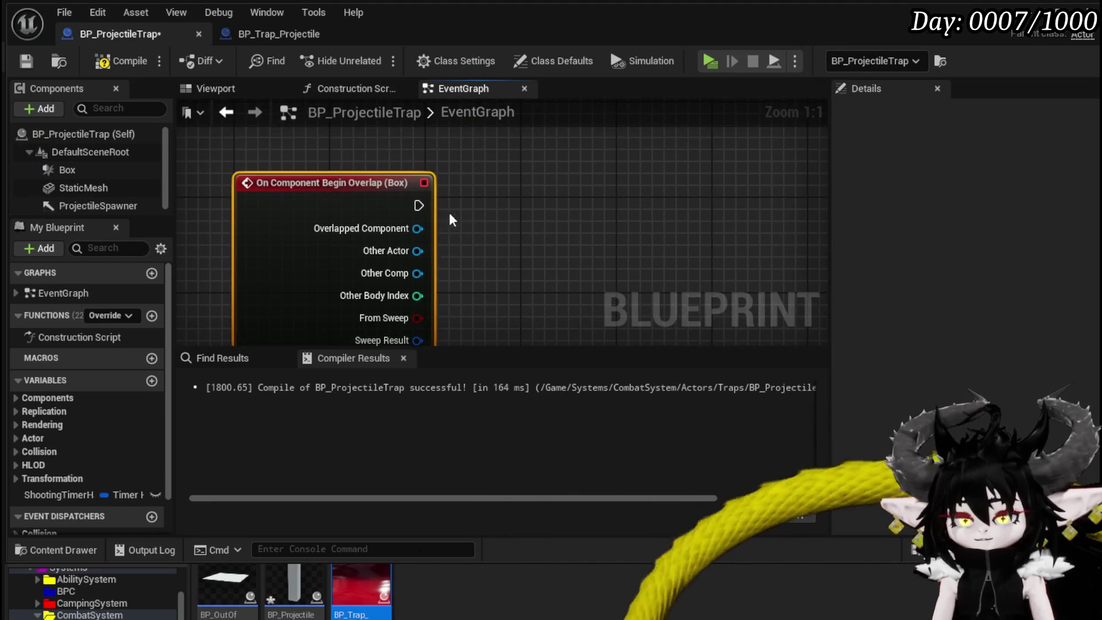
Make the Box's begin-overlap call Activate Trap, save, and switch to BP_Trap_Projectile.
scroll(449, 220, "down", 5)
left_click_drag(439, 232, 515, 245)
type("acti")
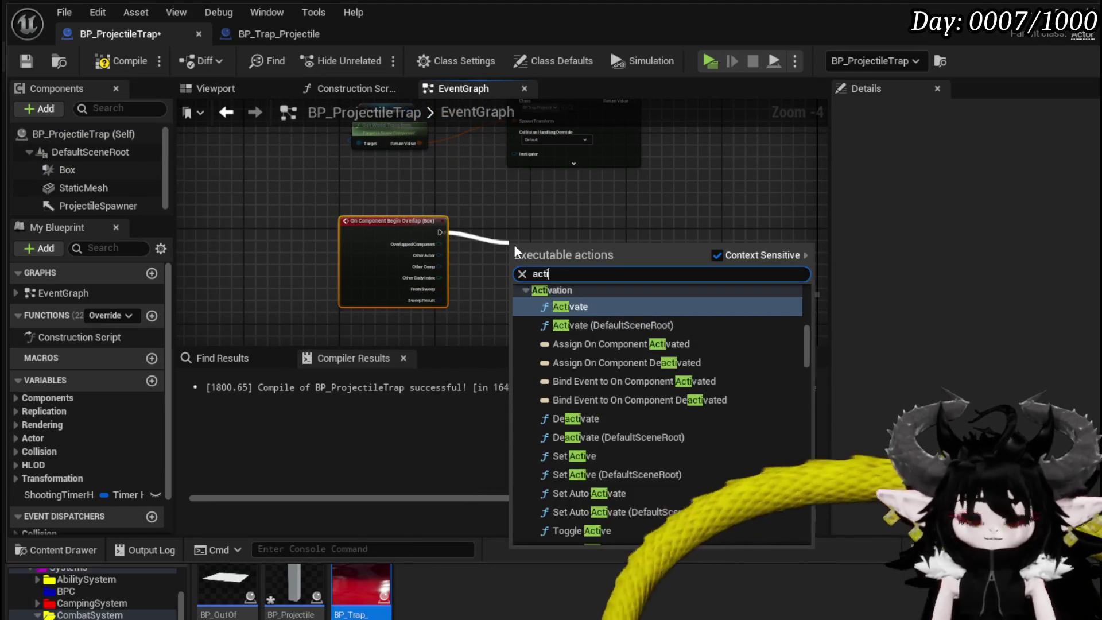
type("vate")
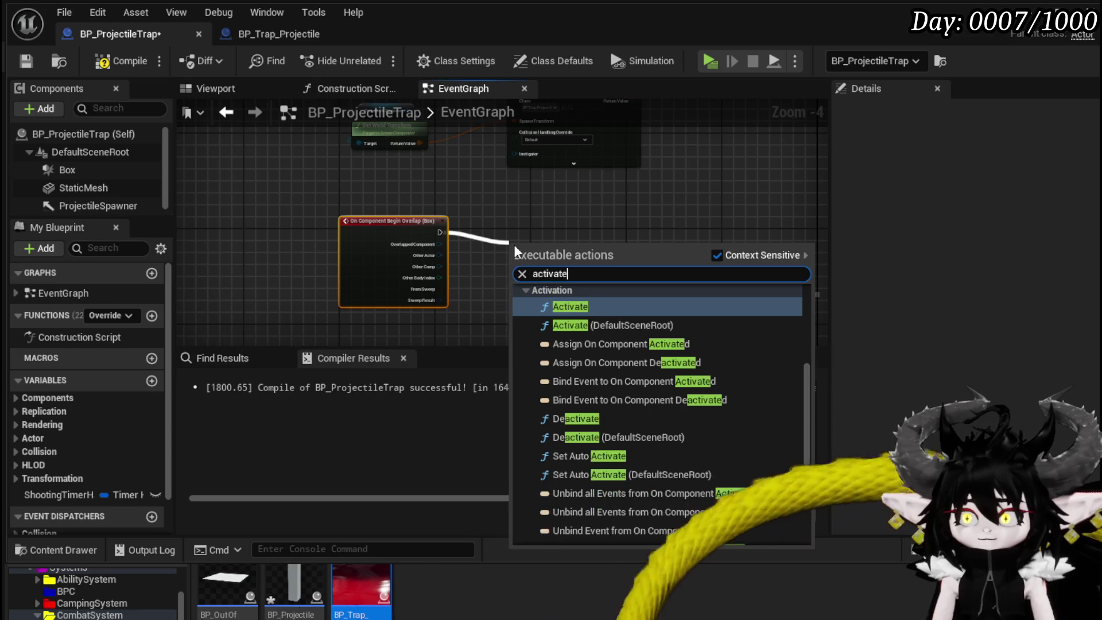
type(" tr")
left_click(578, 295)
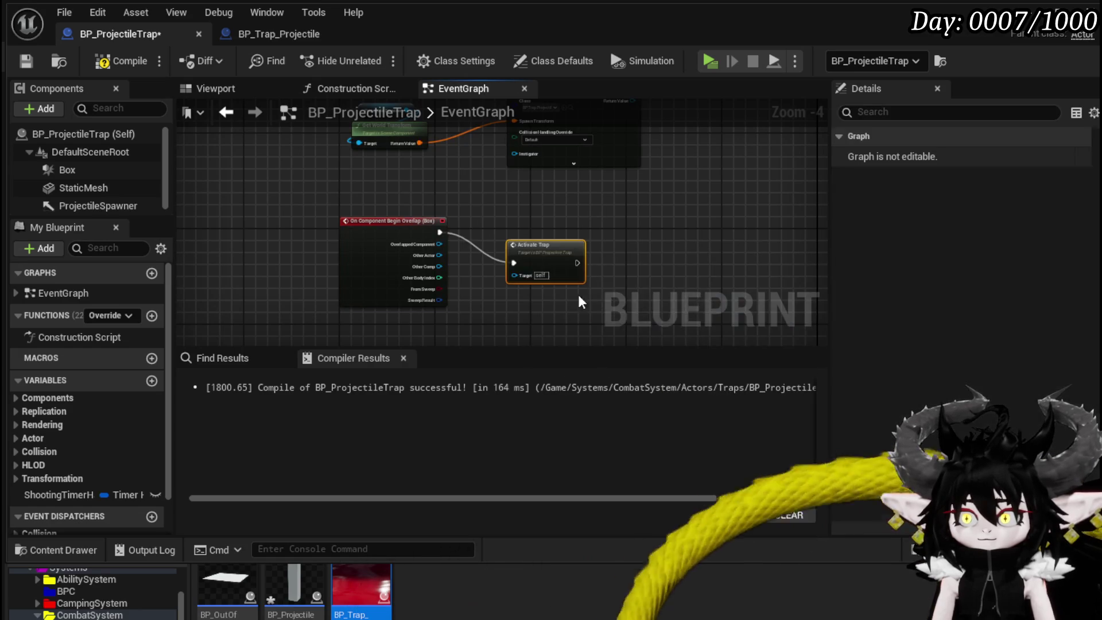
left_click_drag(553, 255, 519, 229)
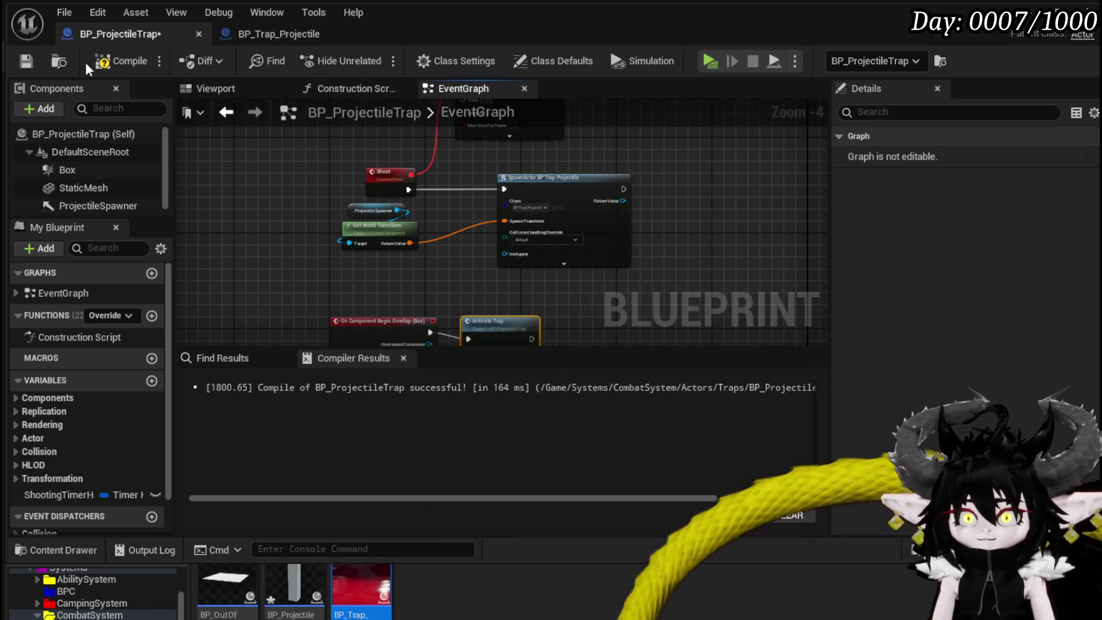
key("ctrl+s")
left_click(267, 42)
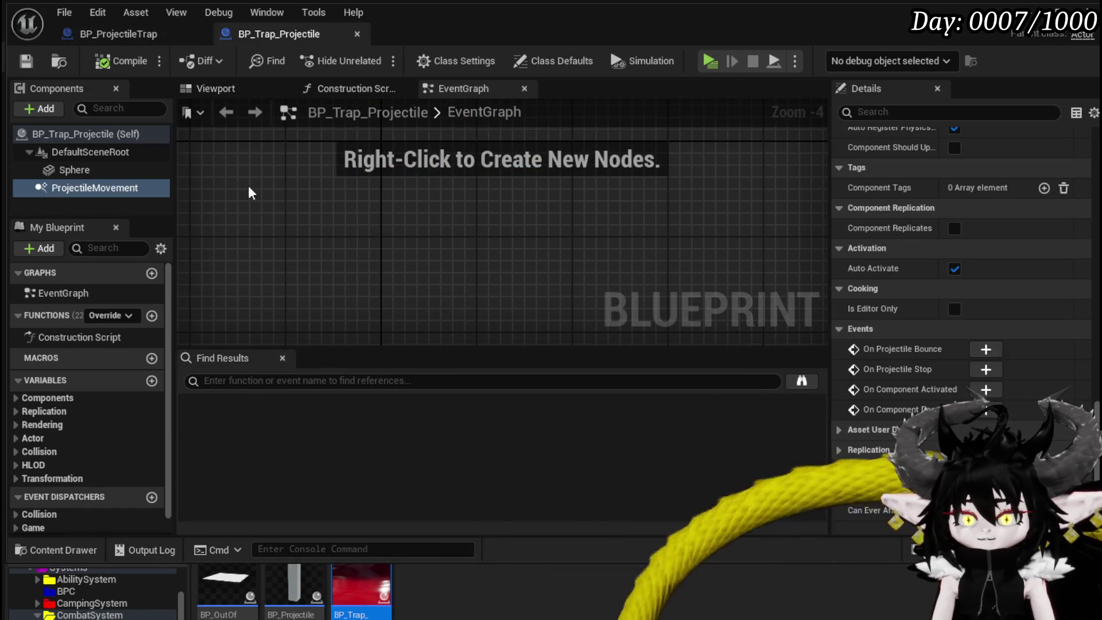
Create a new SetData function in BP_Trap_Projectile and save.
right_click(366, 220)
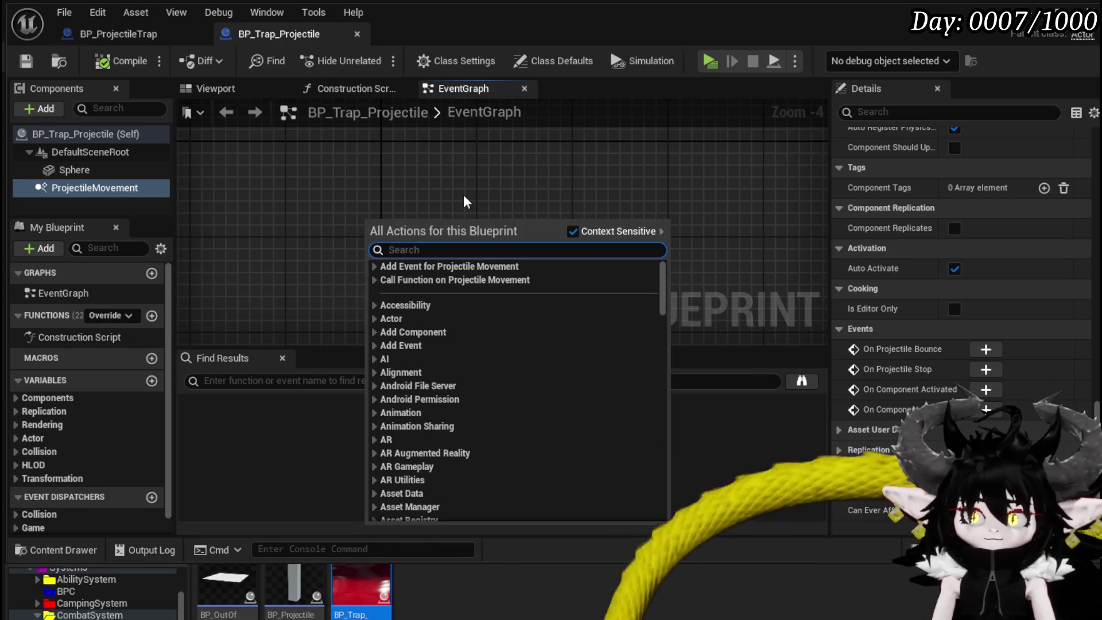
left_click(152, 316)
left_click(152, 316)
type("Data")
key("Return")
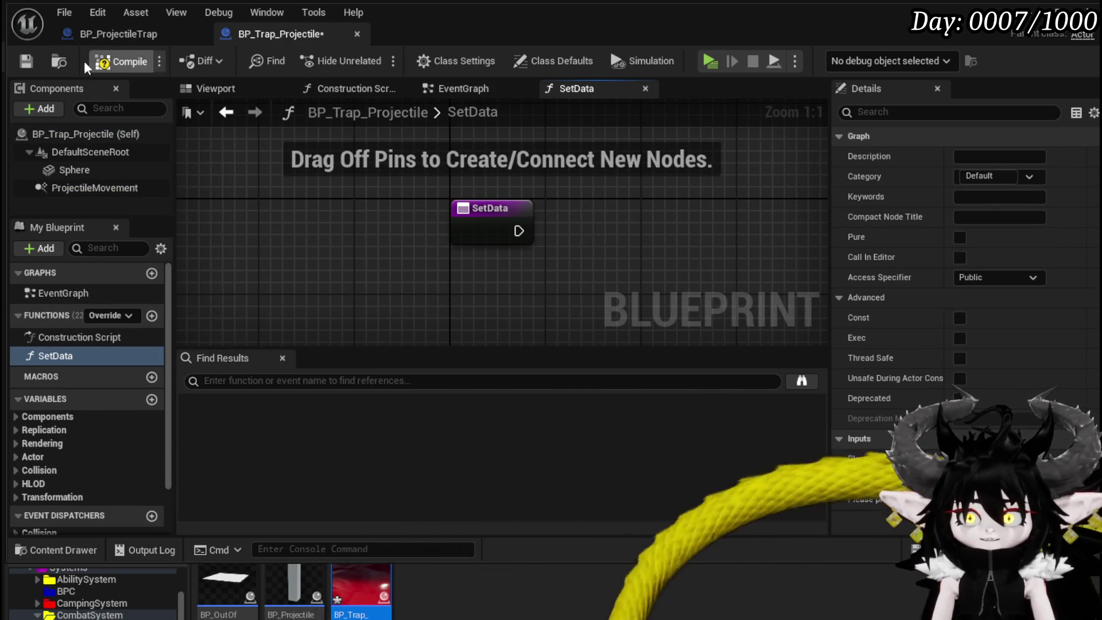
left_click(26, 61)
Have SetData call Set Life Span with 30.0, then save the blueprint.
left_click_drag(385, 221, 540, 238)
type("Set")
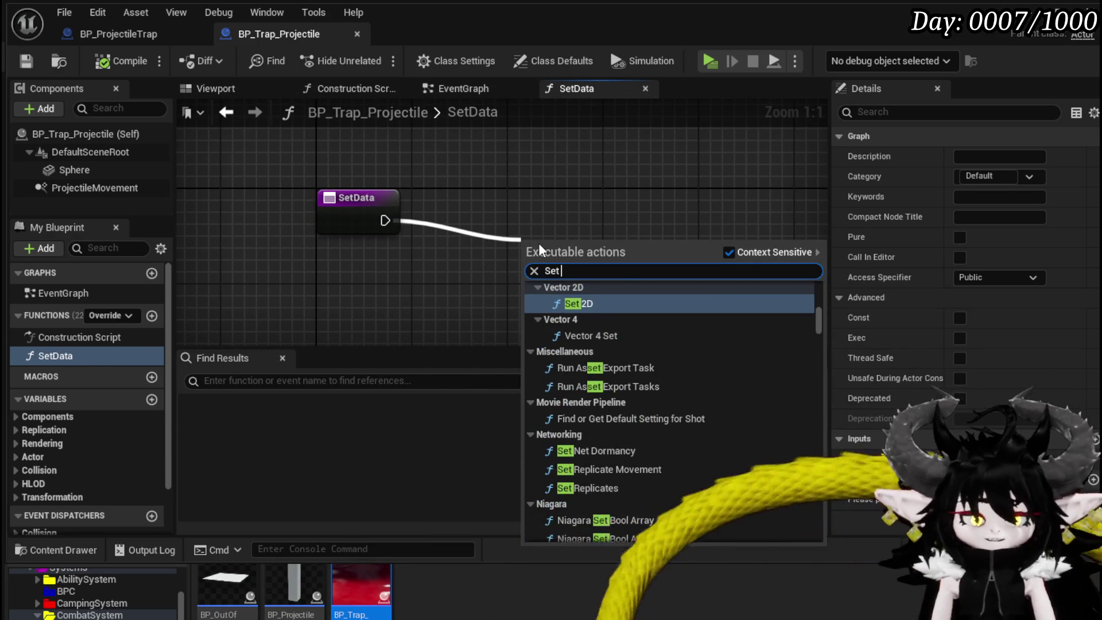
type(" life")
key("Return")
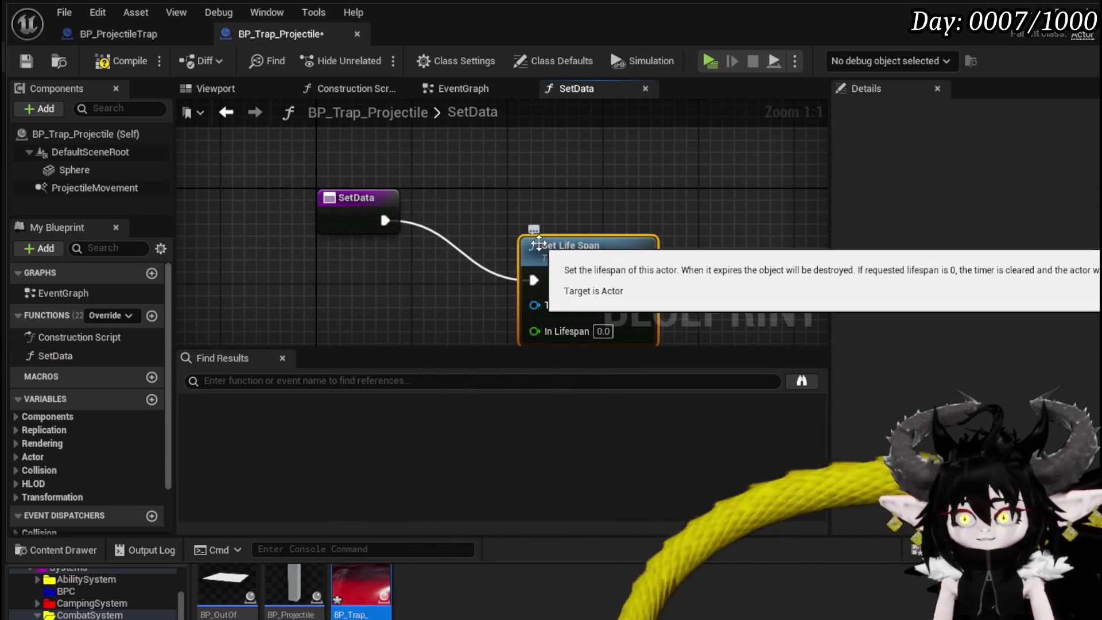
left_click(597, 285)
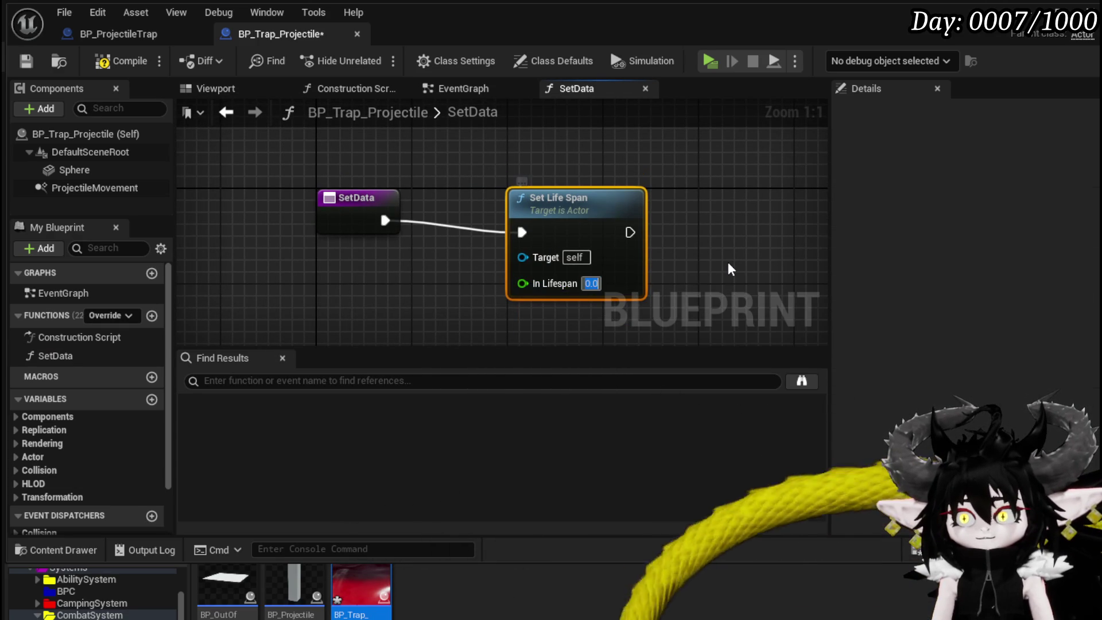
type("30.0")
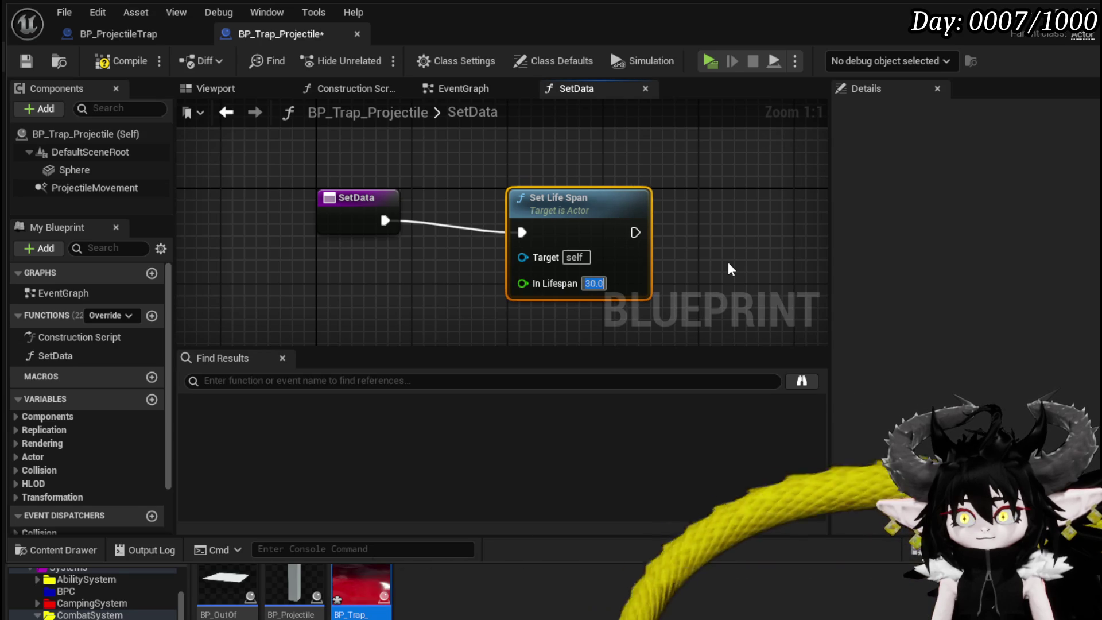
left_click(26, 61)
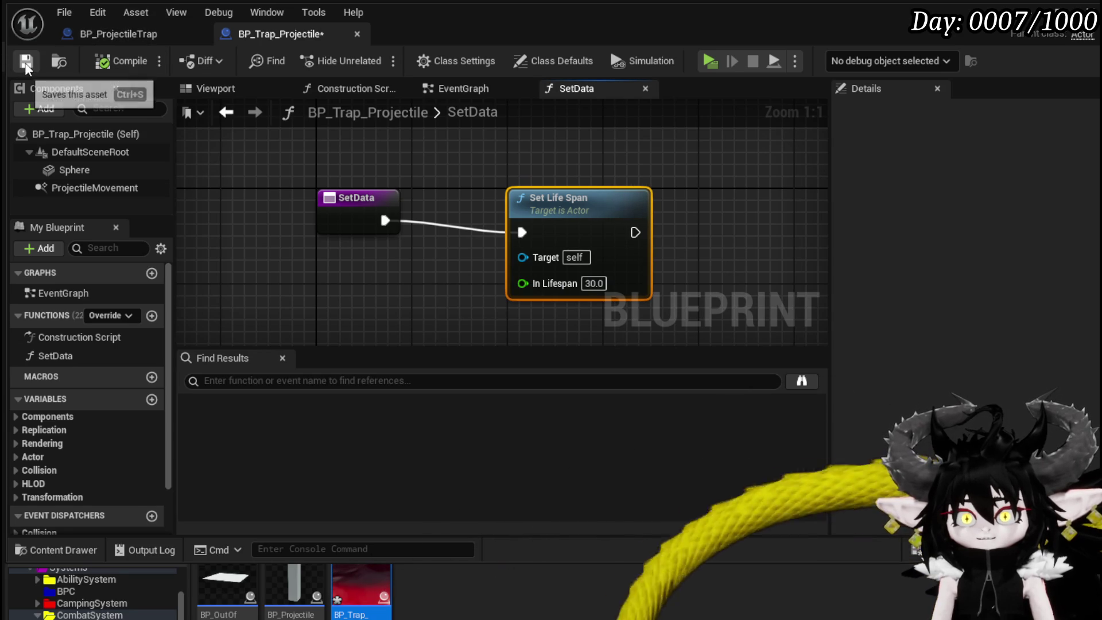
key("alt+Tab")
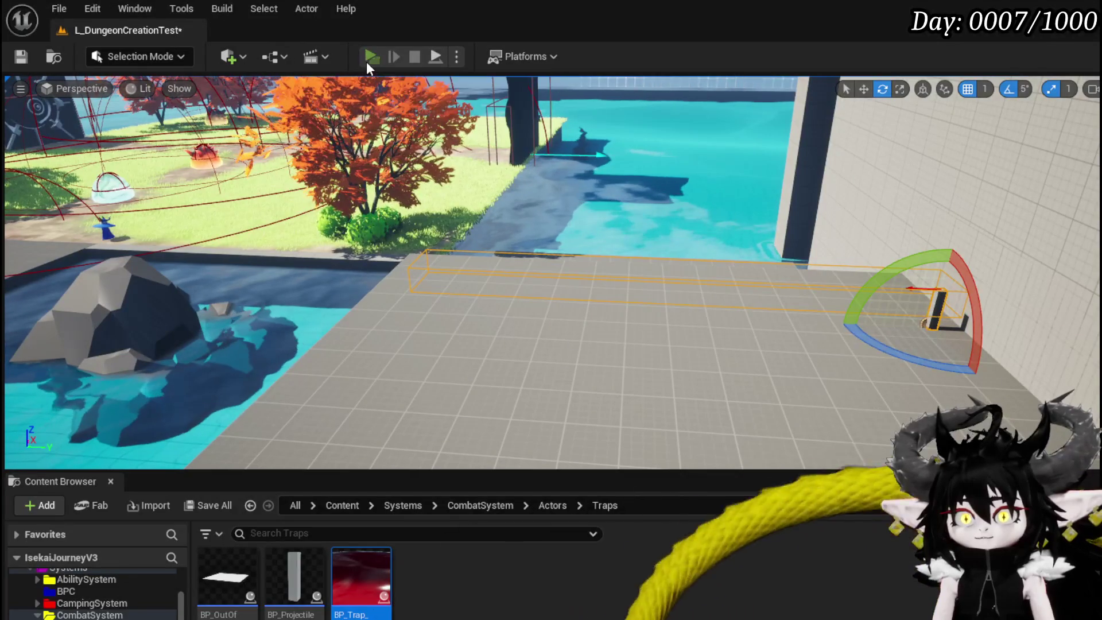
Play-test by running and jumping around the trap, then stop and save the level.
left_click(370, 60)
key("w")
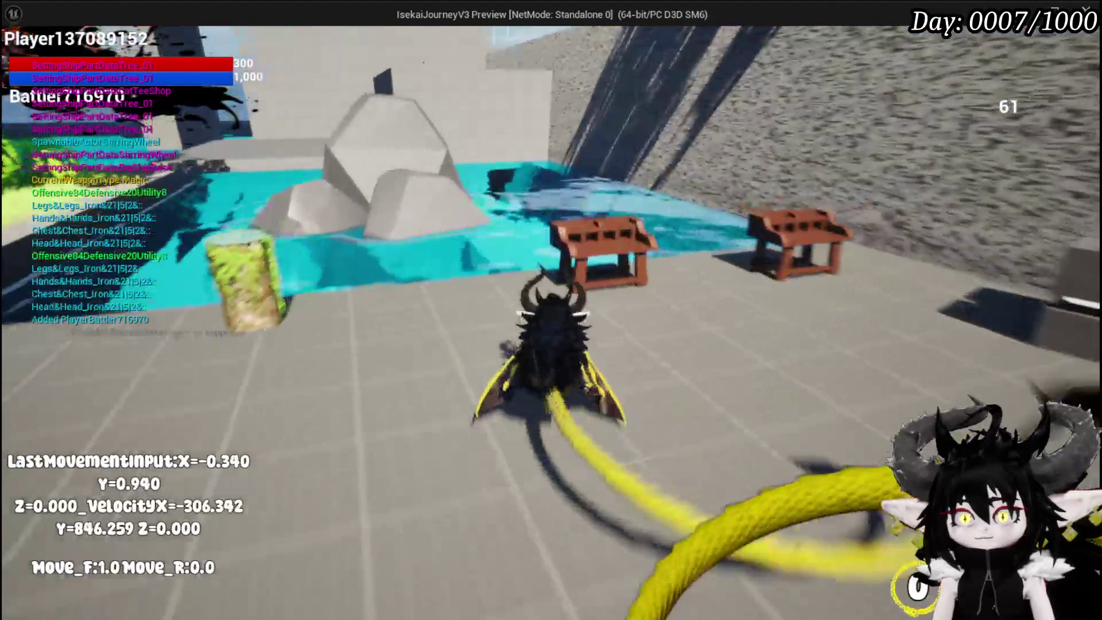
key("space")
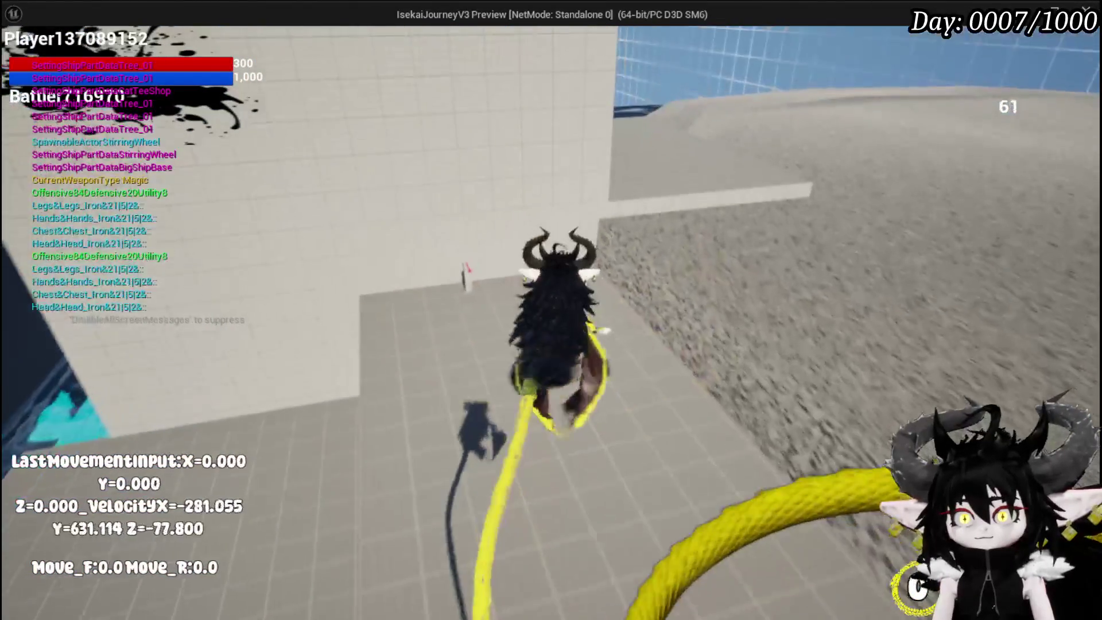
key("space")
key("d")
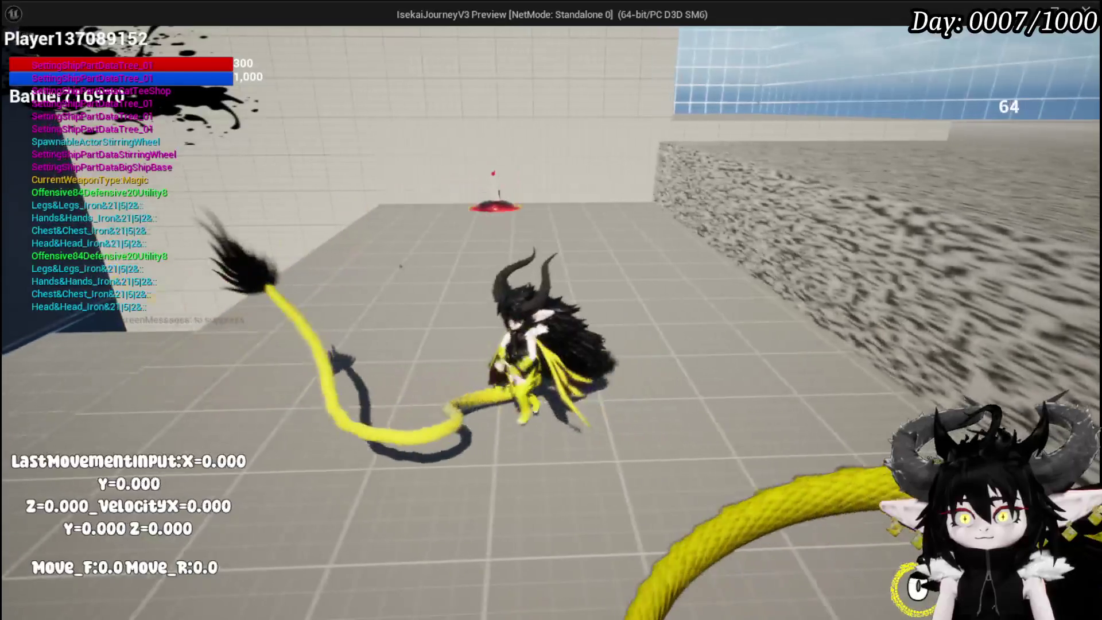
key("w")
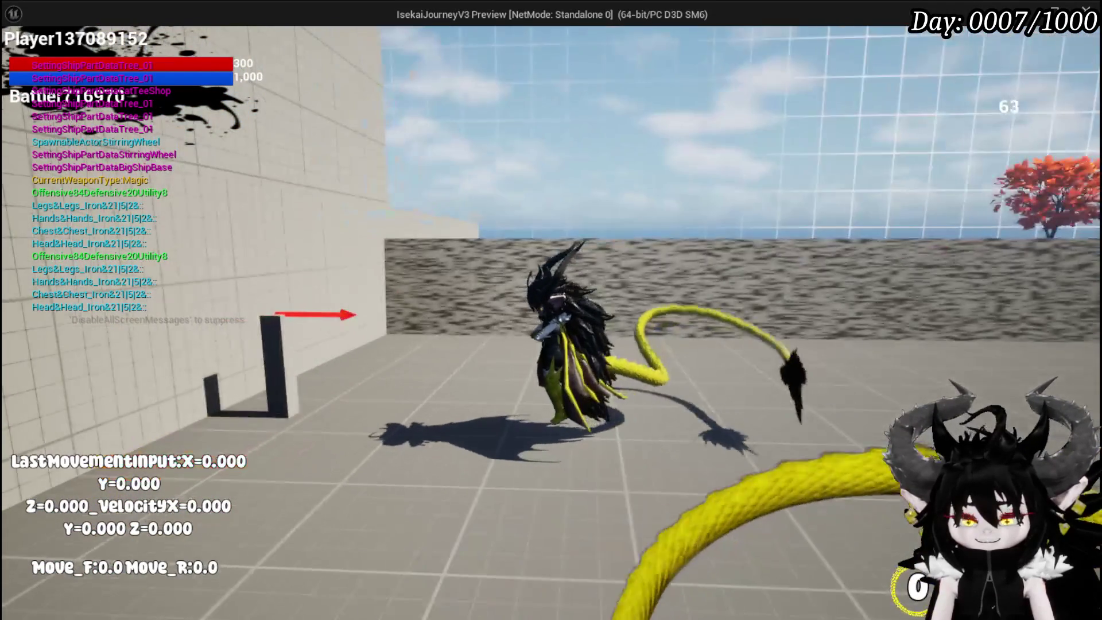
key("Escape")
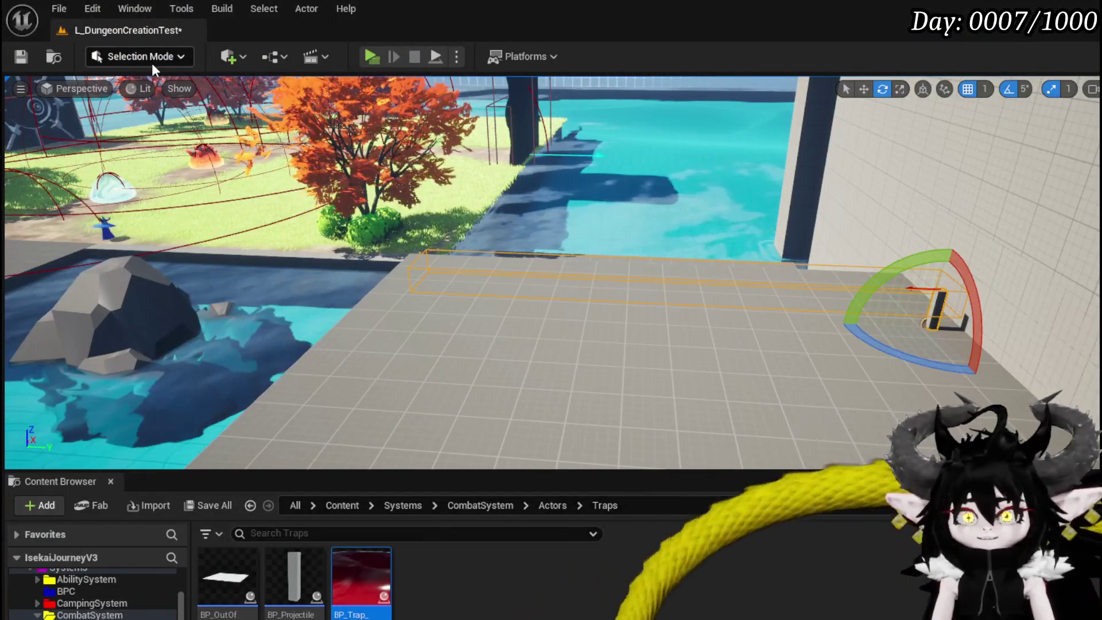
key("ctrl+s")
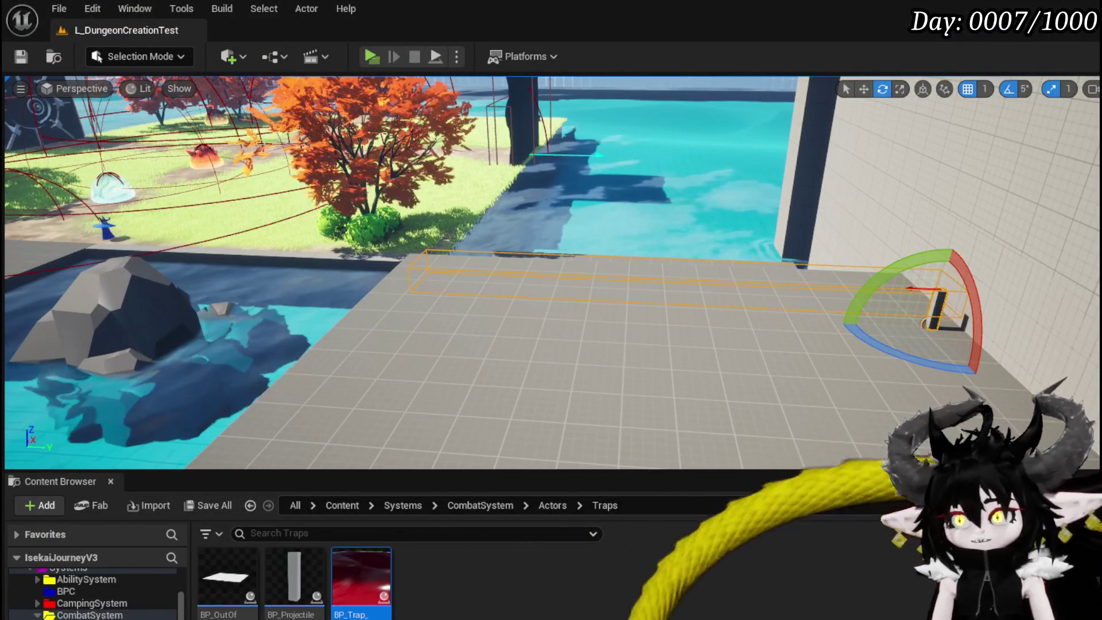
key("alt+Tab")
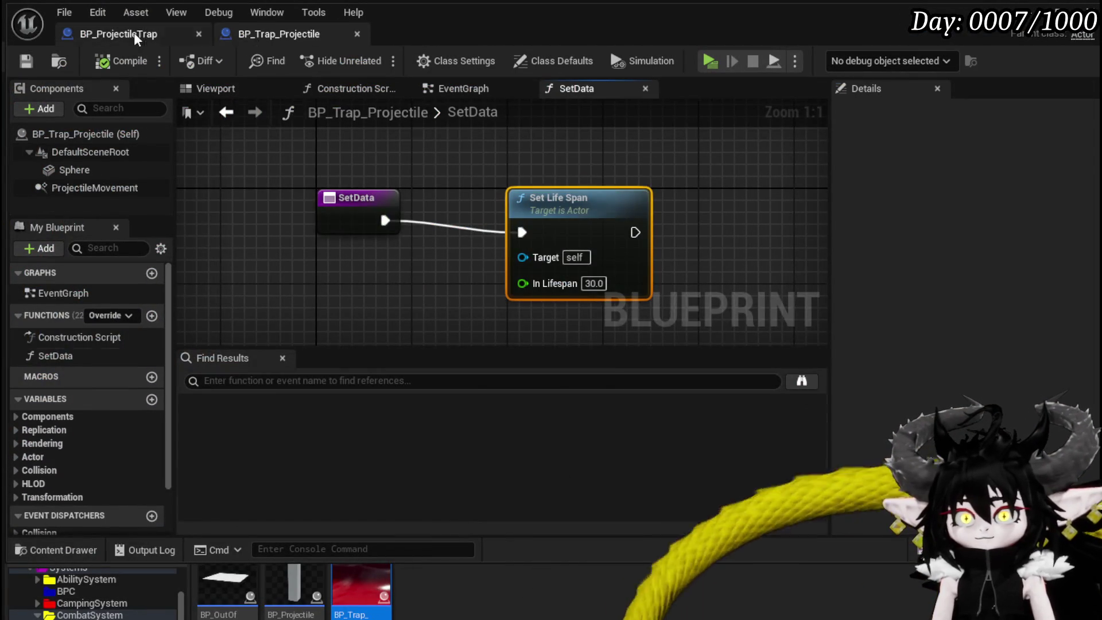
Set the ProjectileMovement Projectile Gravity Scale to 0 in BP_Trap_Projectile and save.
left_click(133, 33)
left_click(277, 38)
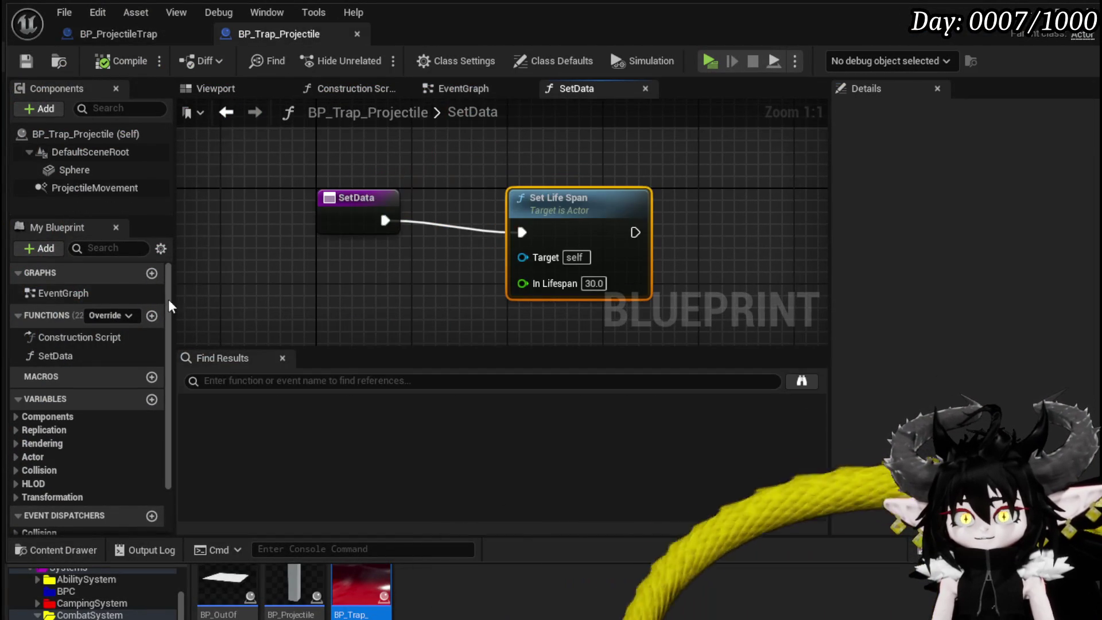
left_click(927, 113)
type("Grav")
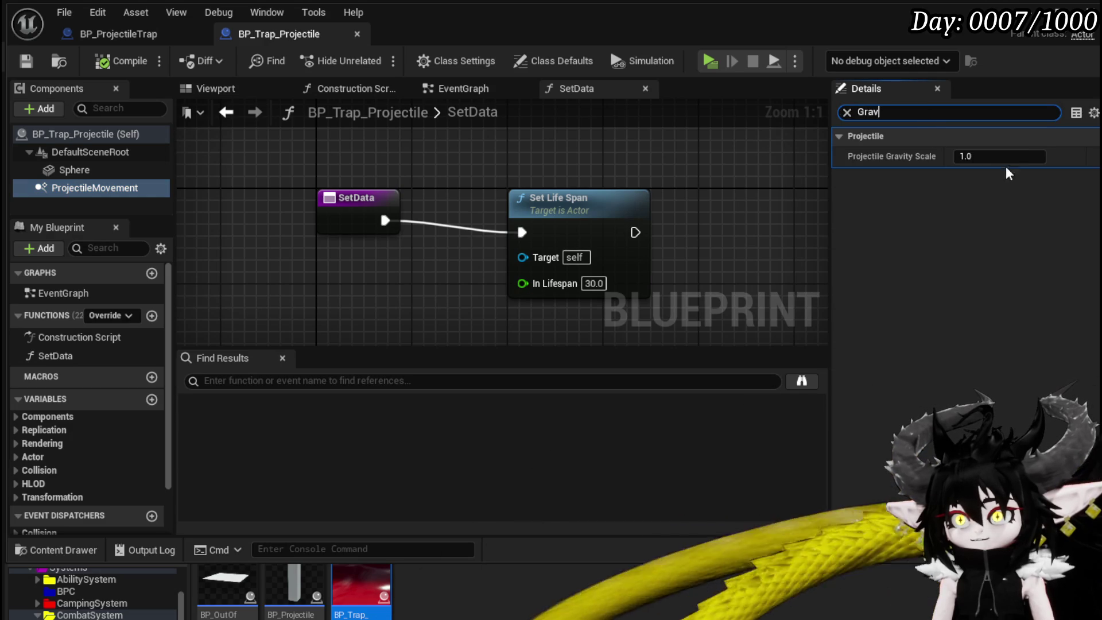
left_click(1002, 157)
type("0")
key("Return")
left_click(26, 61)
Turn off Enable Gravity on the Sphere component and compile the blueprint.
left_click(69, 151)
left_click(62, 134)
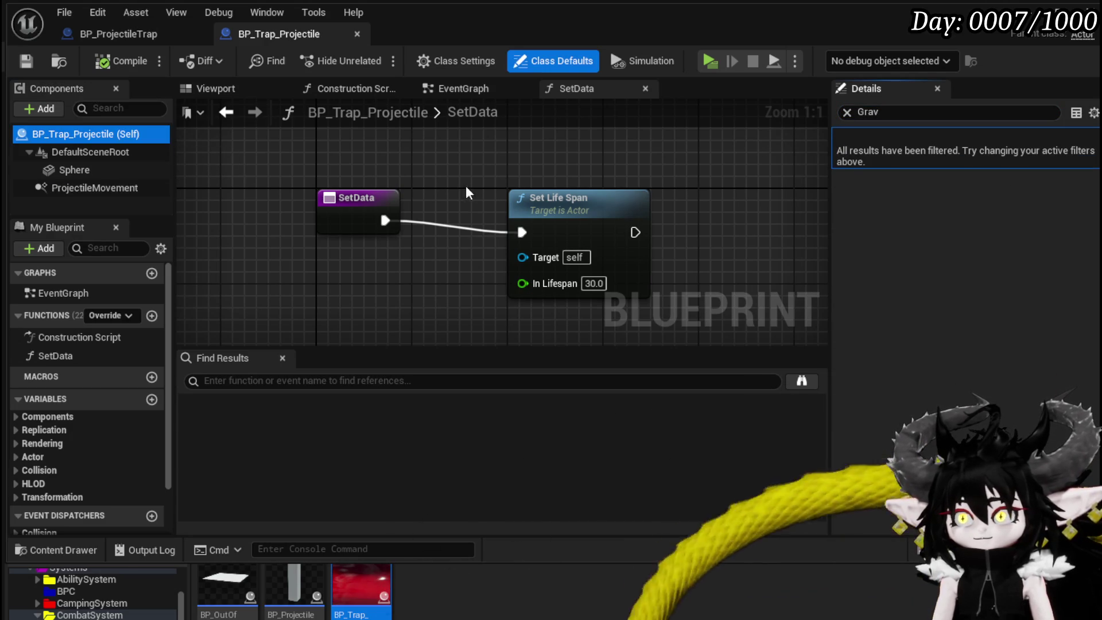
left_click(112, 153)
left_click(90, 170)
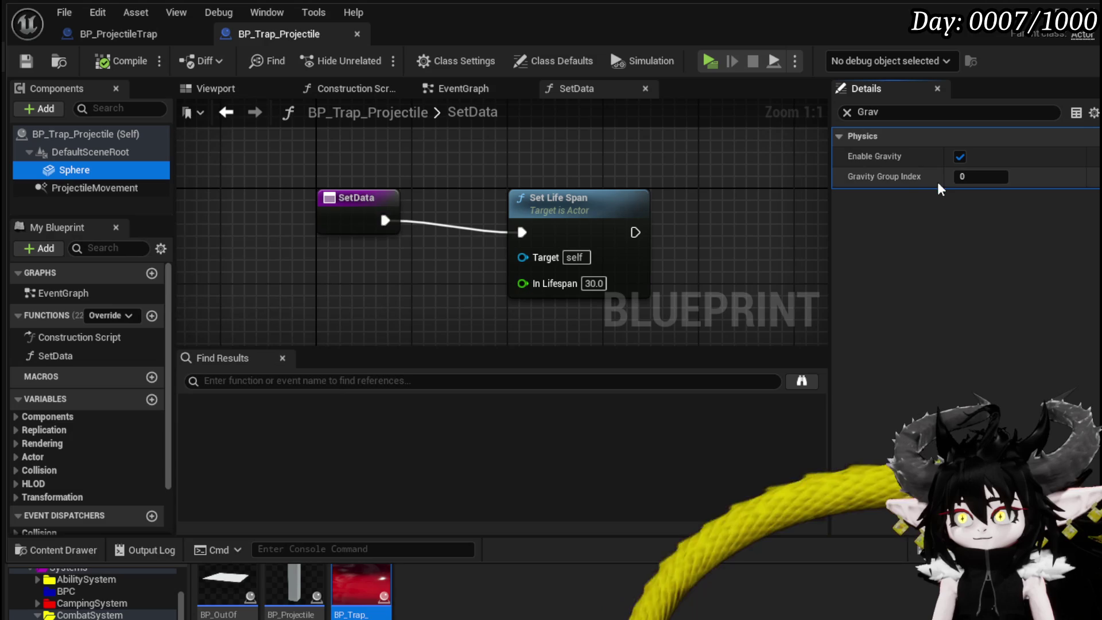
left_click(960, 157)
left_click(117, 66)
Set ProjectileMovement Velocity X to 50, compile, and start a play test.
left_click(74, 184)
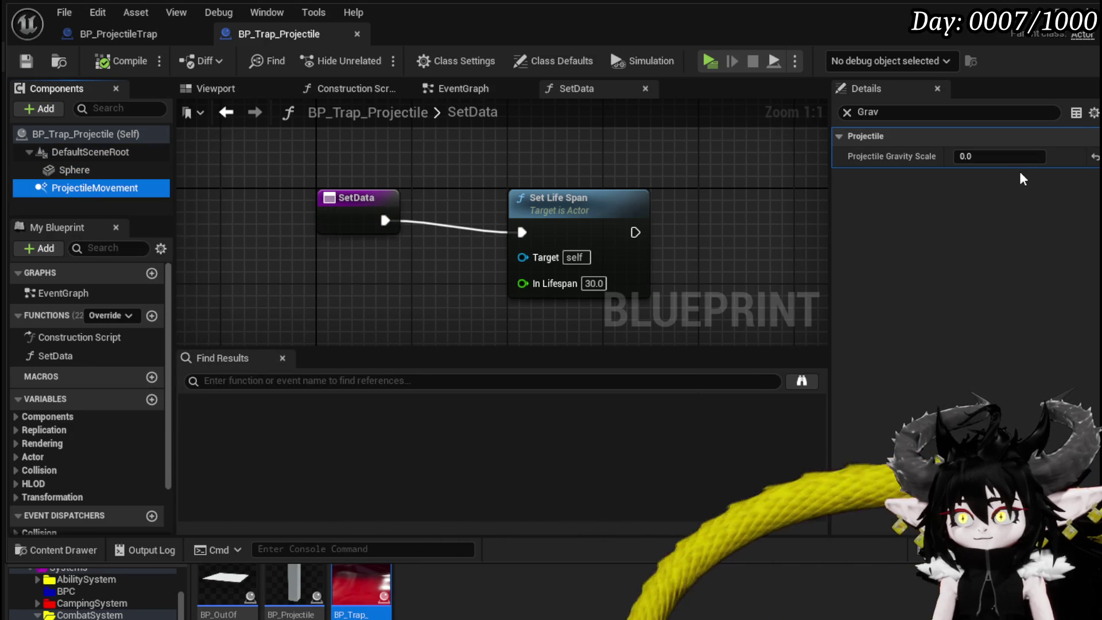
left_click(881, 113)
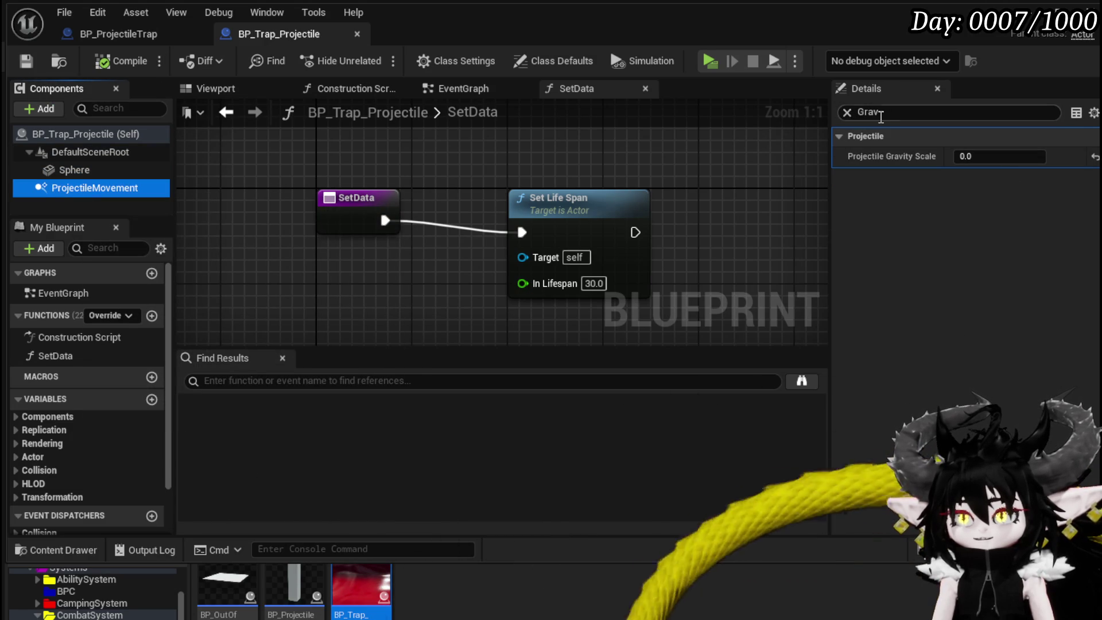
double_click(873, 113)
type("Ve")
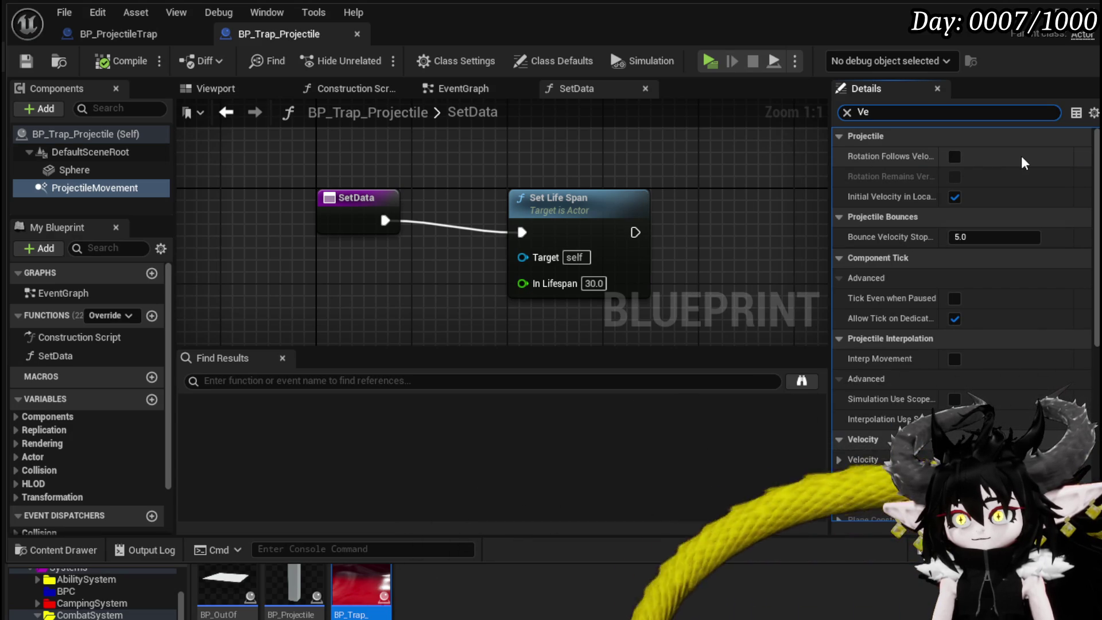
scroll(1021, 156, "down", 5)
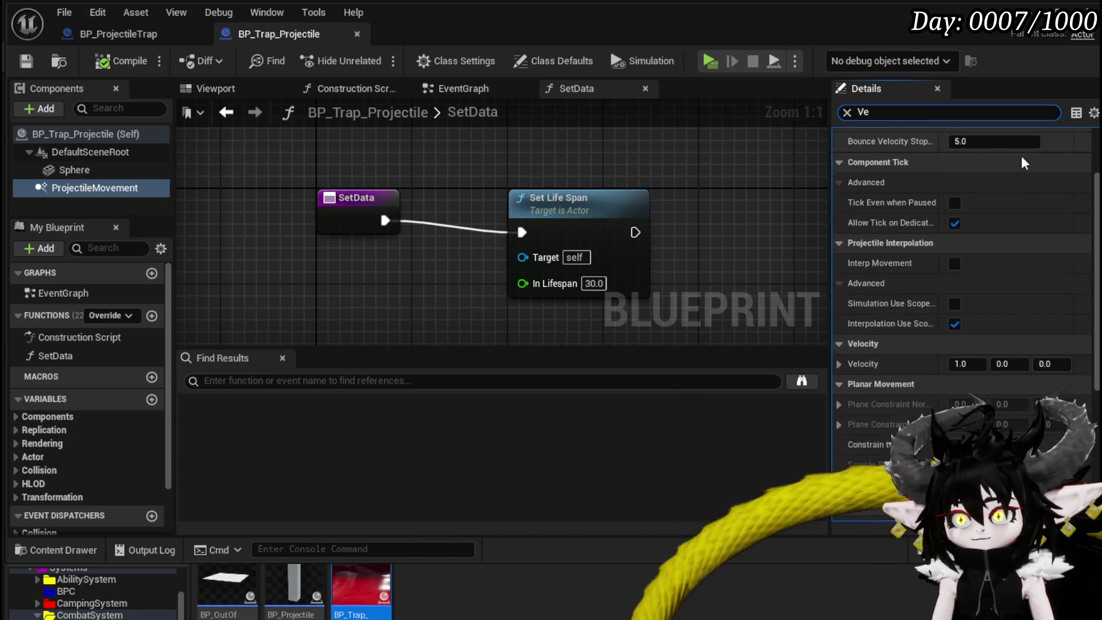
scroll(1020, 156, "down", 15)
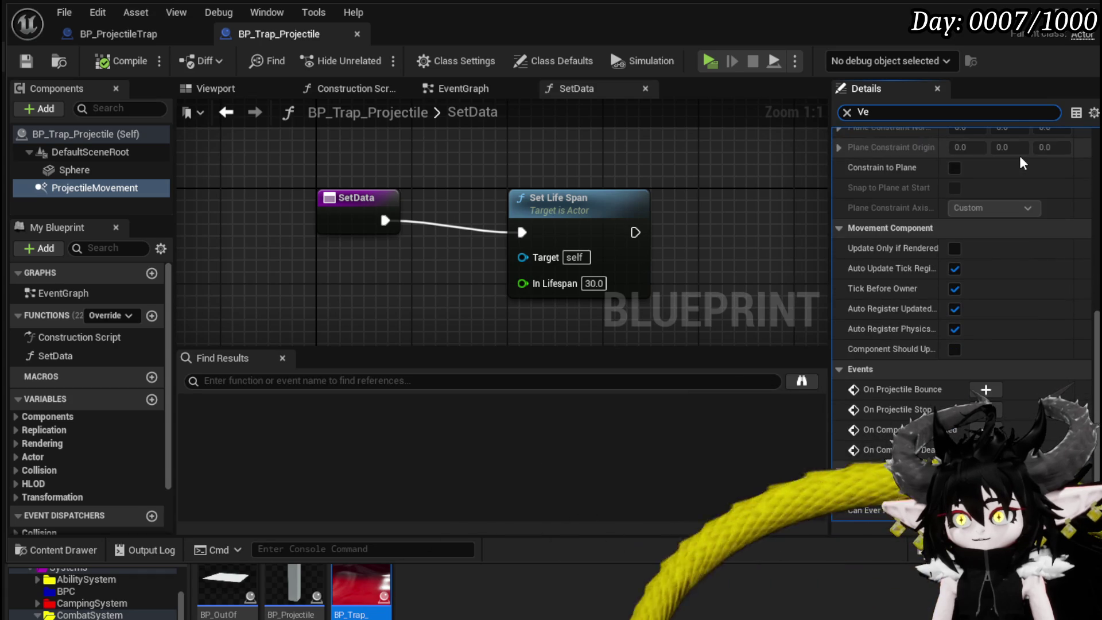
scroll(1019, 156, "up", 12)
left_click(962, 301)
type("50")
key("Return")
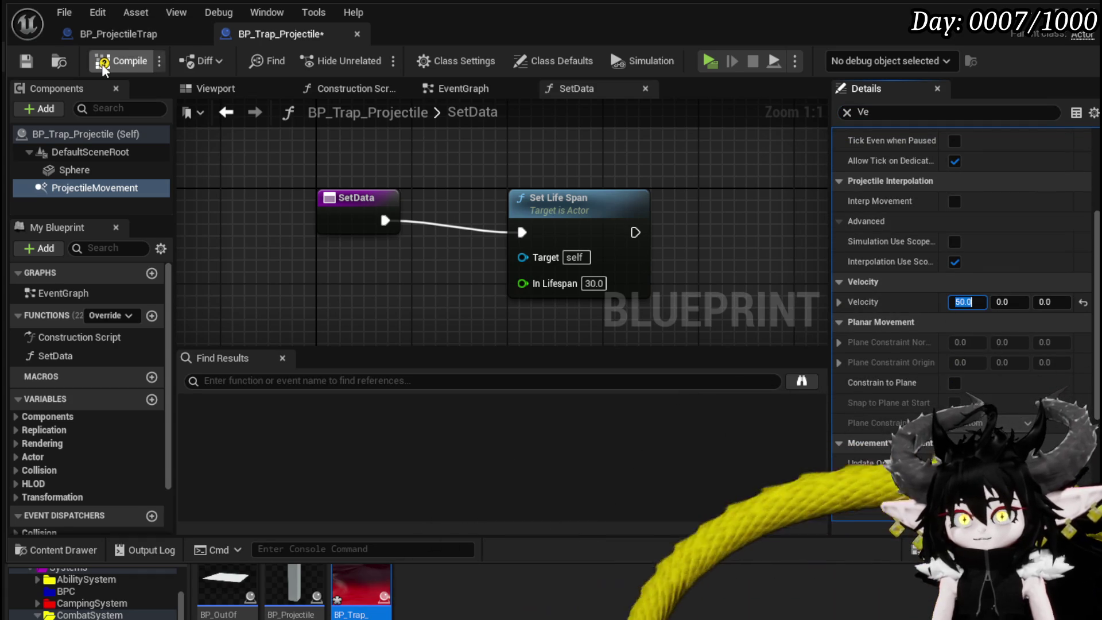
left_click(103, 62)
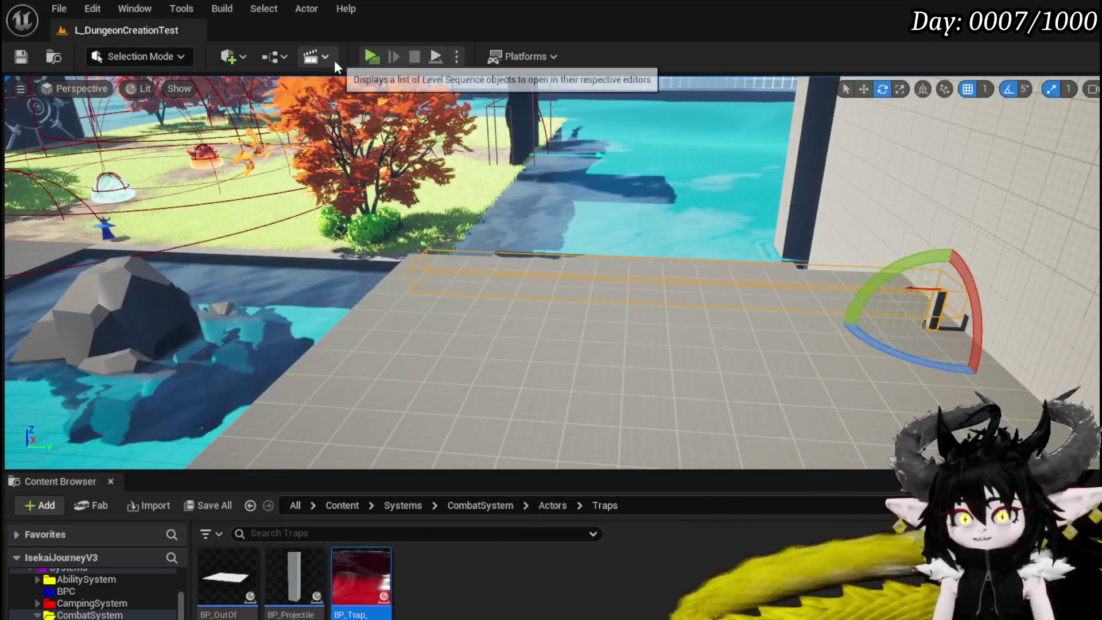
left_click(338, 57)
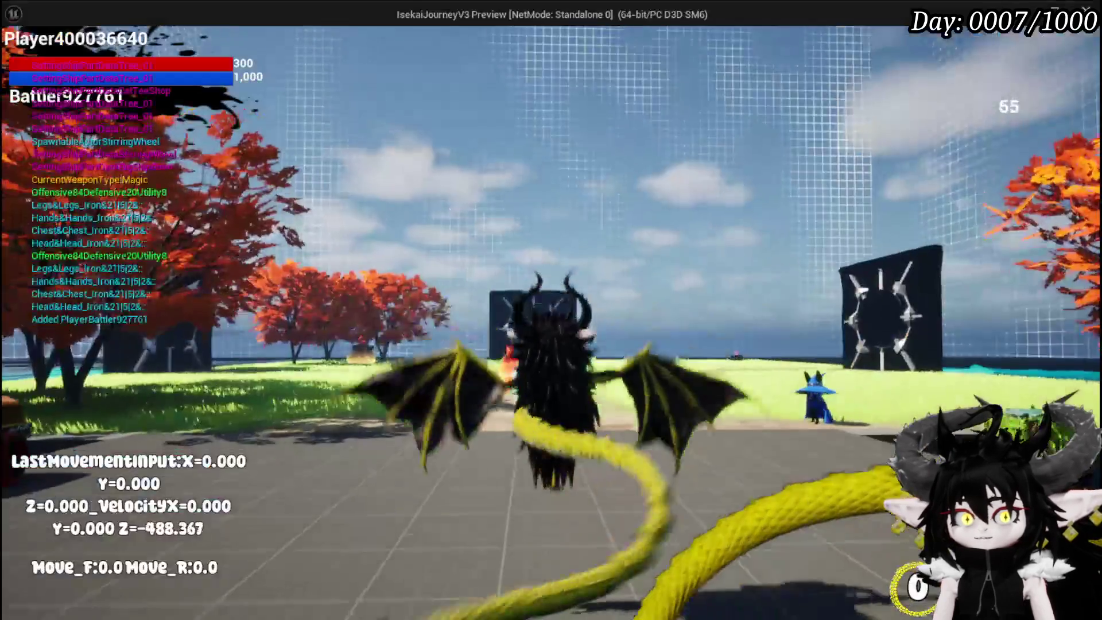
Run forward and fly up over the grey block into the trap trigger area.
key("w")
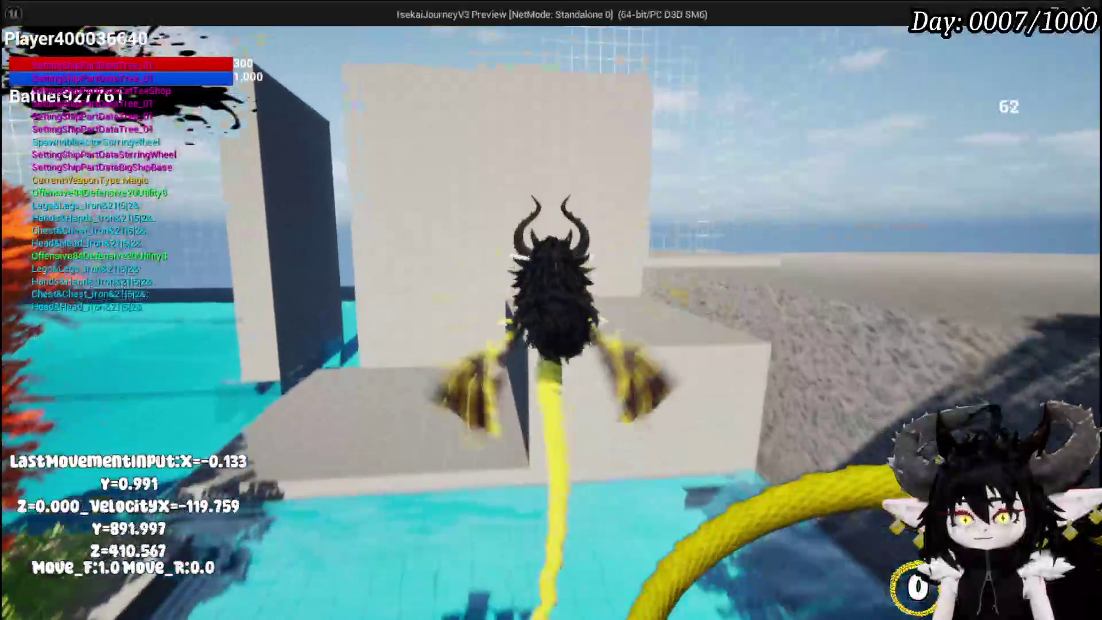
key("space")
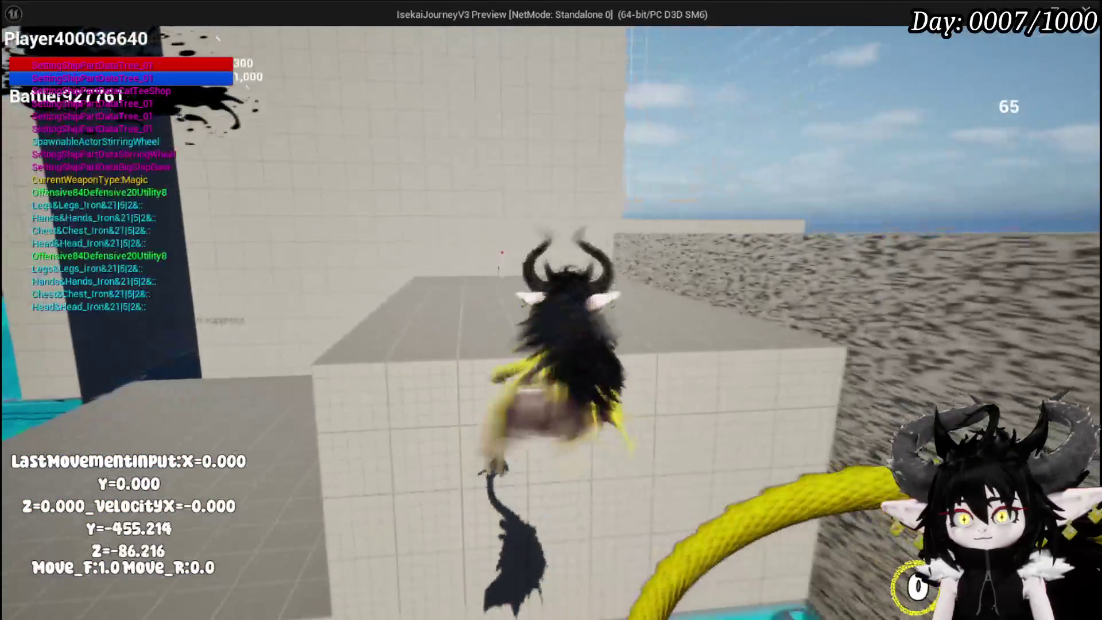
key("space")
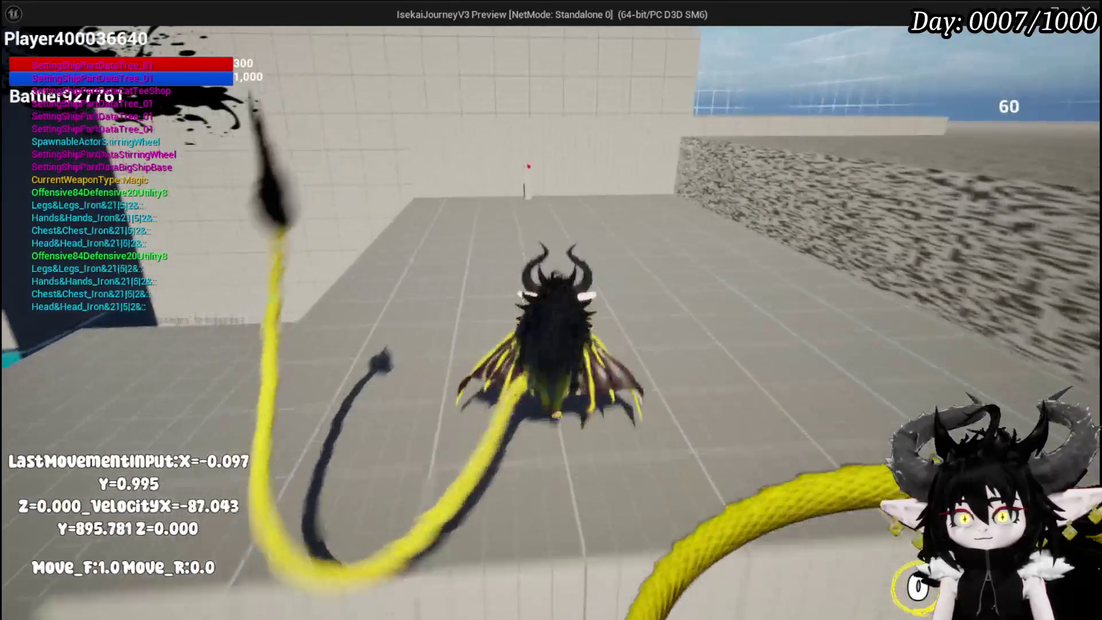
key("w")
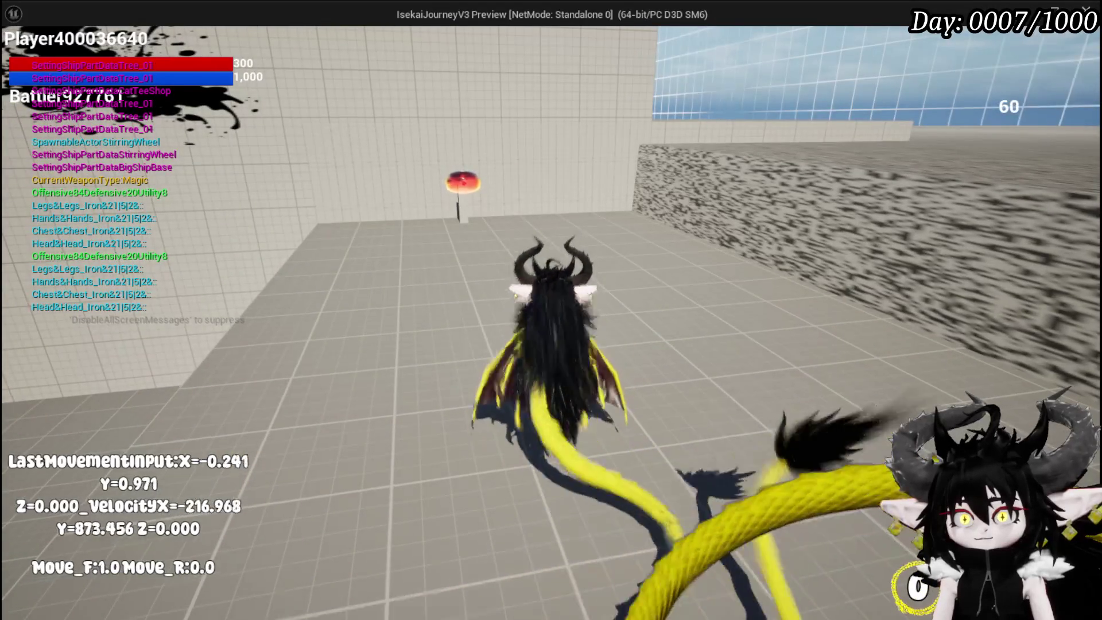
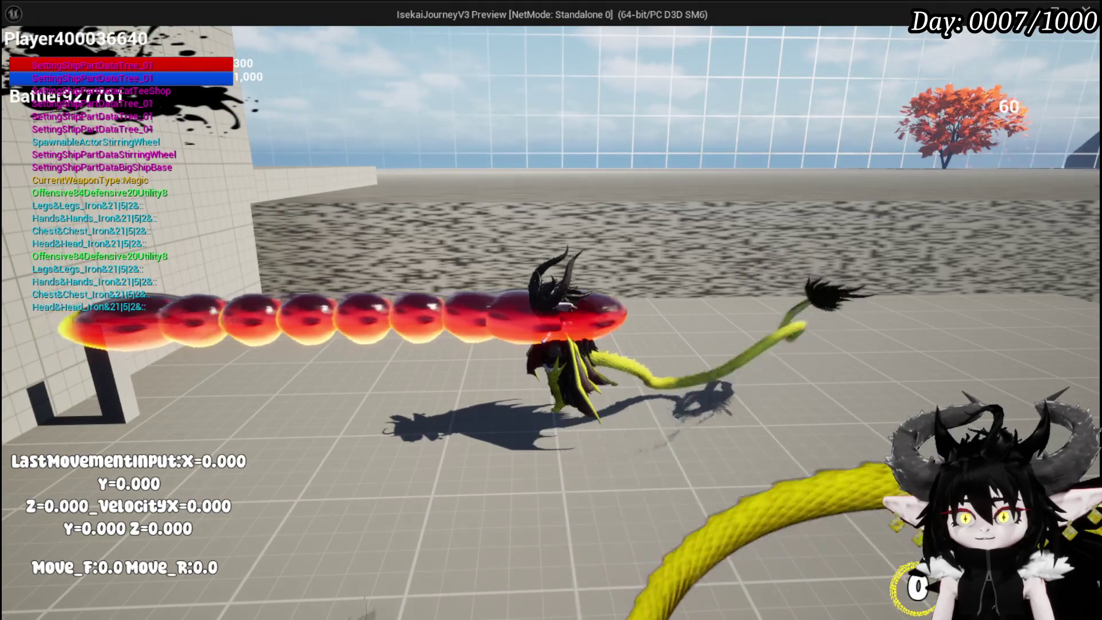
Walk the character around the trap test level, then stop the play session.
key("w")
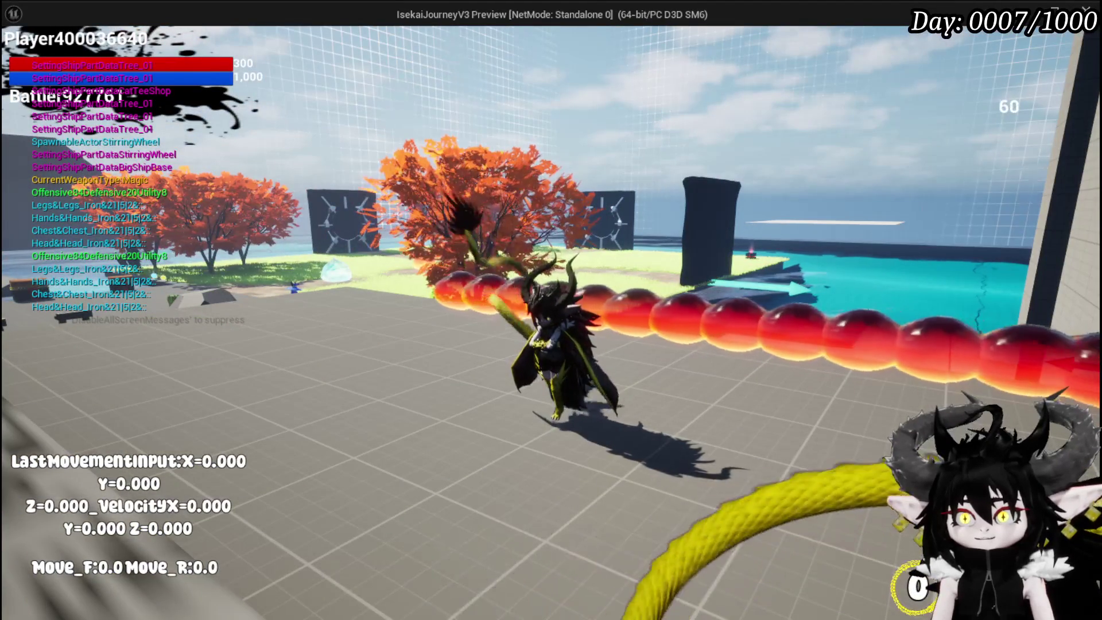
key("a")
key("s")
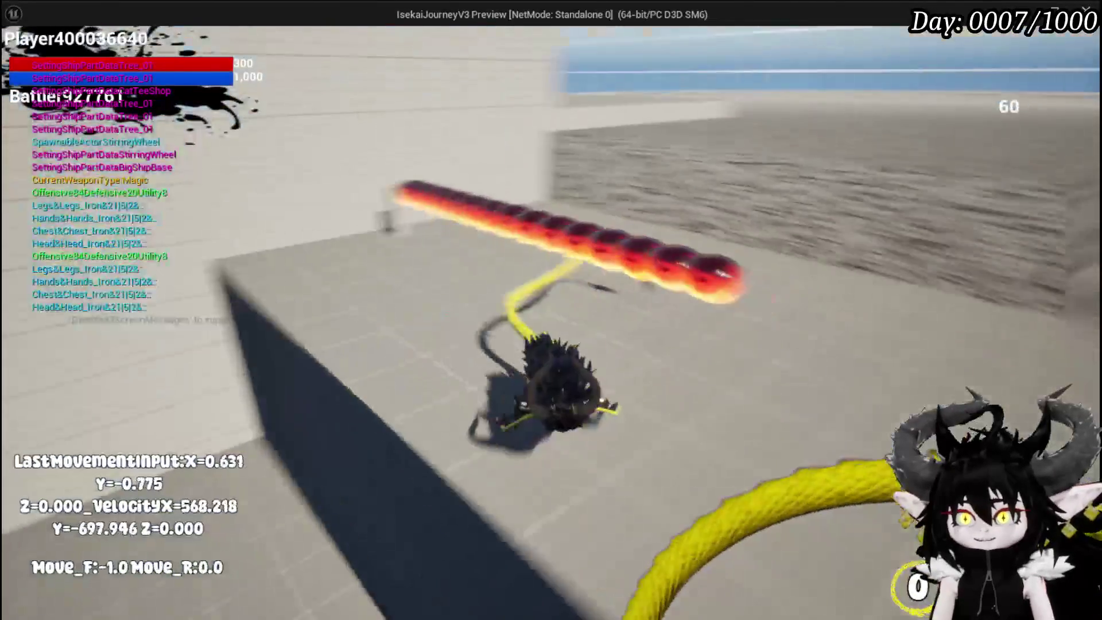
key("alt+Tab")
key("Escape")
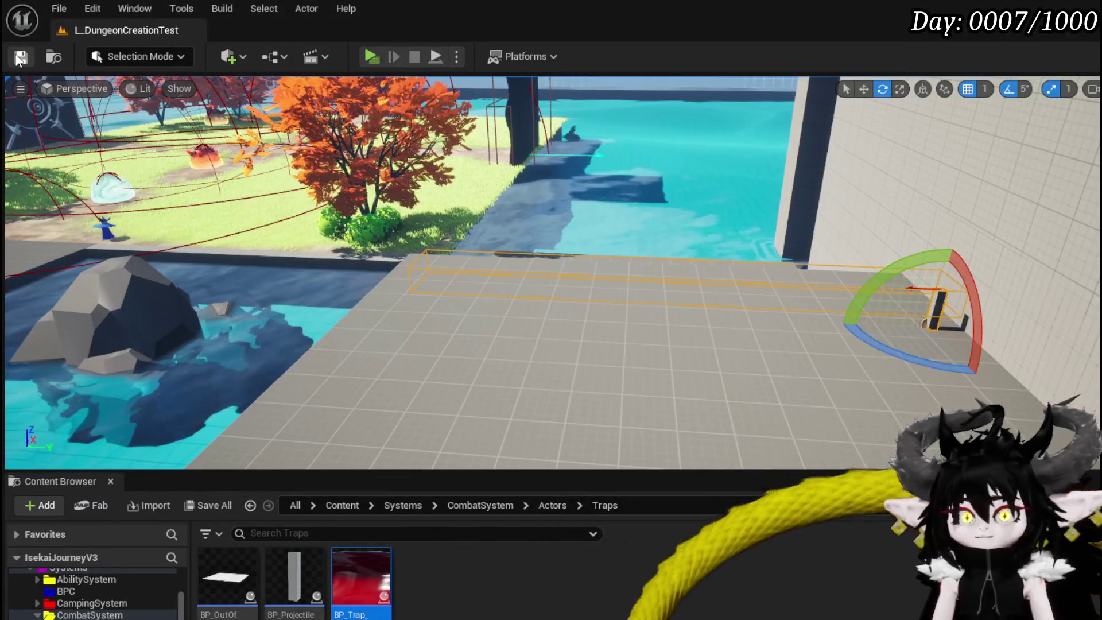
Confirm the projectile's forward velocity of 800, then save and compile BP_Trap_Projectile.
key("alt+Tab")
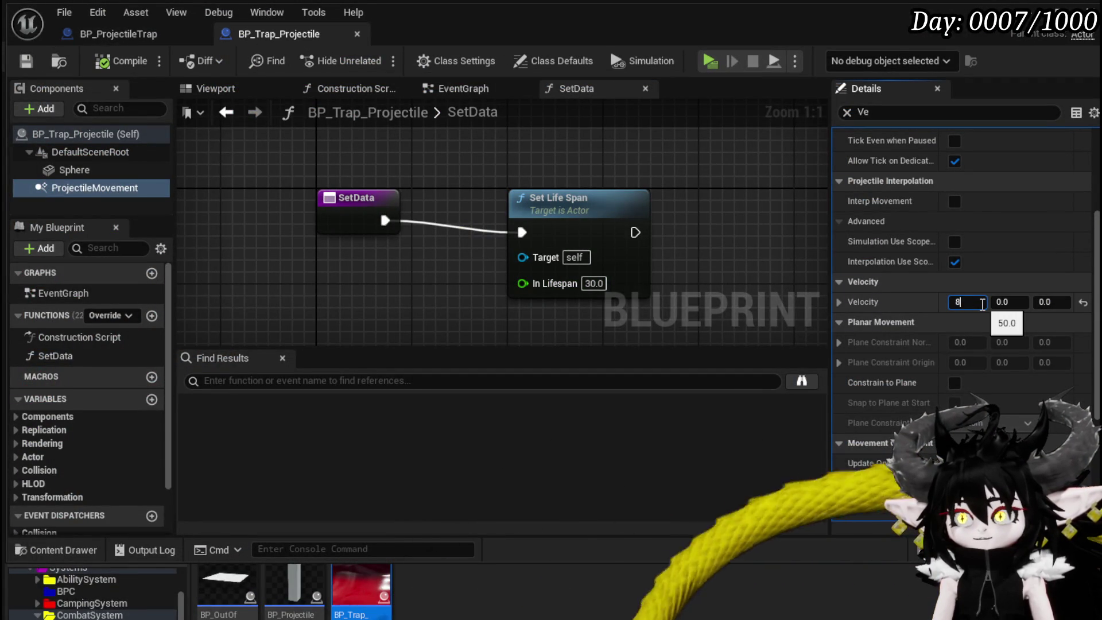
type("00.0")
key("Return")
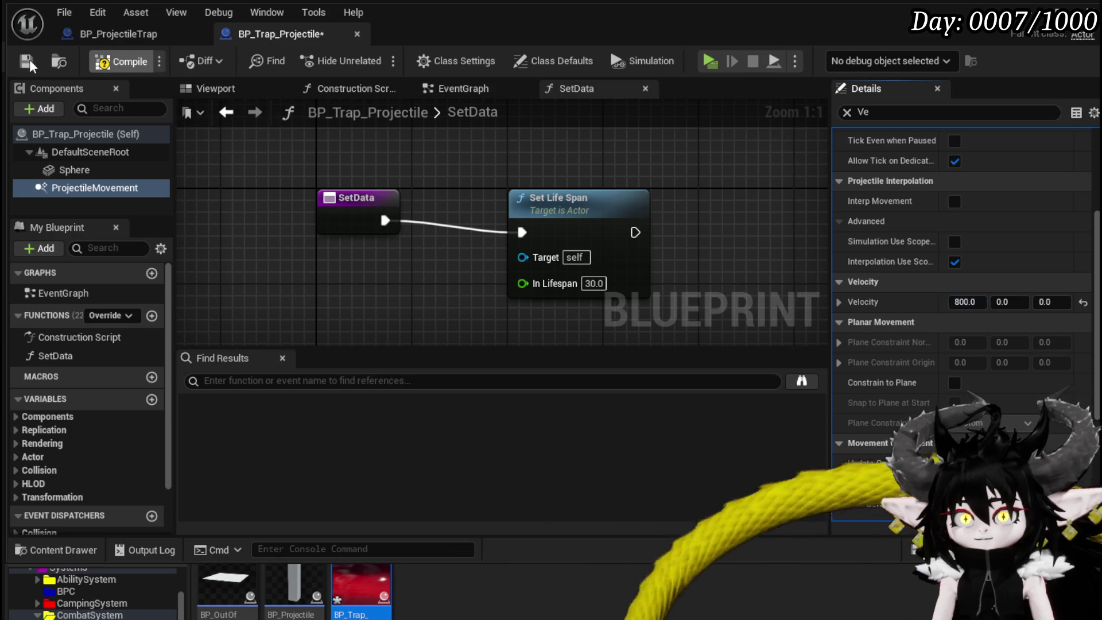
left_click(27, 62)
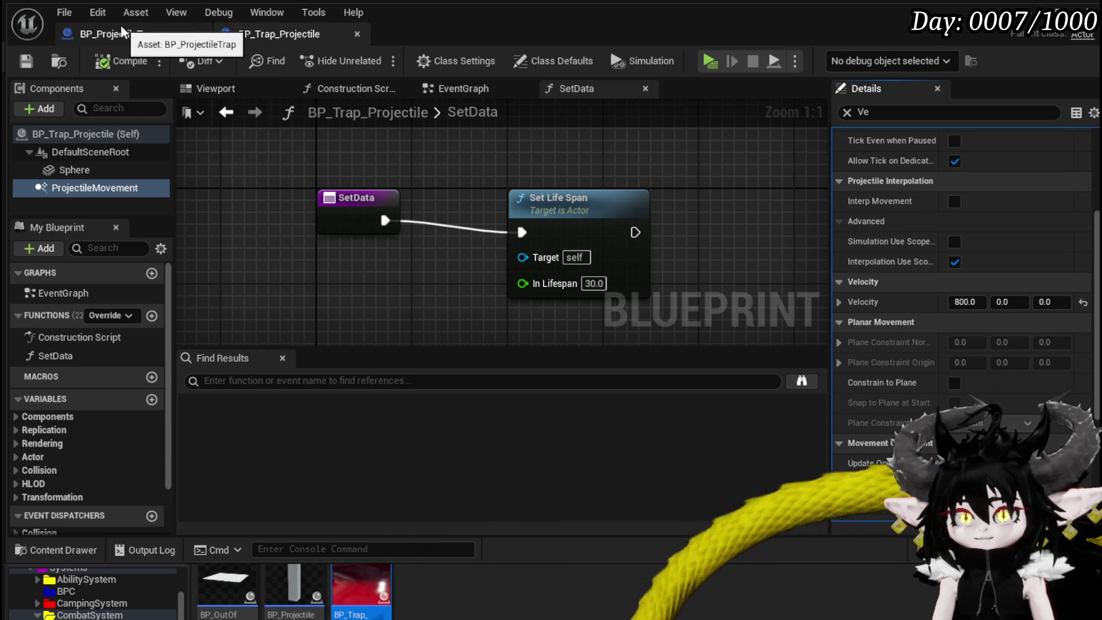
left_click(123, 61)
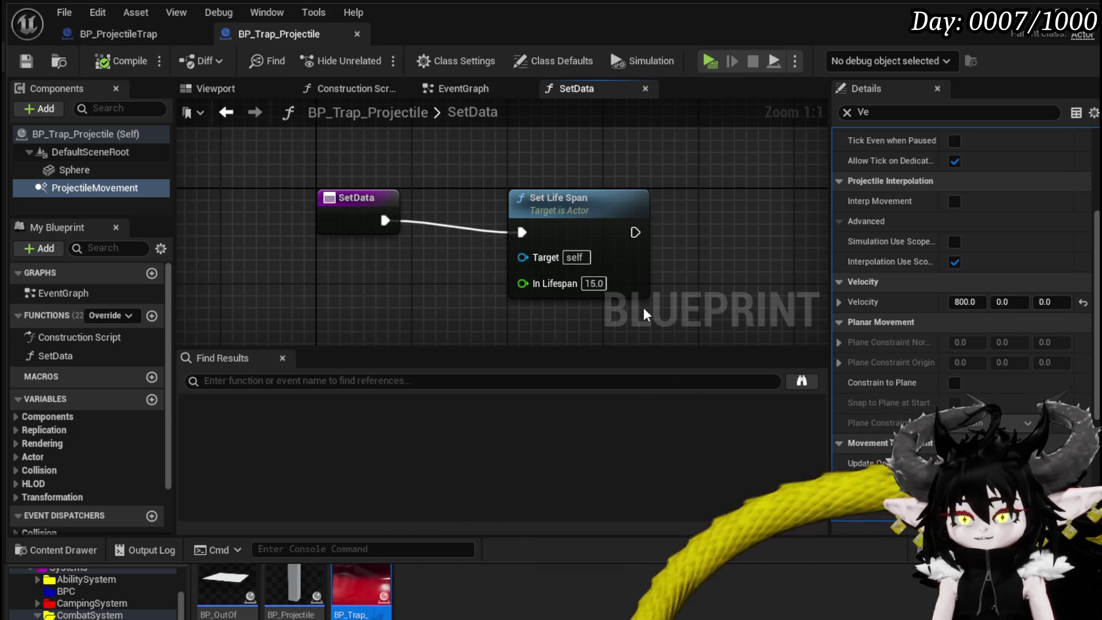
Switch to BP_ProjectileTrap and back, then begin adding a component to the projectile.
left_click(134, 34)
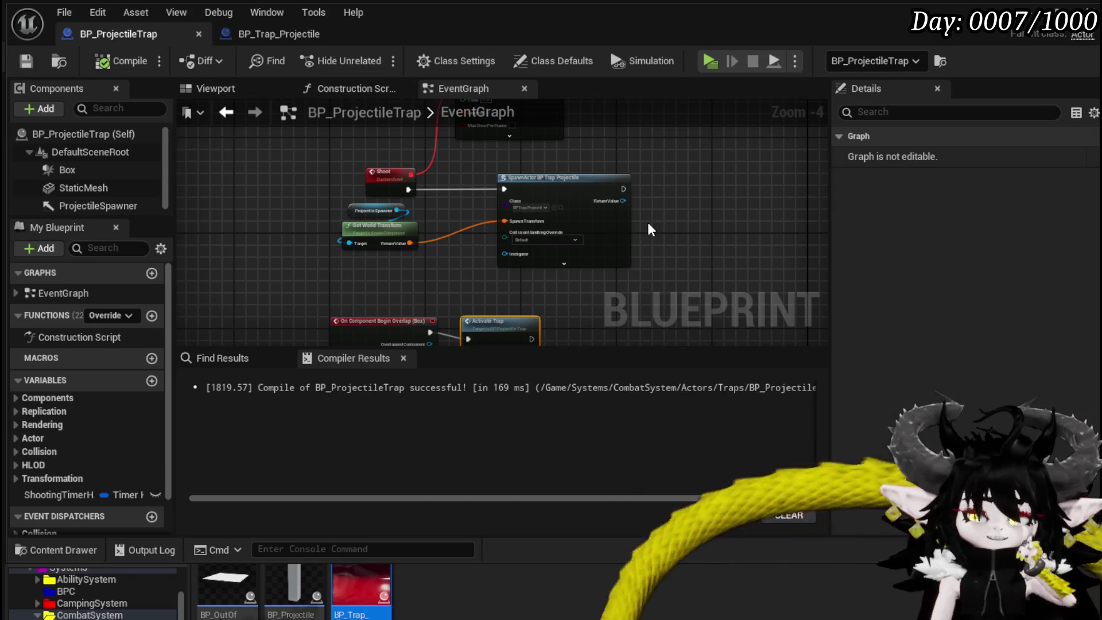
left_click(287, 32)
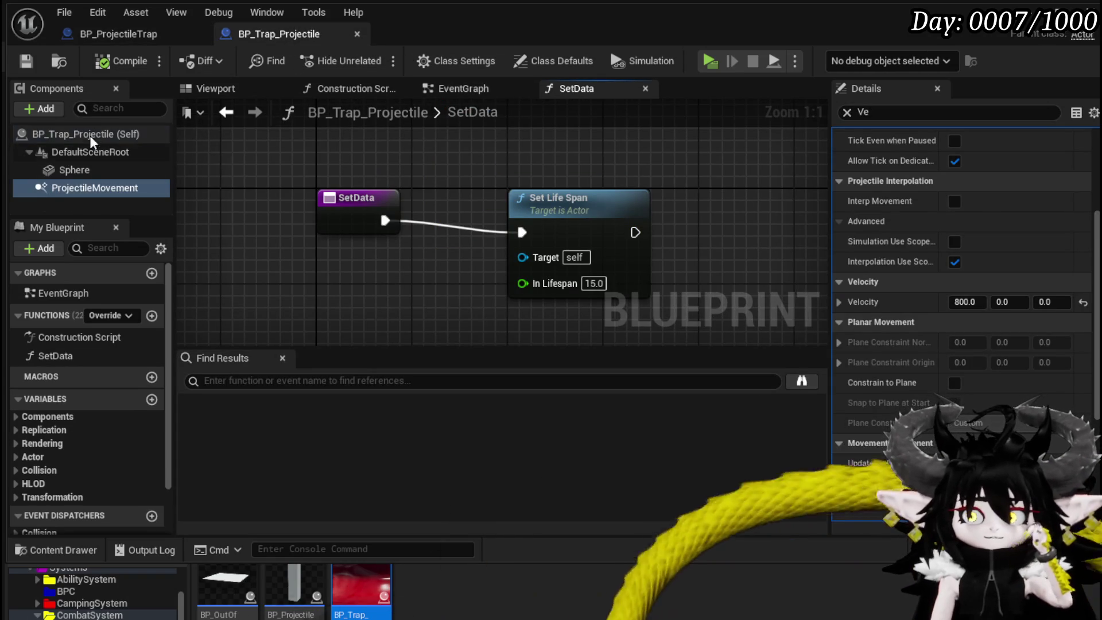
left_click(39, 109)
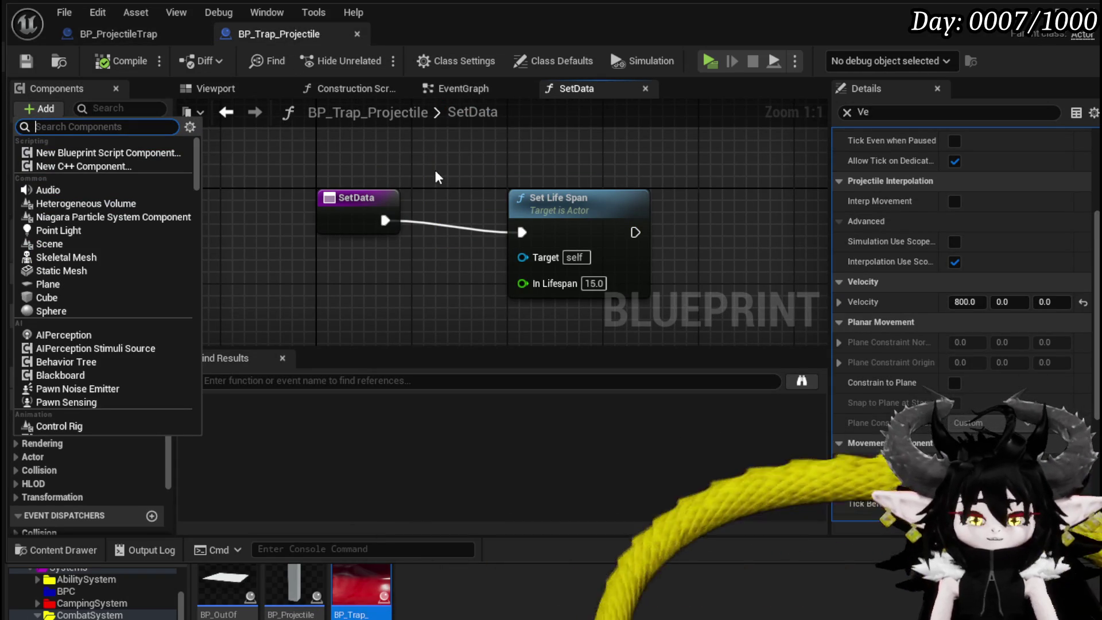
Add a Sphere component to BP_Trap_Projectile.
type("Sphere")
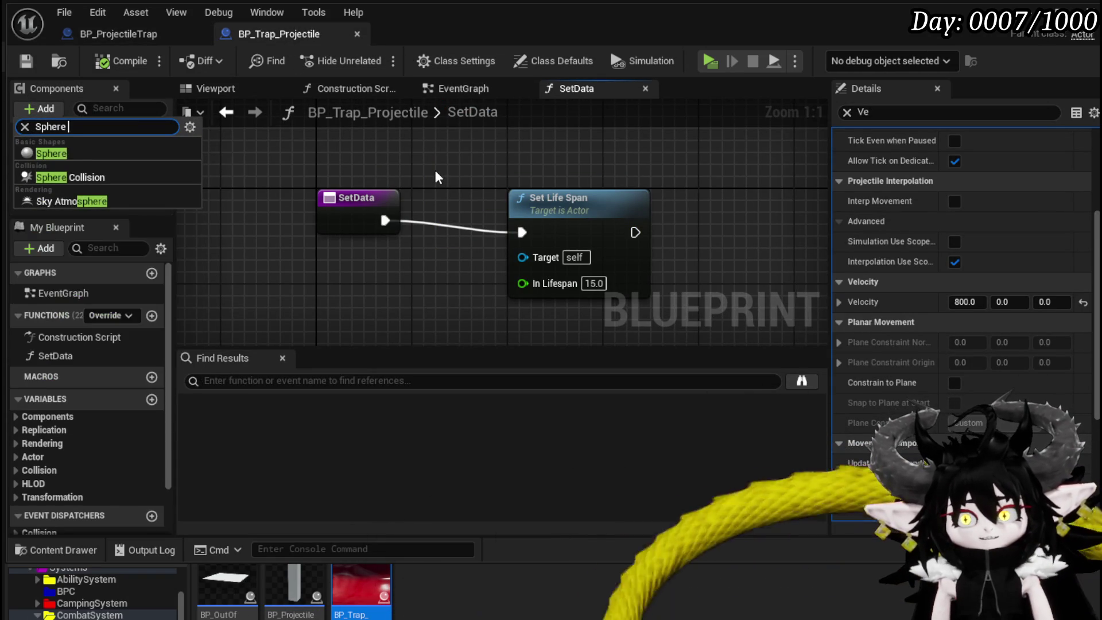
left_click(29, 154)
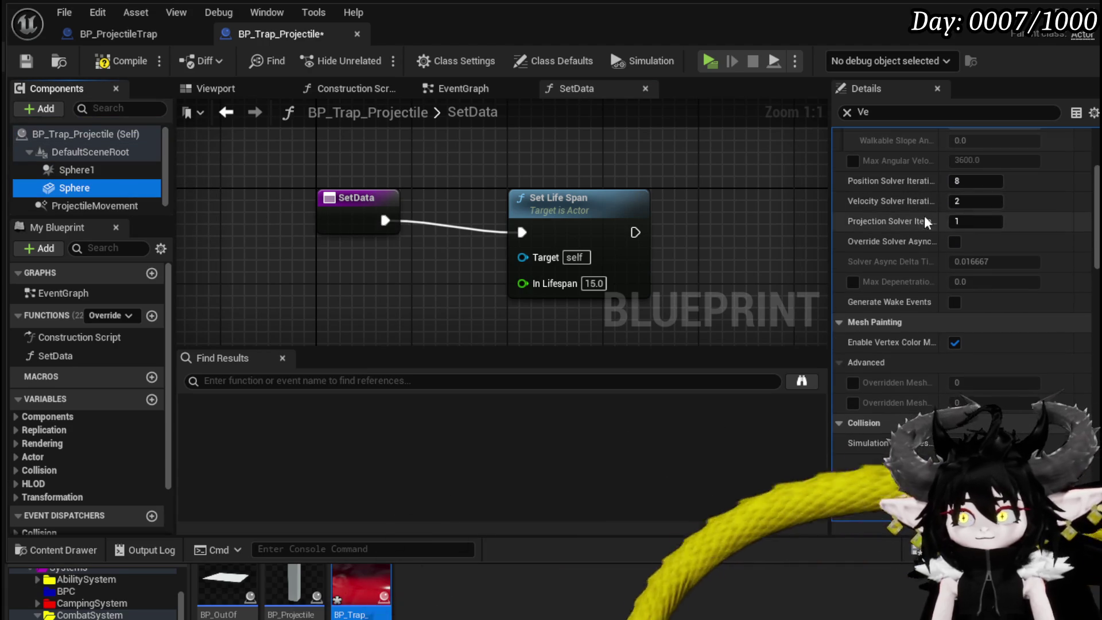
scroll(1077, 394, "down", 10)
scroll(1077, 394, "up", 15)
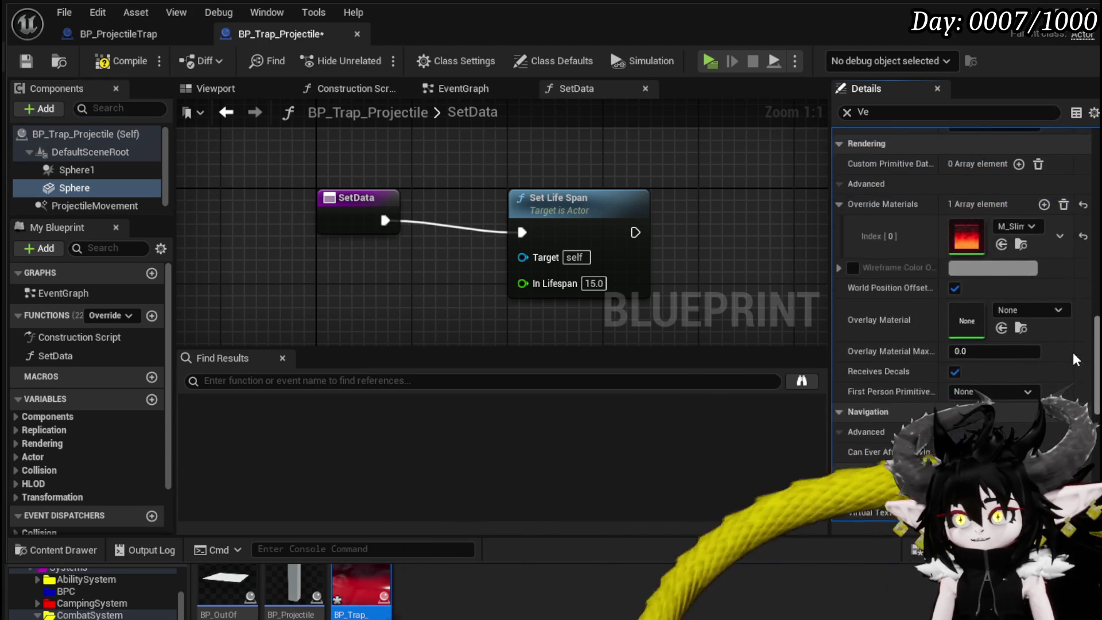
scroll(1066, 222, "up", 4)
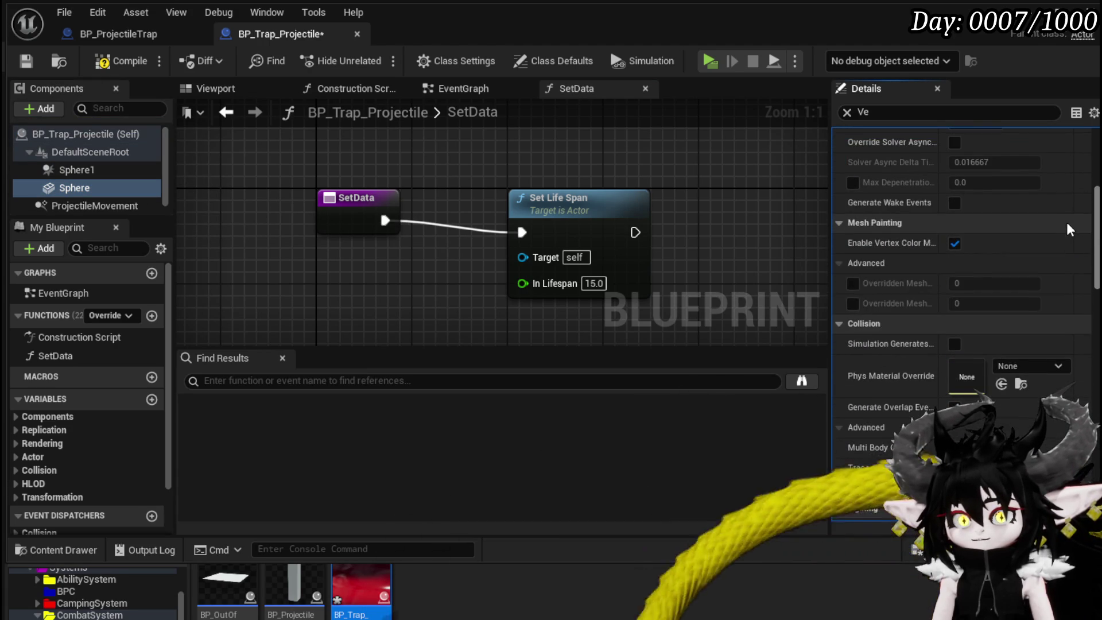
scroll(1076, 372, "down", 12)
scroll(1068, 346, "up", 2)
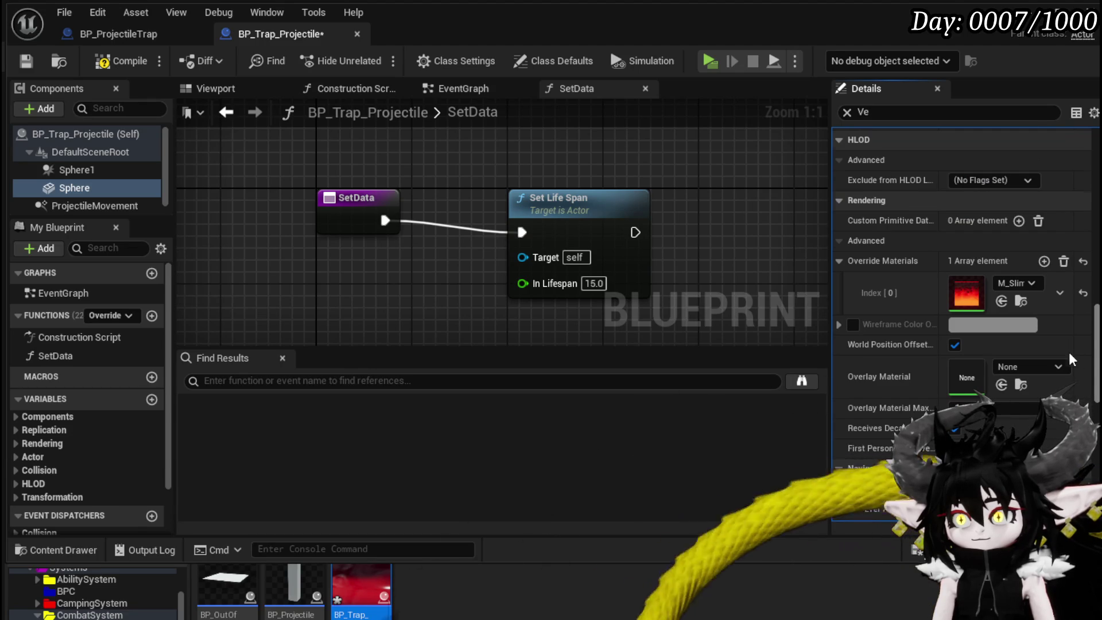
scroll(1068, 353, "down", 10)
scroll(1068, 390, "up", 4)
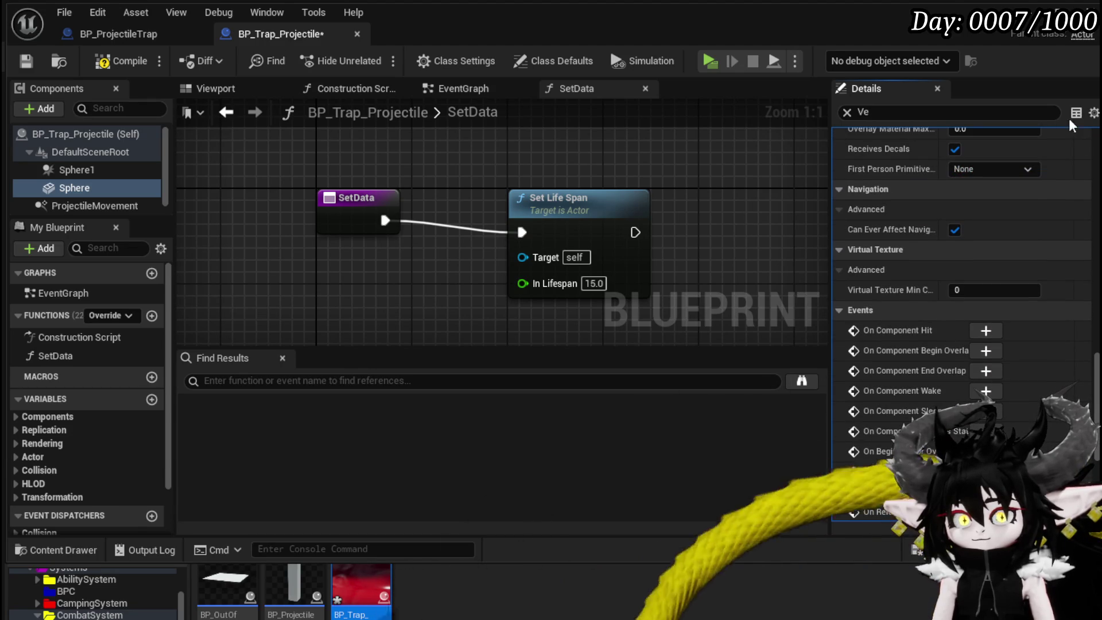
Turn off collision on the Sphere mesh and compile the blueprint.
key("ctrl+a")
type("Co")
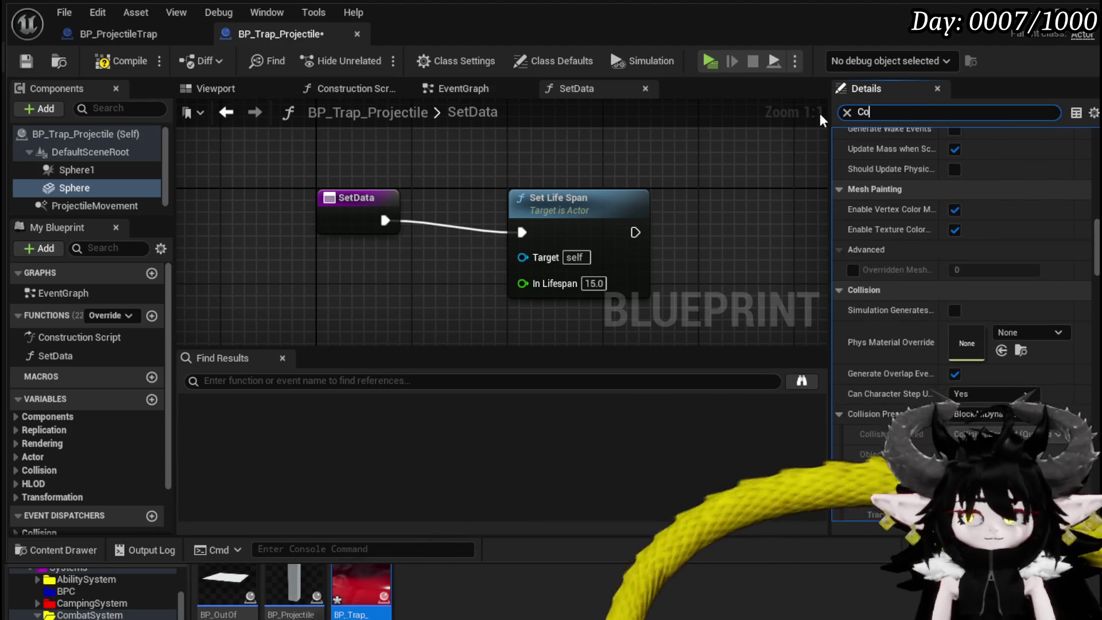
key("BackSpace")
key("BackSpace")
scroll(946, 184, "up", 4)
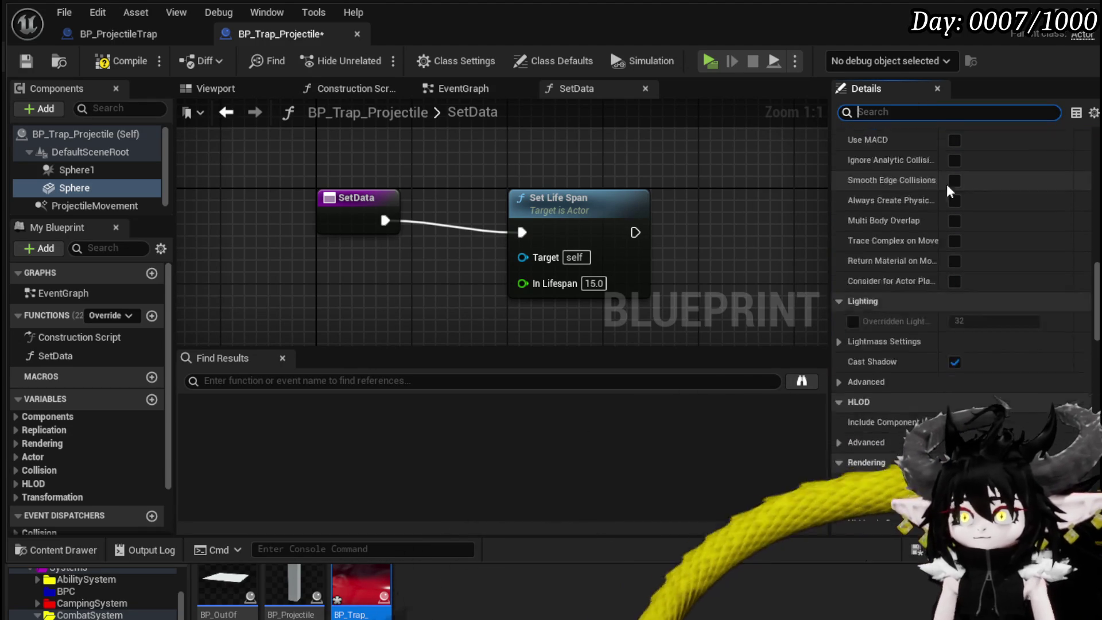
scroll(969, 262, "up", 3)
left_click(990, 366)
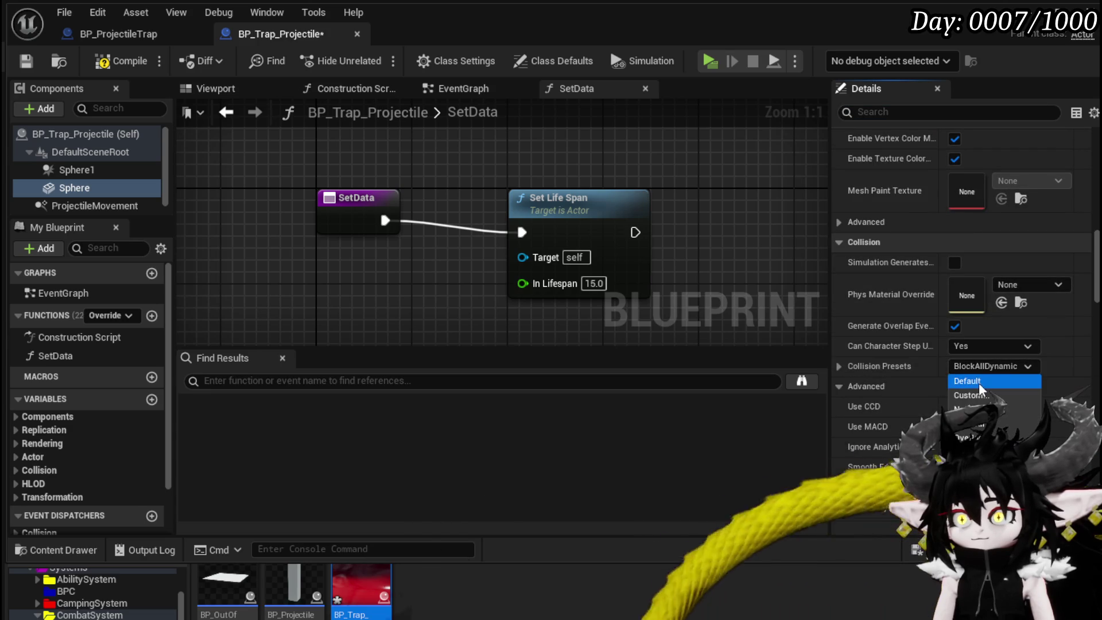
left_click(976, 408)
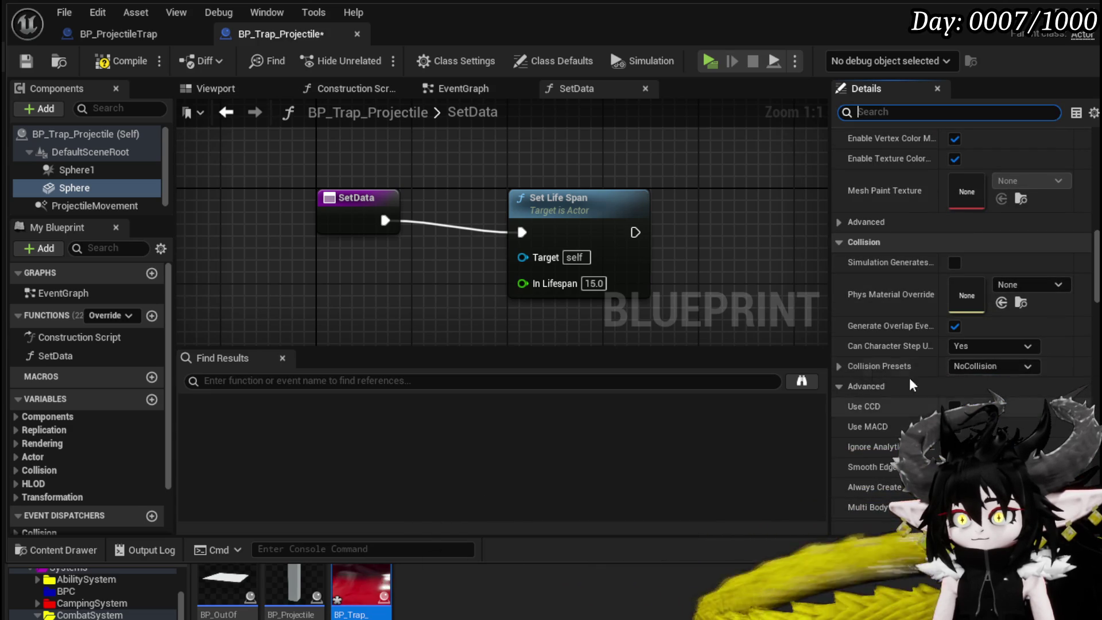
left_click(122, 61)
Set Sphere1's collision preset to Custom with object type Damage.
left_click(77, 170)
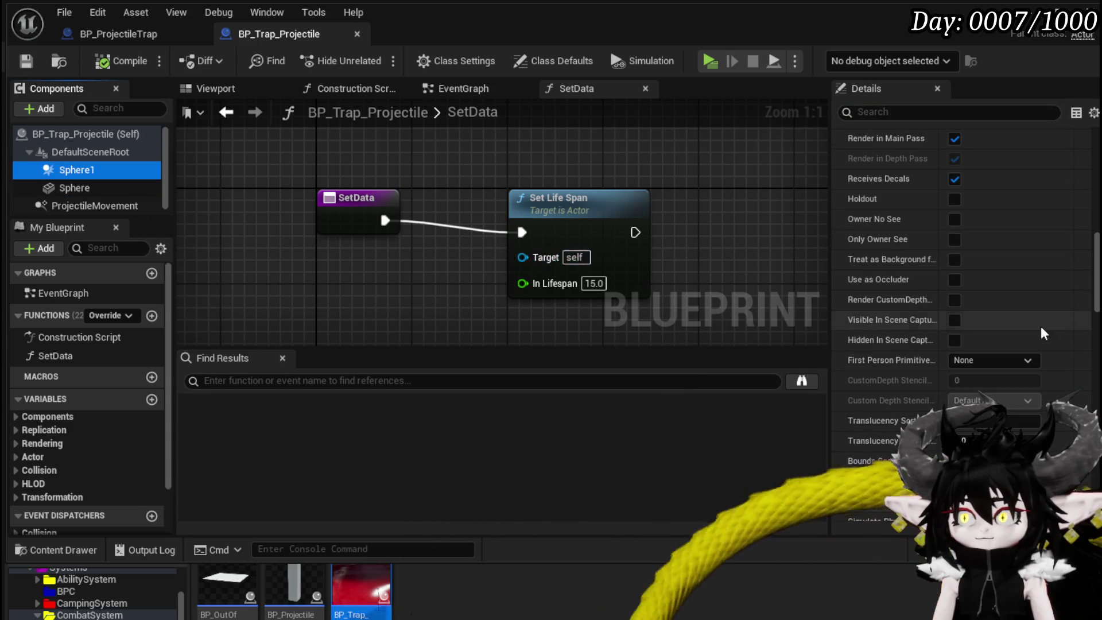
scroll(1006, 188, "up", 3)
scroll(1006, 187, "up", 10)
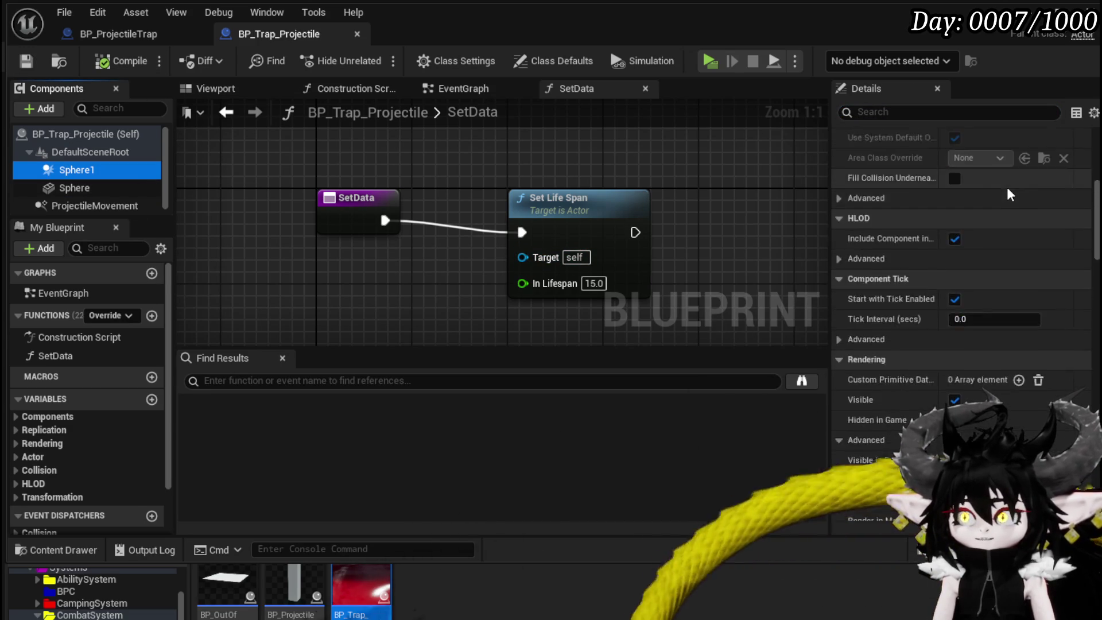
scroll(1007, 185, "down", 2)
scroll(1007, 185, "down", 15)
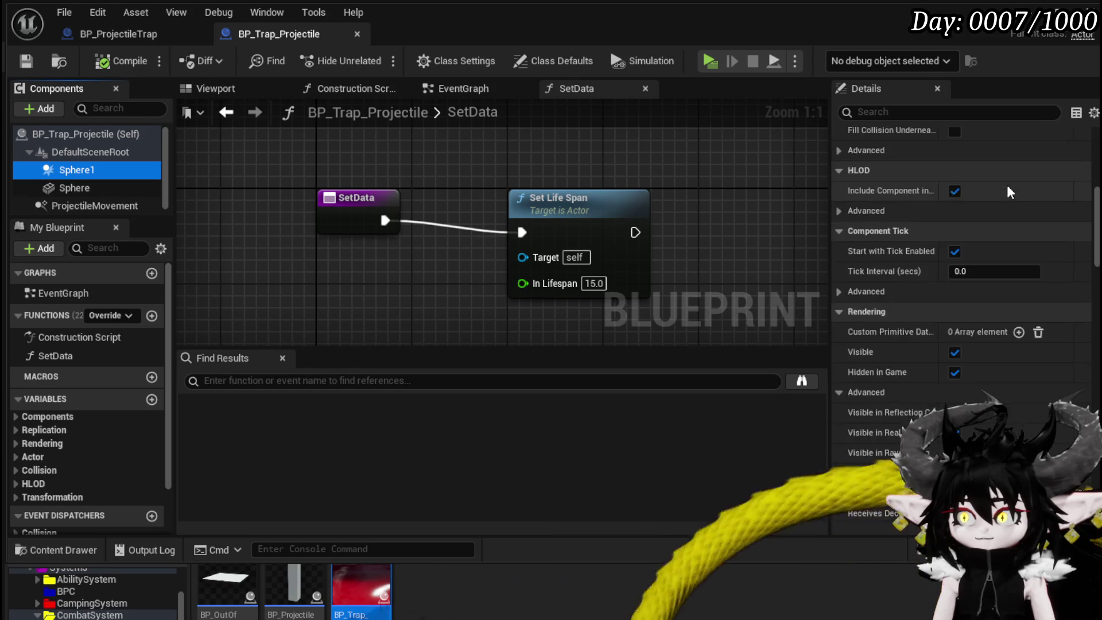
scroll(1006, 181, "down", 5)
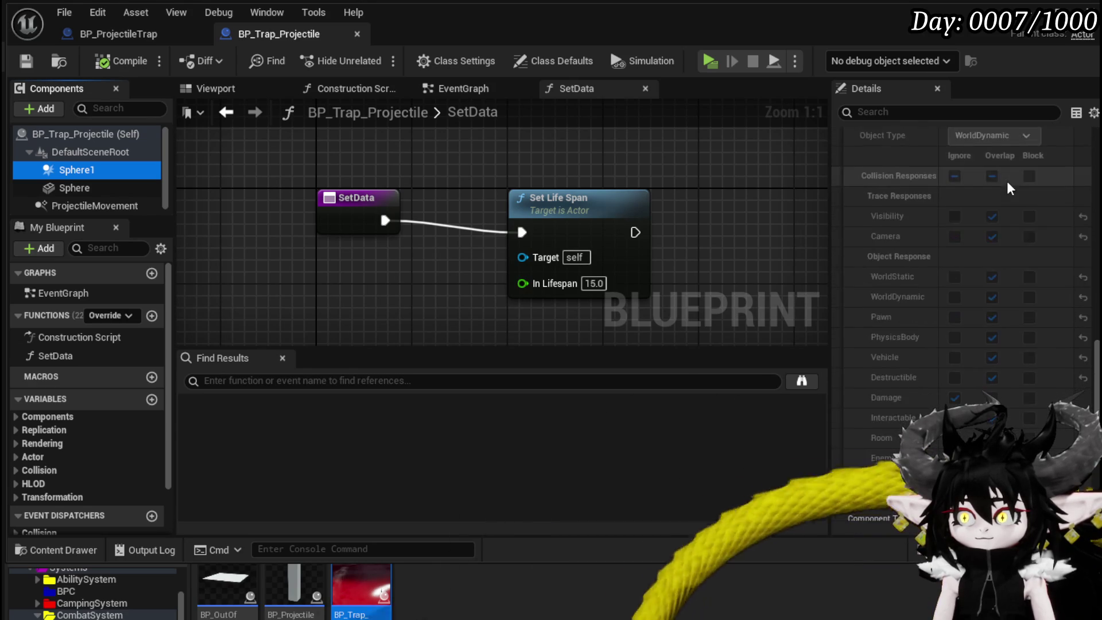
scroll(1010, 195, "up", 2)
left_click(993, 214)
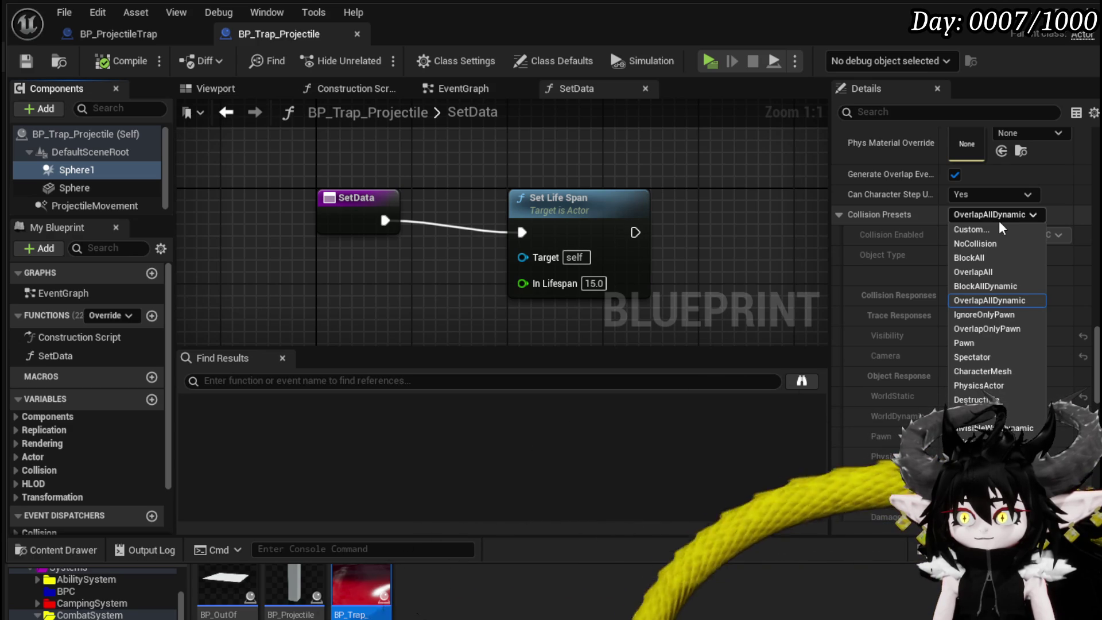
left_click(989, 228)
left_click(969, 257)
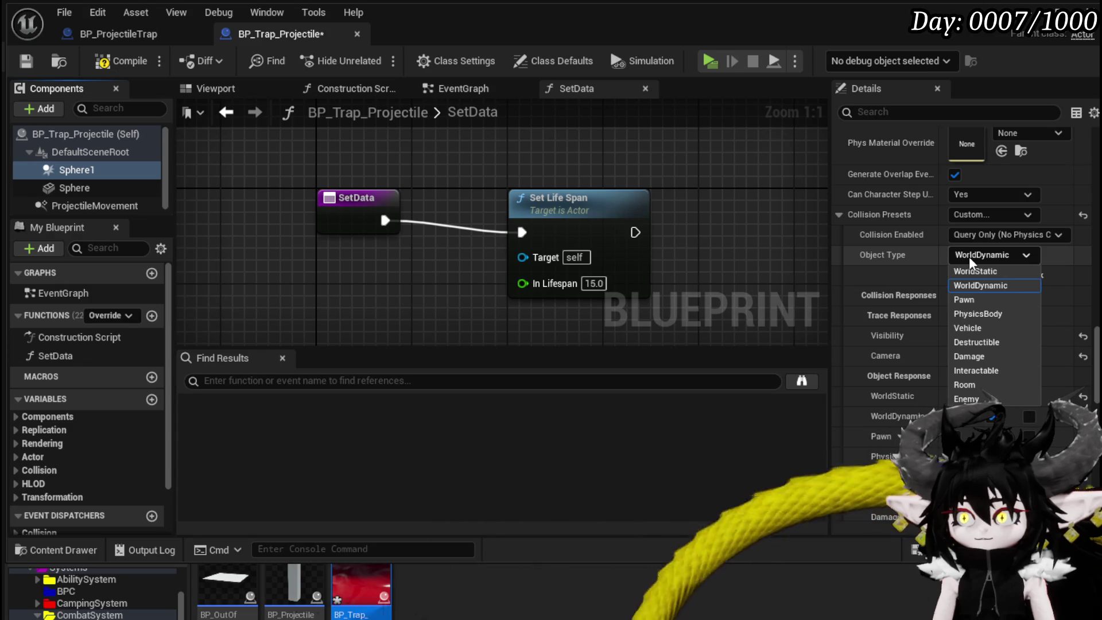
left_click(975, 356)
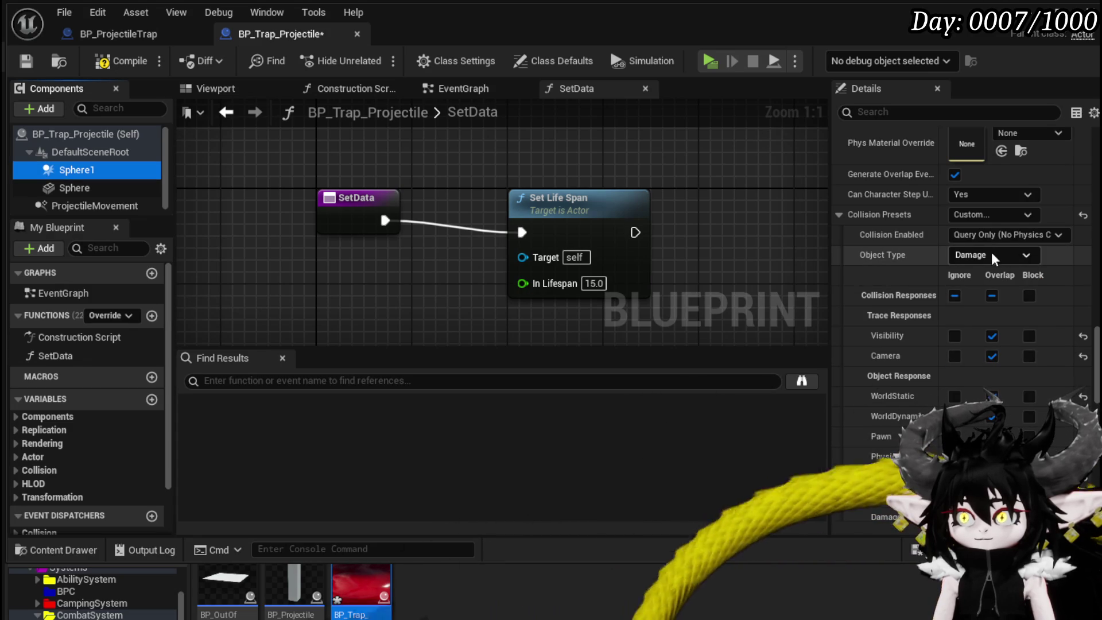
Make Sphere1 ignore every channel except Pawn, which it overlaps.
scroll(976, 258, "down", 5)
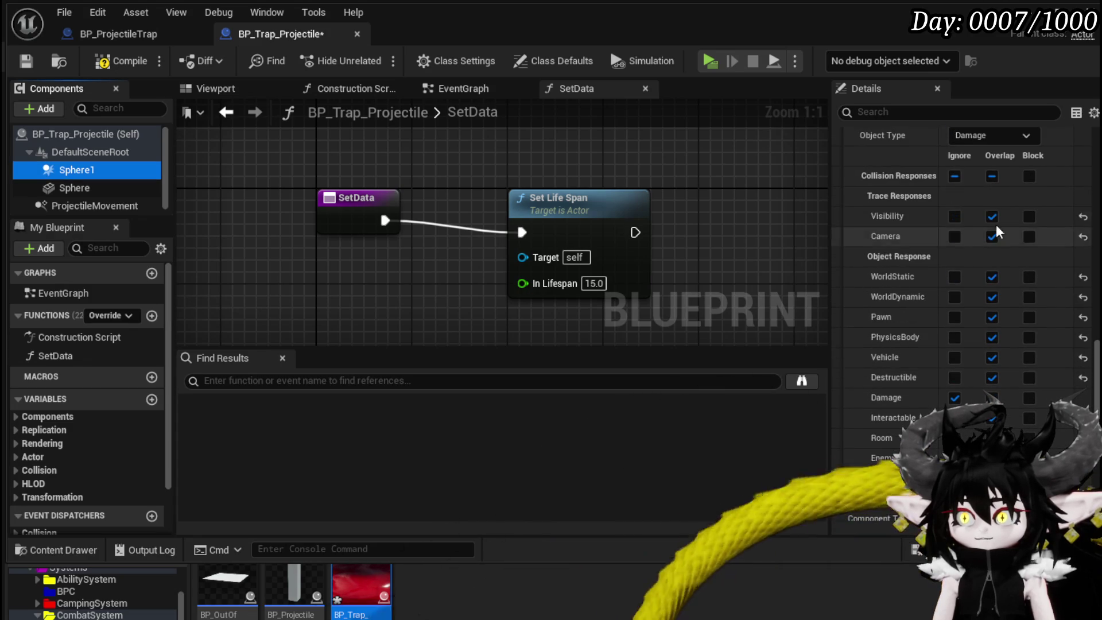
left_click(954, 176)
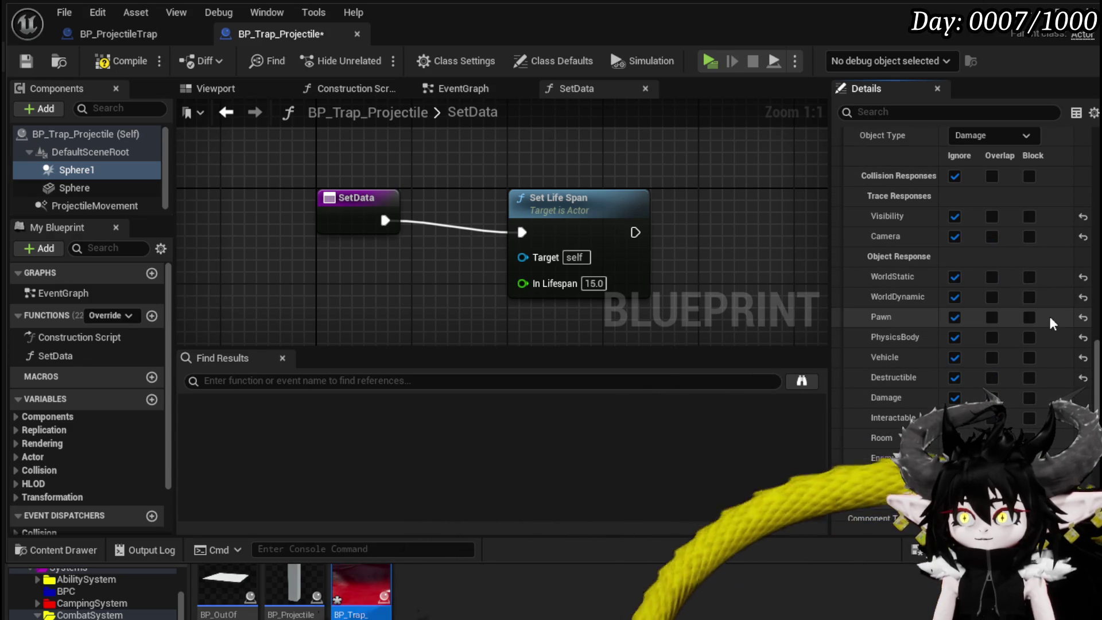
left_click(1029, 316)
left_click(992, 317)
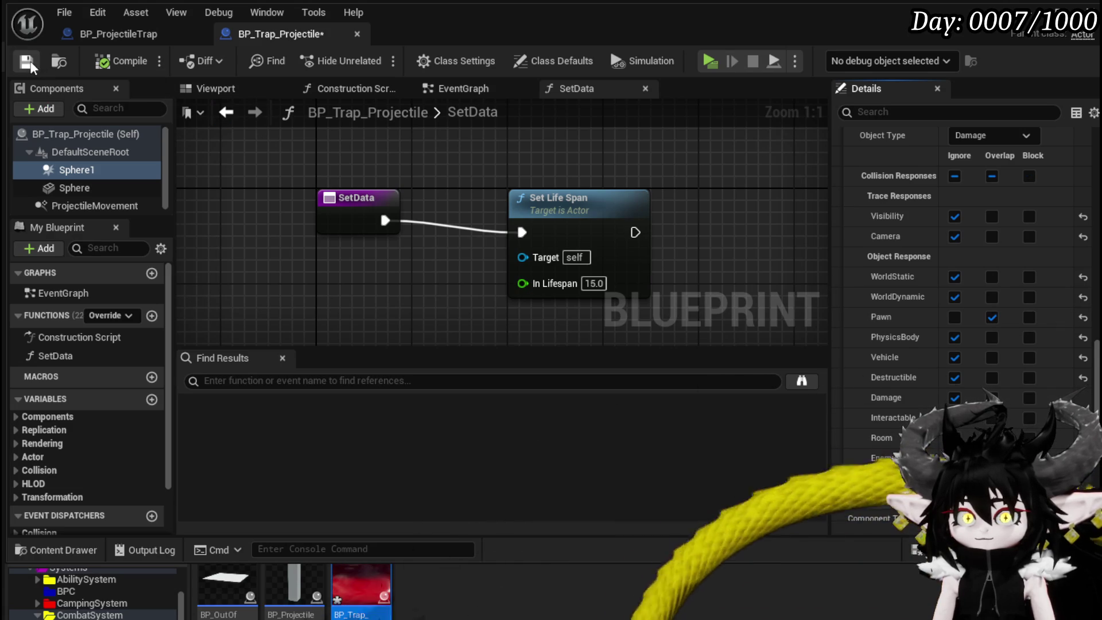
Nudge the SetData node left and move to the event graph with Sphere1 selected.
left_click_drag(358, 209, 317, 207)
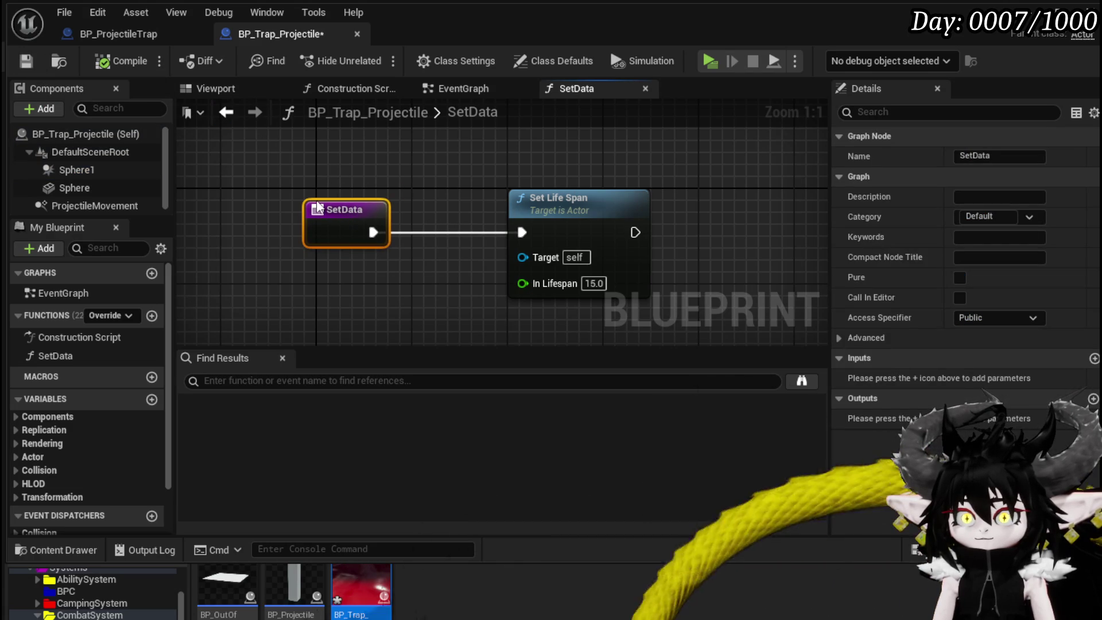
left_click(68, 170)
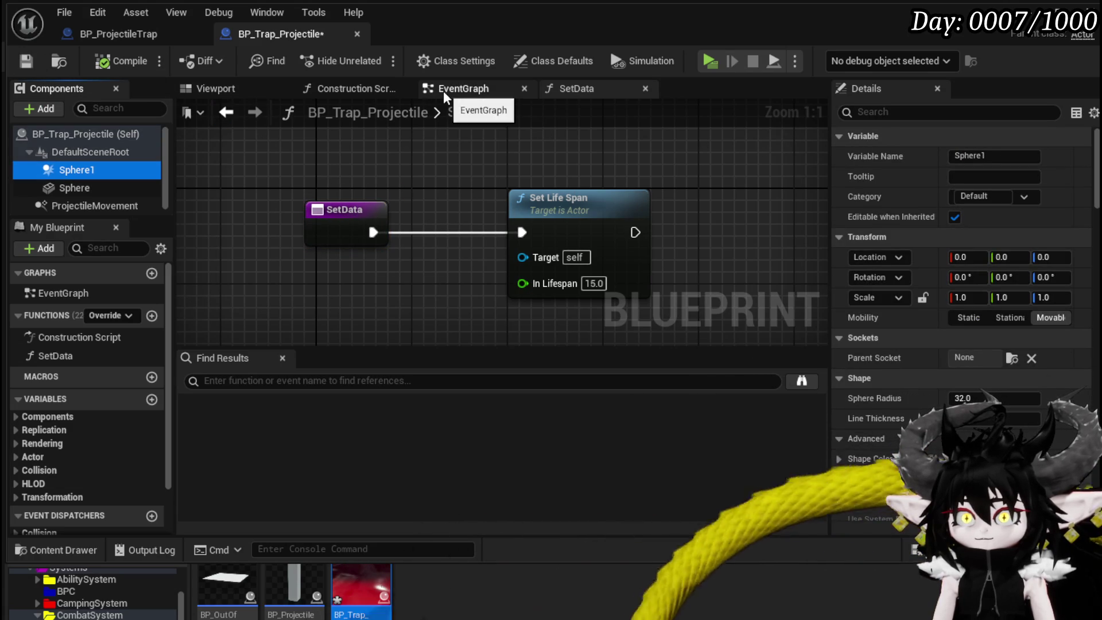
left_click(462, 88)
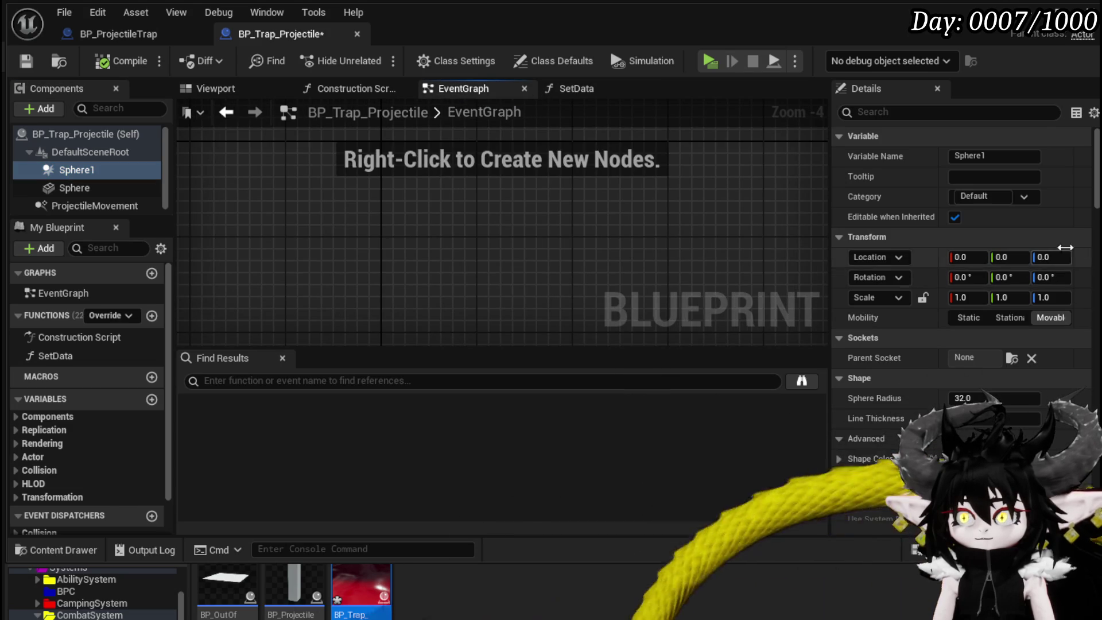
Add Sphere1's On Component Begin Overlap event followed by a Destroy Actor node.
scroll(987, 396, "down", 15)
scroll(986, 395, "up", 5)
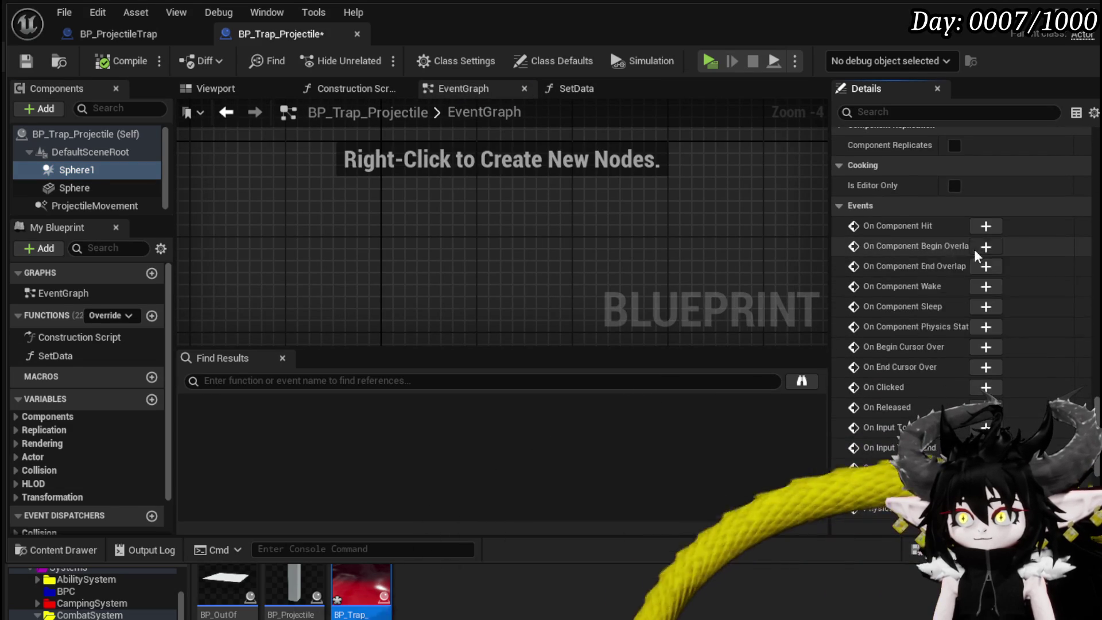
left_click(985, 246)
left_click_drag(470, 186, 598, 198)
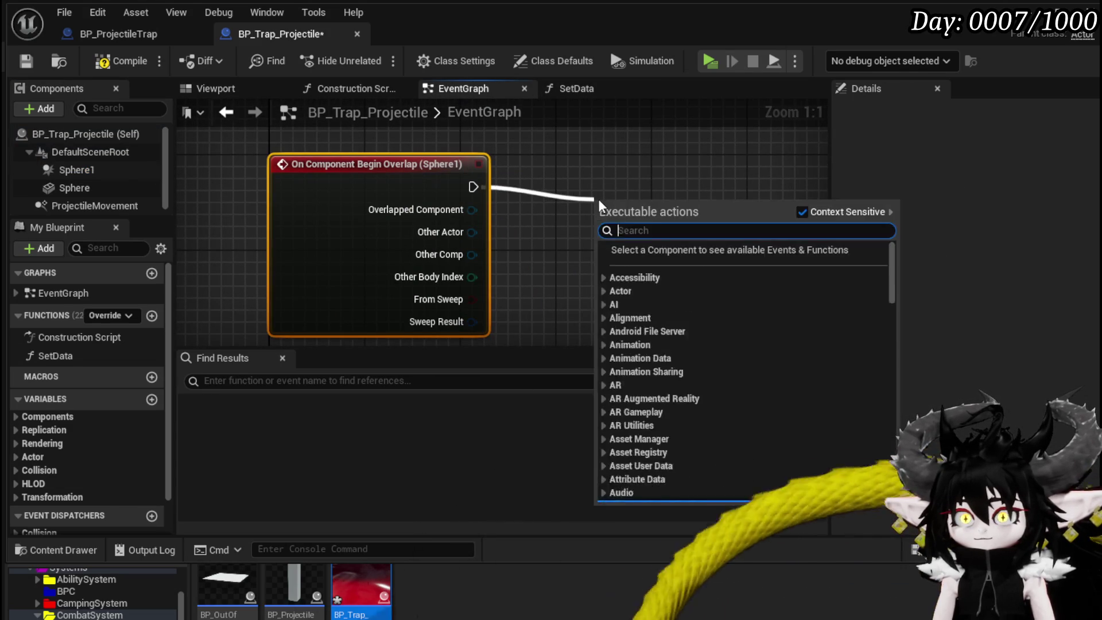
type("Destroy ac")
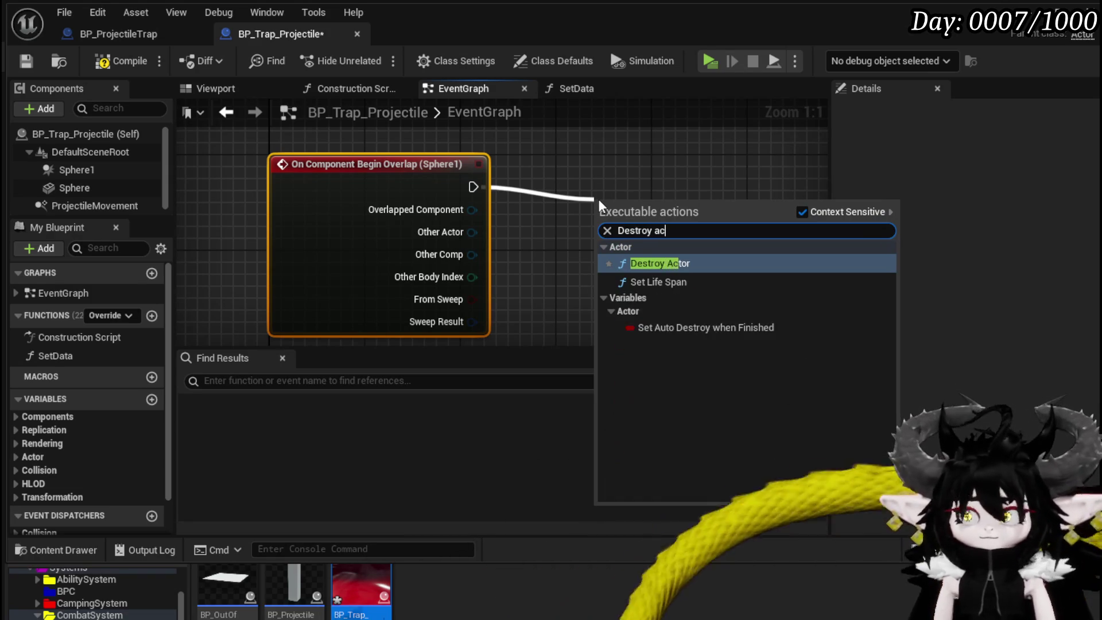
key("Return")
Insert a Spawn System at Location node between the overlap event and Destroy Actor.
mouse_move(638, 198)
left_mouse_down()
mouse_move(797, 161)
mouse_move(817, 175)
left_mouse_up()
left_click_drag(411, 162, 289, 174)
left_click_drag(436, 198, 436, 199)
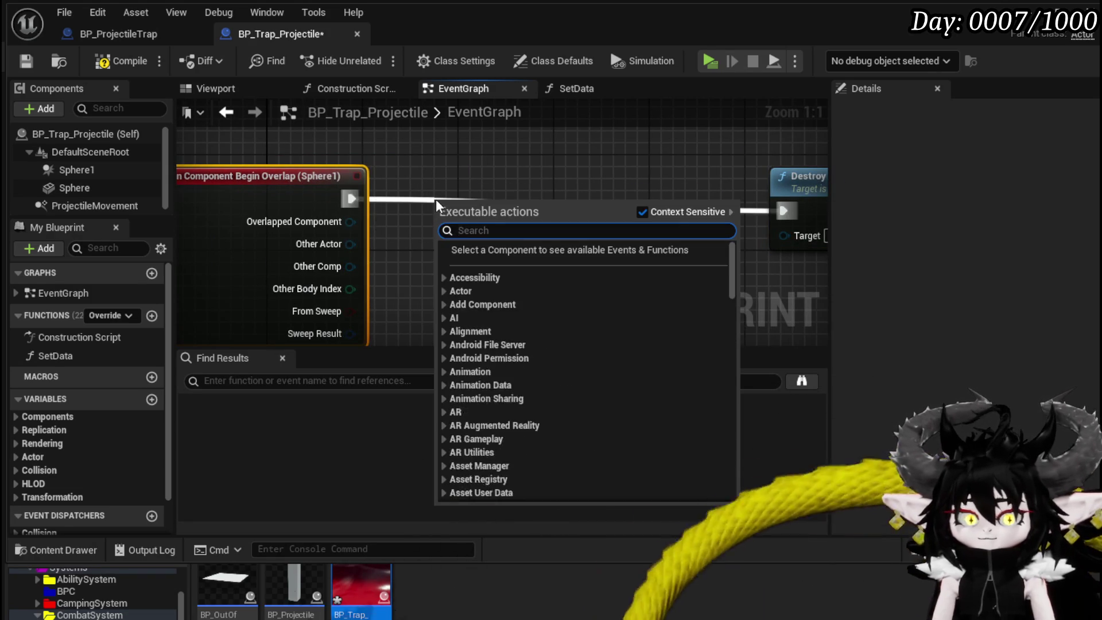
type("Spawn sys")
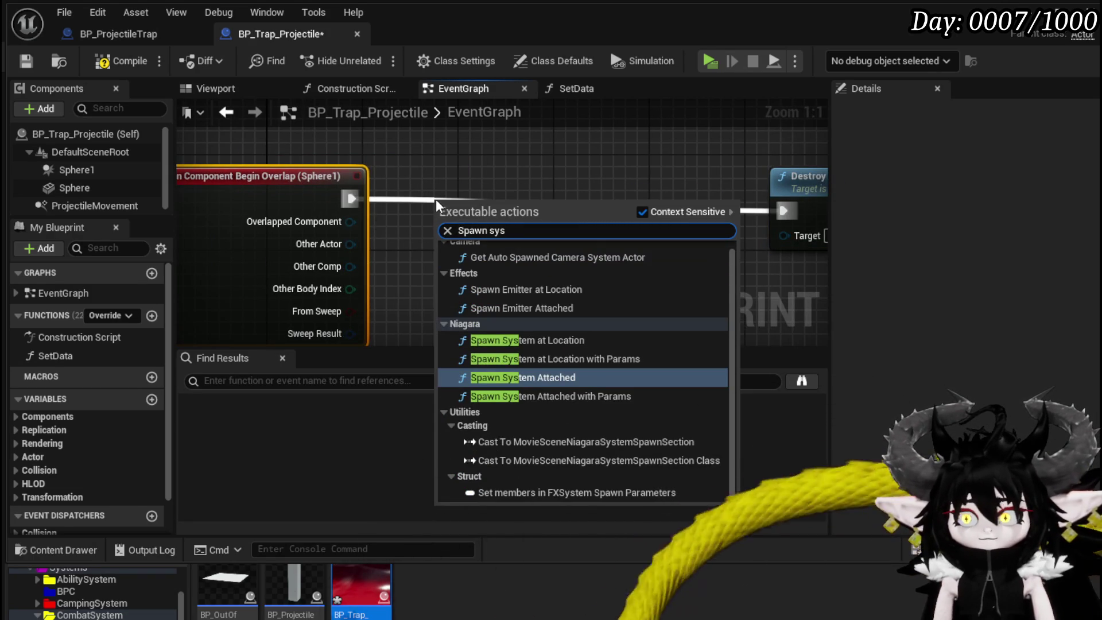
left_click(574, 340)
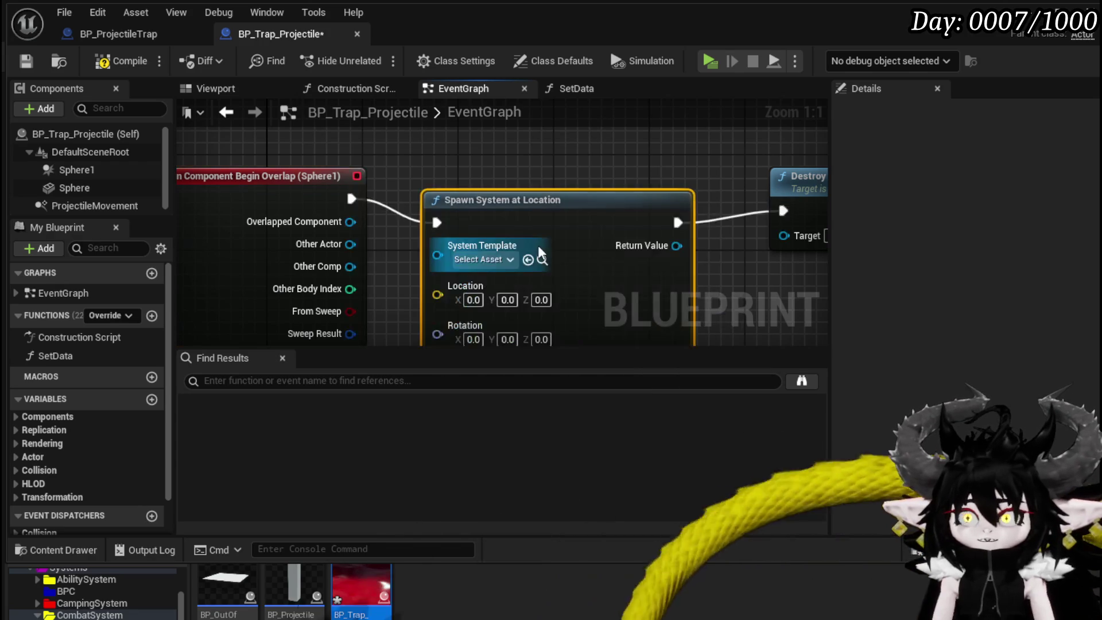
left_click_drag(576, 212, 597, 151)
Feed Get Actor Location into the spawn node's Location input.
scroll(561, 318, "down", 3)
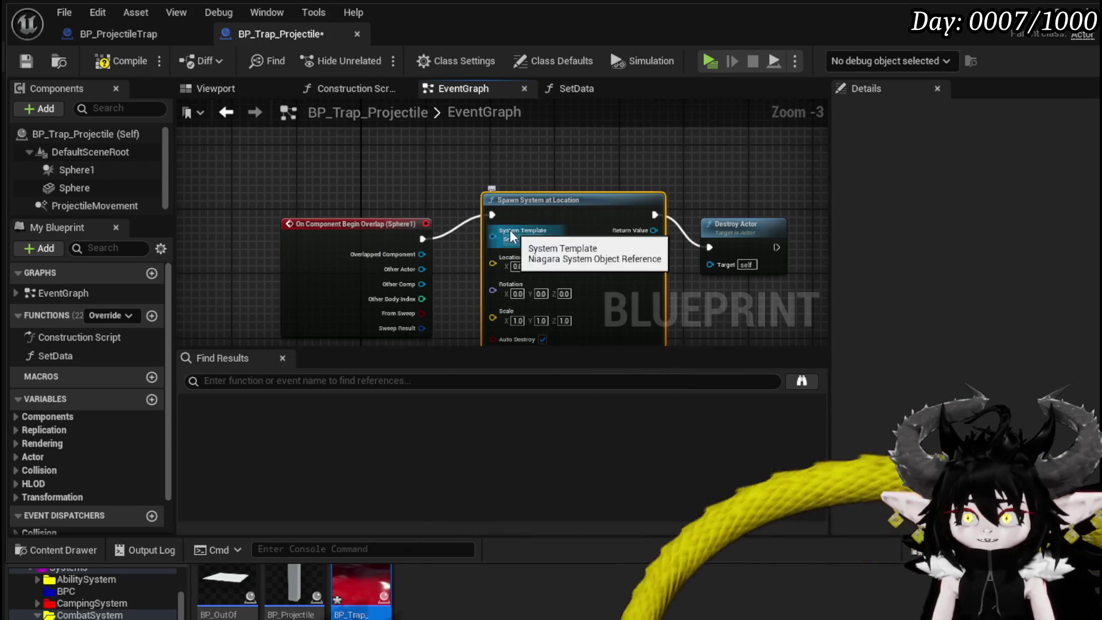
left_click_drag(490, 261, 360, 161)
type("get acto")
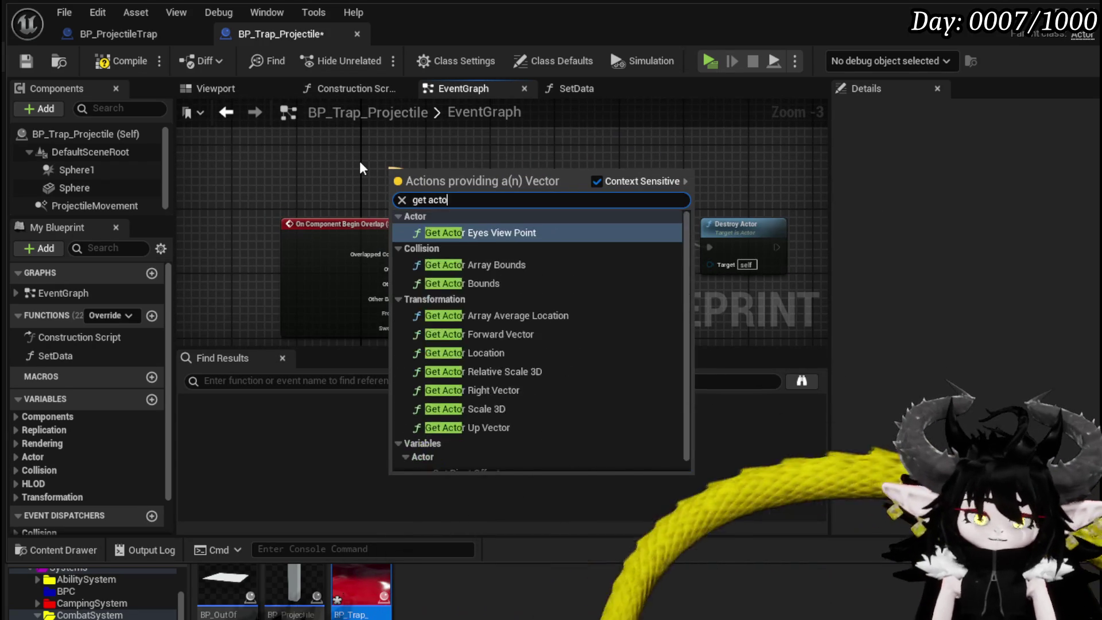
type("r location")
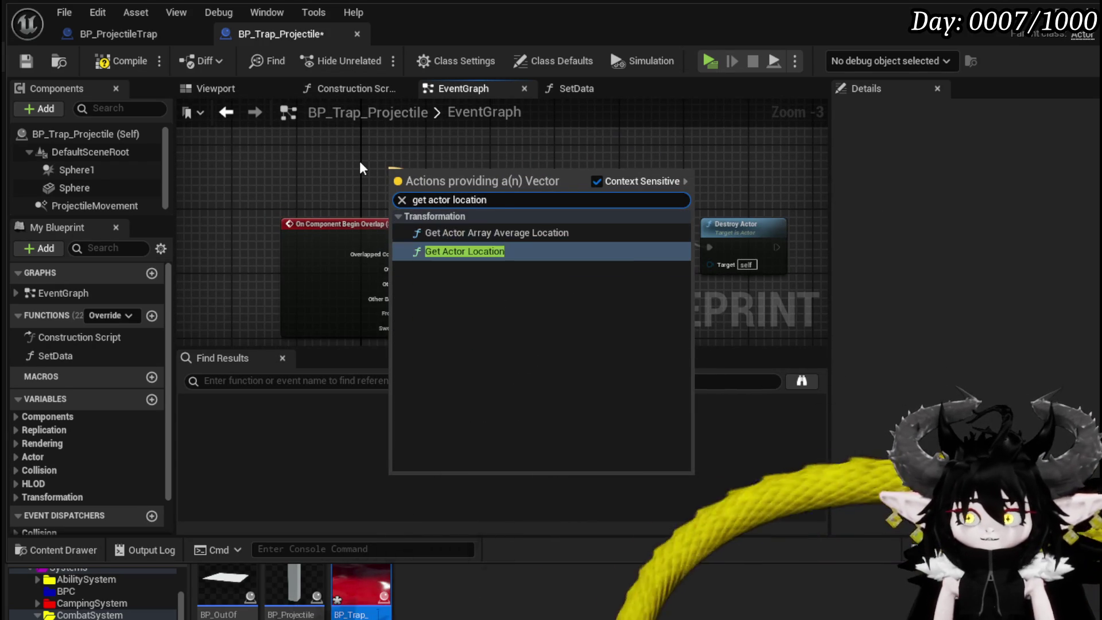
key("Return")
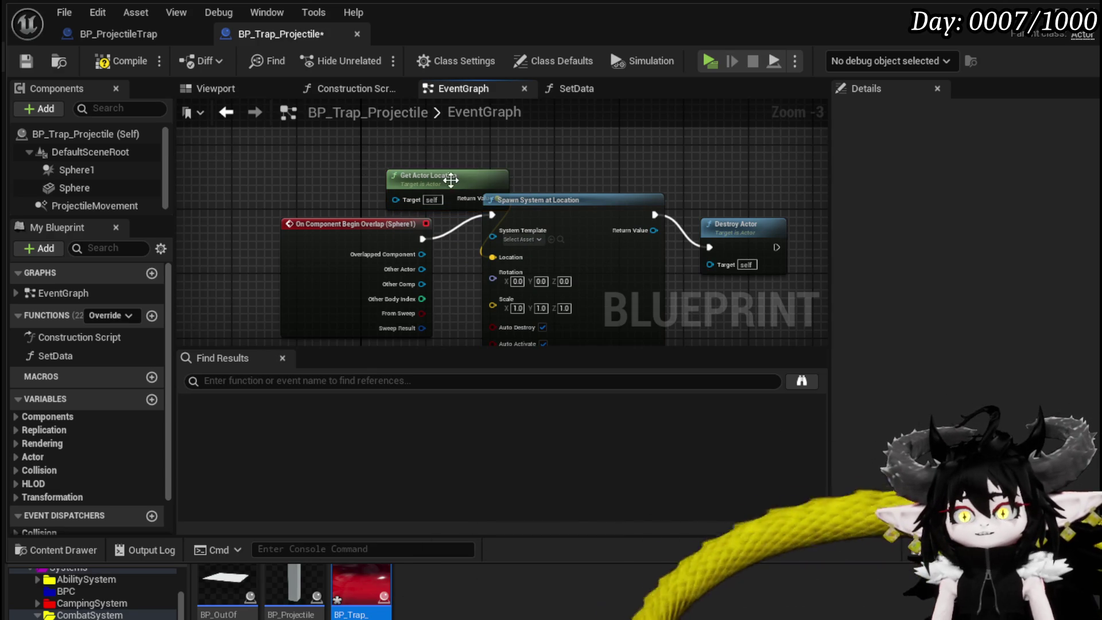
left_click_drag(477, 174, 319, 128)
left_click_drag(351, 224, 179, 183)
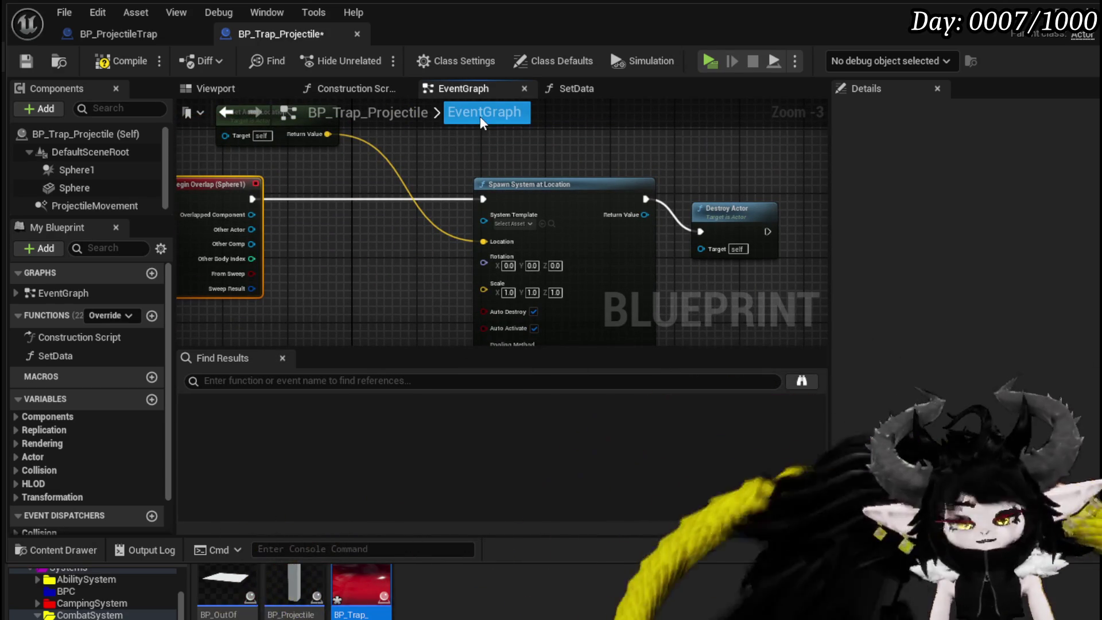
left_click_drag(395, 191, 408, 278)
Feed Get Actor Rotation into the spawn node's Rotation, stacked under Get Actor Location.
right_click(384, 166)
type("get")
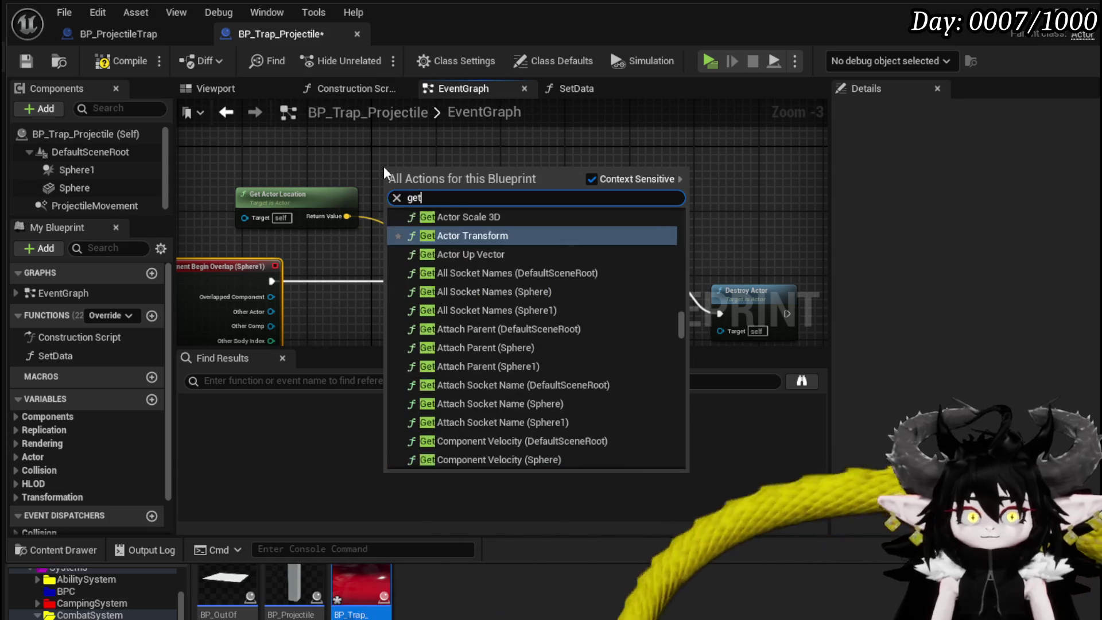
type(" actor rotation")
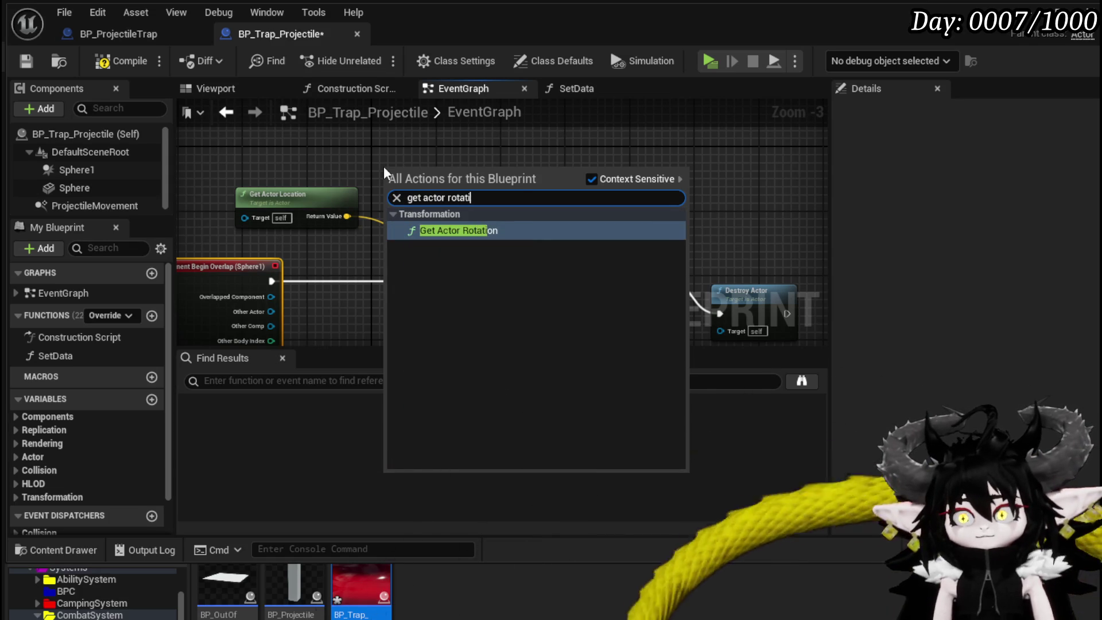
key("Return")
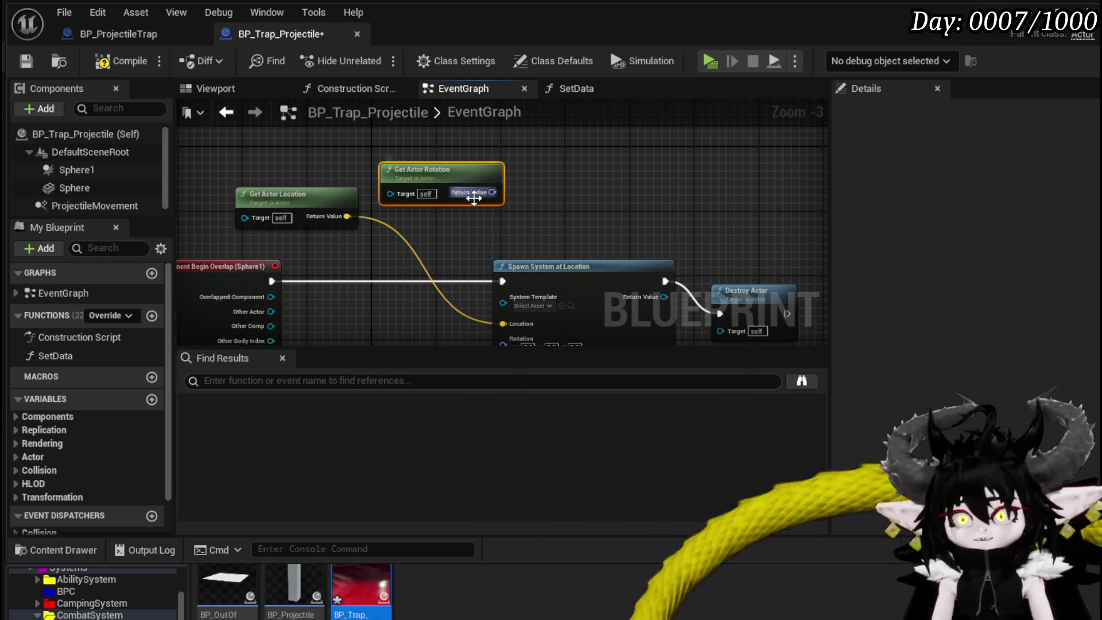
mouse_move(491, 192)
left_mouse_down()
mouse_move(422, 249)
mouse_move(530, 305)
mouse_move(475, 246)
mouse_move(411, 425)
mouse_move(530, 220)
left_mouse_up()
left_click_drag(512, 299, 512, 299)
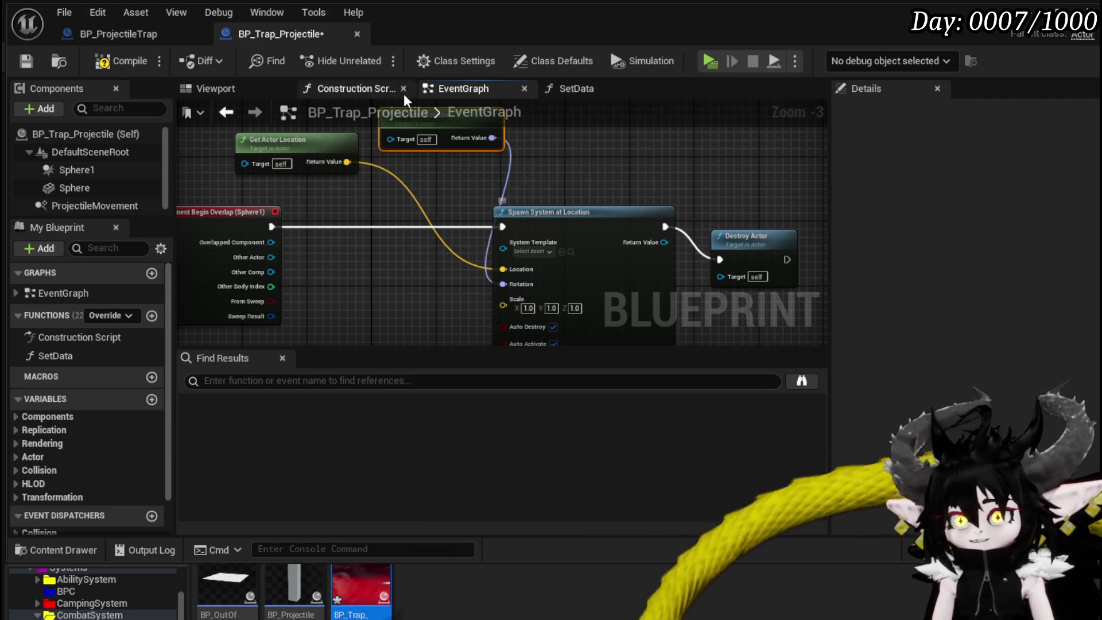
mouse_move(441, 136)
left_mouse_down()
mouse_move(448, 163)
mouse_move(383, 335)
mouse_move(382, 293)
left_mouse_up()
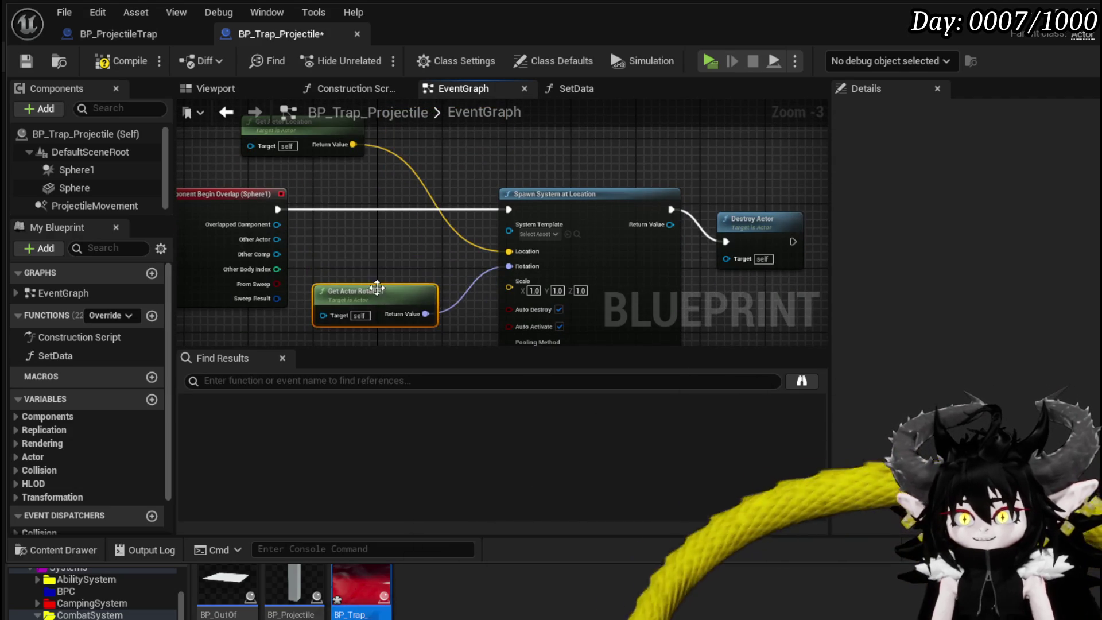
left_click_drag(301, 141, 379, 262)
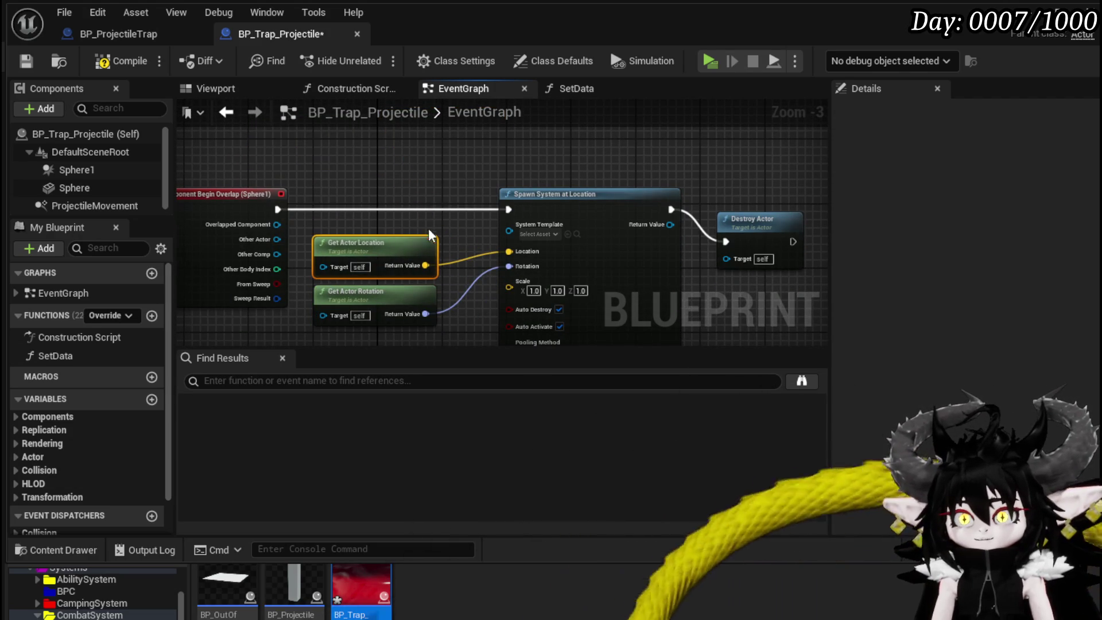
Align the Spawn System and Destroy Actor nodes and shift them right together.
left_click_drag(411, 204, 381, 206)
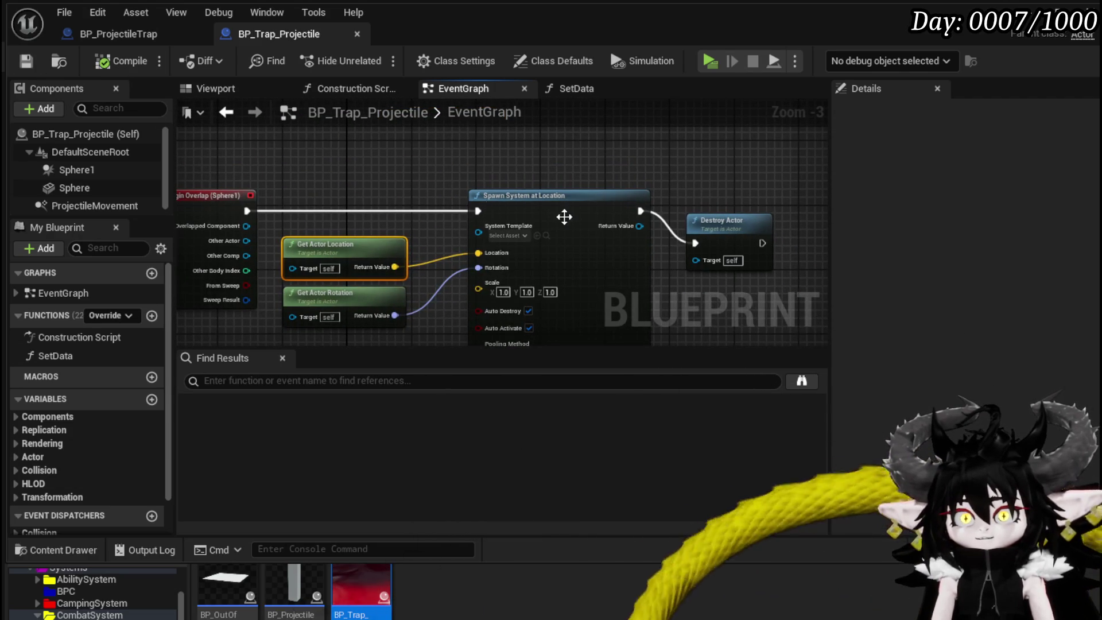
left_click_drag(563, 217, 450, 170)
left_click_drag(617, 170, 608, 149)
left_click_drag(442, 153, 645, 223)
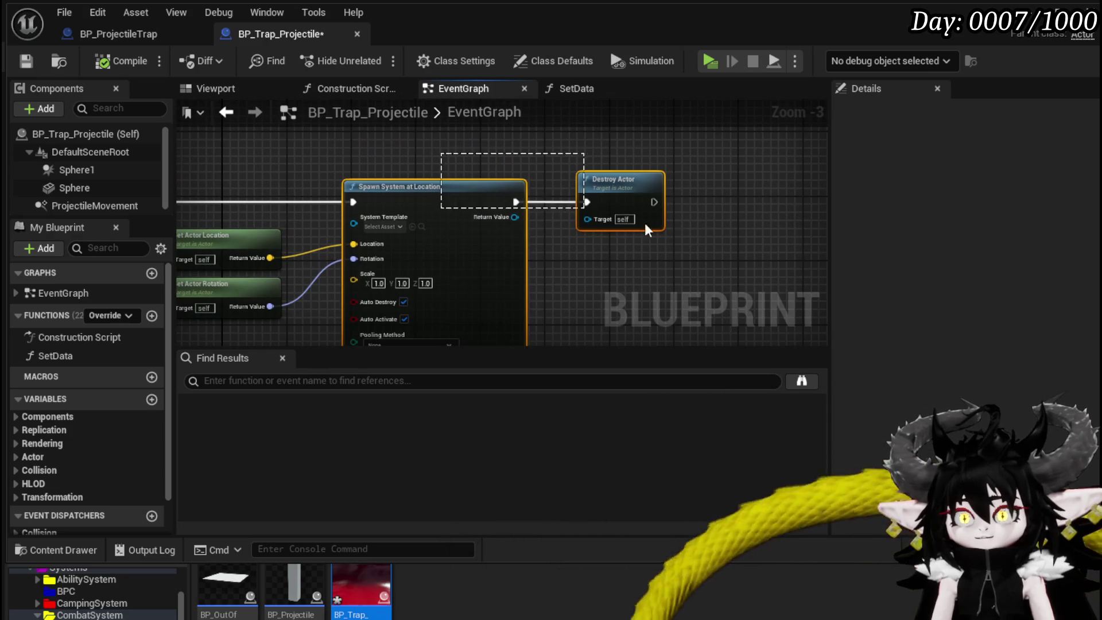
left_click_drag(490, 184, 588, 184)
scroll(505, 172, "up", 2)
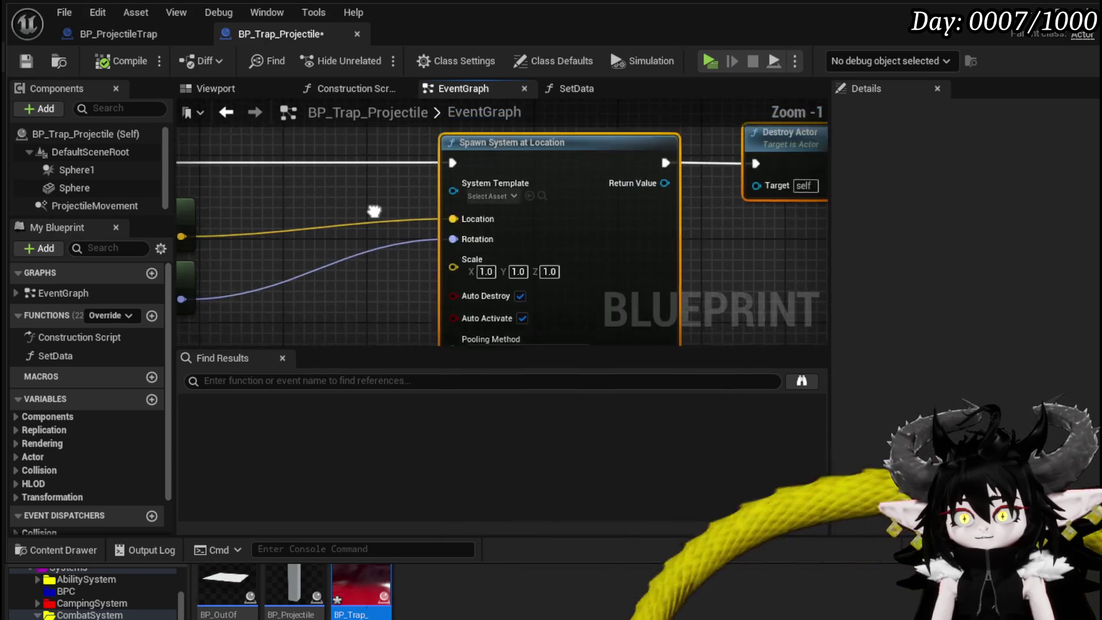
Set the spawned system template to NS_FireMagic_Hit and save the blueprint.
left_click(495, 234)
type("Fire magic")
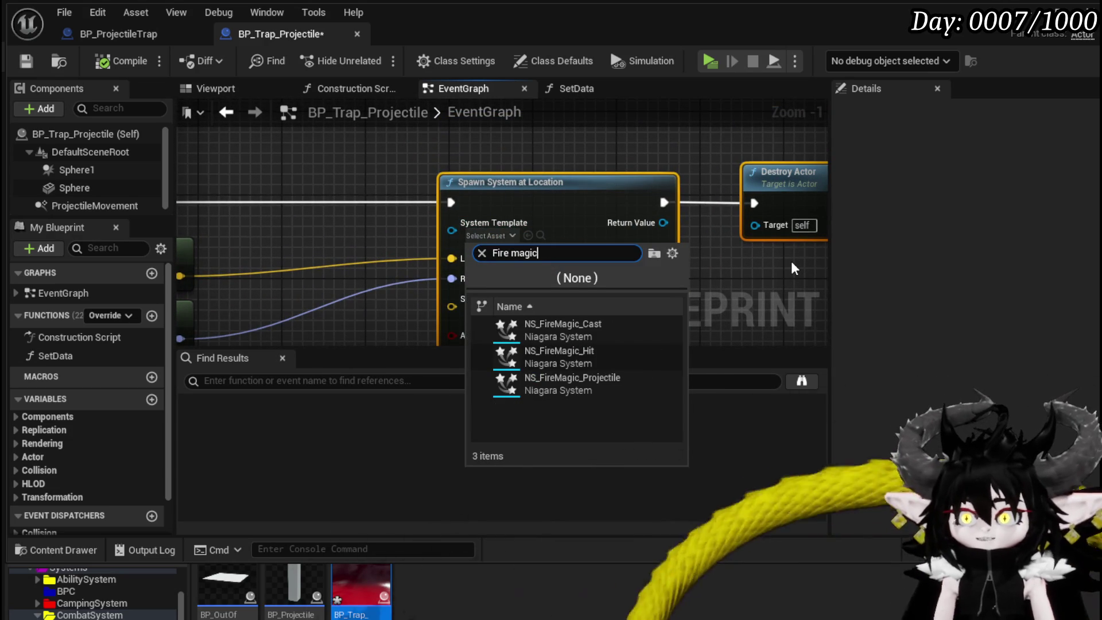
left_click(542, 357)
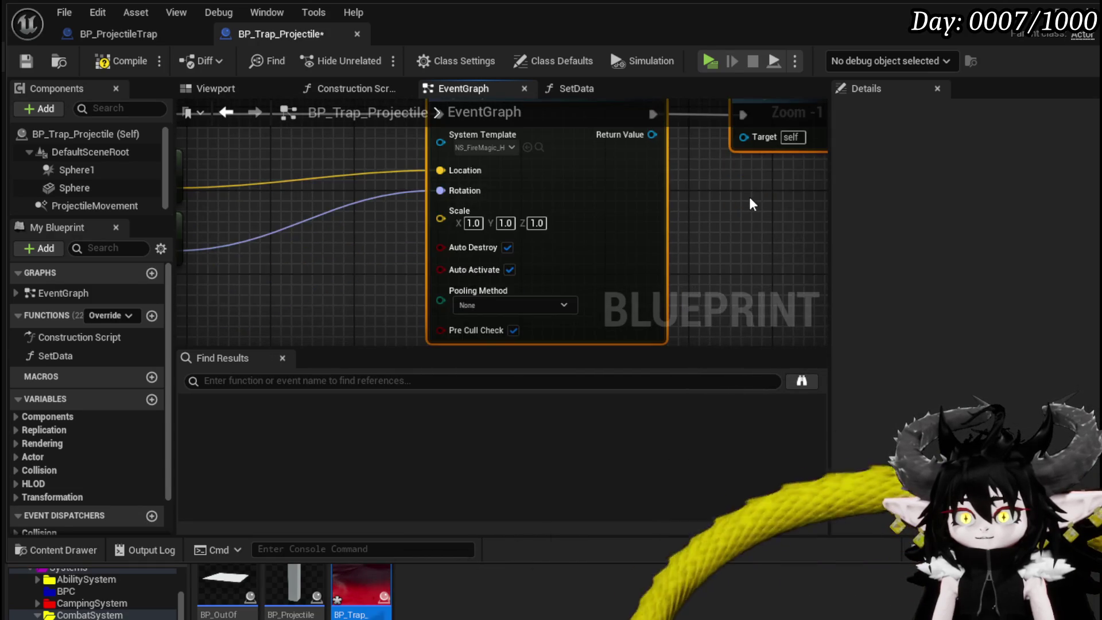
scroll(748, 197, "down", 3)
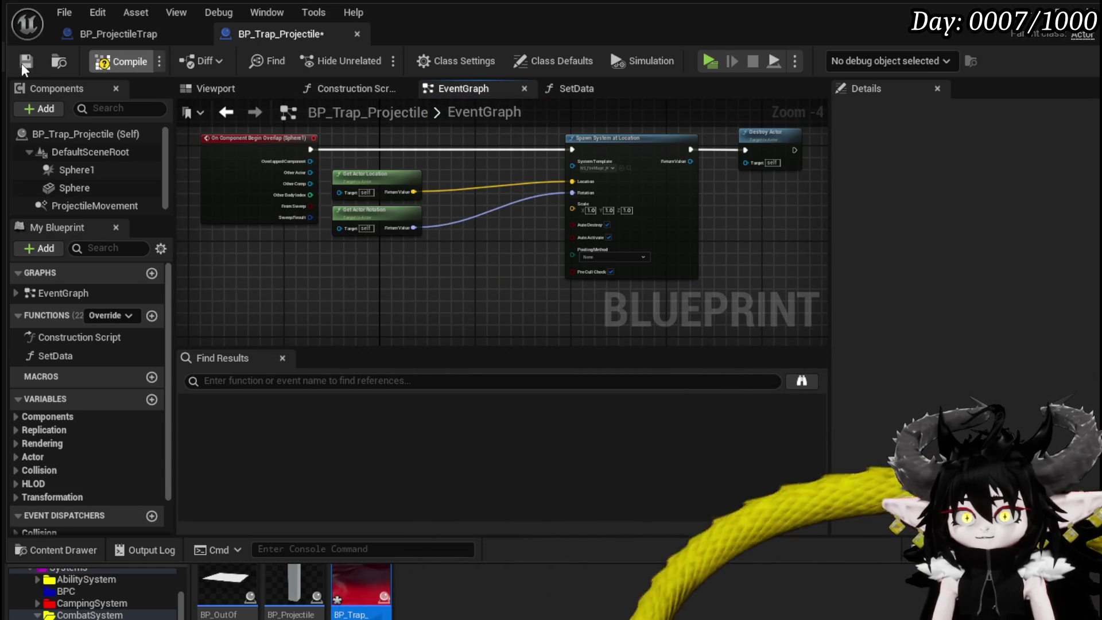
left_click(23, 62)
key("alt+Tab")
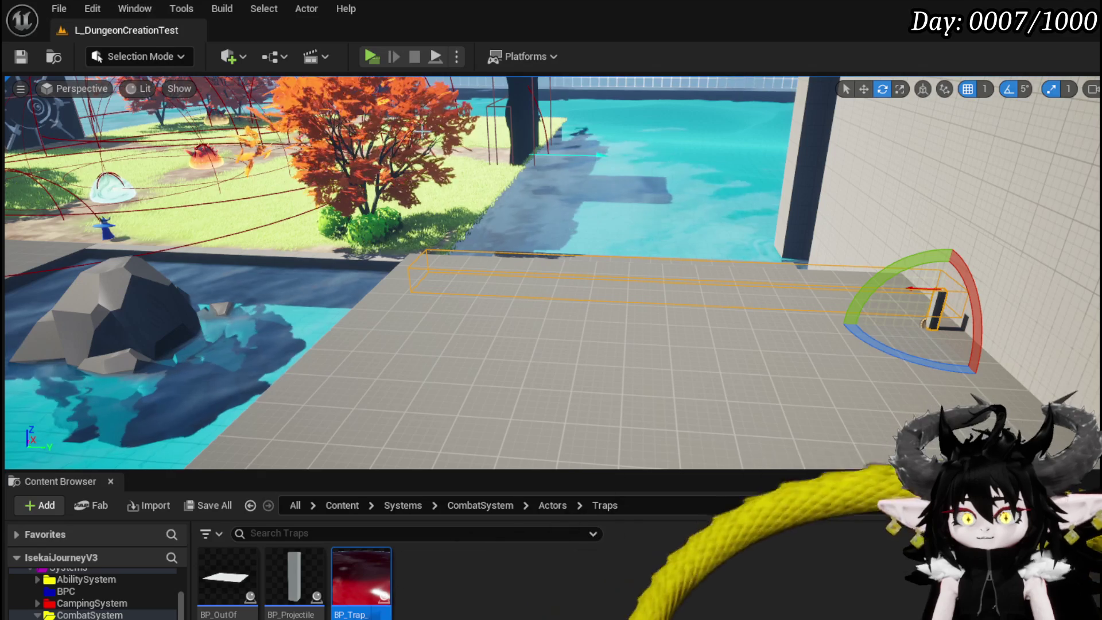
Move the grey platform block beside the pool to the left and shrink it.
mouse_move(402, 172)
left_mouse_down()
mouse_move(504, 224)
mouse_move(511, 239)
mouse_move(583, 263)
mouse_move(581, 335)
left_mouse_up()
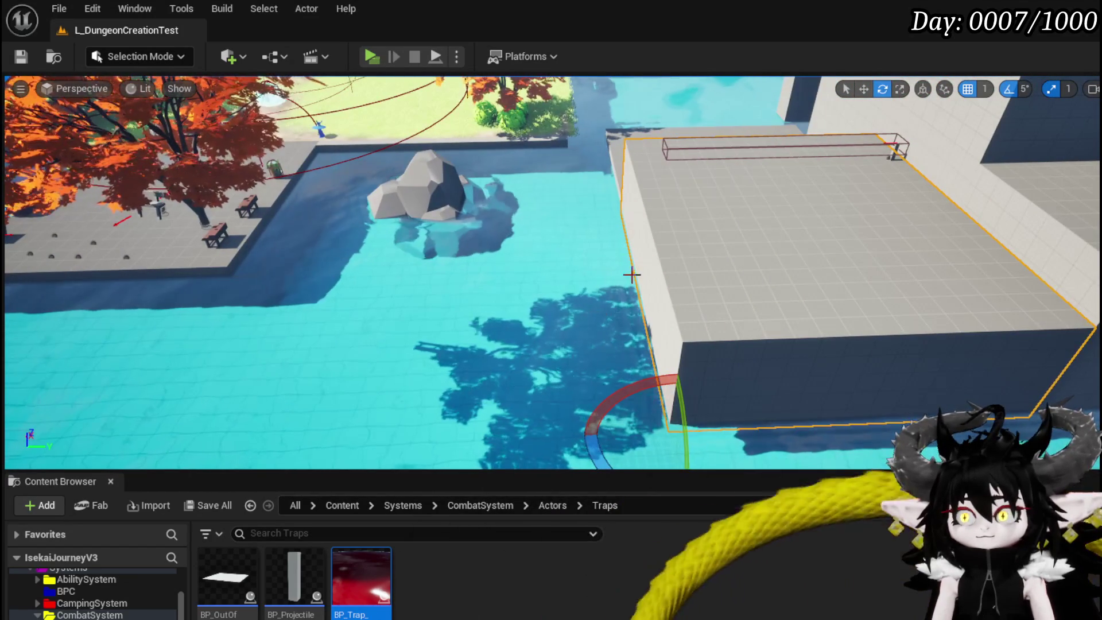
key("w")
mouse_move(695, 424)
left_mouse_down()
mouse_move(221, 381)
mouse_move(237, 394)
mouse_move(249, 344)
mouse_move(226, 340)
mouse_move(287, 371)
left_mouse_up()
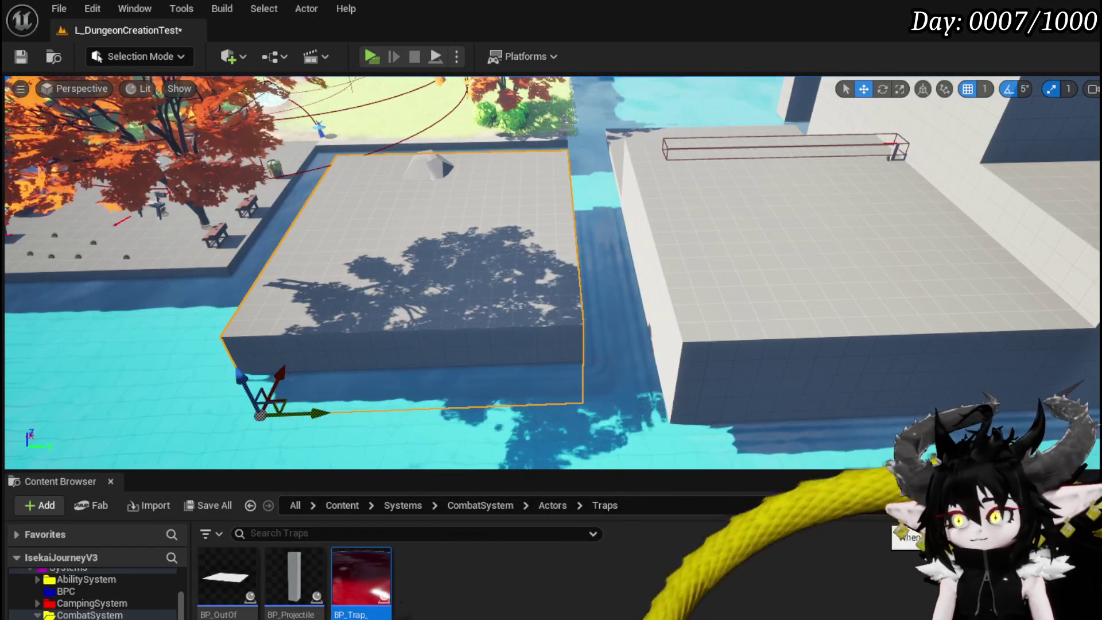
key("ctrl+z")
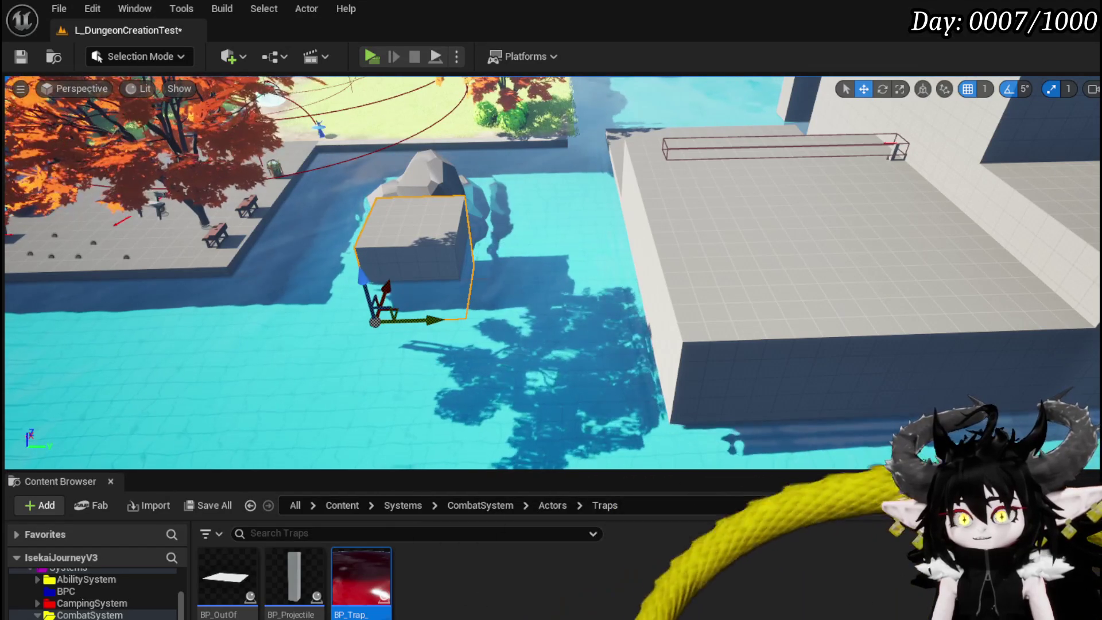
Save the L_DungeonCreationTest level.
key("ctrl+s")
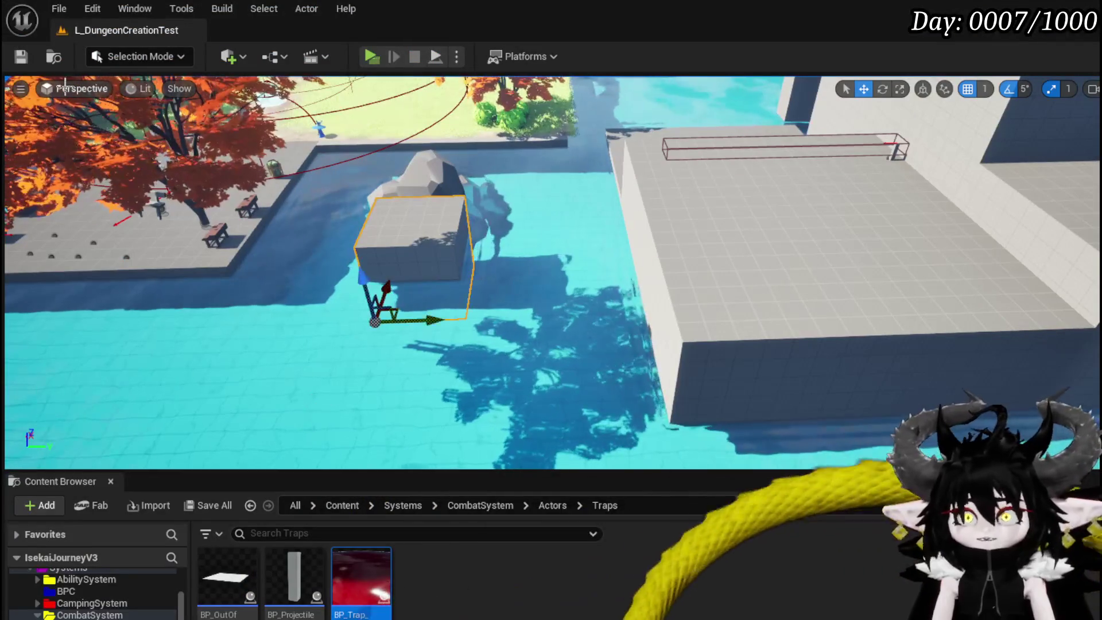
key("ctrl+s")
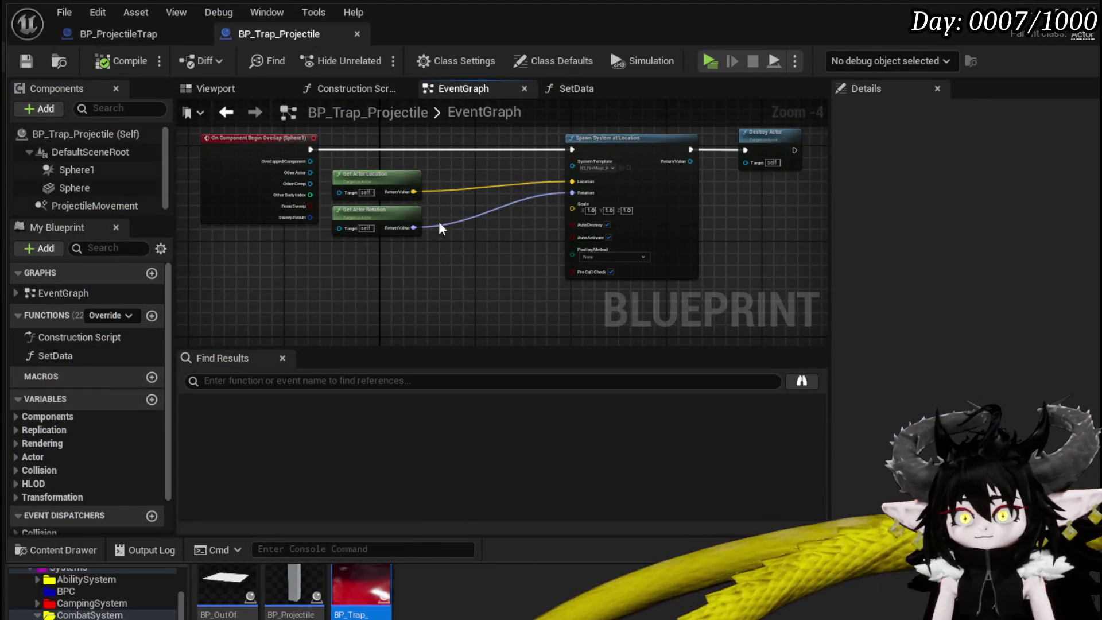
scroll(439, 228, "down", 3)
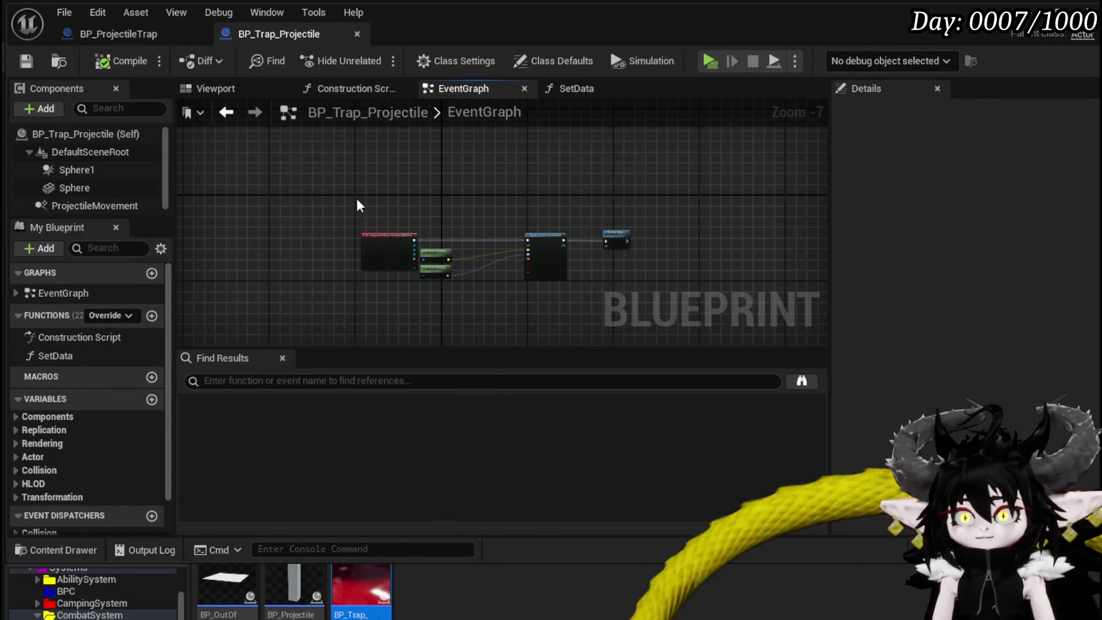
In BP_ProjectileTrap, add an On Component End Overlap event for the Box.
scroll(67, 195, "down", 1)
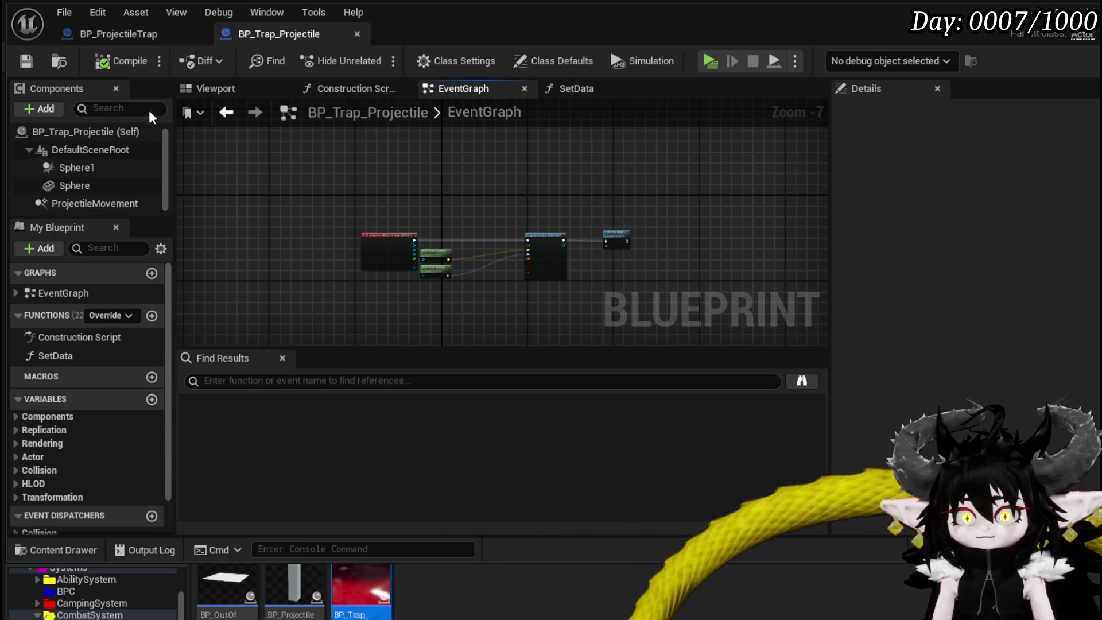
left_click(146, 39)
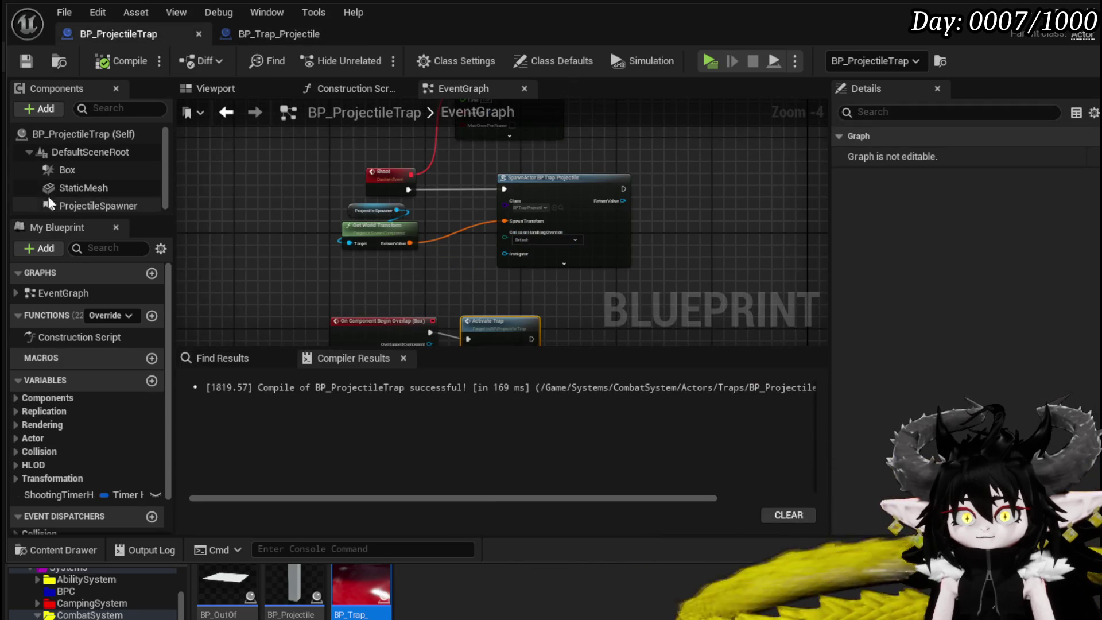
left_click(90, 167)
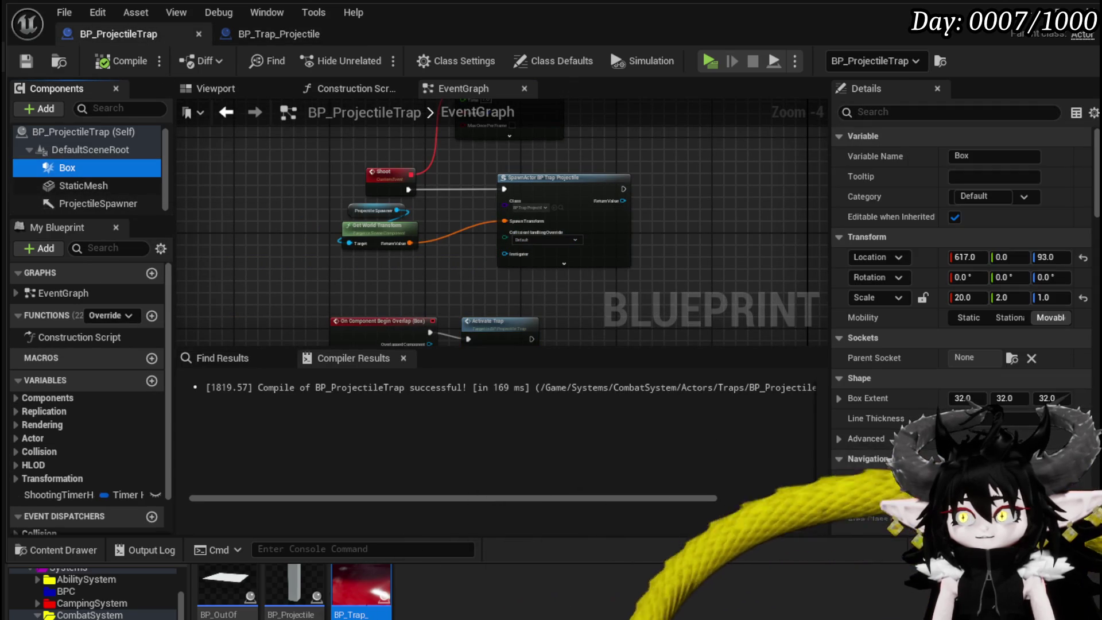
scroll(1016, 335, "down", 15)
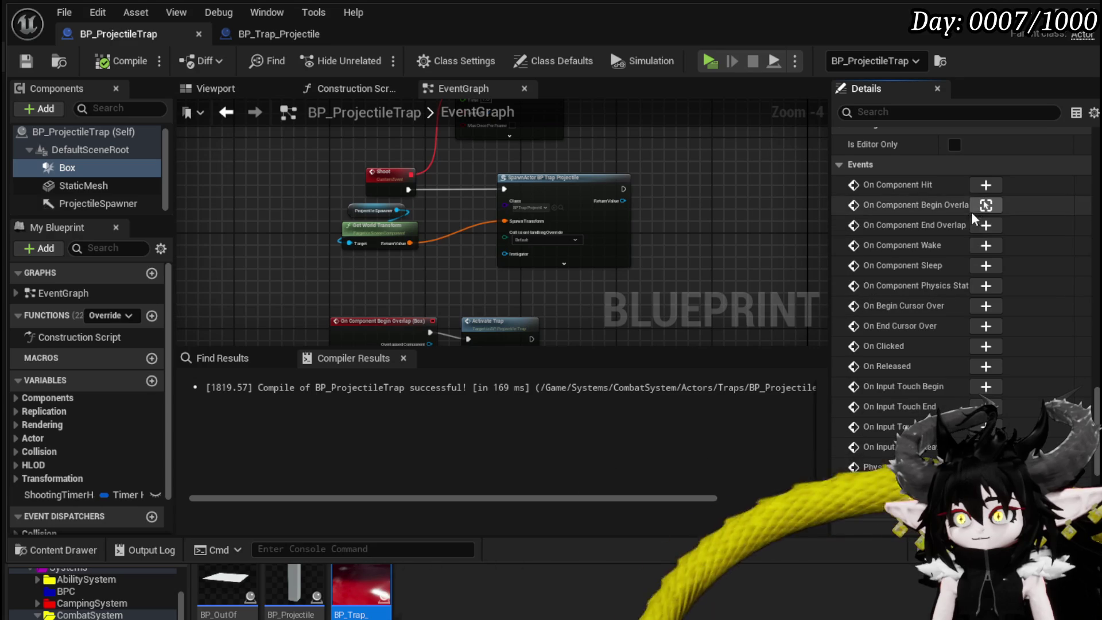
left_click(976, 225)
left_click_drag(595, 202, 480, 332)
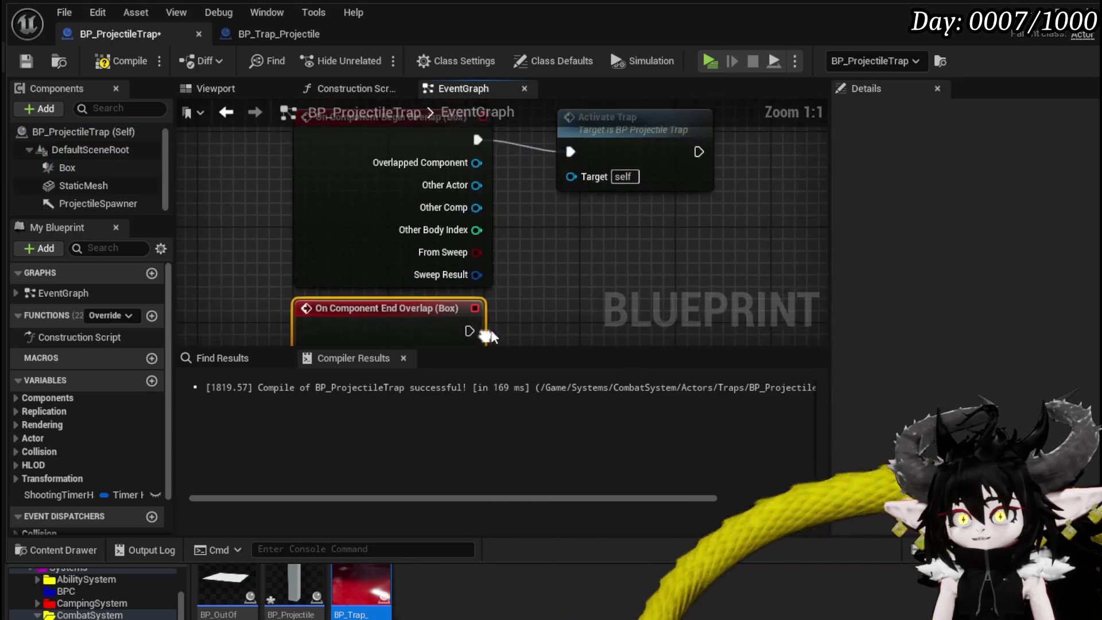
scroll(550, 185, "down", 1)
left_click(550, 185)
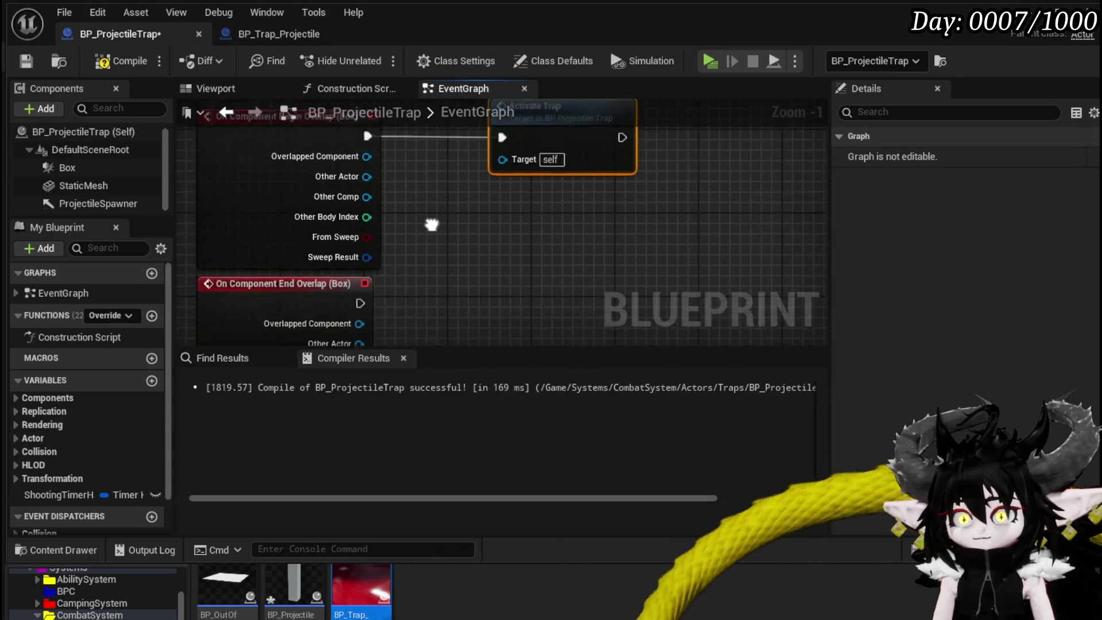
Chain a Set Timer by Event node after the Box's End Overlap.
left_click_drag(348, 293, 528, 284)
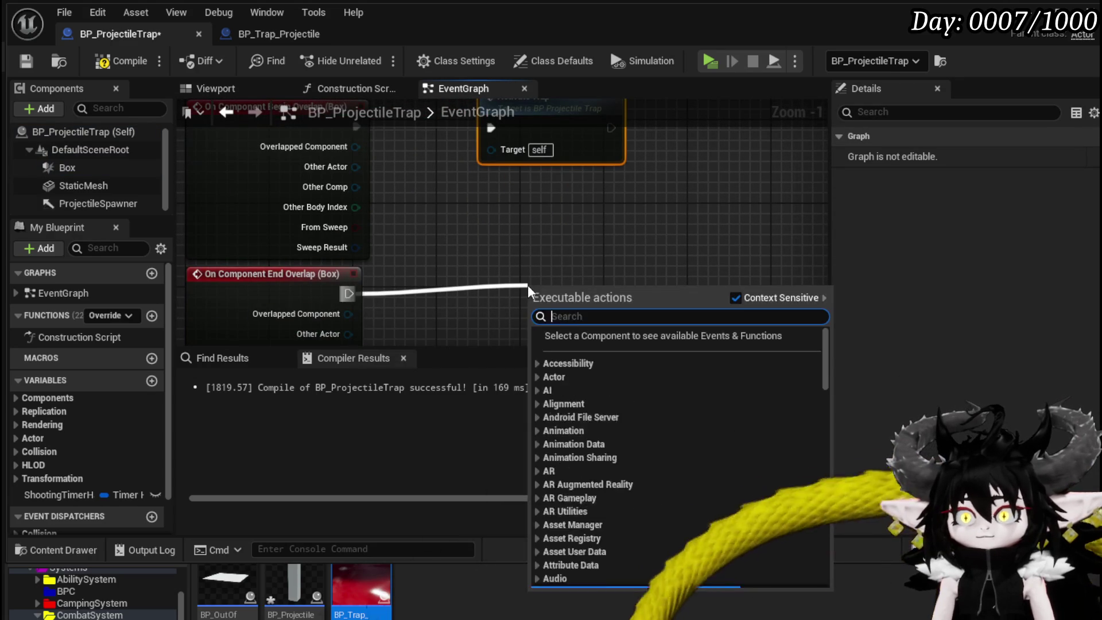
type("Timer by event")
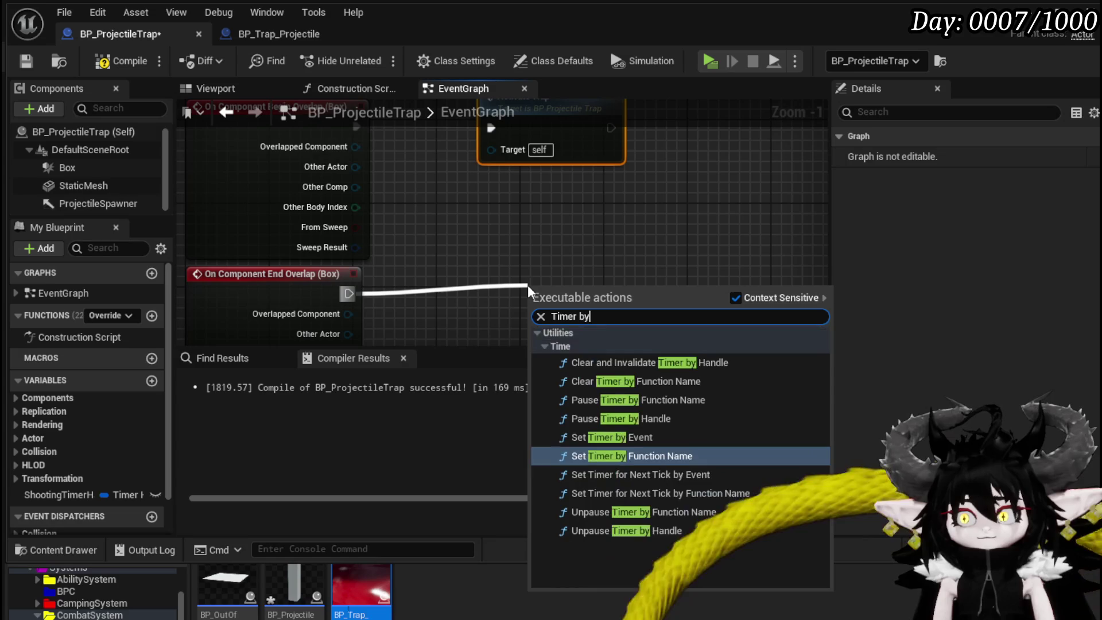
key("Return")
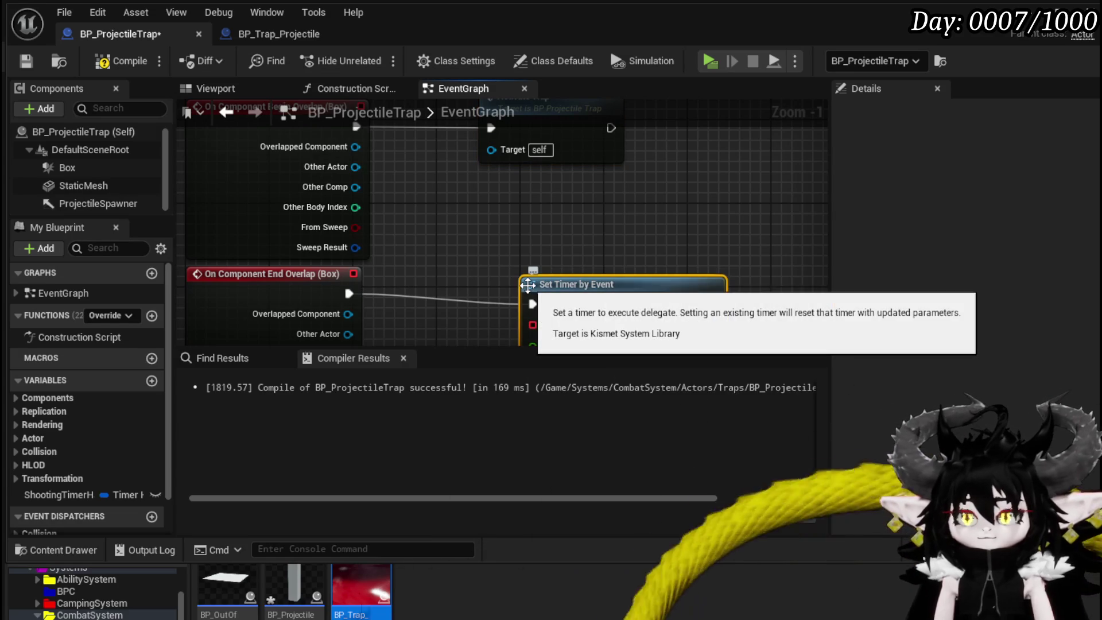
mouse_move(616, 283)
left_mouse_down()
mouse_move(684, 257)
mouse_move(689, 273)
left_mouse_up()
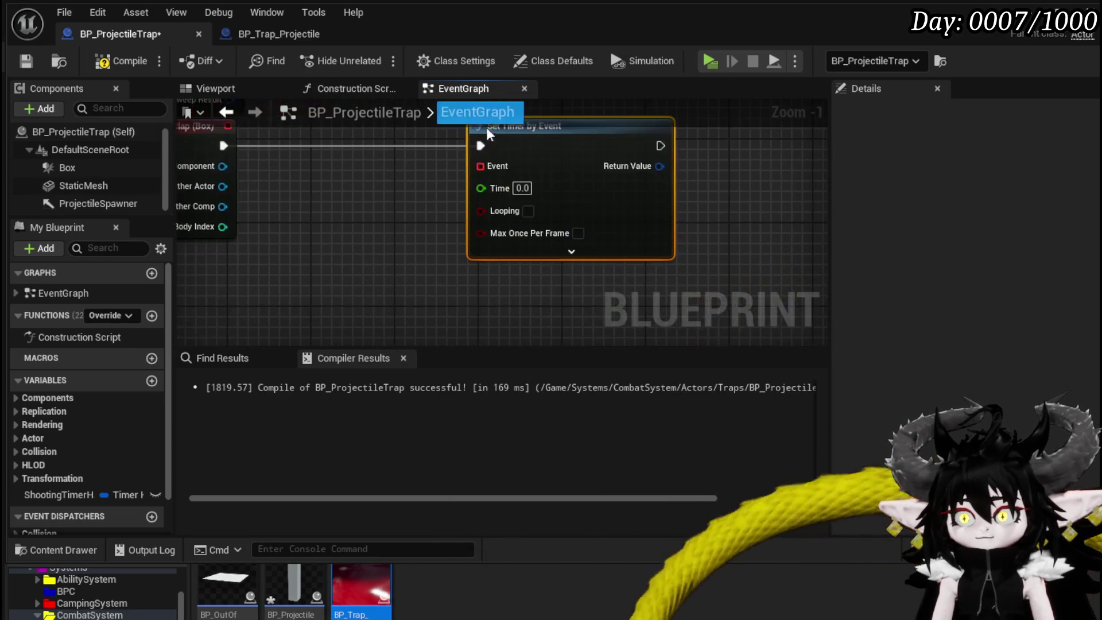
Bind a new custom event EndShooting to the timer and set its Time to 2.
mouse_move(480, 166)
left_mouse_down()
mouse_move(398, 304)
mouse_move(384, 292)
left_mouse_up()
type("cre")
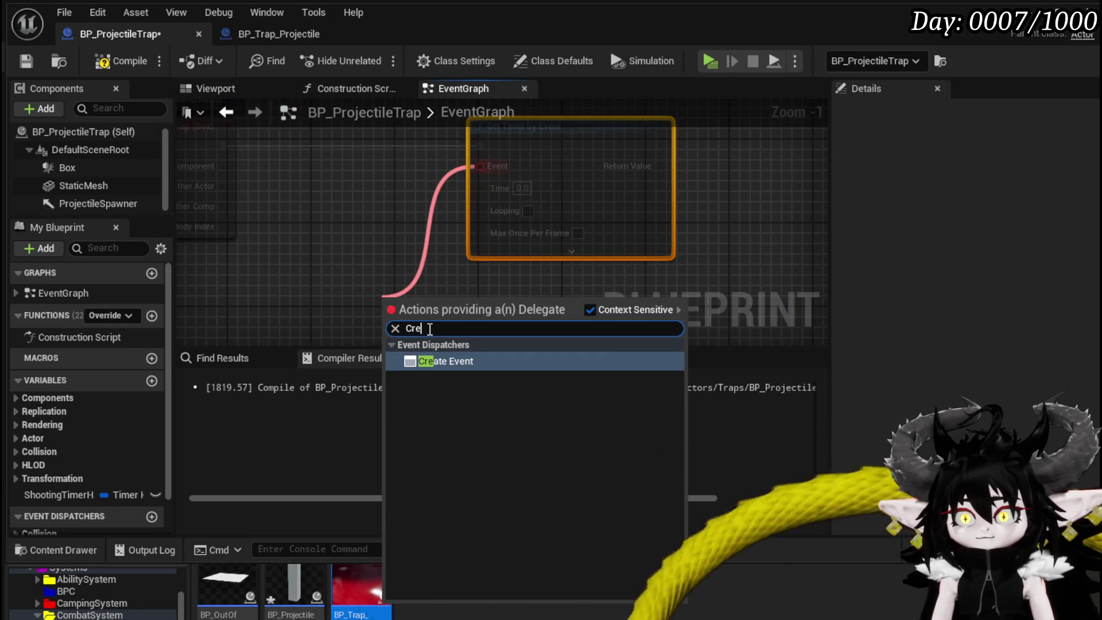
key("BackSpace")
key("BackSpace")
key("BackSpace")
type("custo")
key("Return")
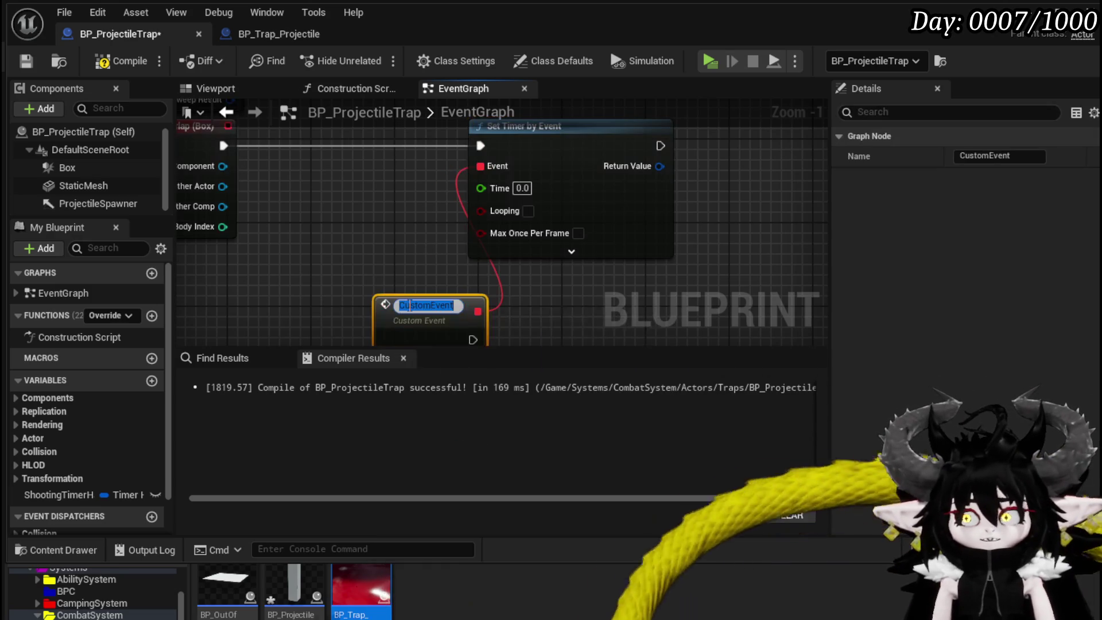
type("EndShooto")
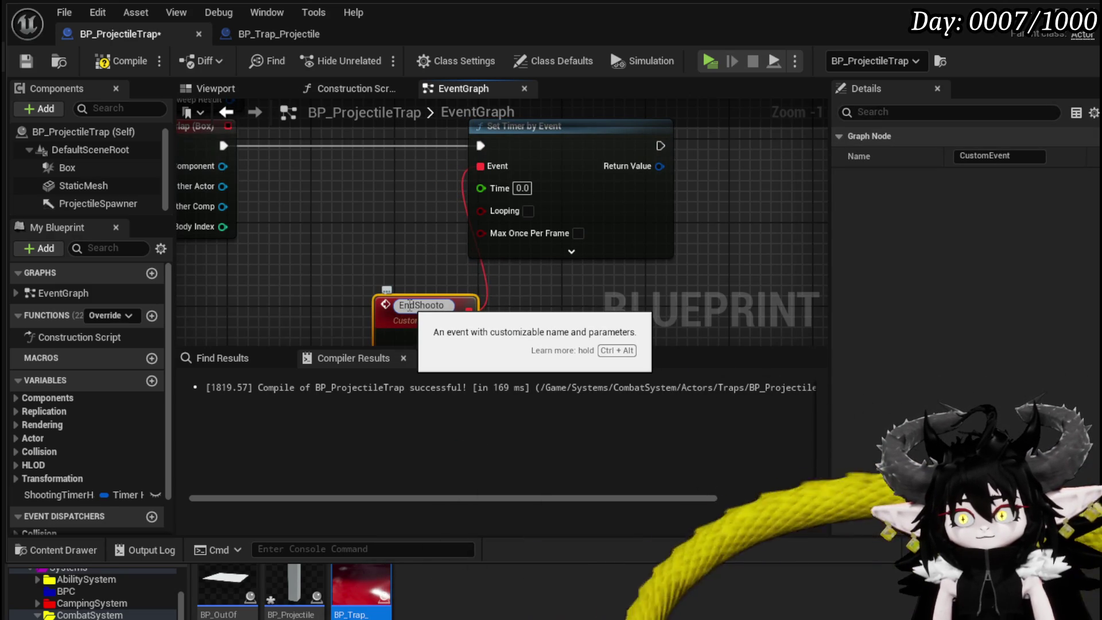
type("ng")
key("Return")
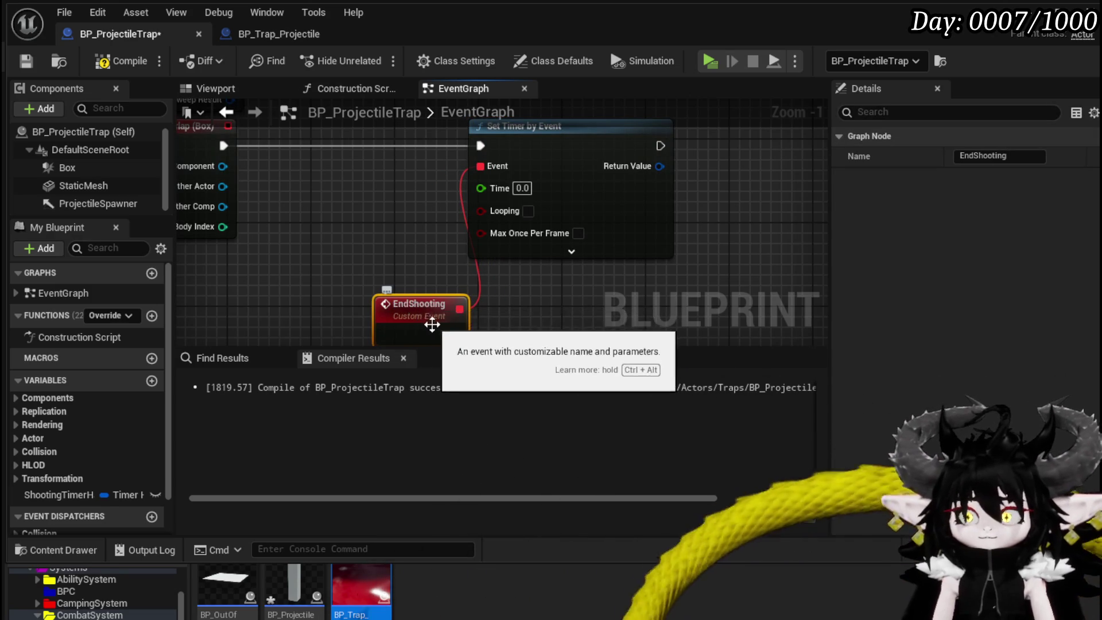
type("2")
Have EndShooting run Clear and Invalidate Timer by Handle on ShootingTimerHandler.
scroll(524, 239, "down", 4)
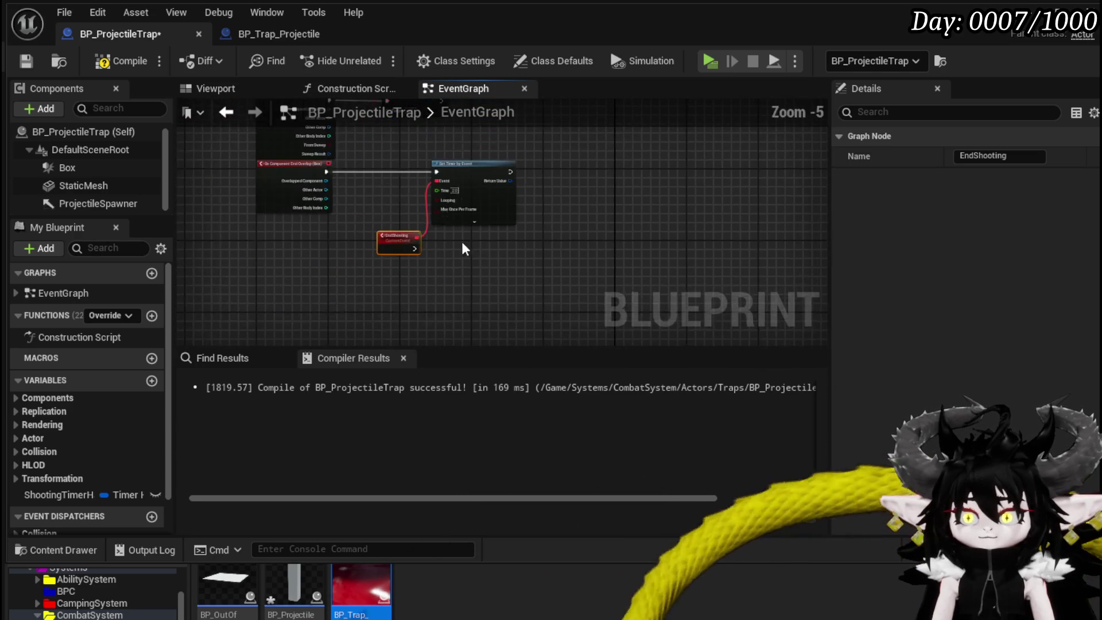
scroll(462, 252, "up", 3)
mouse_move(57, 495)
left_mouse_down()
mouse_move(427, 304)
mouse_move(399, 226)
left_mouse_up()
left_click(451, 261)
left_click_drag(485, 230, 526, 285)
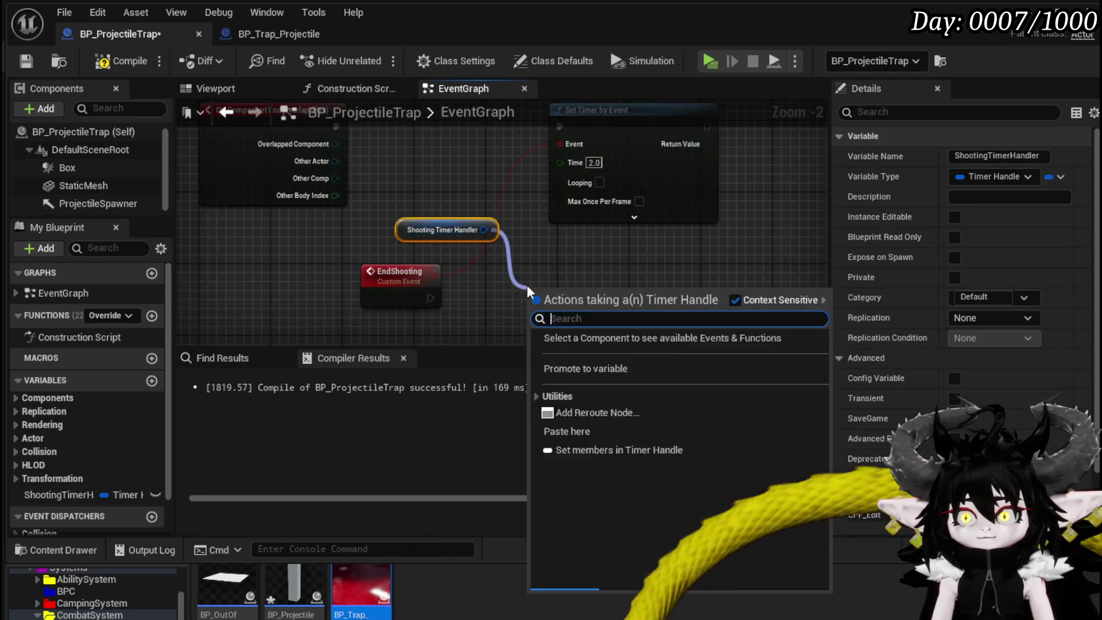
type("clear")
key("Return")
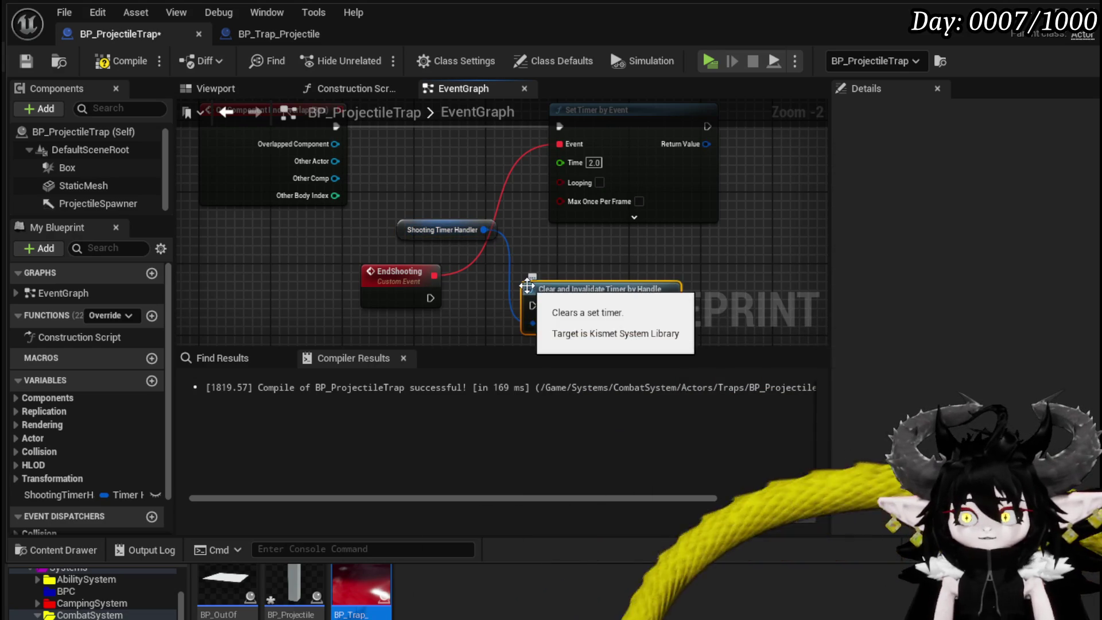
mouse_move(431, 298)
left_mouse_down()
mouse_move(539, 313)
mouse_move(533, 305)
left_mouse_up()
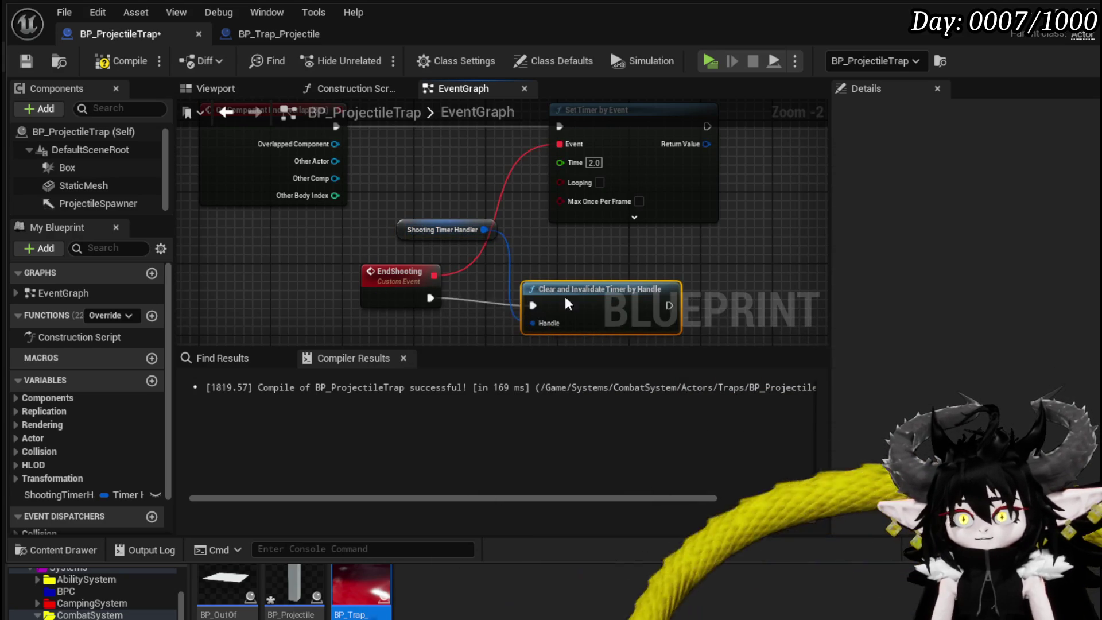
Compile and save BP_ProjectileTrap, then view BP_Trap_Projectile's overlap logic.
scroll(532, 253, "down", 2)
mouse_move(531, 253)
left_mouse_down()
mouse_move(498, 253)
mouse_move(592, 266)
mouse_move(541, 376)
left_mouse_up()
left_click(122, 61)
left_click(26, 61)
left_click(250, 39)
mouse_move(524, 229)
left_mouse_down()
mouse_move(364, 222)
mouse_move(565, 196)
left_mouse_up()
scroll(364, 223, "up", 2)
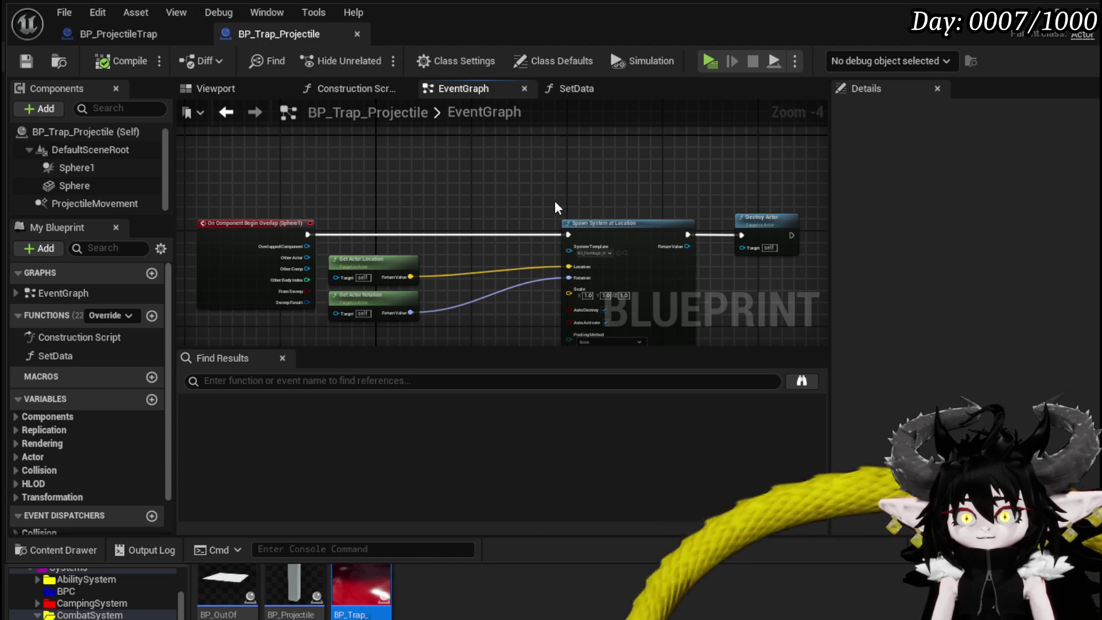
Add a custom event below the nodes, undo it, and compile the blueprint.
mouse_move(402, 183)
left_mouse_down()
mouse_move(430, 97)
mouse_move(376, 221)
left_mouse_up()
right_click(386, 249)
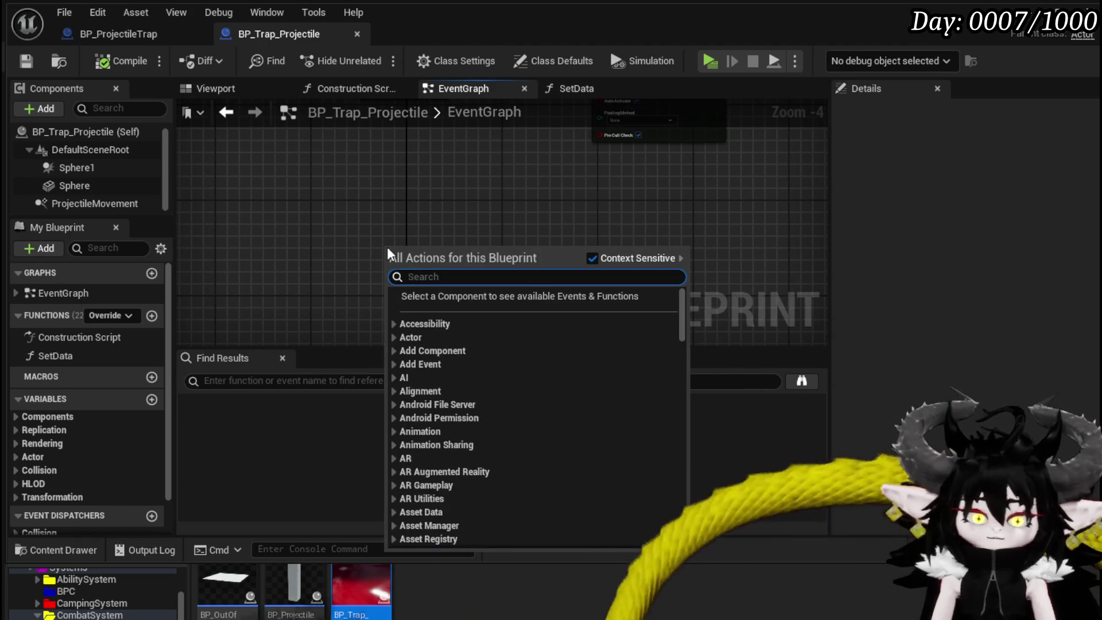
type("custo")
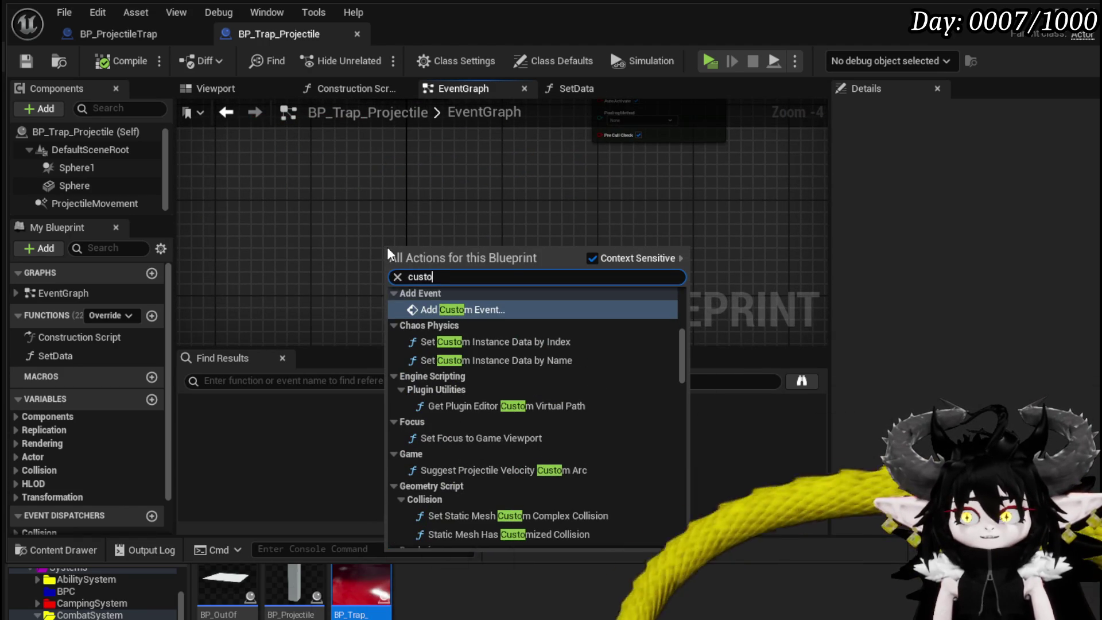
key("Return")
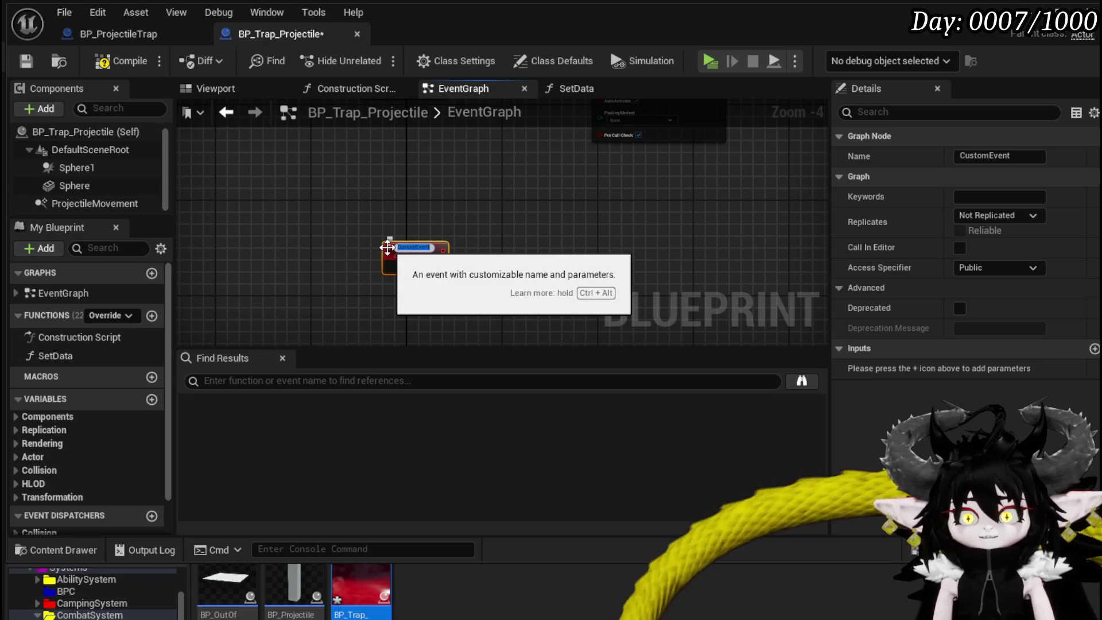
key("ctrl+z")
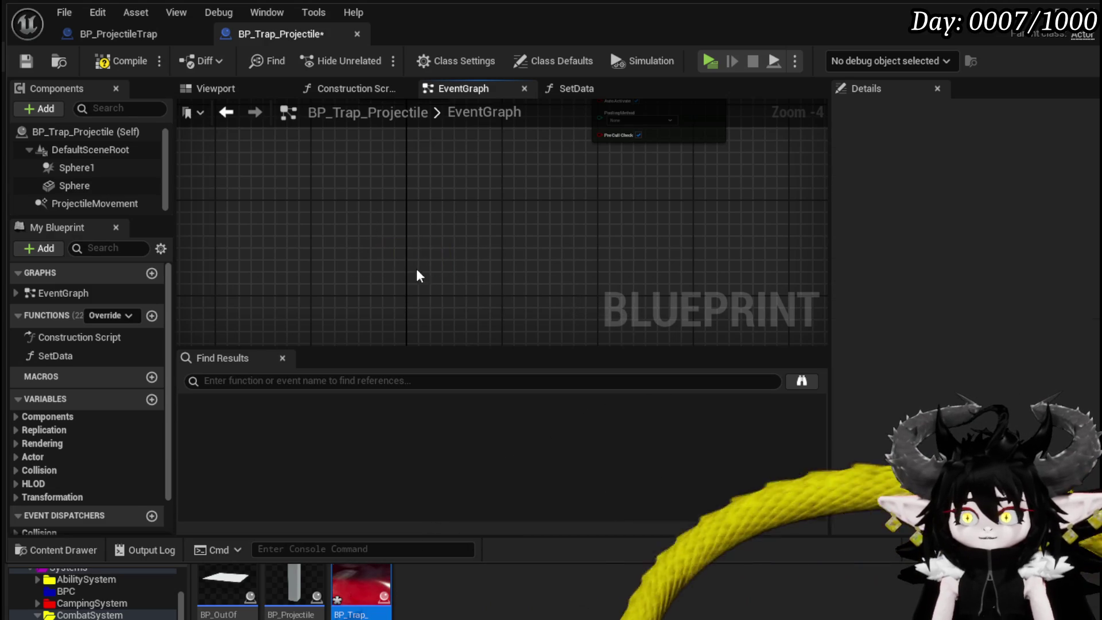
left_click(121, 61)
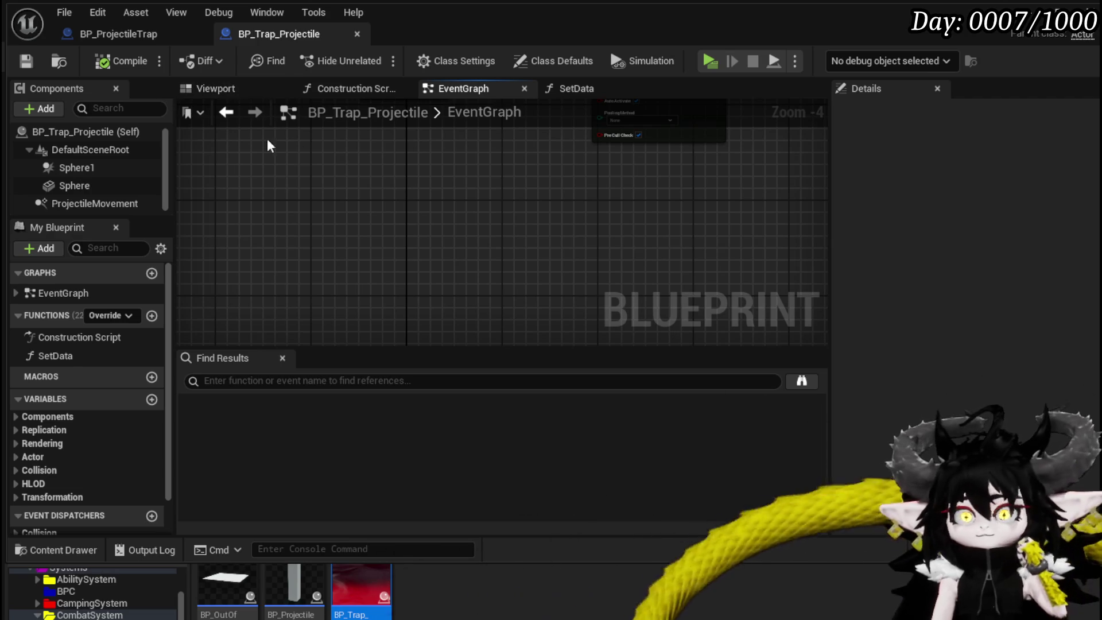
Add a custom event named DamagePlayer beside the overlap nodes, then compile and save.
mouse_move(463, 193)
left_mouse_down()
mouse_move(492, 337)
mouse_move(406, 248)
mouse_move(402, 259)
left_mouse_up()
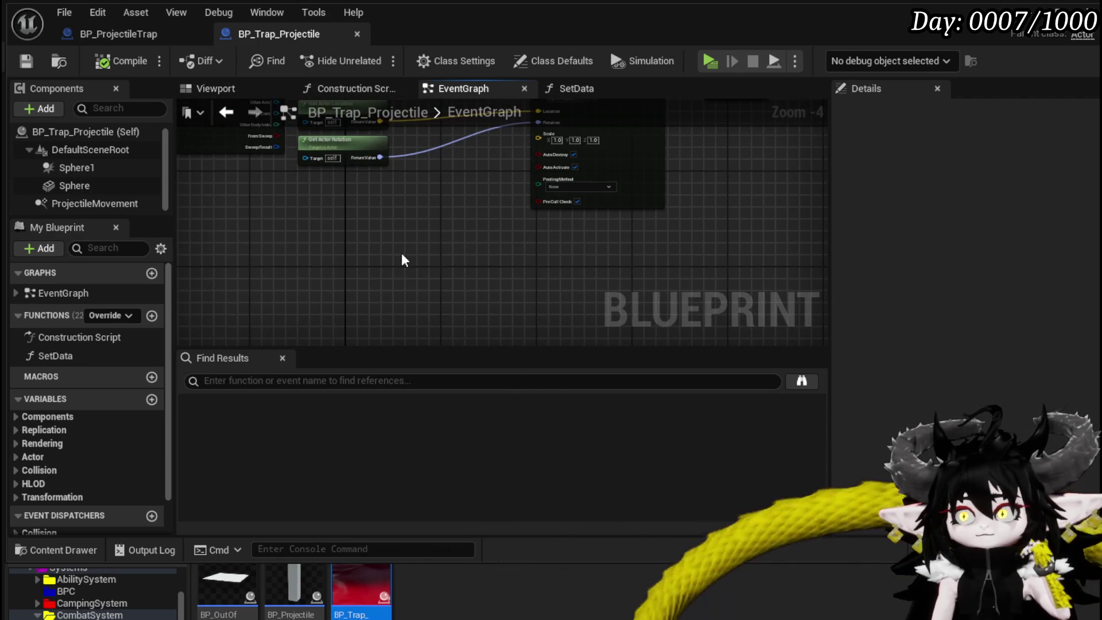
scroll(418, 246, "up", 1)
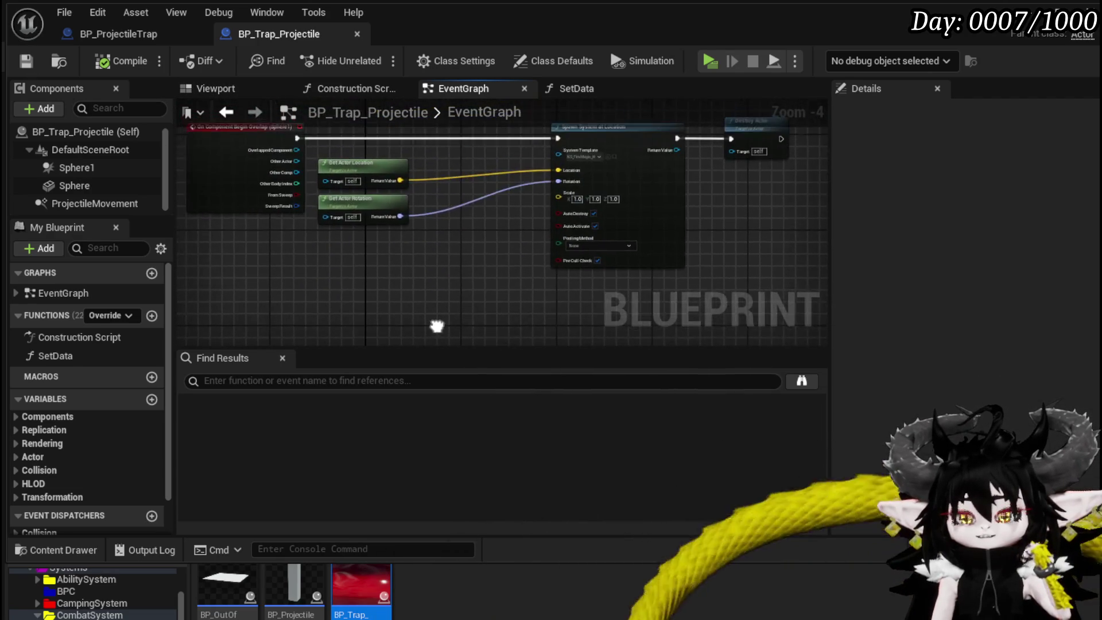
scroll(343, 146, "up", 1)
mouse_move(294, 160)
left_mouse_down()
mouse_move(371, 140)
mouse_move(333, 143)
mouse_move(361, 141)
mouse_move(367, 200)
mouse_move(402, 236)
left_mouse_up()
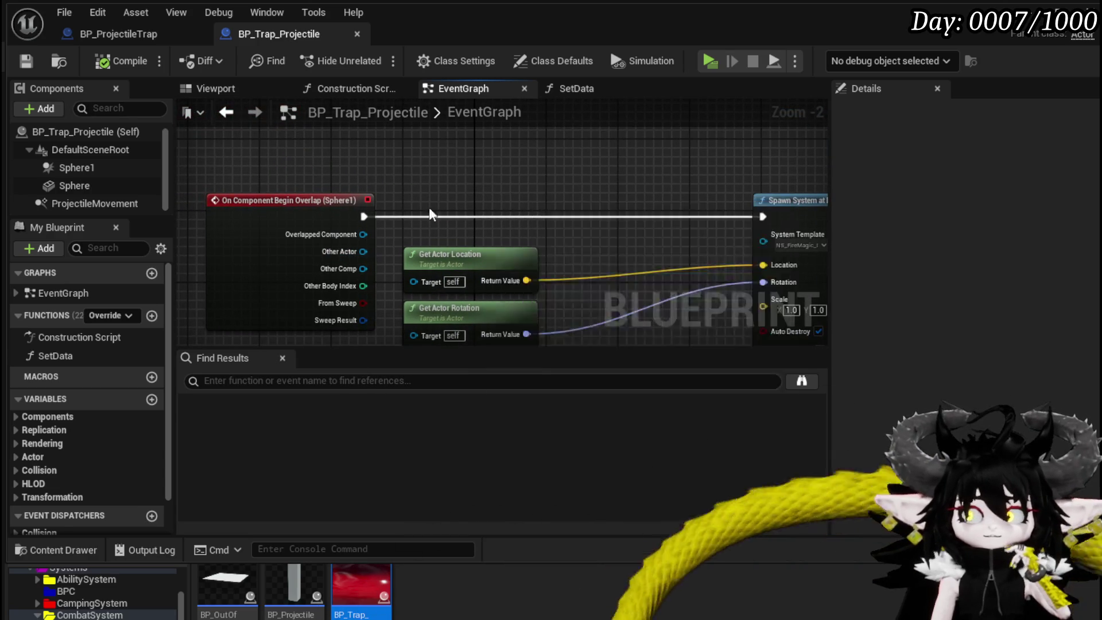
right_click(465, 132)
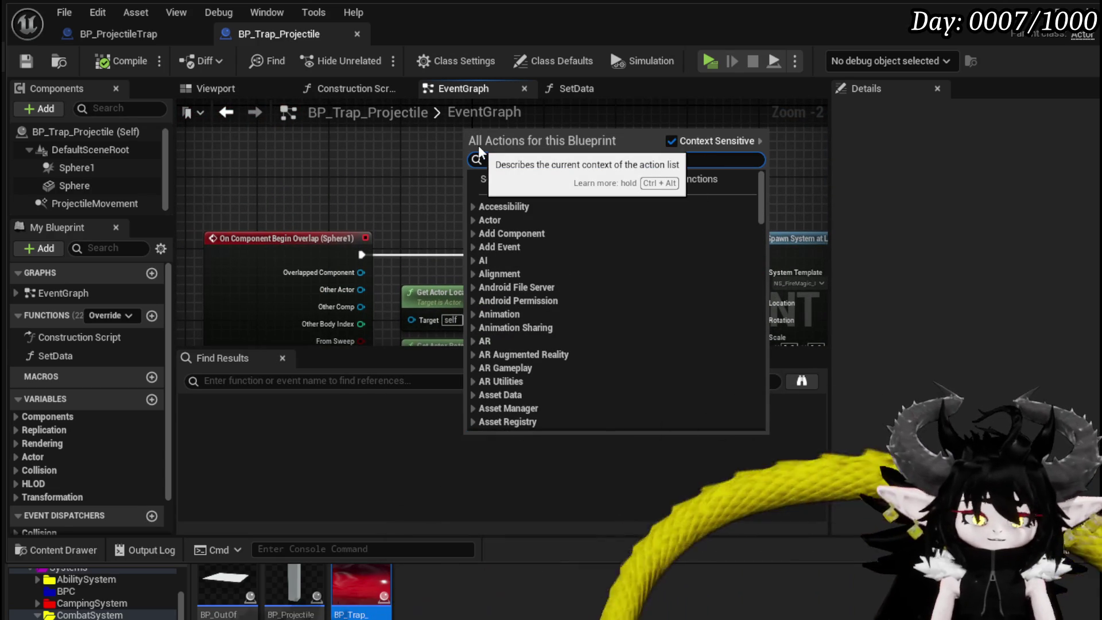
type("custom")
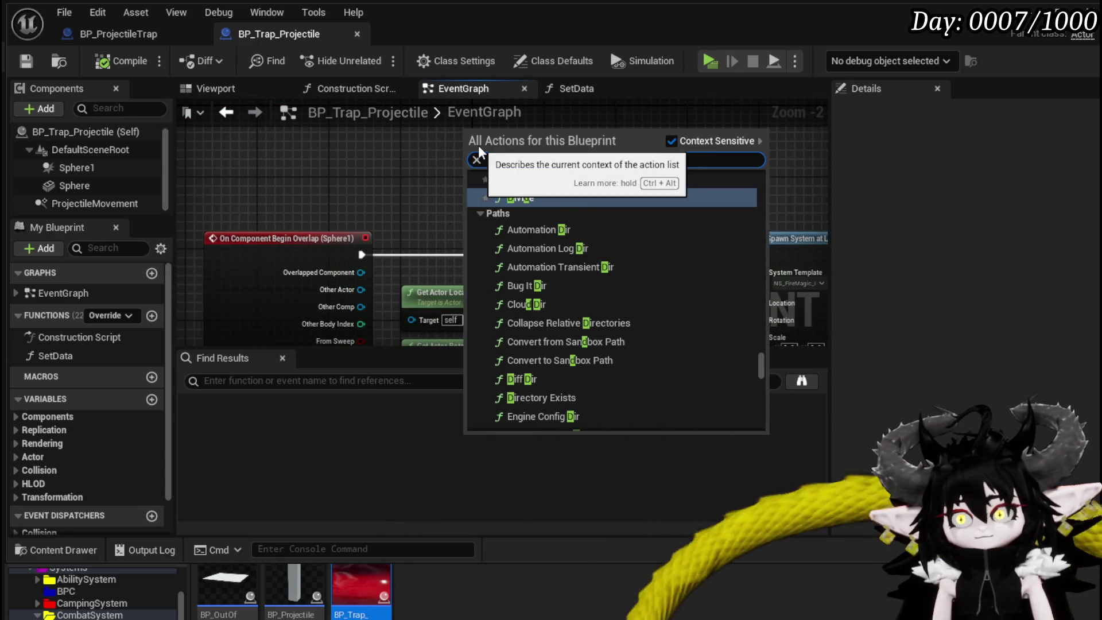
type(" de")
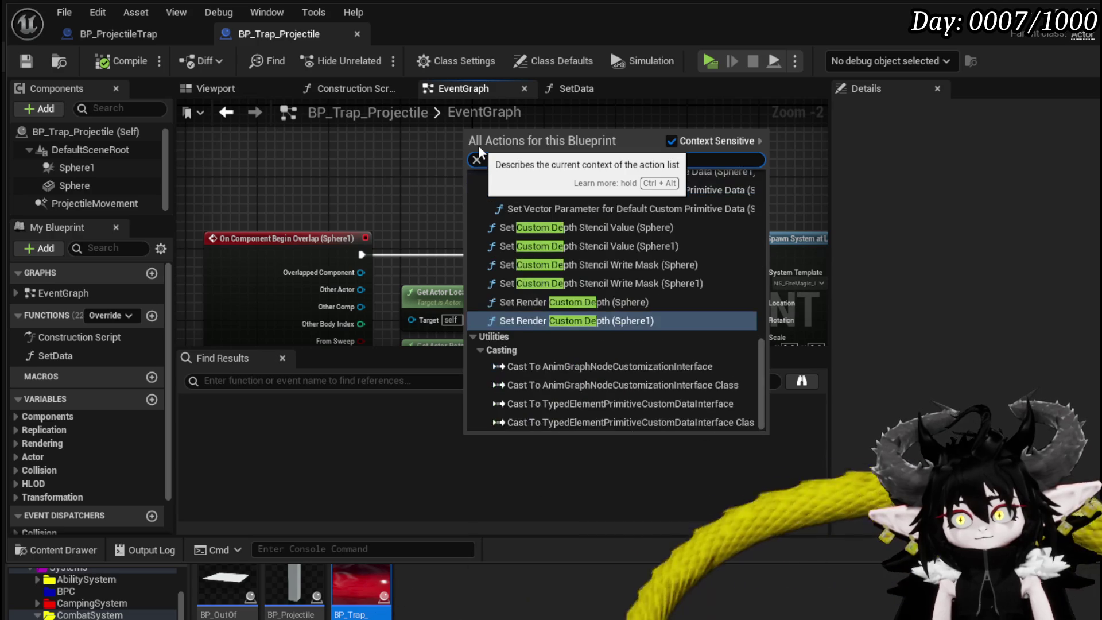
key("BackSpace")
key("BackSpace")
key("BackSpace")
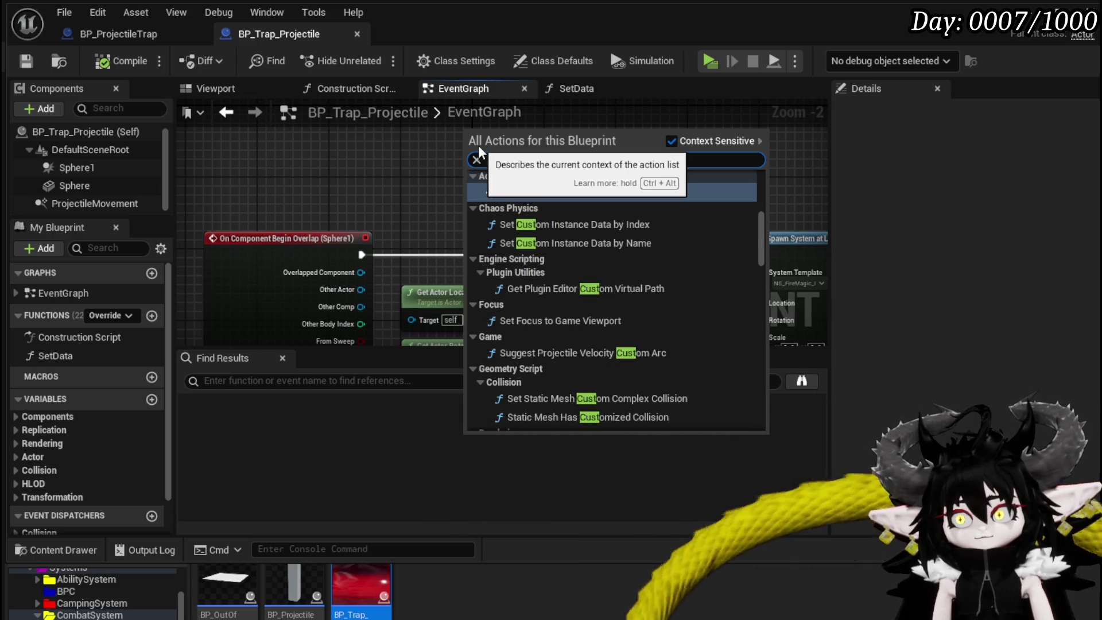
type("om e")
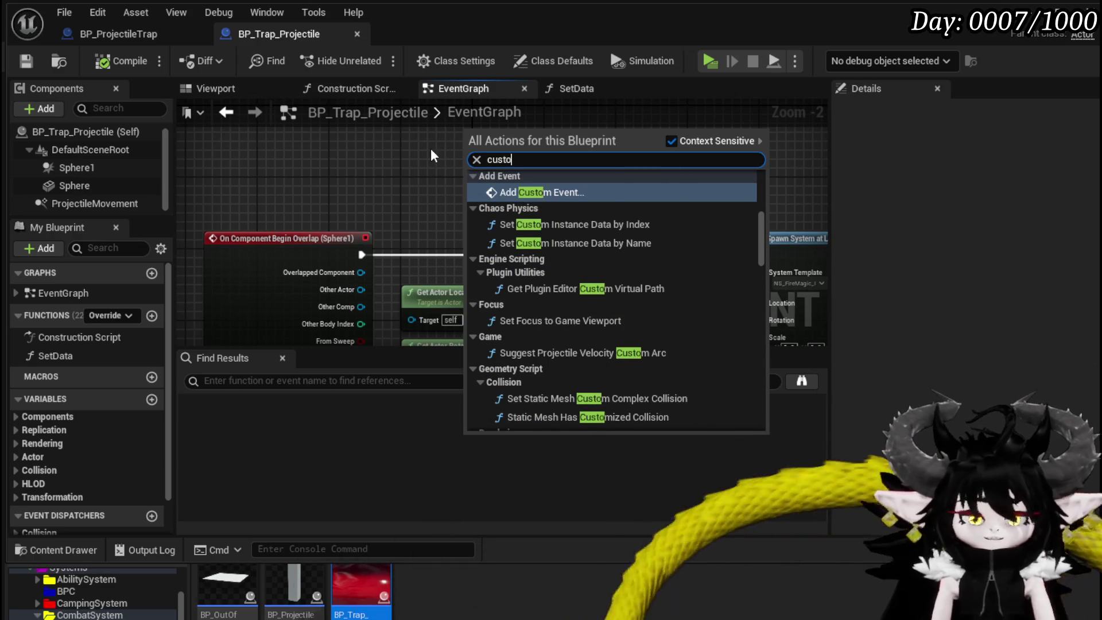
key("Return")
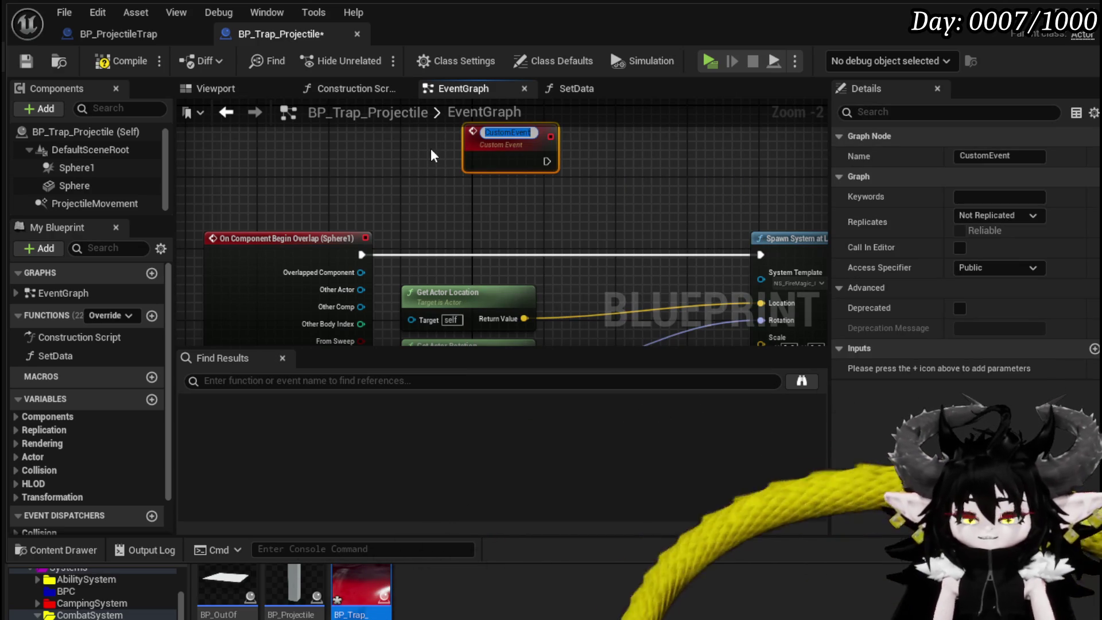
type("DamageP")
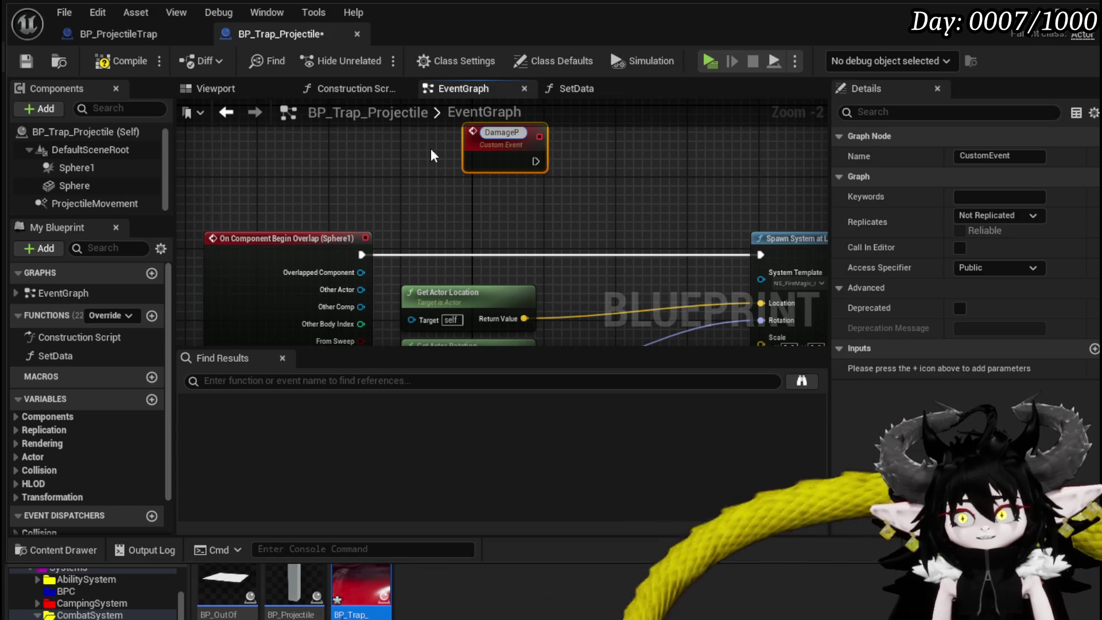
type("layer")
key("Return")
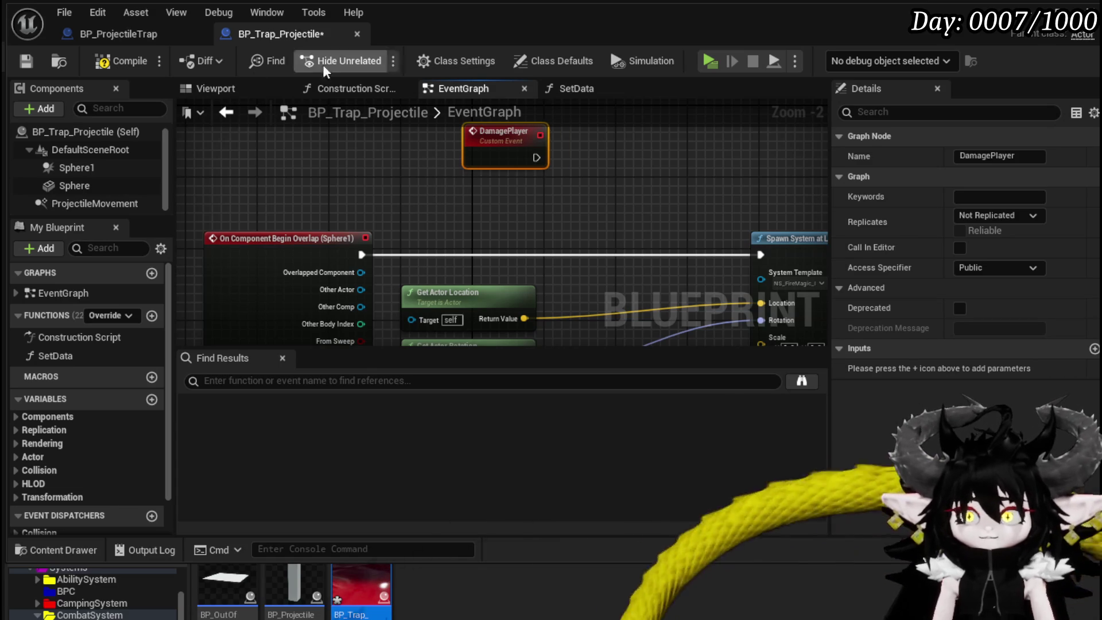
left_click(121, 62)
left_click(26, 60)
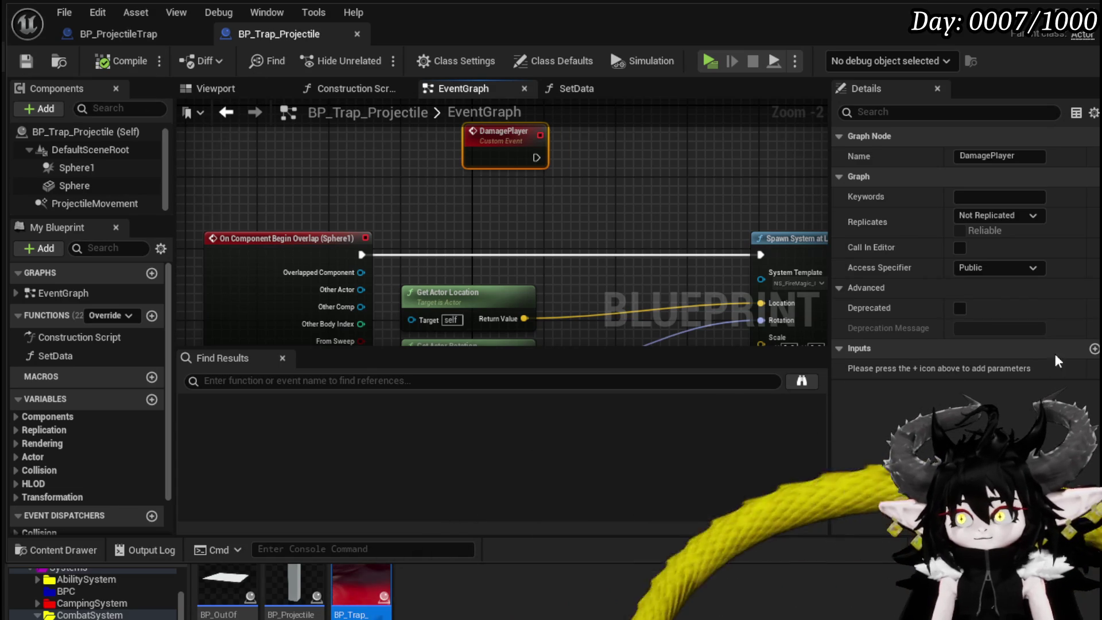
Give DamagePlayer an input named Target of type BP Third Person Character.
left_click(1094, 349)
left_click(986, 368)
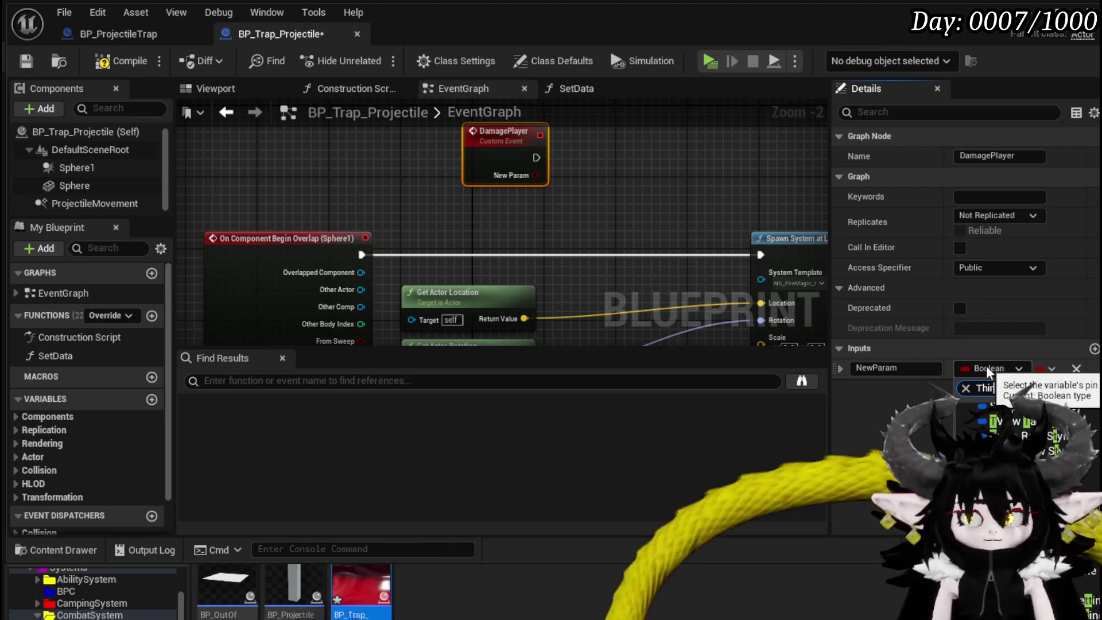
type("d")
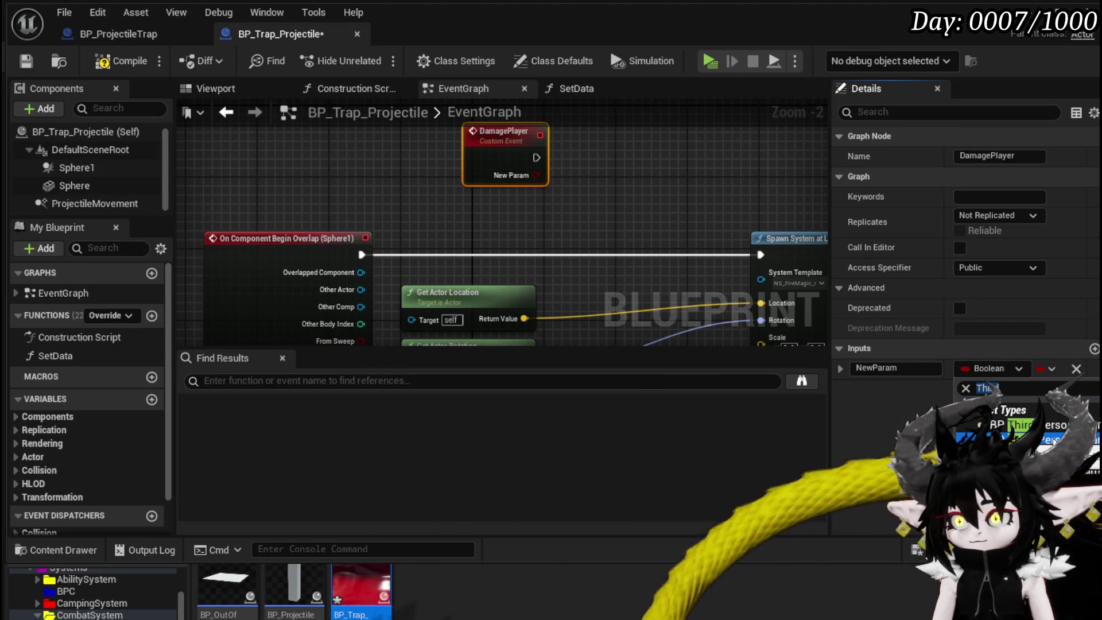
left_click(1093, 460)
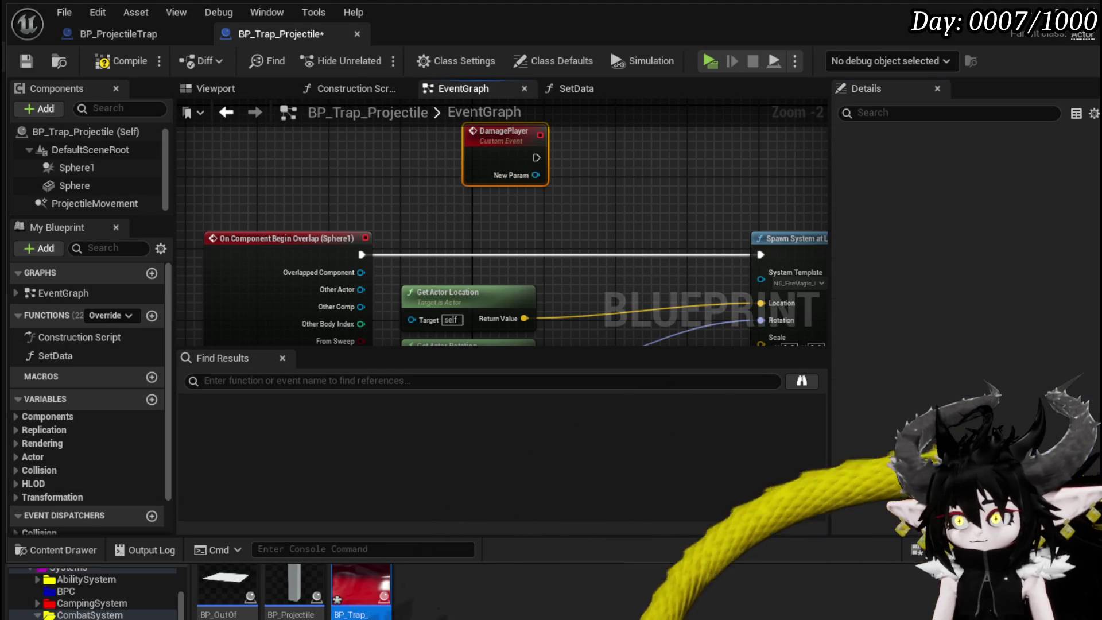
left_click(910, 373)
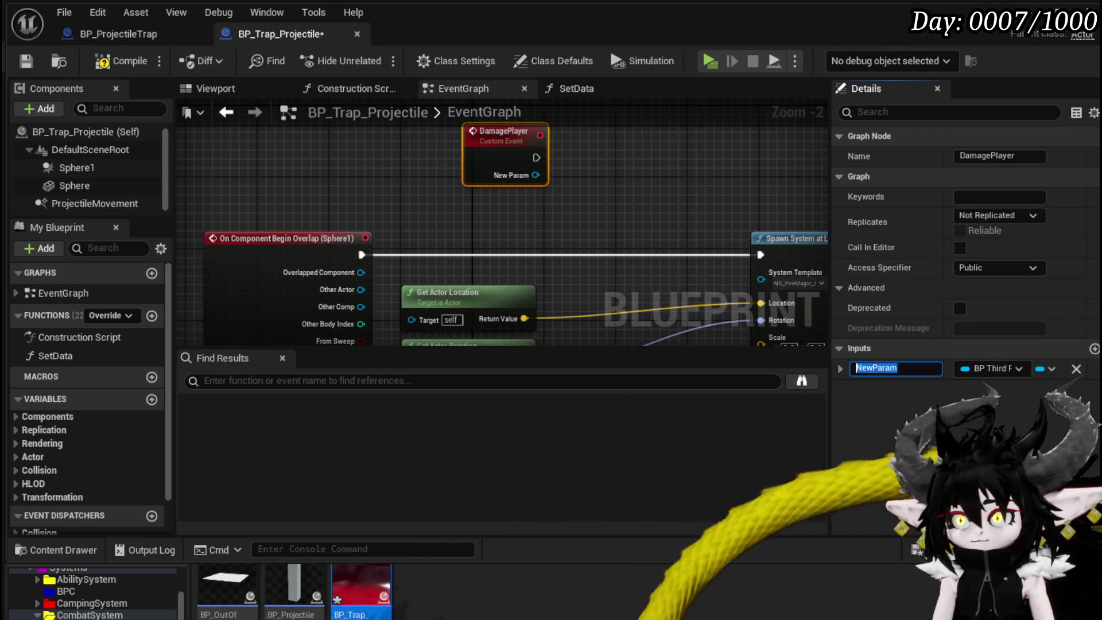
type("Target")
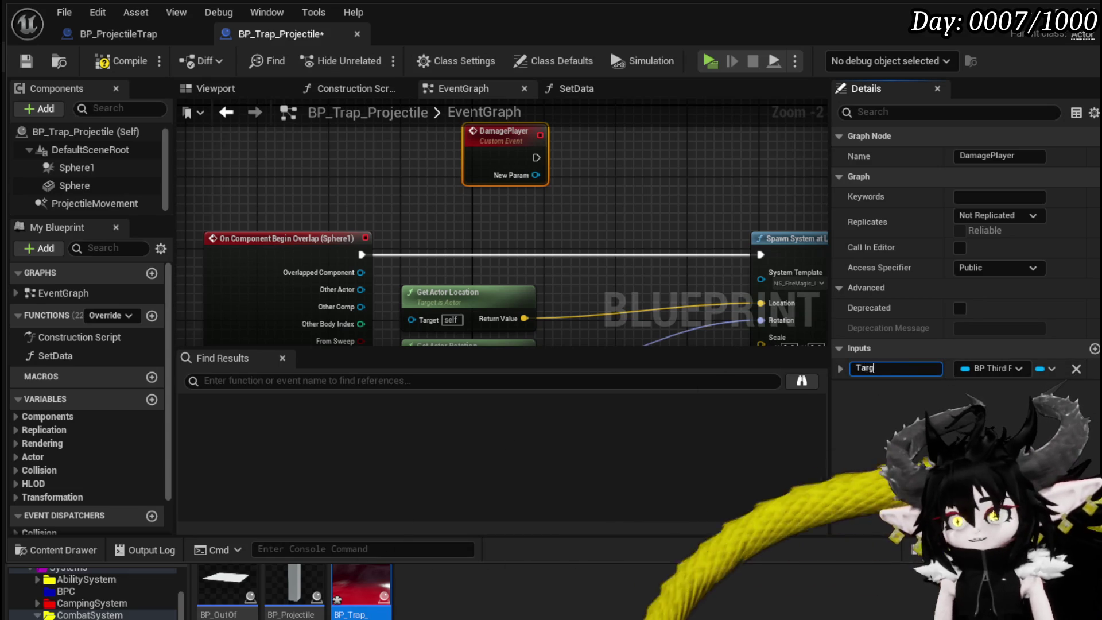
key("Return")
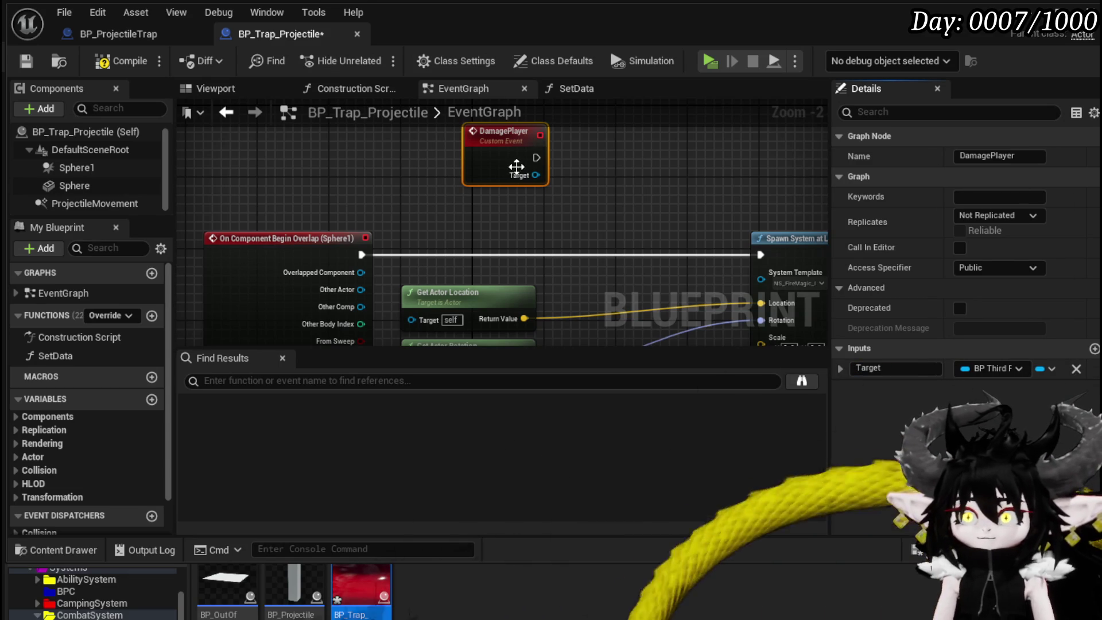
left_click_drag(493, 146, 605, 125)
scroll(605, 126, "down", 1)
scroll(523, 182, "down", 1)
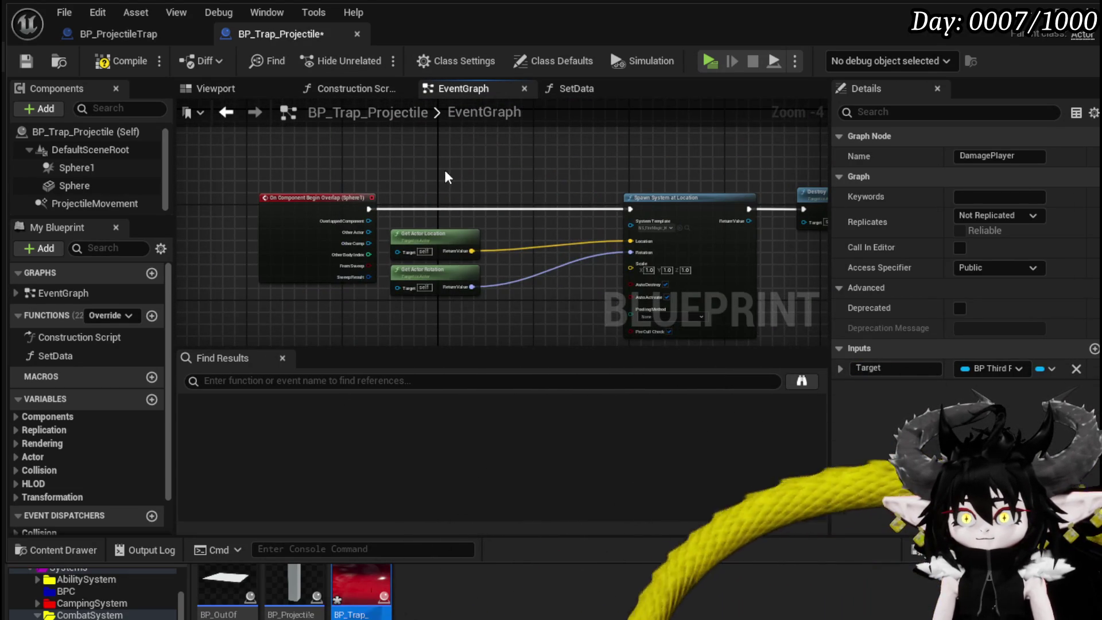
Add a Damage Player call and wire the overlap event's execution into it.
right_click(446, 170)
type("dama")
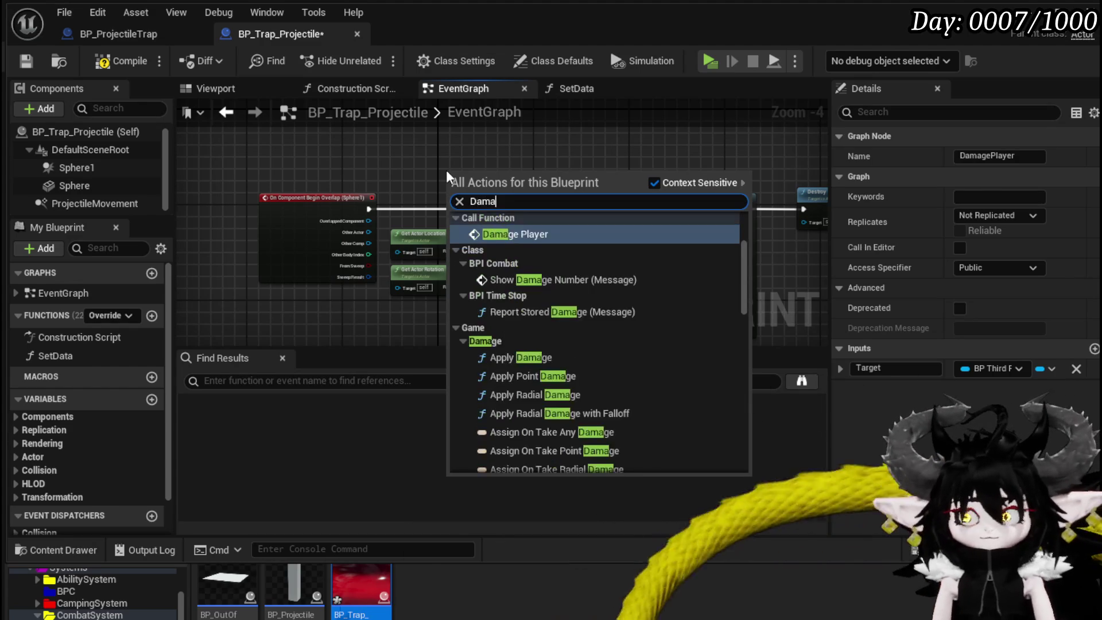
key("Return")
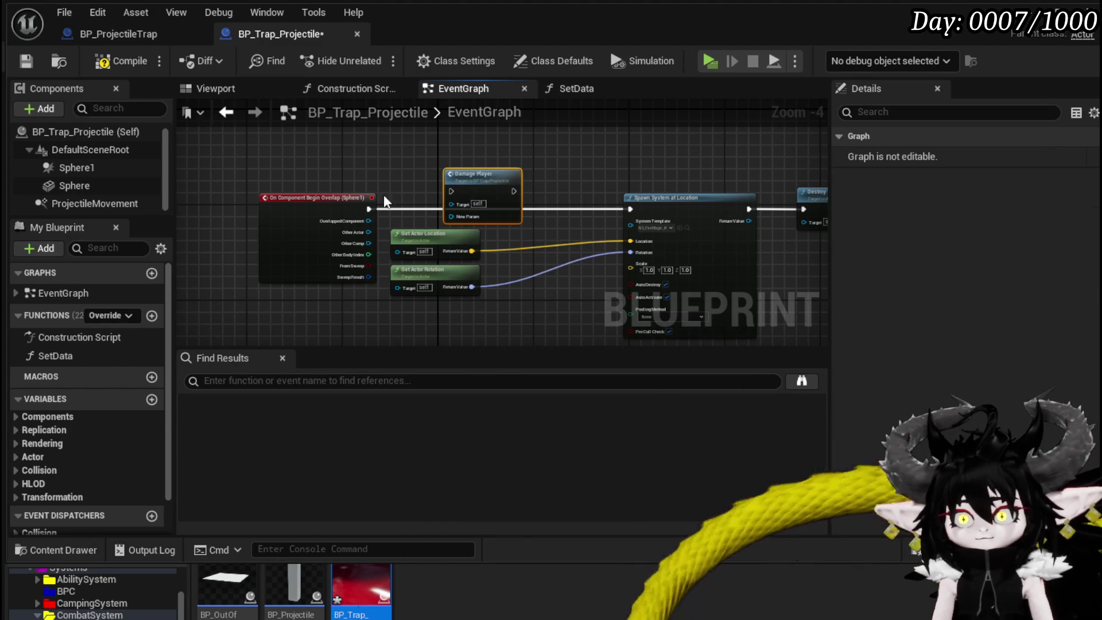
mouse_move(368, 209)
left_mouse_down()
mouse_move(460, 187)
mouse_move(451, 191)
mouse_move(482, 149)
left_mouse_up()
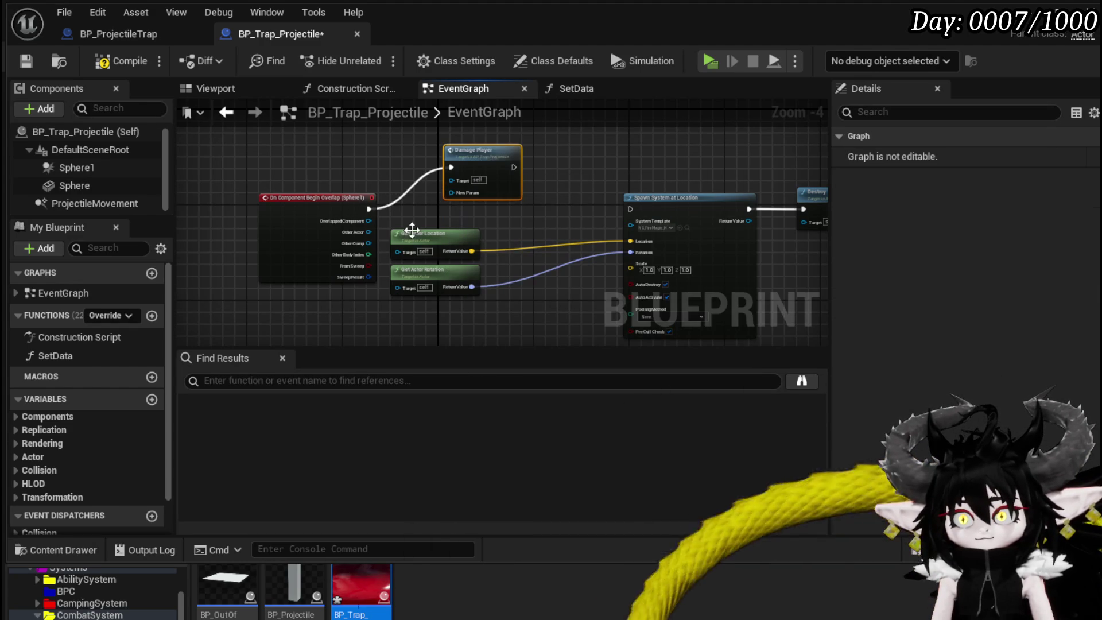
Try linking Other Actor to Damage Player, then begin changing the Target input type.
scroll(367, 235, "up", 3)
mouse_move(347, 233)
left_mouse_down()
mouse_move(487, 154)
mouse_move(508, 168)
mouse_move(491, 176)
left_mouse_up()
mouse_move(413, 342)
left_mouse_down()
mouse_move(450, 224)
mouse_move(354, 258)
mouse_move(383, 231)
mouse_move(370, 202)
left_mouse_up()
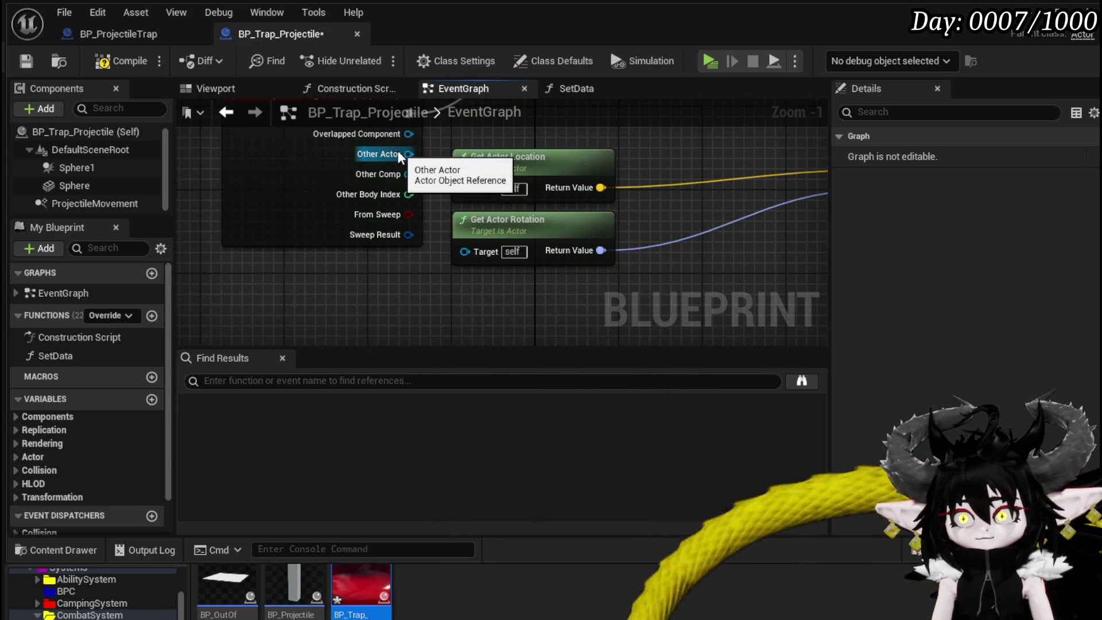
left_click_drag(362, 320, 381, 155)
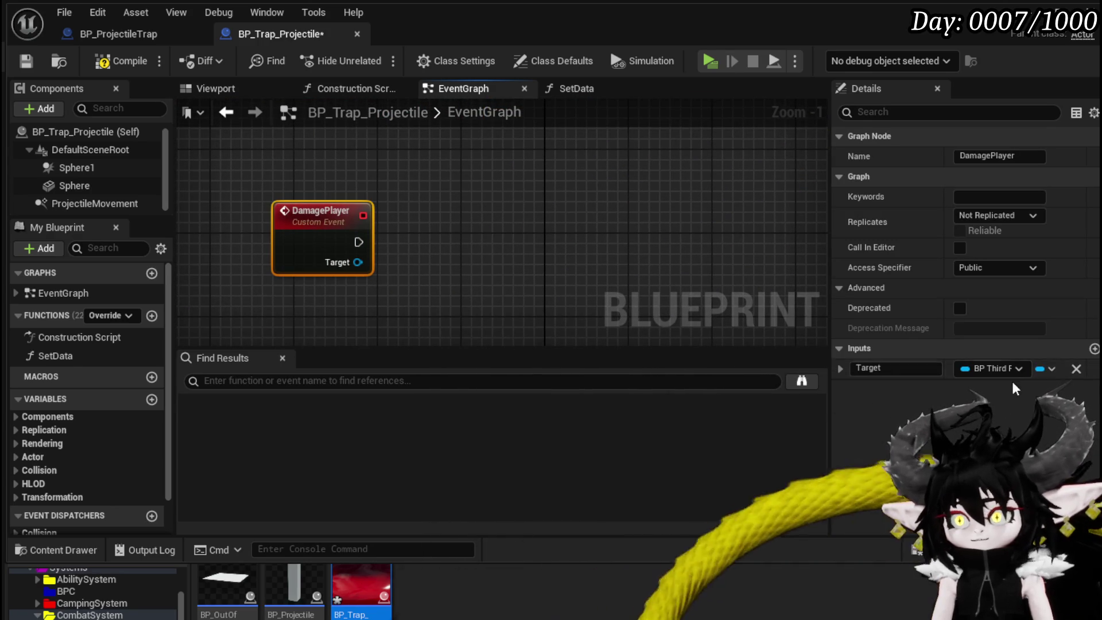
left_click(997, 368)
Make Target an Actor and feed it into a Cast To BP_ThirdPersonCharacter node.
type("ct")
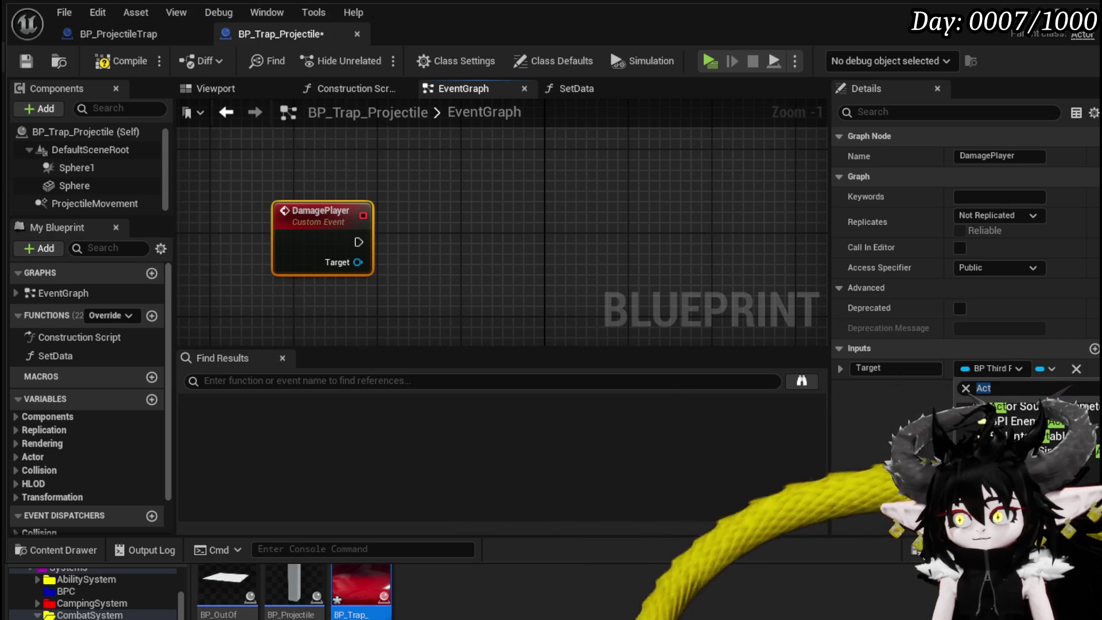
key("Return")
left_click_drag(352, 263, 420, 264)
type("cast")
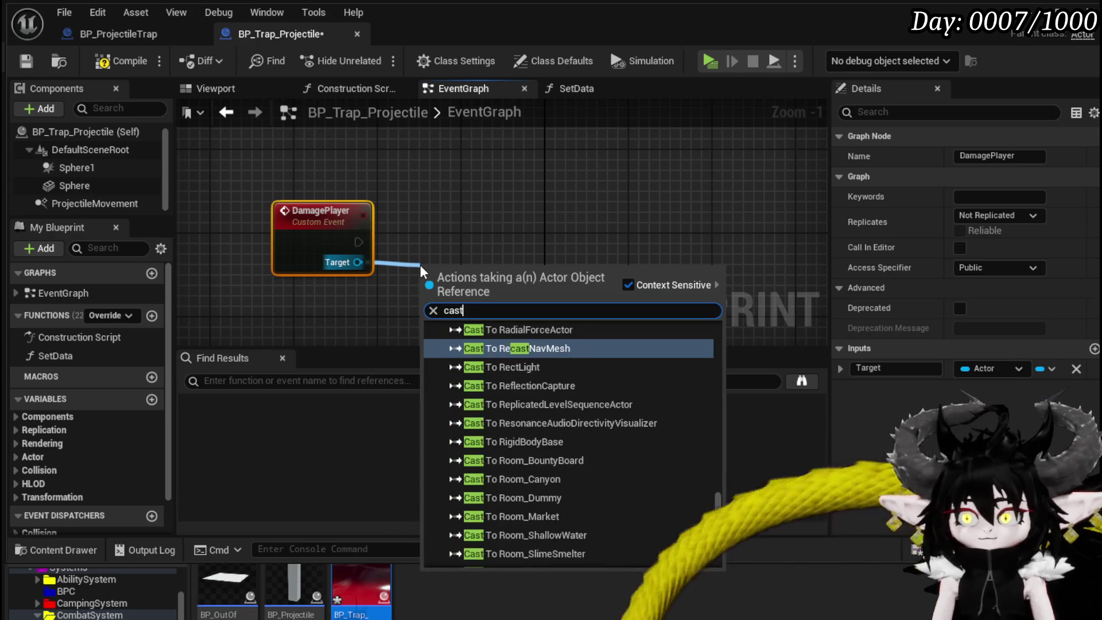
type(" to third")
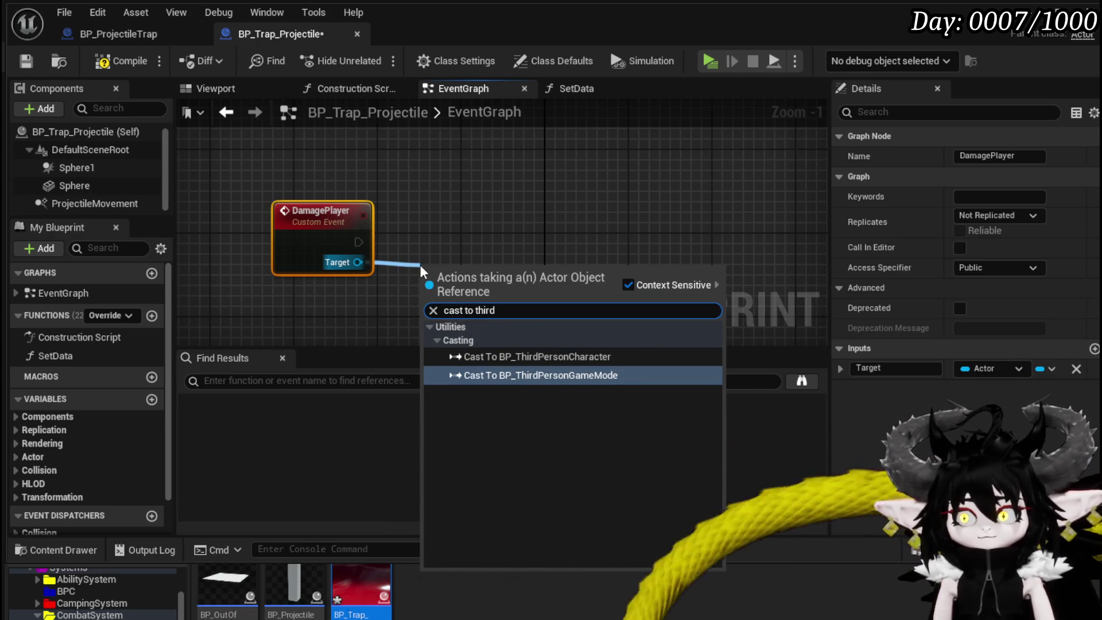
left_click(568, 356)
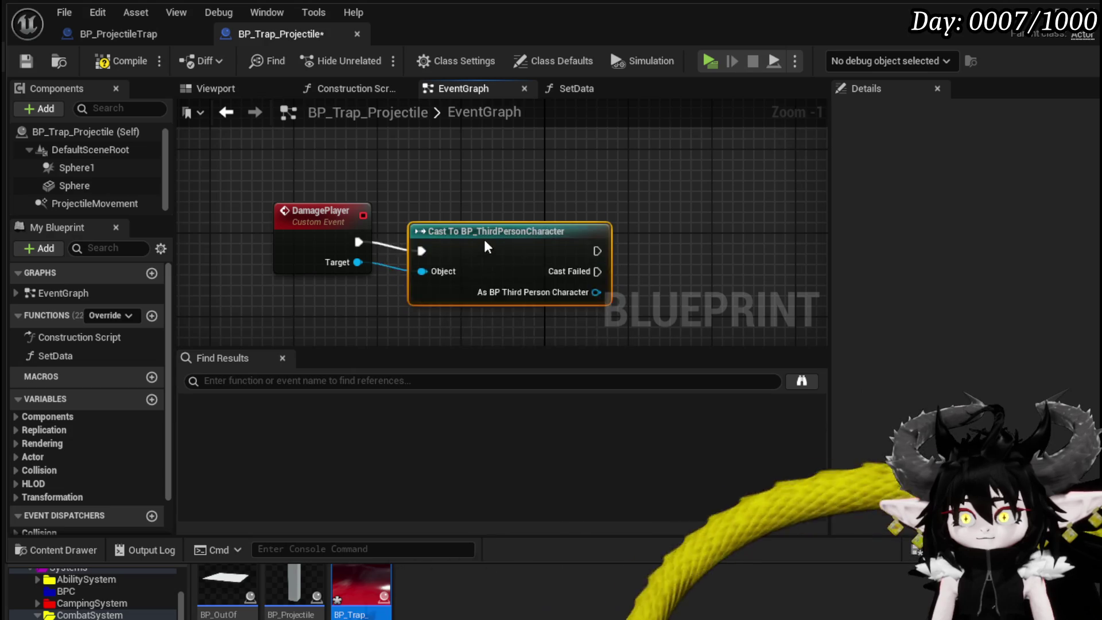
Wire Other Actor into Damage Player's Target, continue execution to Spawn System, compile and save.
scroll(465, 239, "down", 4)
scroll(420, 175, "up", 3)
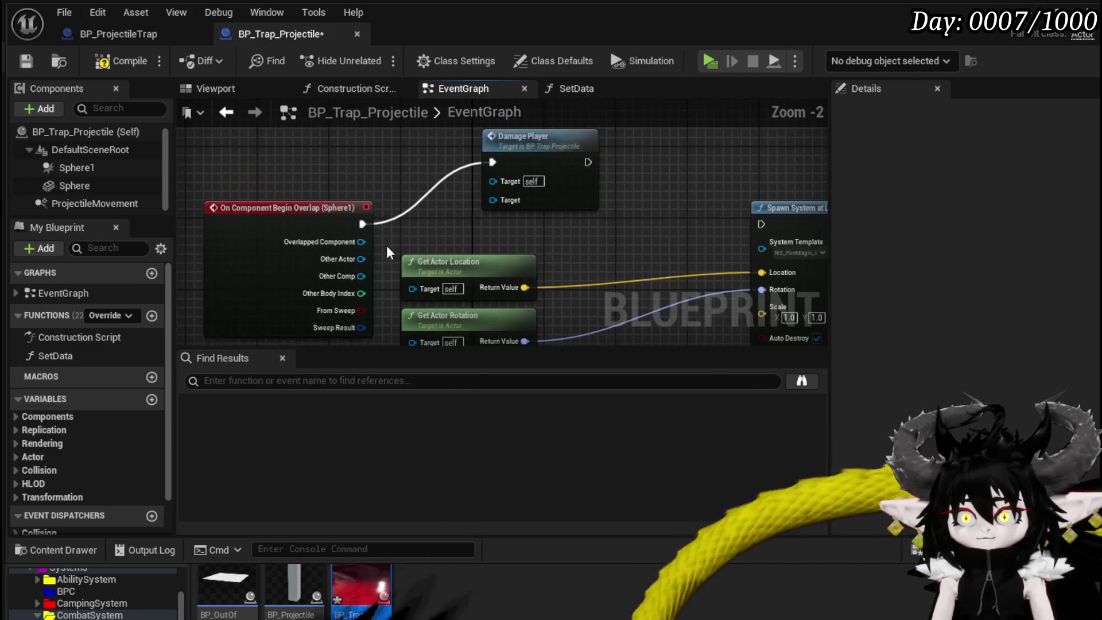
mouse_move(361, 259)
left_mouse_down()
mouse_move(463, 185)
mouse_move(493, 200)
left_mouse_up()
mouse_move(586, 162)
left_mouse_down()
mouse_move(783, 226)
mouse_move(761, 224)
left_mouse_up()
scroll(593, 226, "down", 2)
key("F7")
key("ctrl+s")
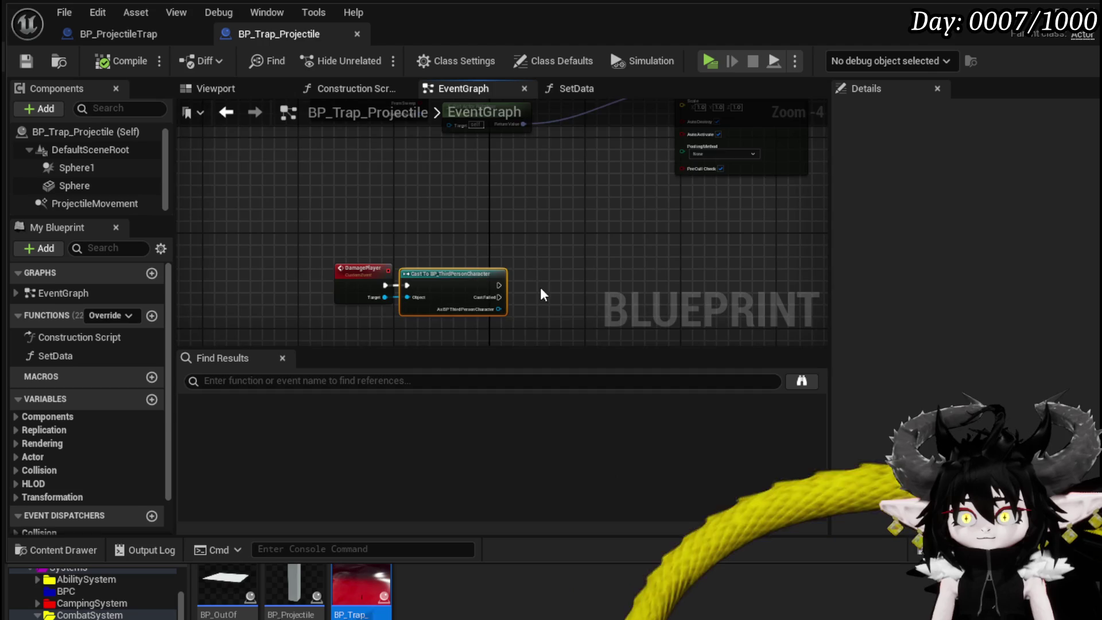
Search 'Damage' from the cast's character output, cancel without adding, and save.
scroll(540, 287, "up", 3)
left_click_drag(437, 262, 493, 268)
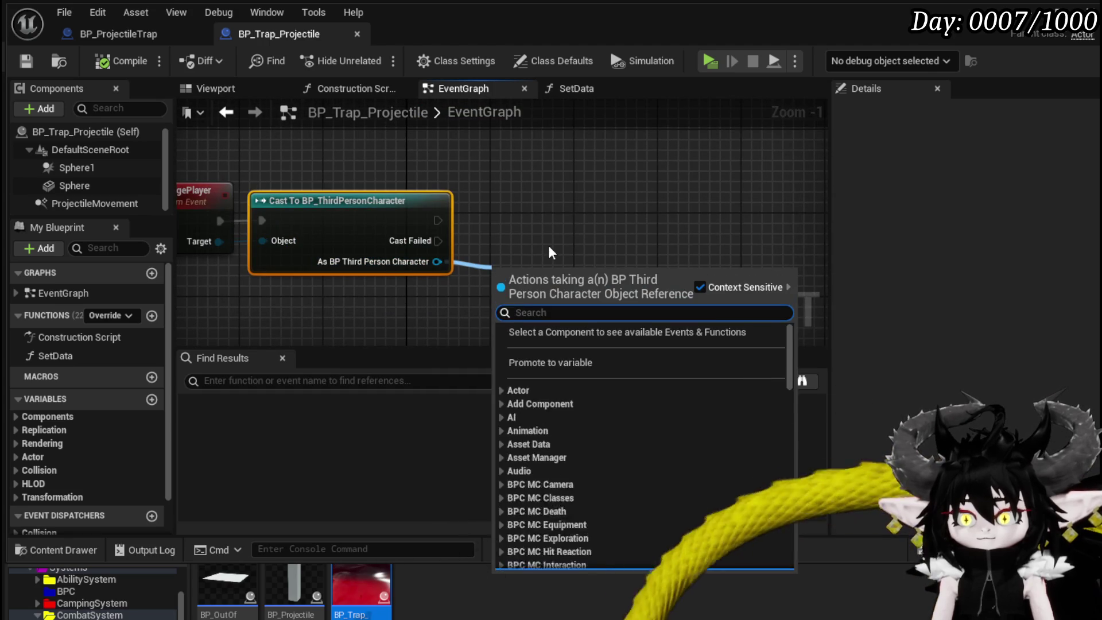
type("Damage")
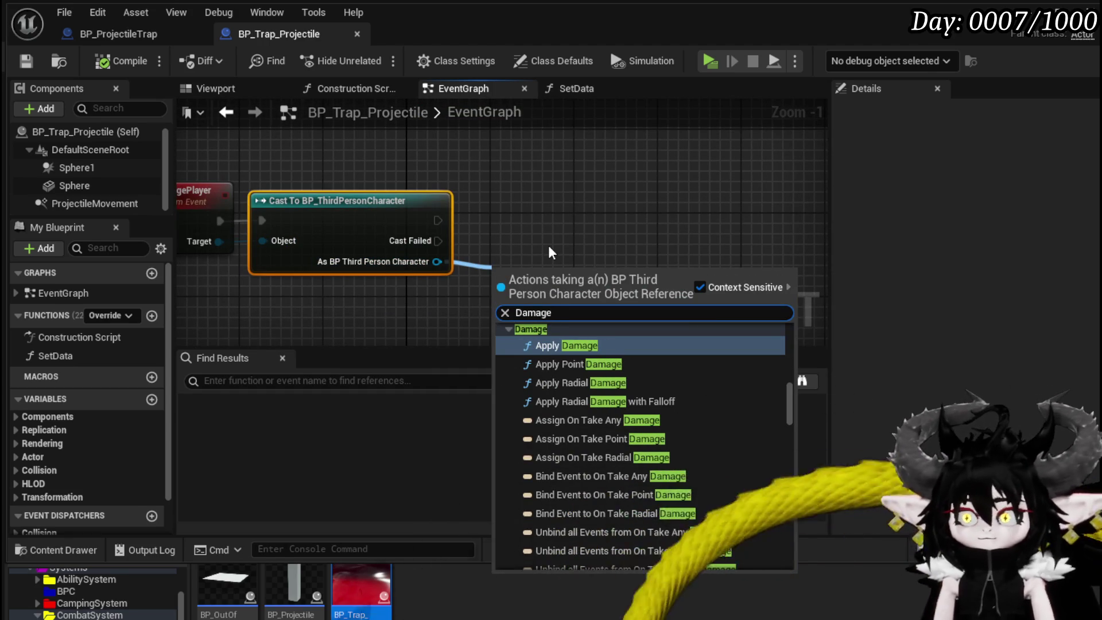
scroll(705, 358, "down", 4)
scroll(704, 356, "down", 10)
scroll(704, 353, "down", 10)
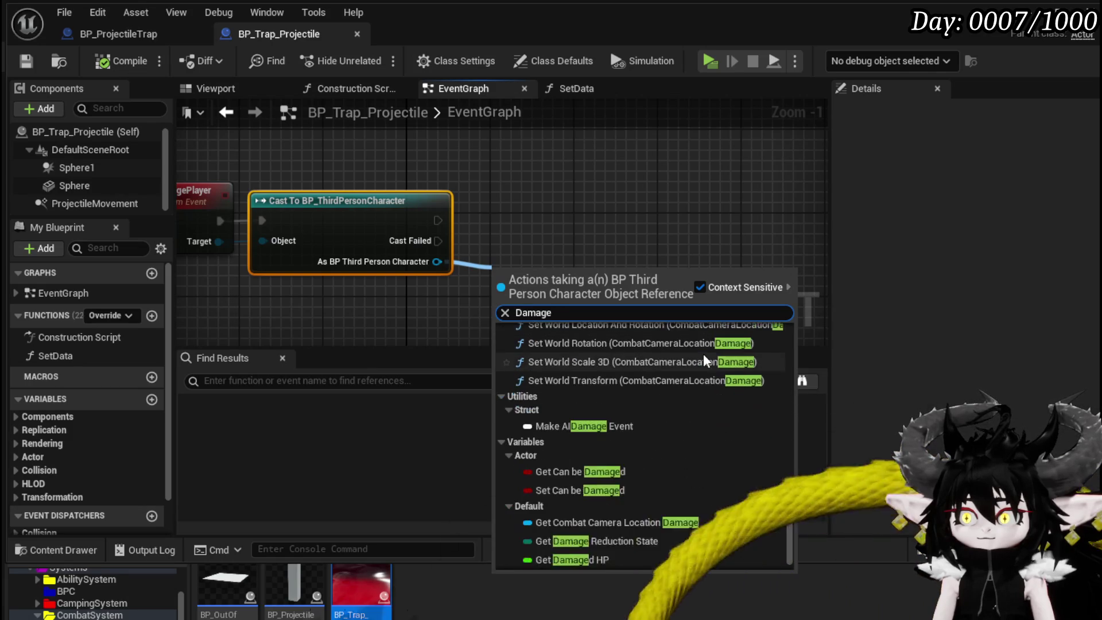
scroll(704, 355, "down", 1)
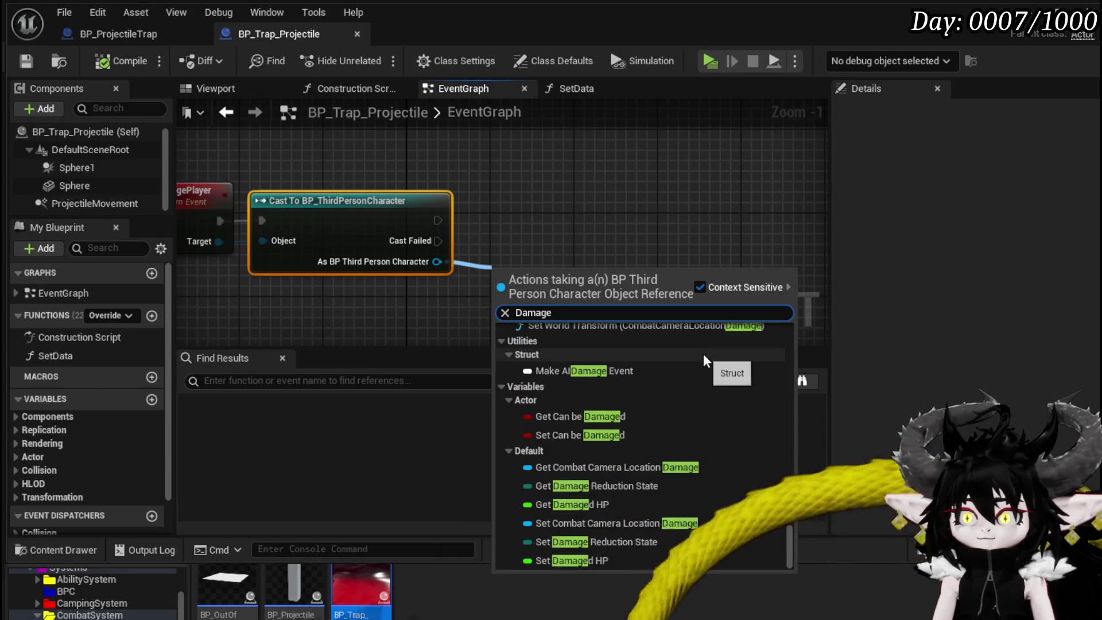
left_click(572, 237)
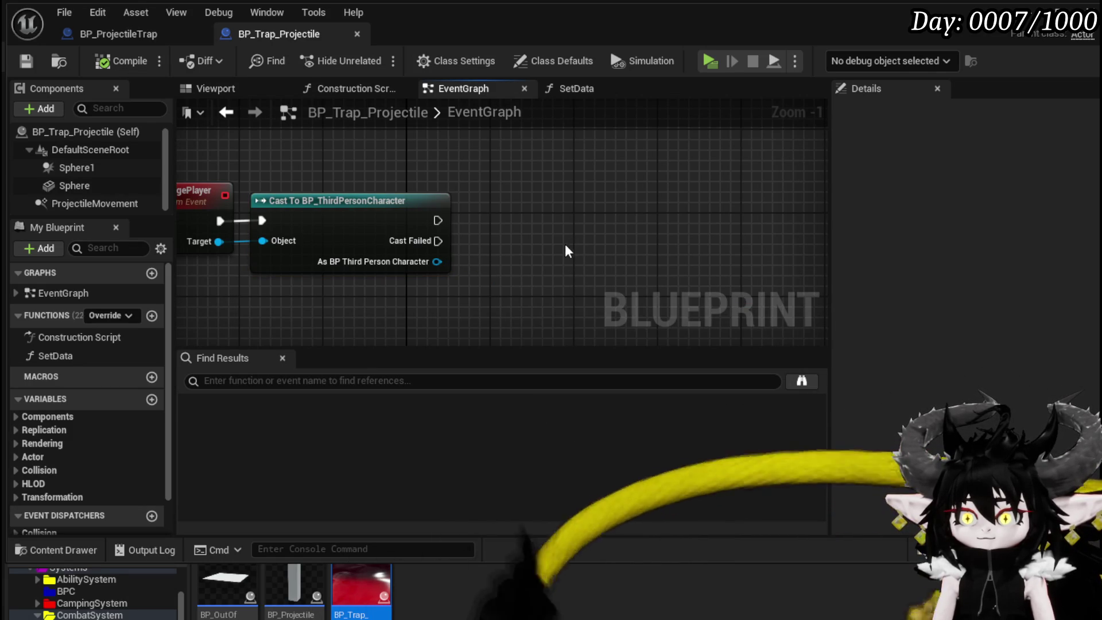
left_click(22, 63)
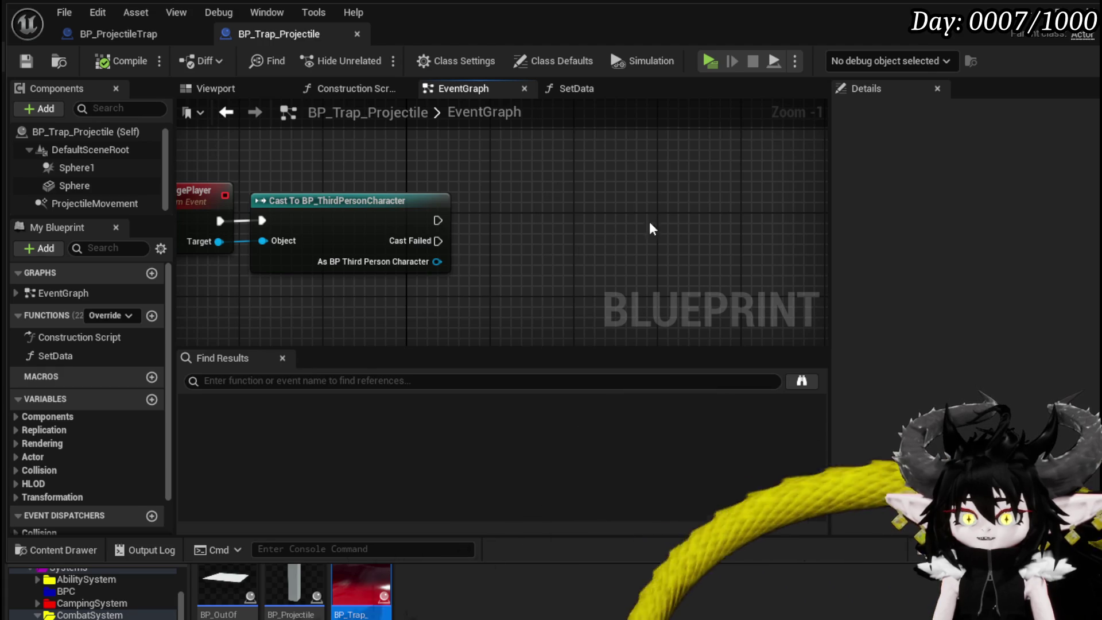
Centre the event and cast nodes, then search 'update h' from the cast output.
left_click_drag(508, 165, 582, 188)
left_click_drag(217, 166, 536, 269)
left_click(264, 167)
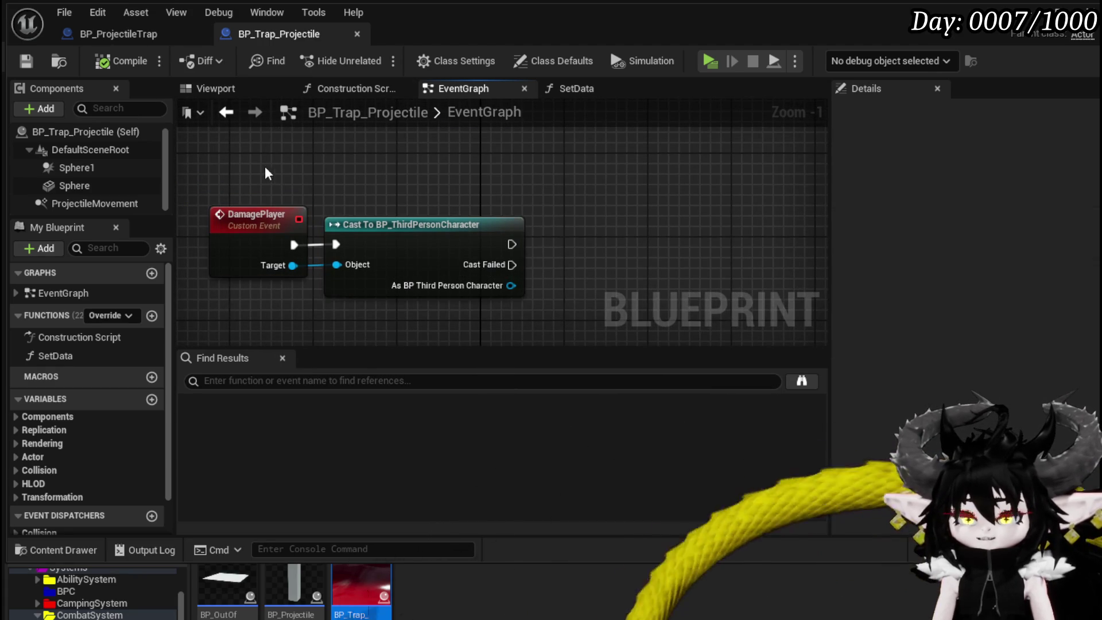
left_click_drag(265, 168, 306, 202)
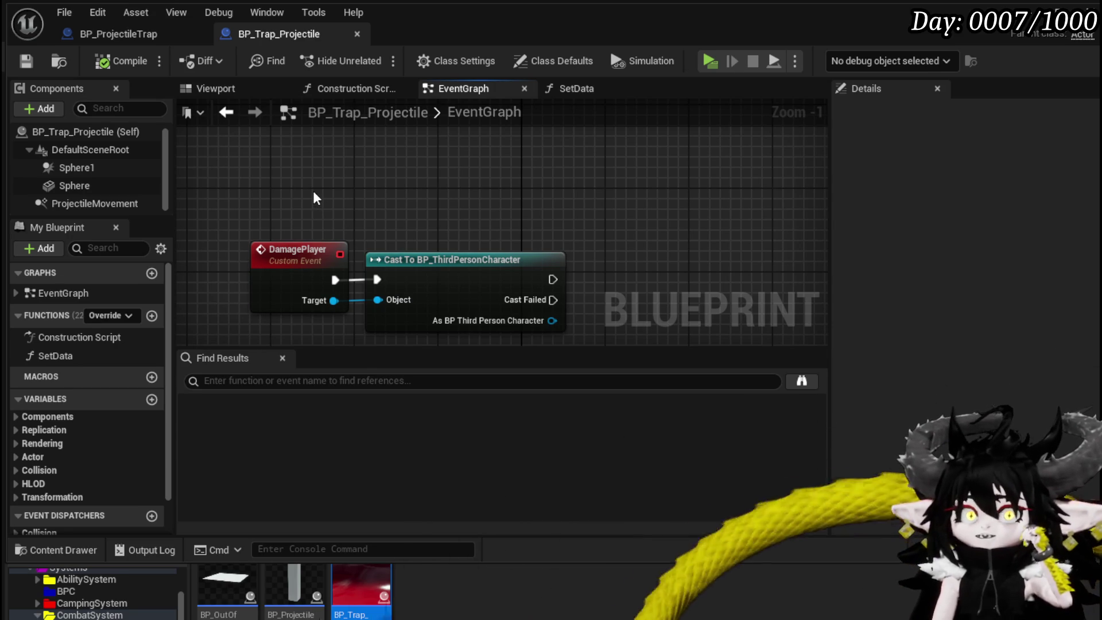
left_click_drag(672, 283, 567, 239)
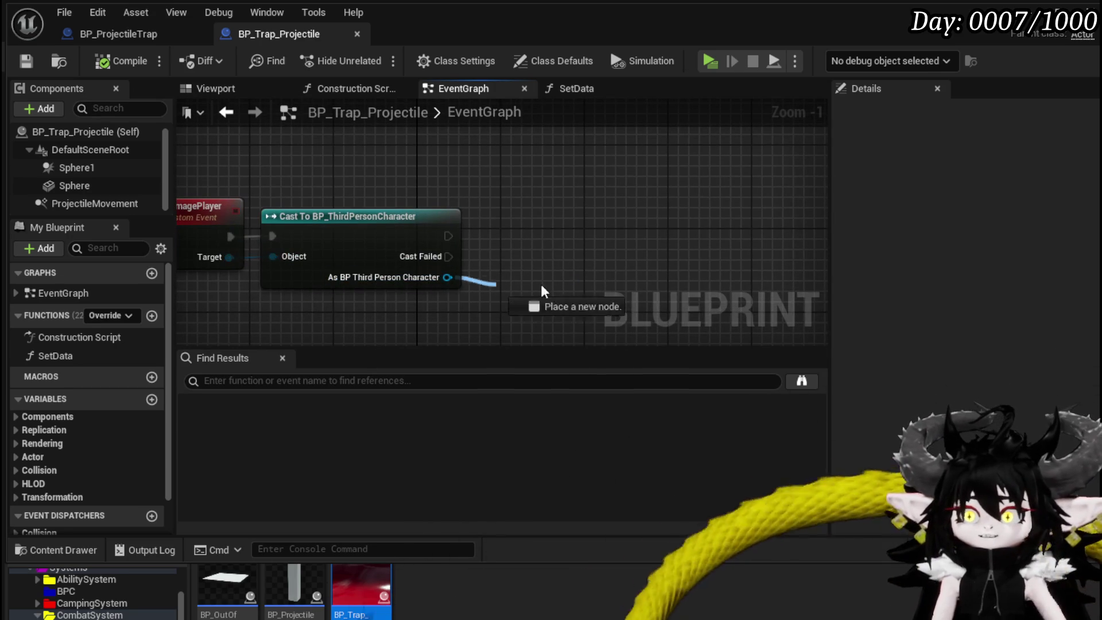
left_click_drag(541, 285, 649, 274)
type("upda")
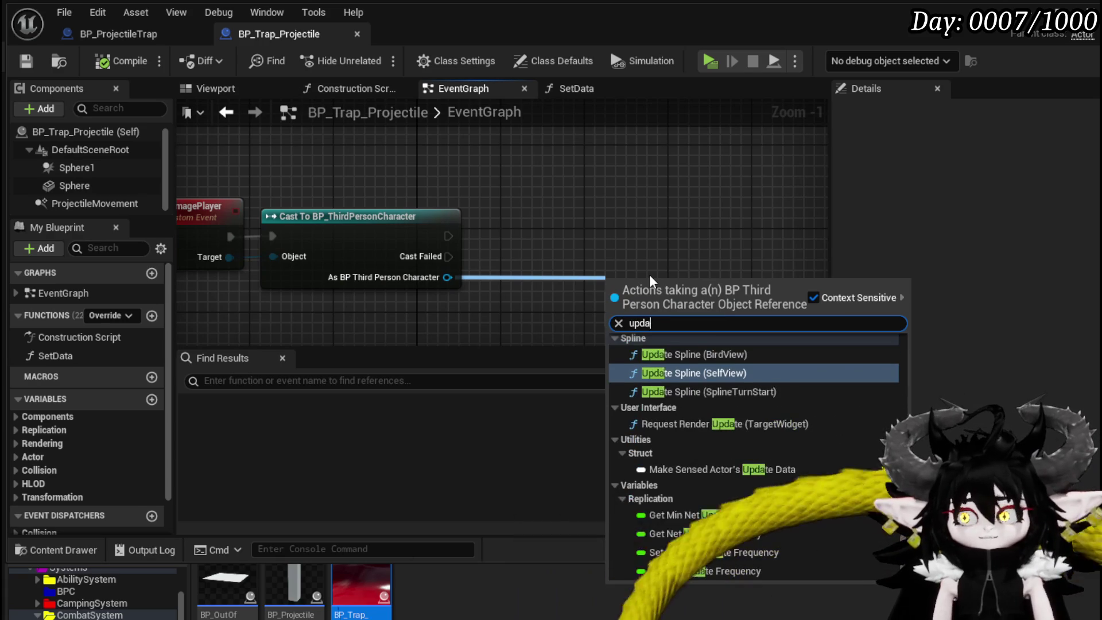